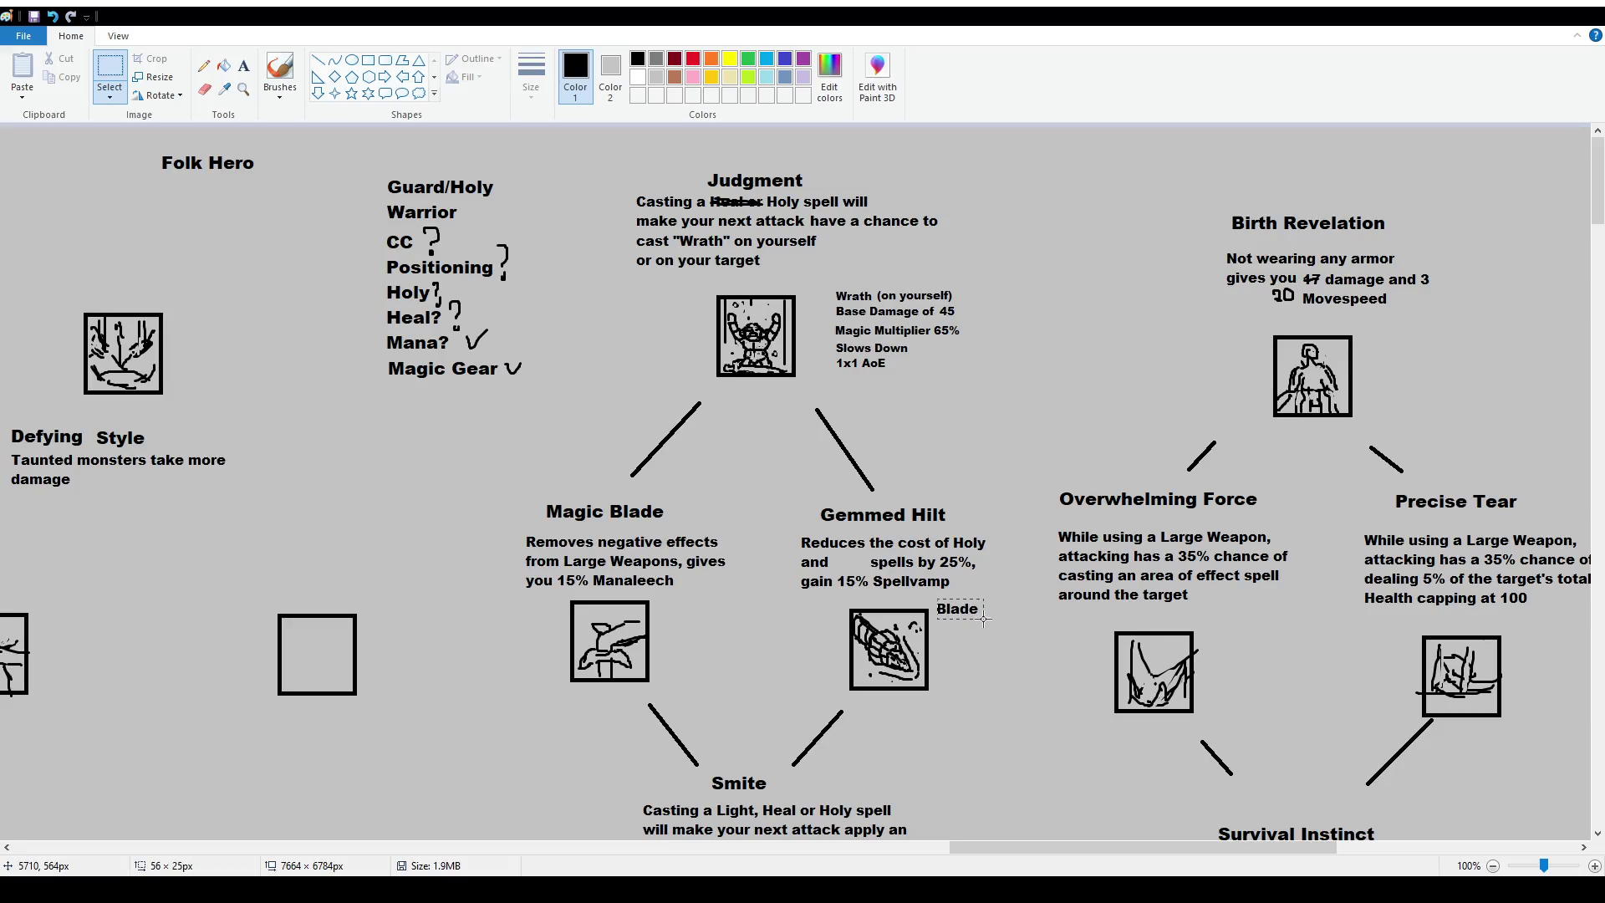
# Drag the loose word Blade into the gap after 'and' in Gemmed Hilt's description.
pyautogui.click(1014, 616)
pyautogui.keyDown('ctrl'); pyautogui.scroll(2, 1002, 635); pyautogui.keyUp('ctrl')
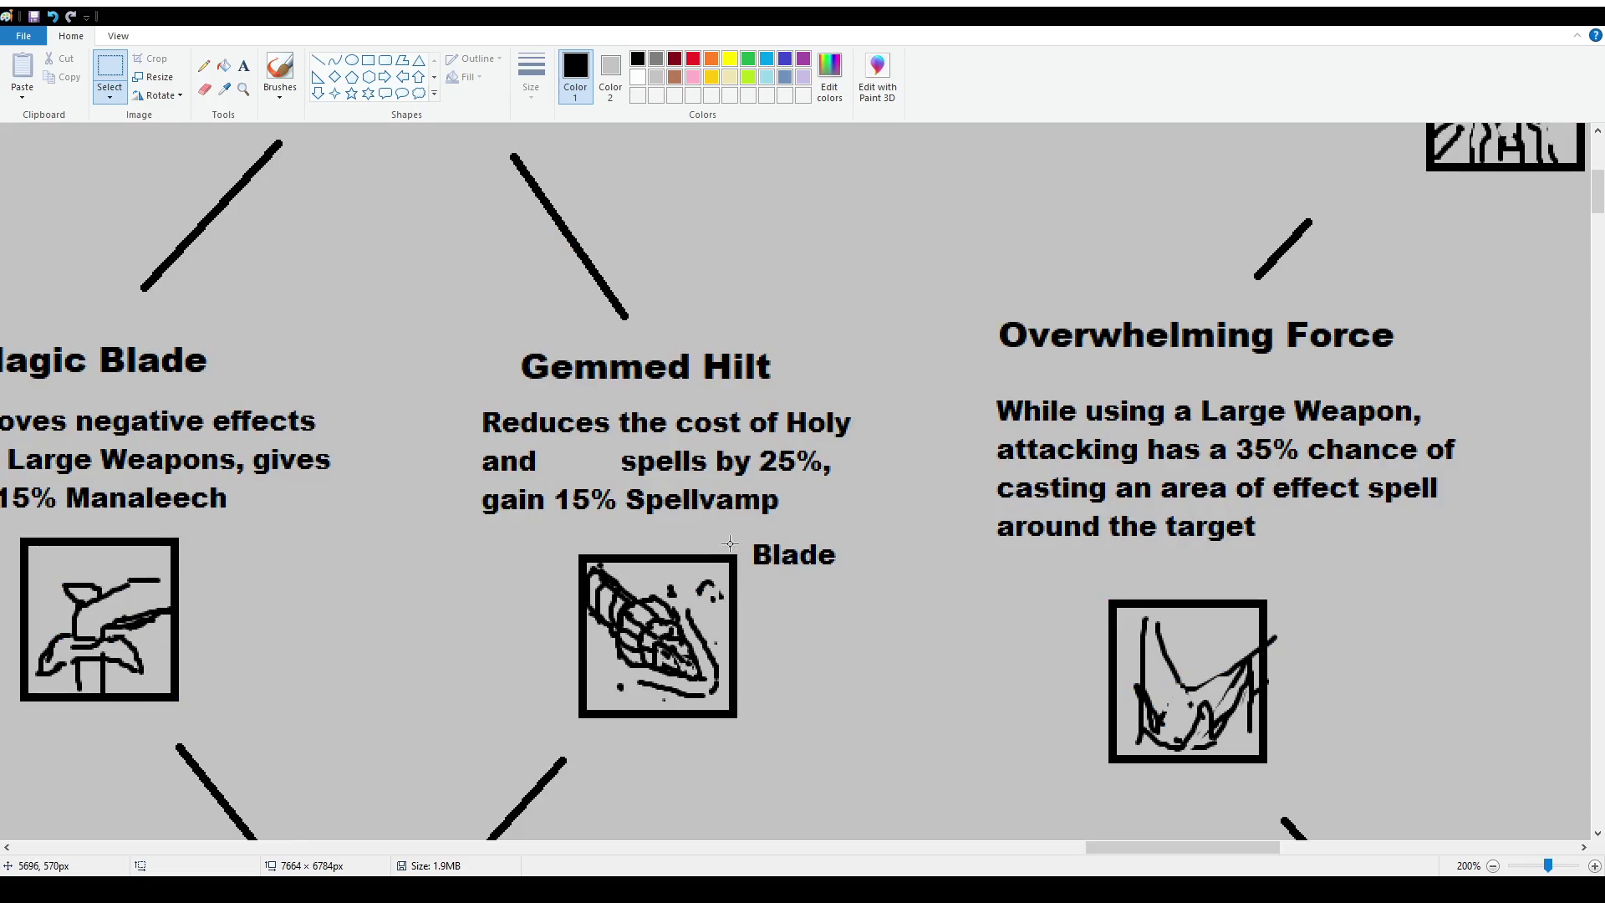
pyautogui.moveTo(751, 536)
pyautogui.mouseDown()
pyautogui.moveTo(849, 578)
pyautogui.moveTo(597, 470)
pyautogui.moveTo(880, 581)
pyautogui.mouseUp()
pyautogui.moveTo(450, 449)
pyautogui.mouseDown()
pyautogui.moveTo(559, 478)
pyautogui.moveTo(509, 473)
pyautogui.mouseUp()
pyautogui.moveTo(808, 556)
pyautogui.mouseDown()
pyautogui.moveTo(907, 595)
pyautogui.moveTo(581, 470)
pyautogui.mouseUp()
pyautogui.click(953, 544)
# Switch to the Select tool and scroll down to the Smite node.
pyautogui.hscroll(-5, 1103, 623)
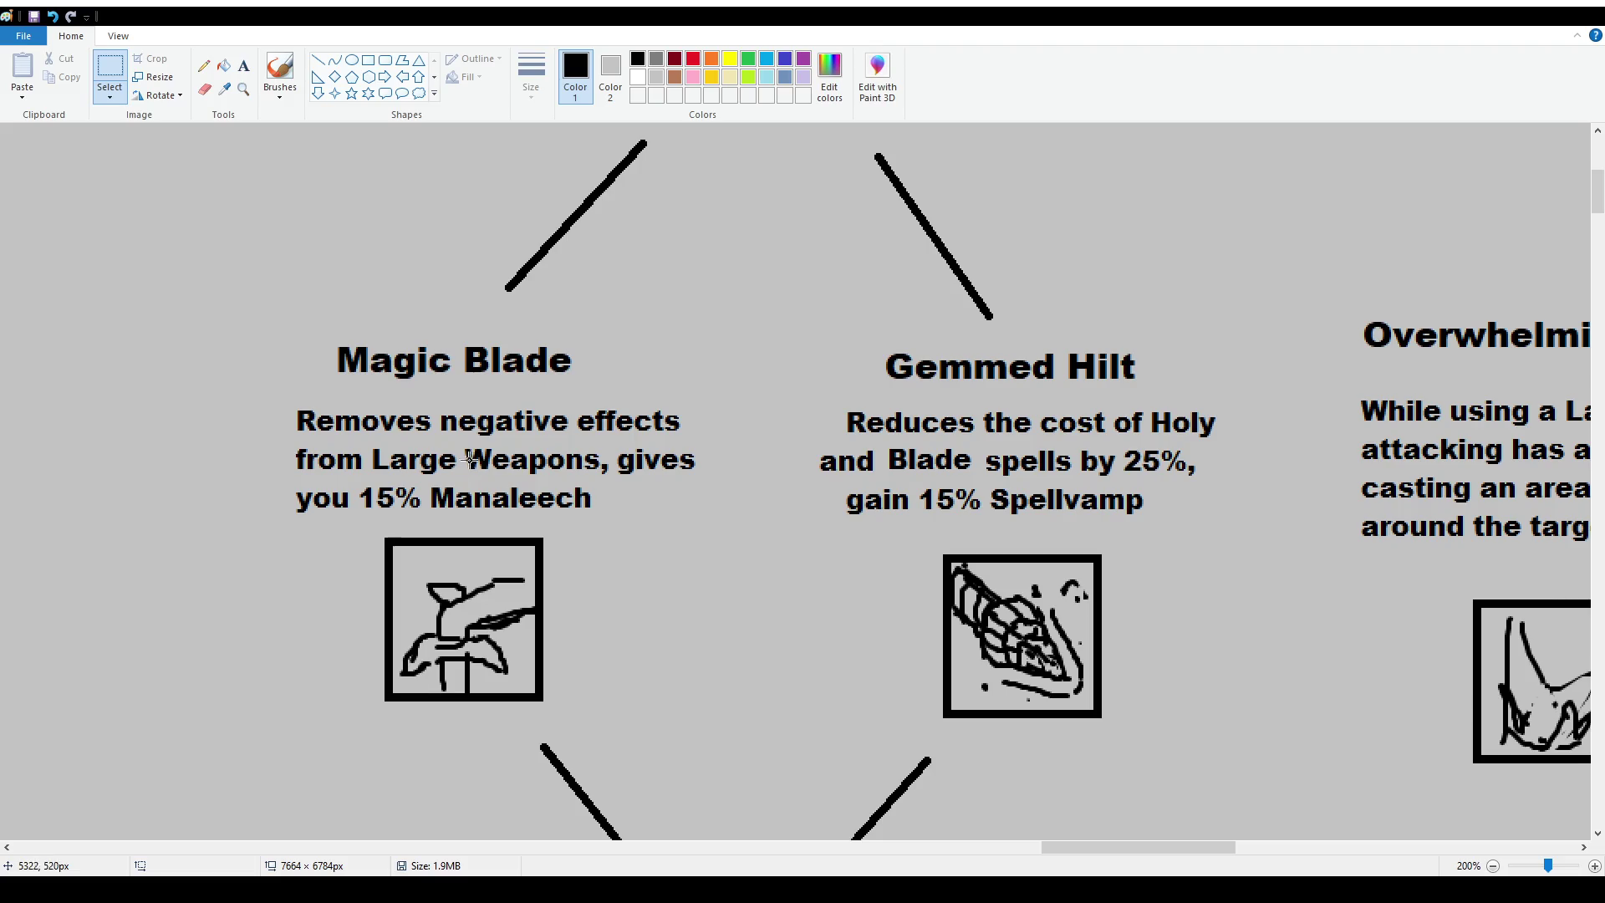
pyautogui.click(116, 75)
pyautogui.scroll(-5, 832, 587)
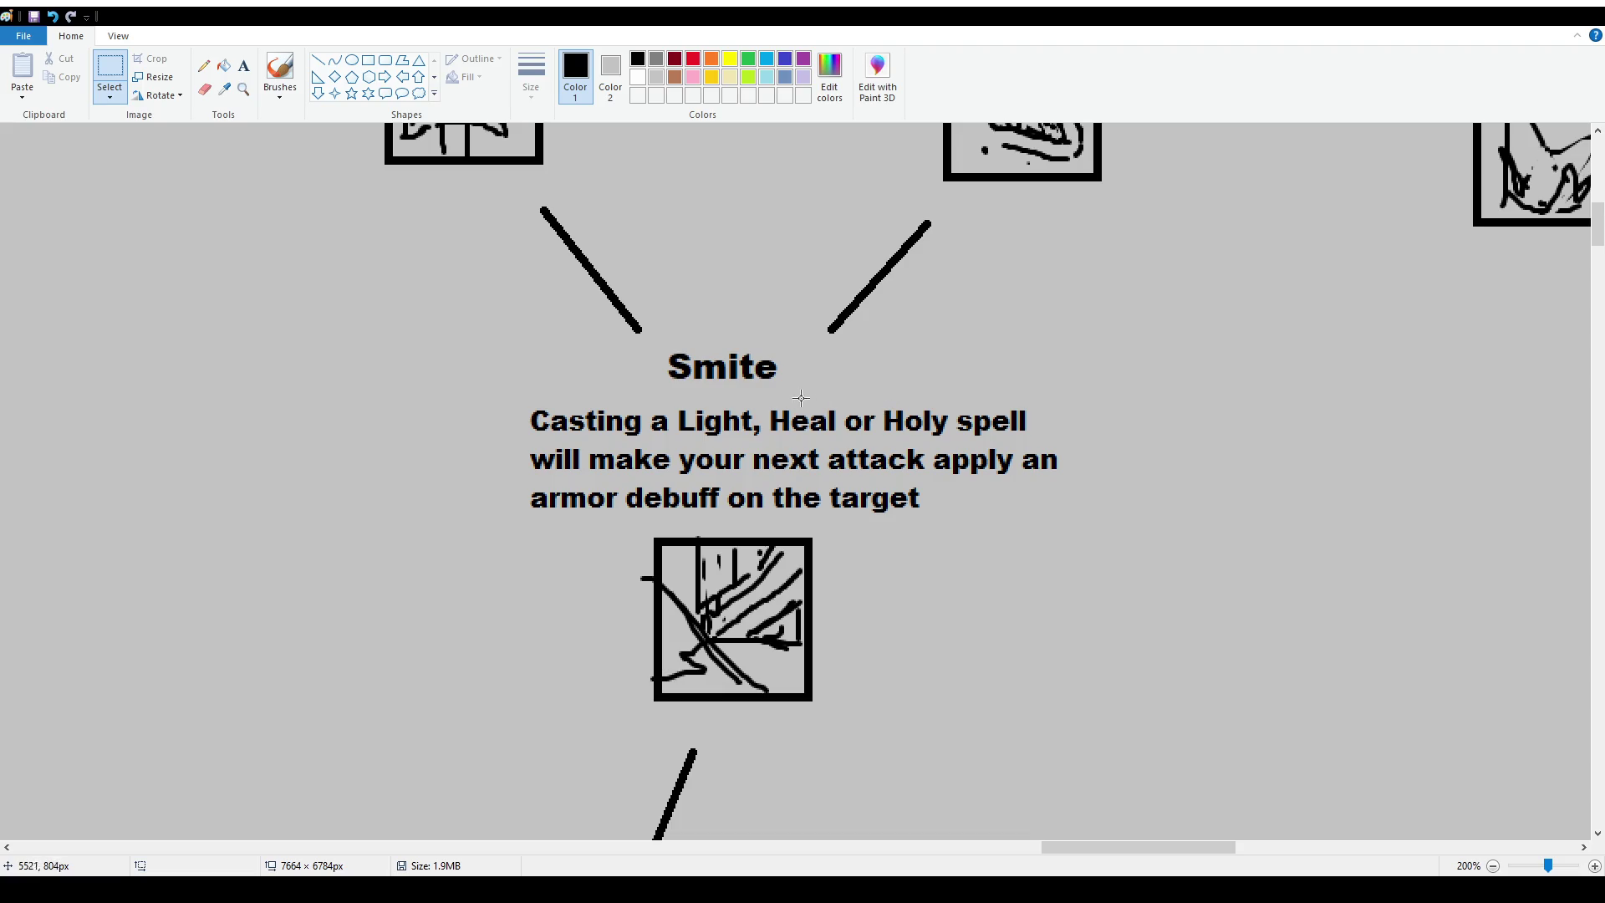
# Erase the words 'Light, Heal' from Smite's description.
pyautogui.click(280, 71)
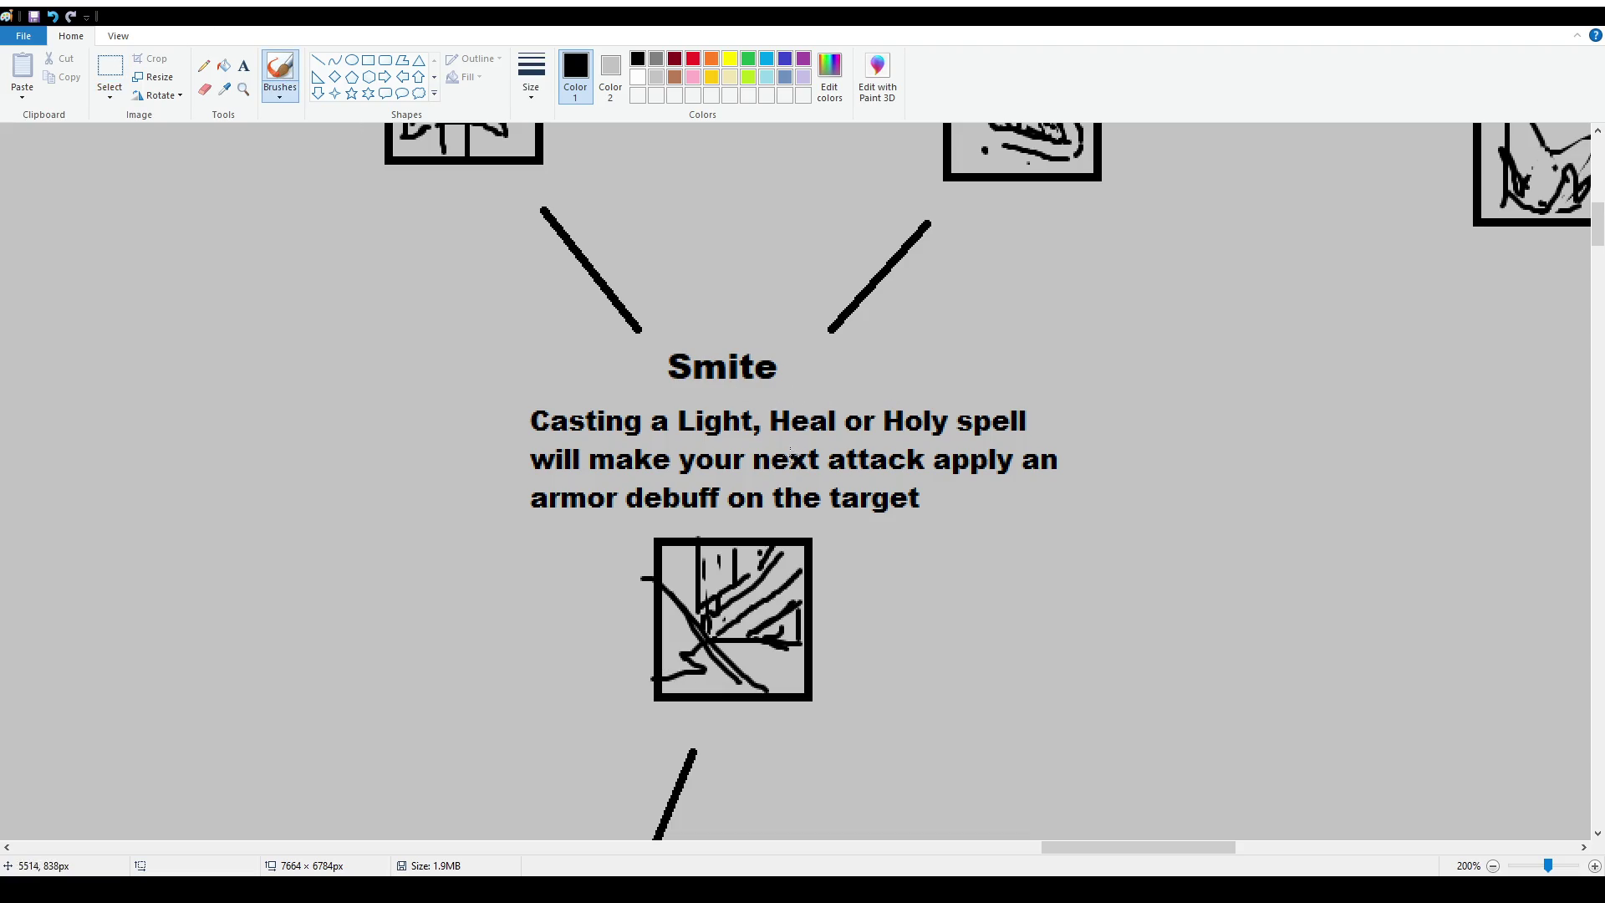
pyautogui.click(110, 71)
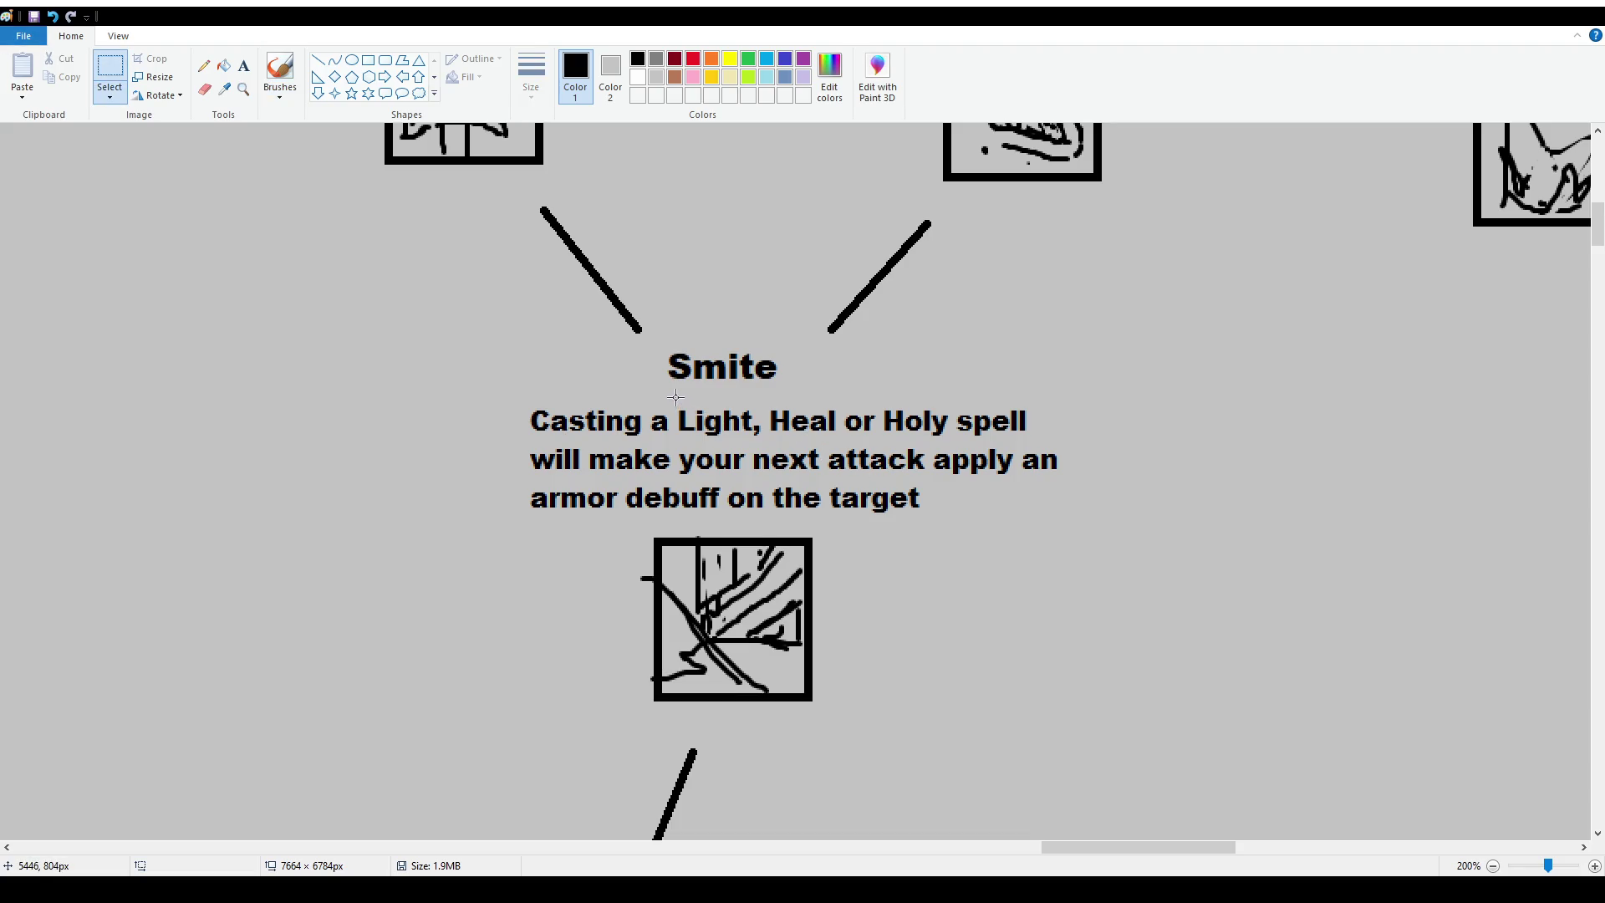
pyautogui.moveTo(675, 398)
pyautogui.mouseDown()
pyautogui.moveTo(869, 443)
pyautogui.moveTo(834, 439)
pyautogui.mouseUp()
pyautogui.press('Delete')
# Type Blade into the gap, then select 'Blade or Holy spell' to reposition it.
pyautogui.moveTo(739, 400); pyautogui.dragTo(815, 430)
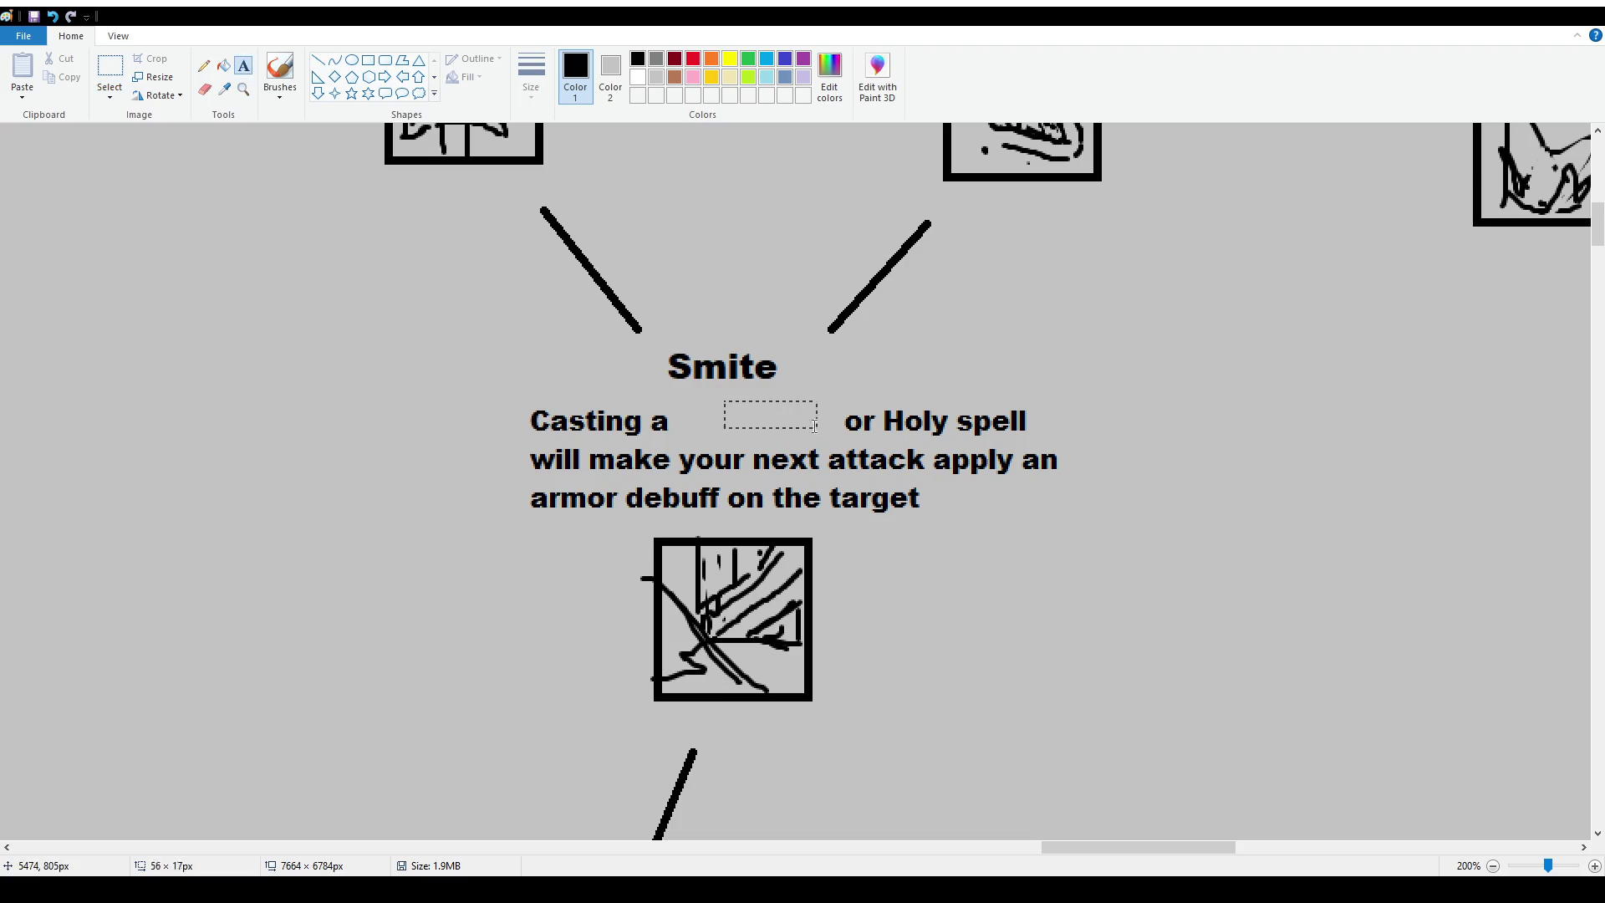
pyautogui.write('Blade')
pyautogui.moveTo(836, 399); pyautogui.dragTo(865, 399)
pyautogui.click(877, 426)
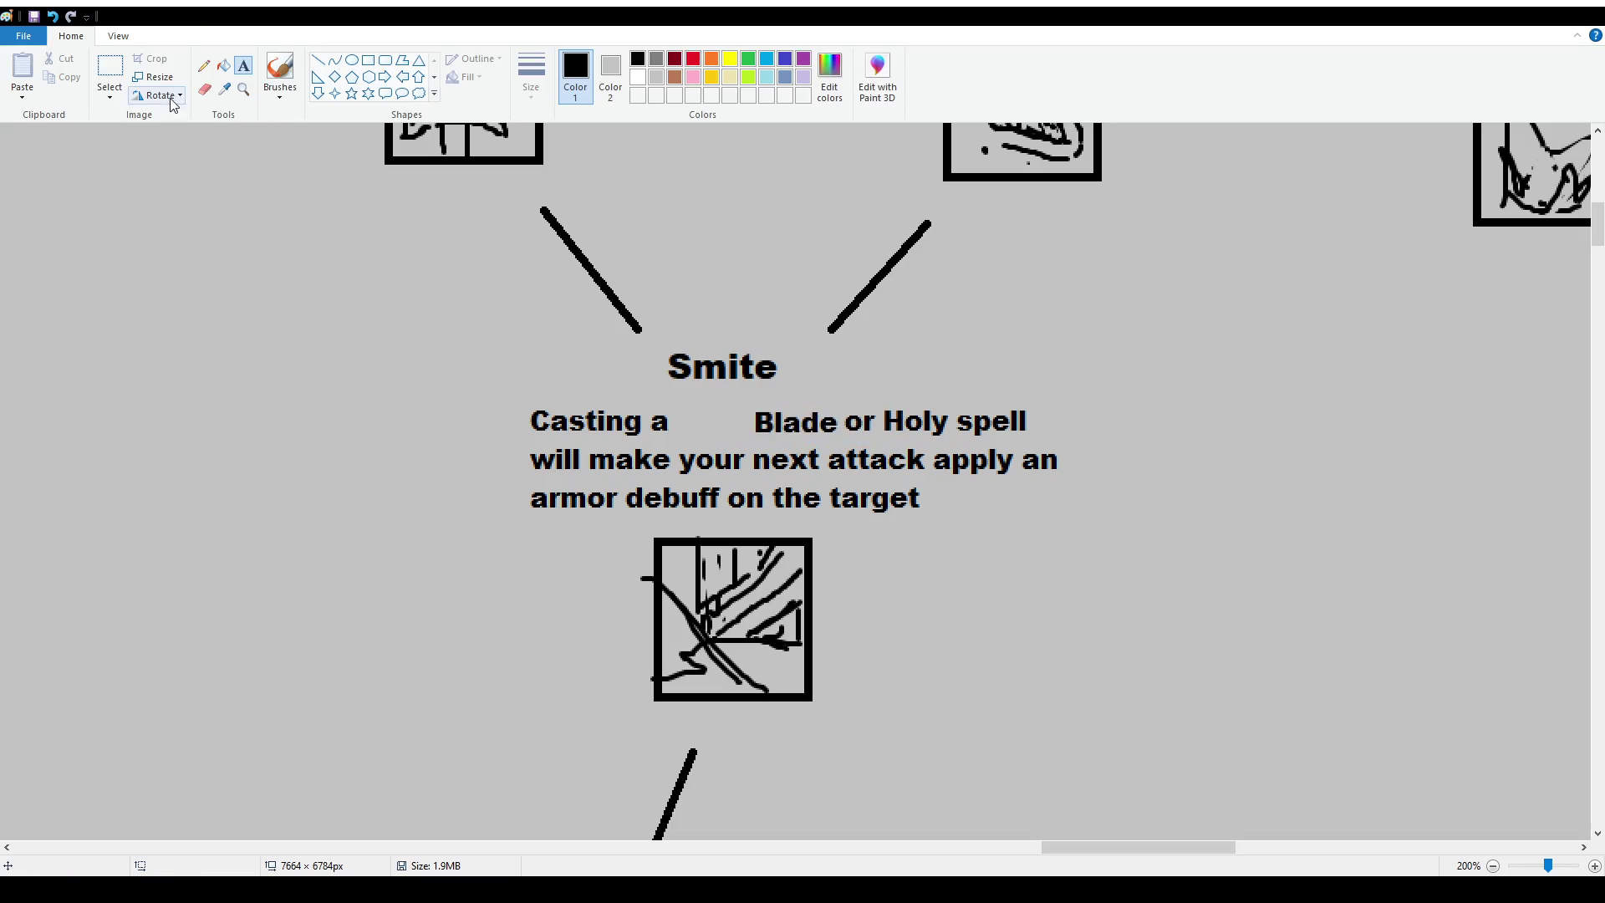
pyautogui.click(110, 69)
pyautogui.moveTo(749, 399)
pyautogui.mouseDown()
pyautogui.moveTo(845, 434)
pyautogui.moveTo(810, 424)
pyautogui.moveTo(1073, 439)
pyautogui.moveTo(984, 427)
pyautogui.mouseUp()
# Place the shifted 'Blade or Holy spell' text and save the drawing.
pyautogui.click(1023, 451)
pyautogui.keyDown('ctrl'); pyautogui.scroll(-1, 882, 461); pyautogui.keyUp('ctrl')
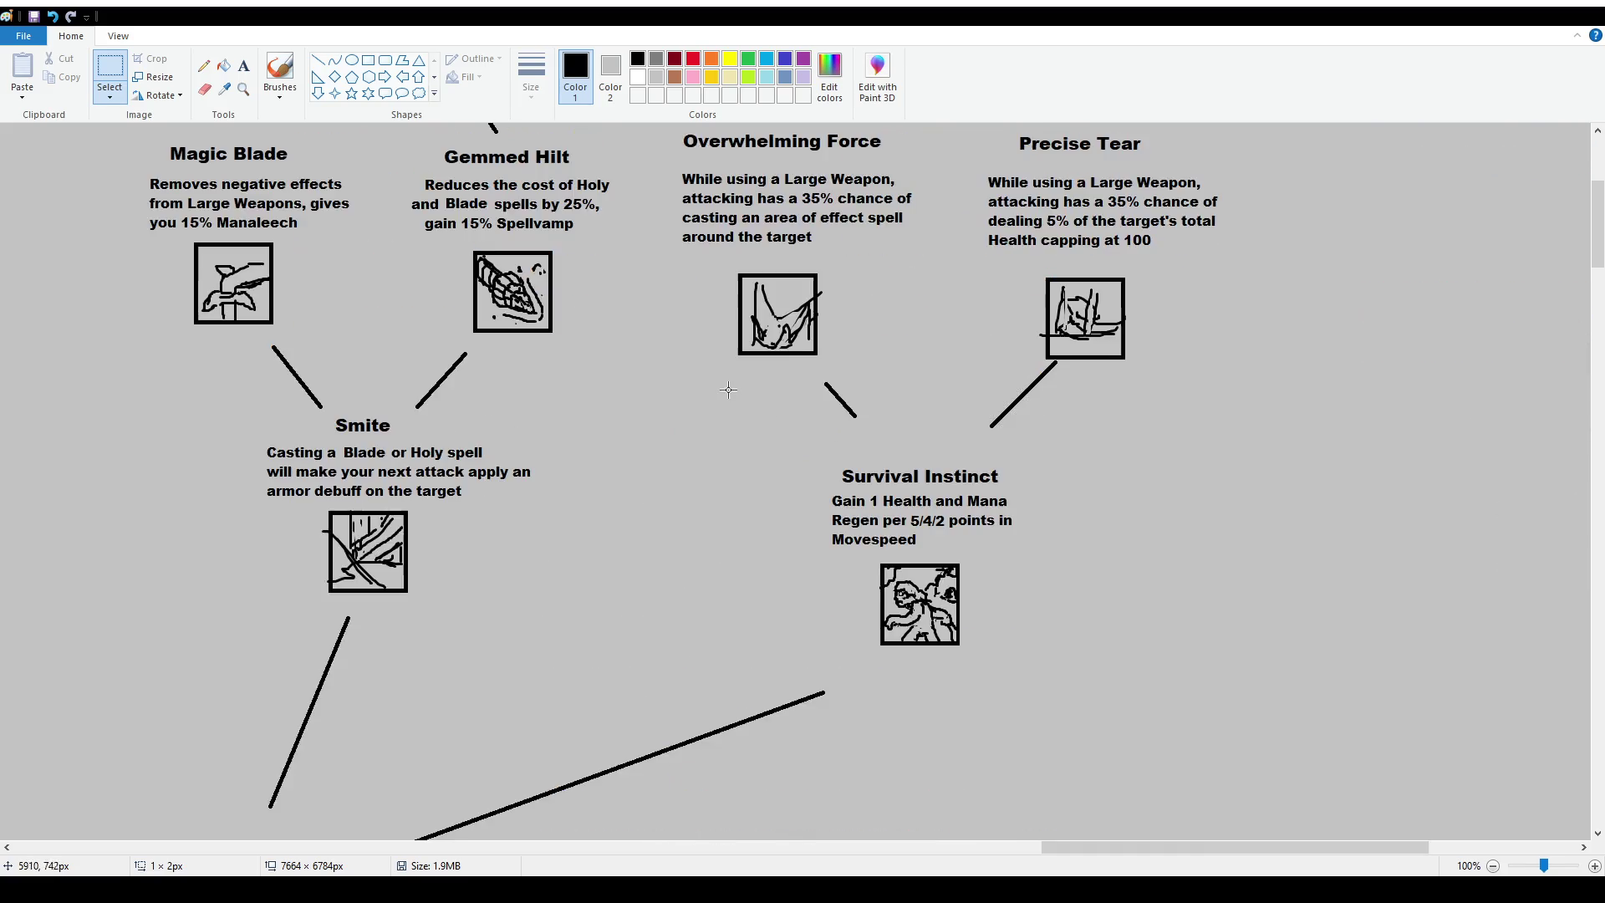
pyautogui.scroll(2, 803, 480)
pyautogui.moveTo(1057, 847); pyautogui.dragTo(986, 847)
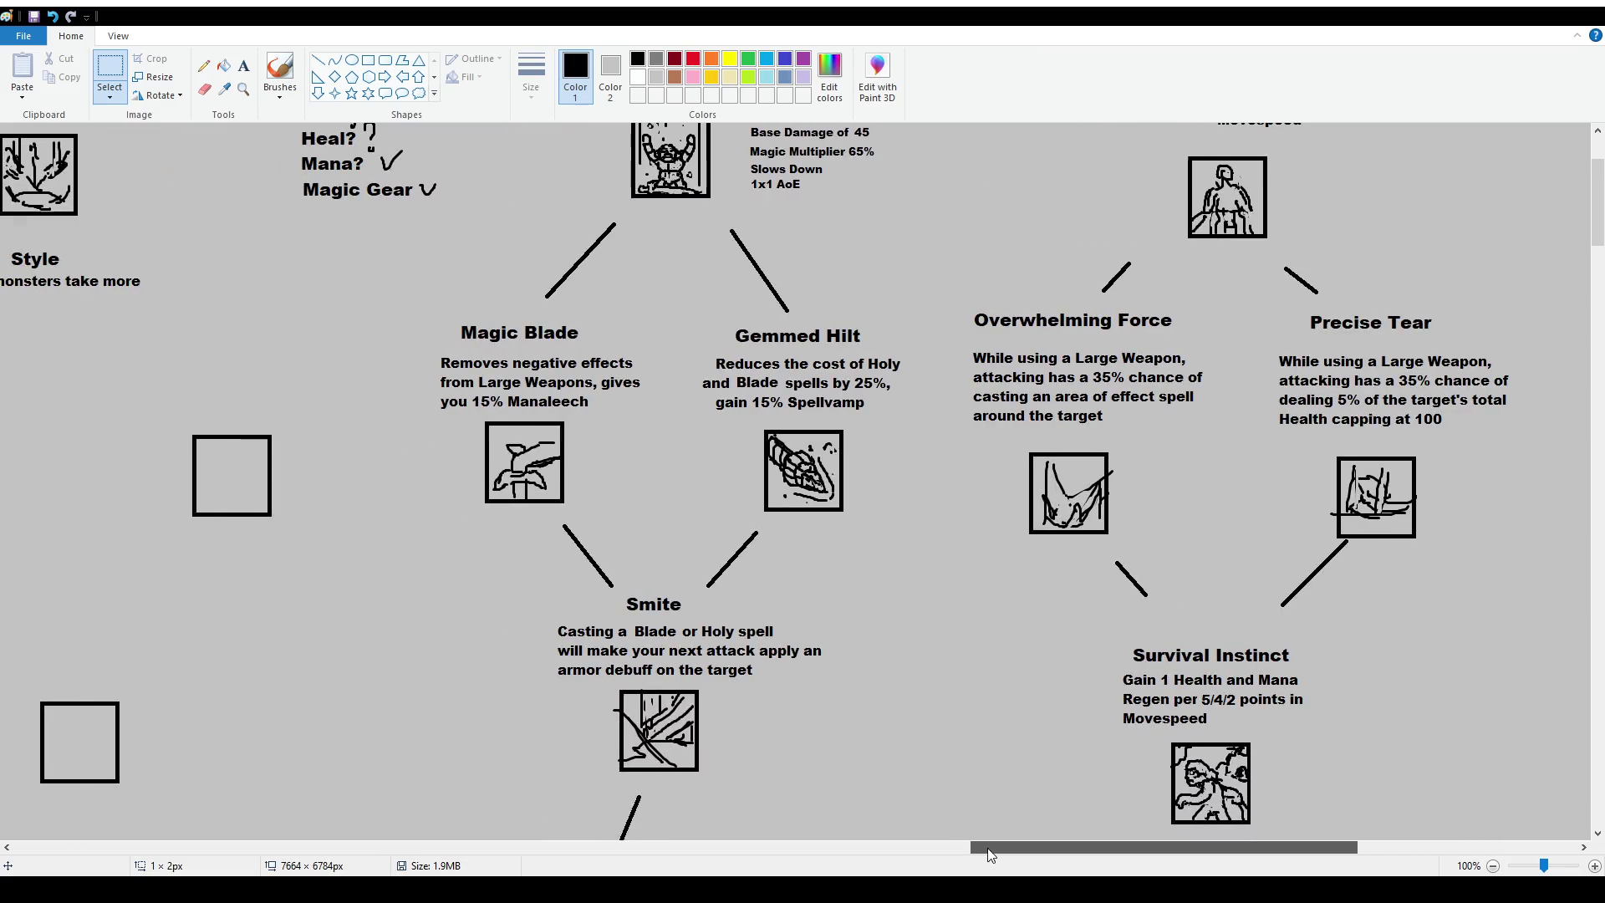
pyautogui.scroll(2, 769, 602)
pyautogui.hotkey('ctrl', 's')
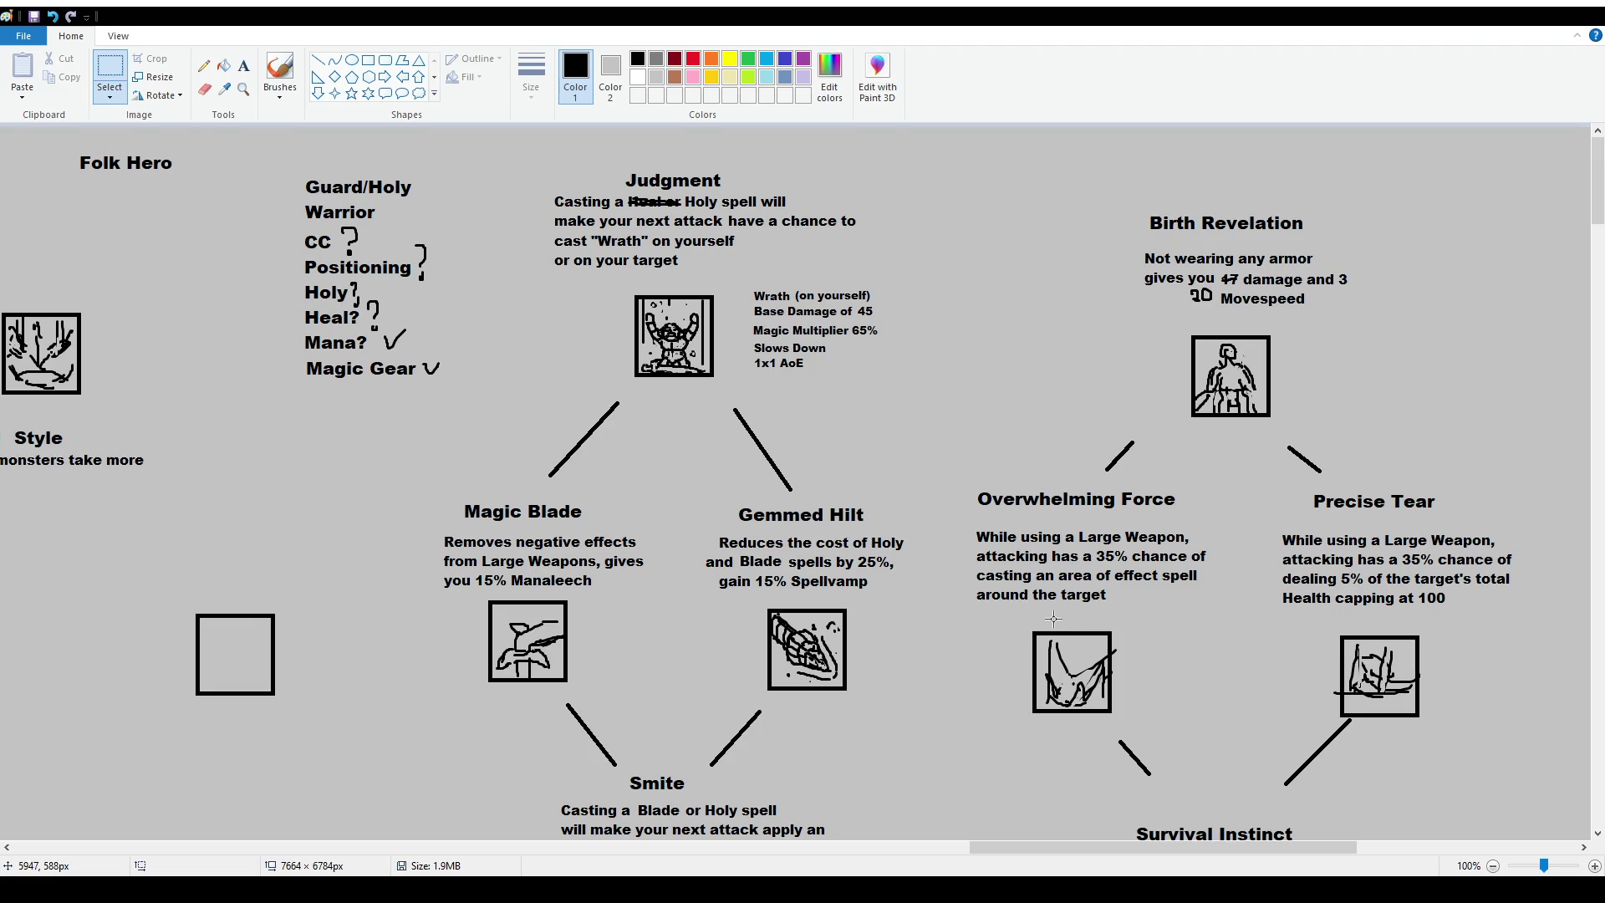
# Erase the lower end of the connector line below the Regular Club text.
pyautogui.scroll(-2, 902, 558)
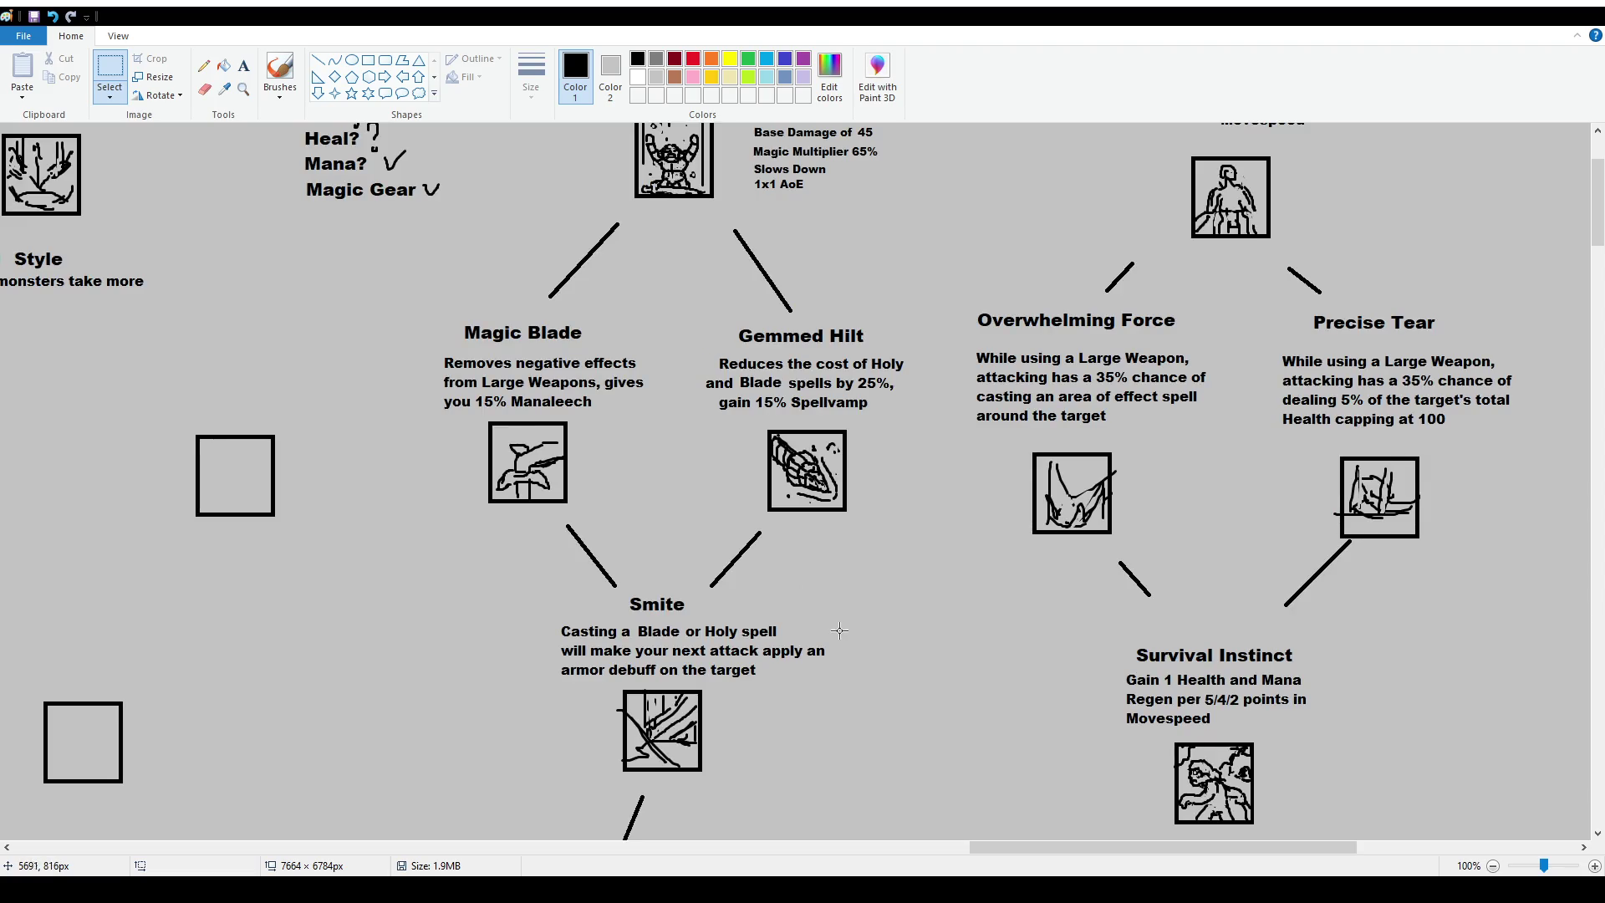
pyautogui.scroll(2, 820, 620)
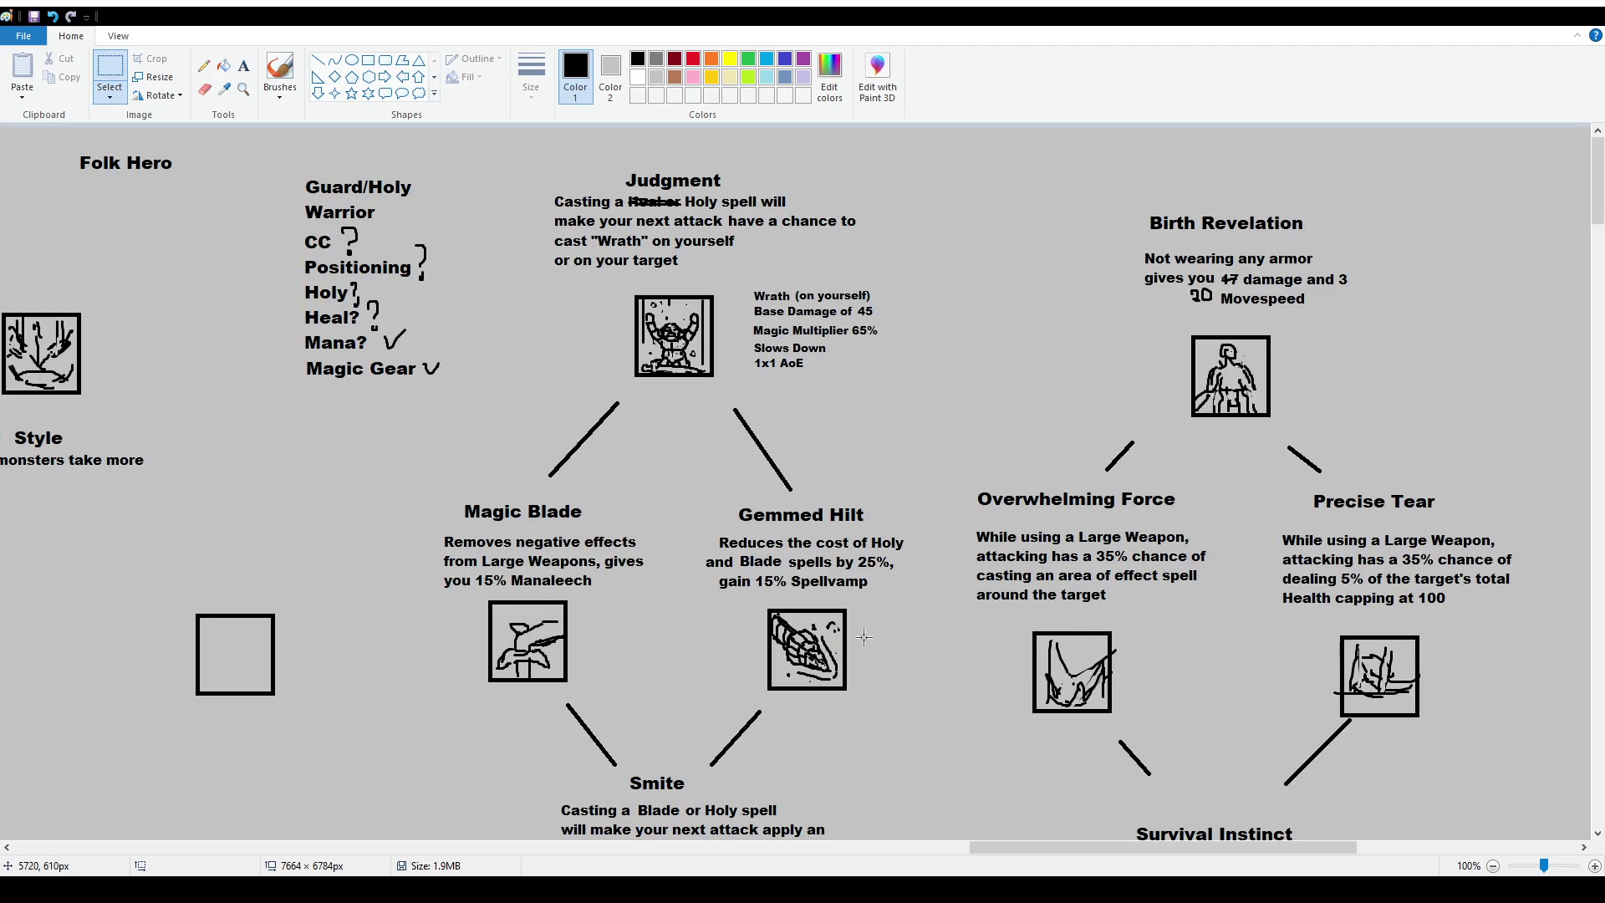
pyautogui.scroll(-2, 905, 649)
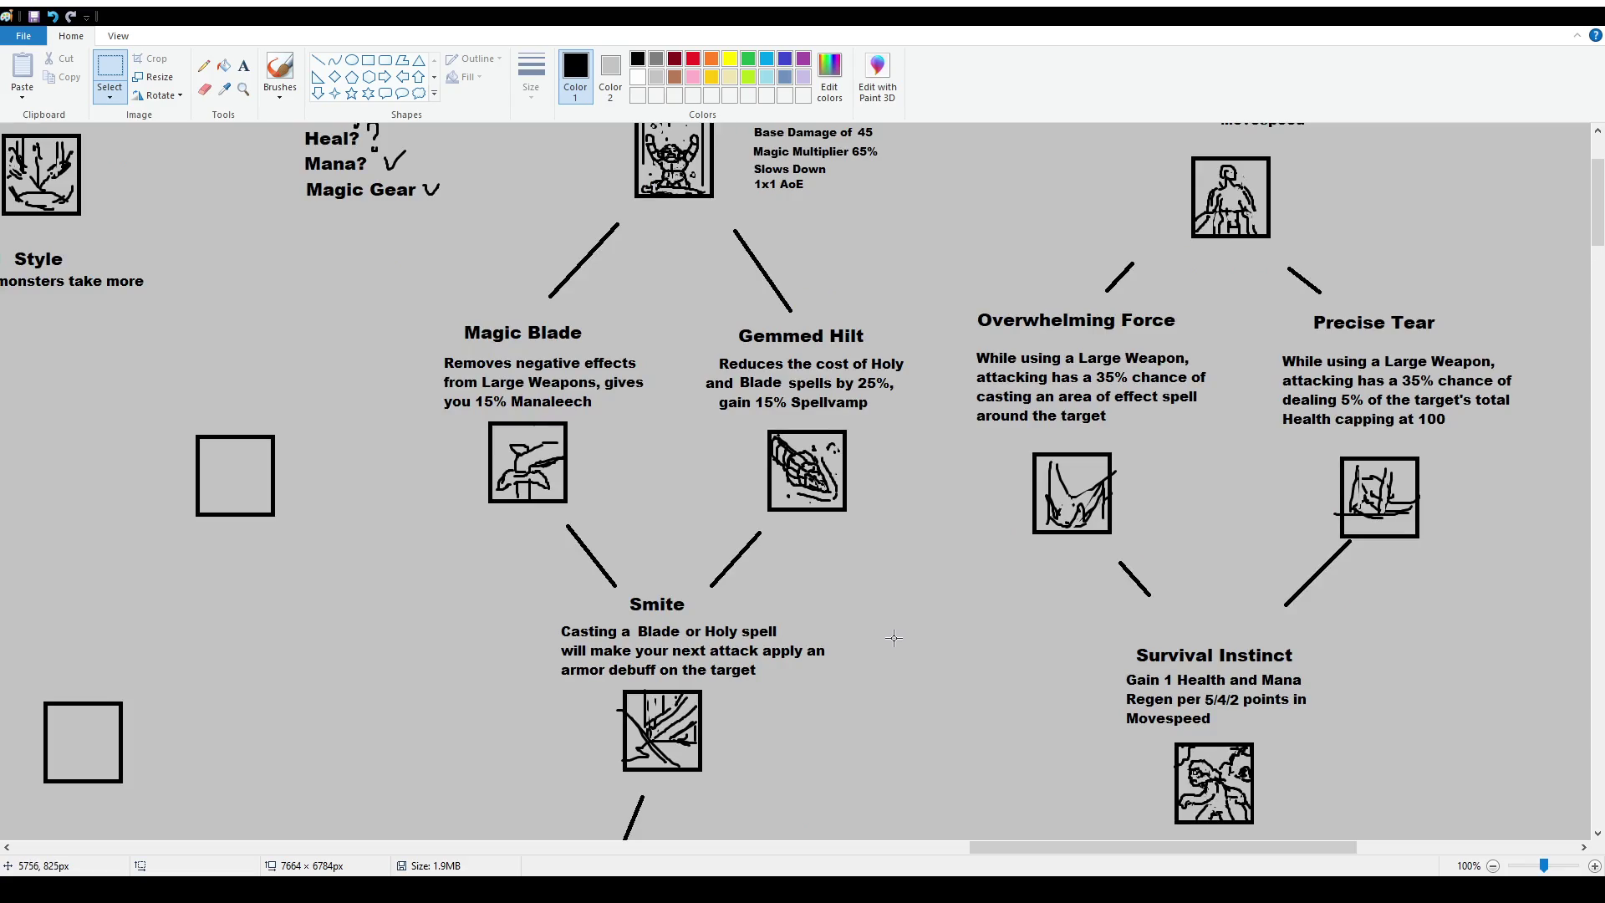
pyautogui.scroll(2, 599, 472)
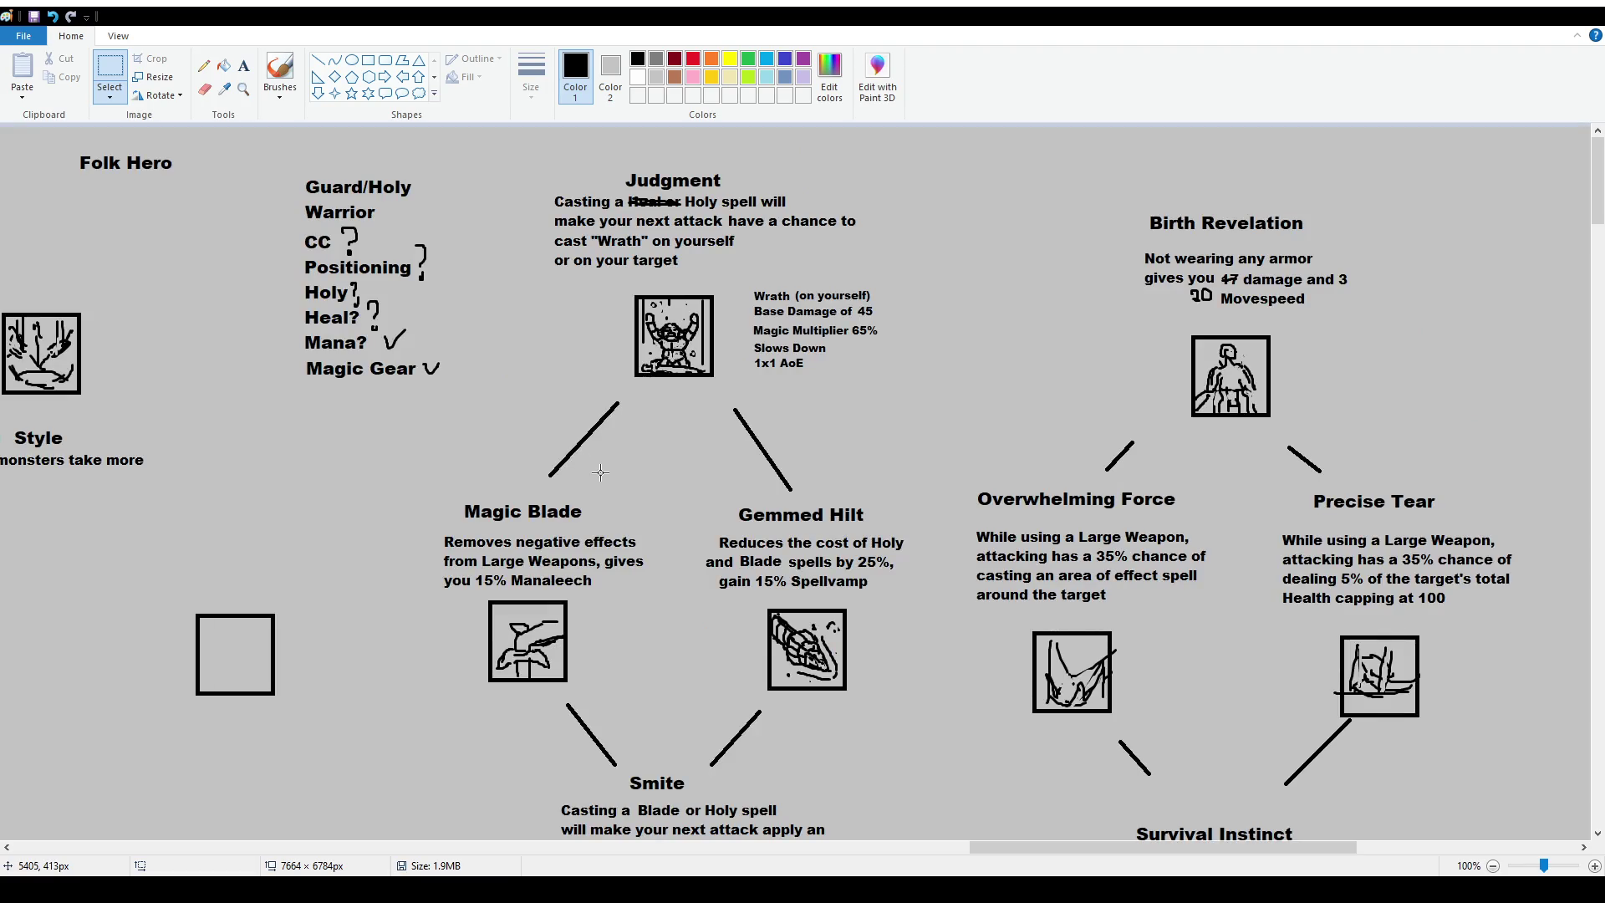
pyautogui.scroll(-2, 600, 472)
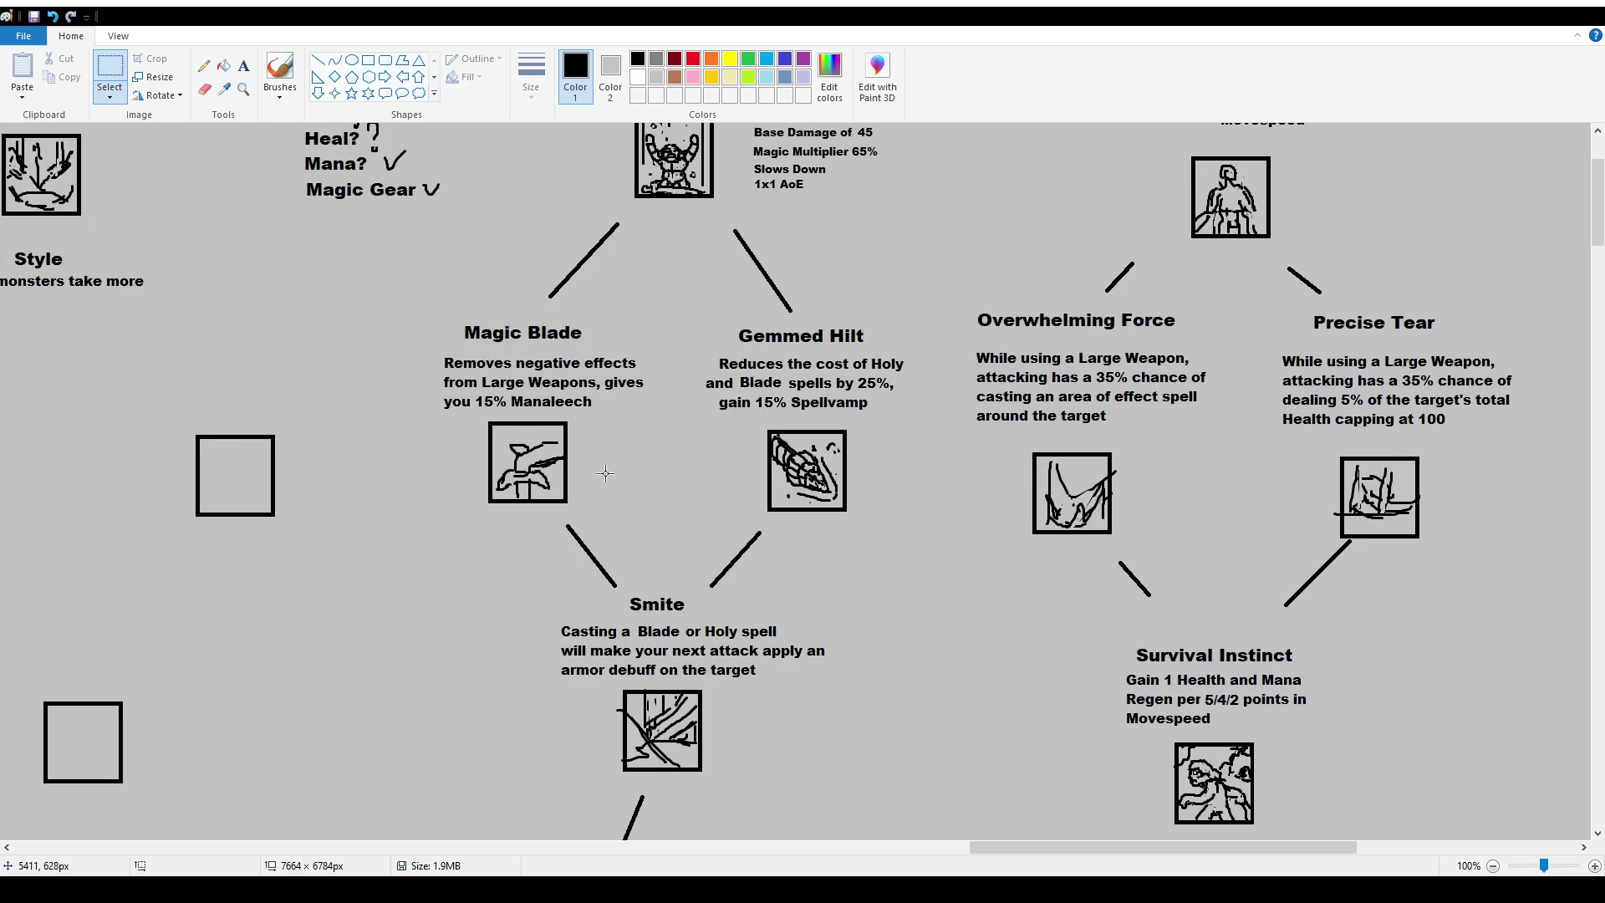
pyautogui.scroll(2, 605, 473)
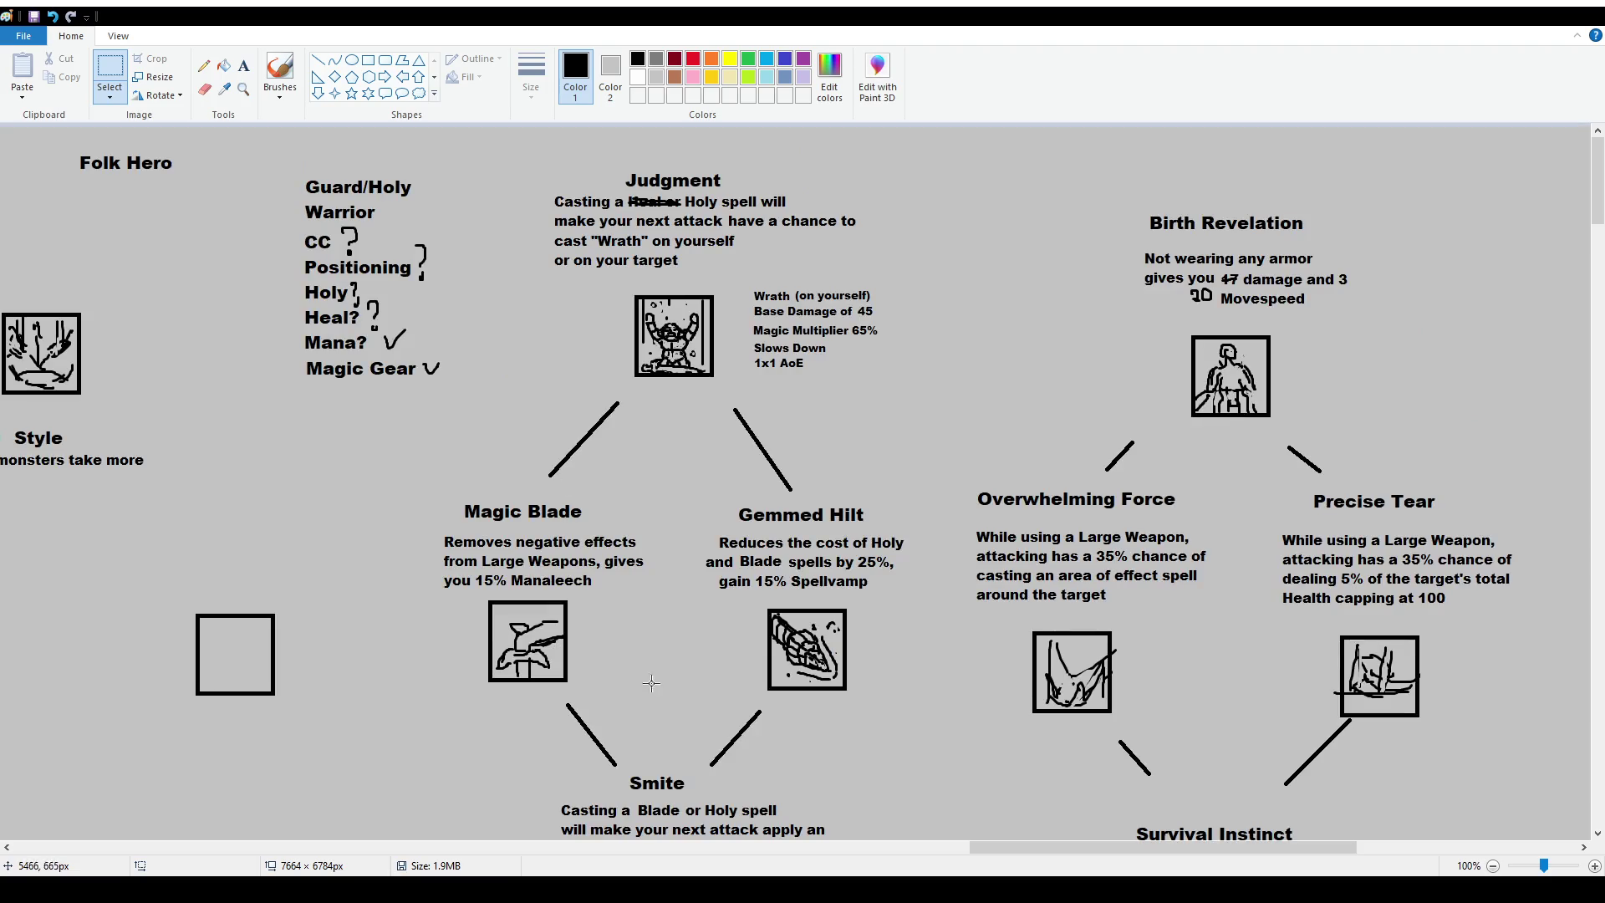
pyautogui.moveTo(751, 573); pyautogui.dragTo(885, 597)
pyautogui.moveTo(1008, 846); pyautogui.dragTo(213, 846)
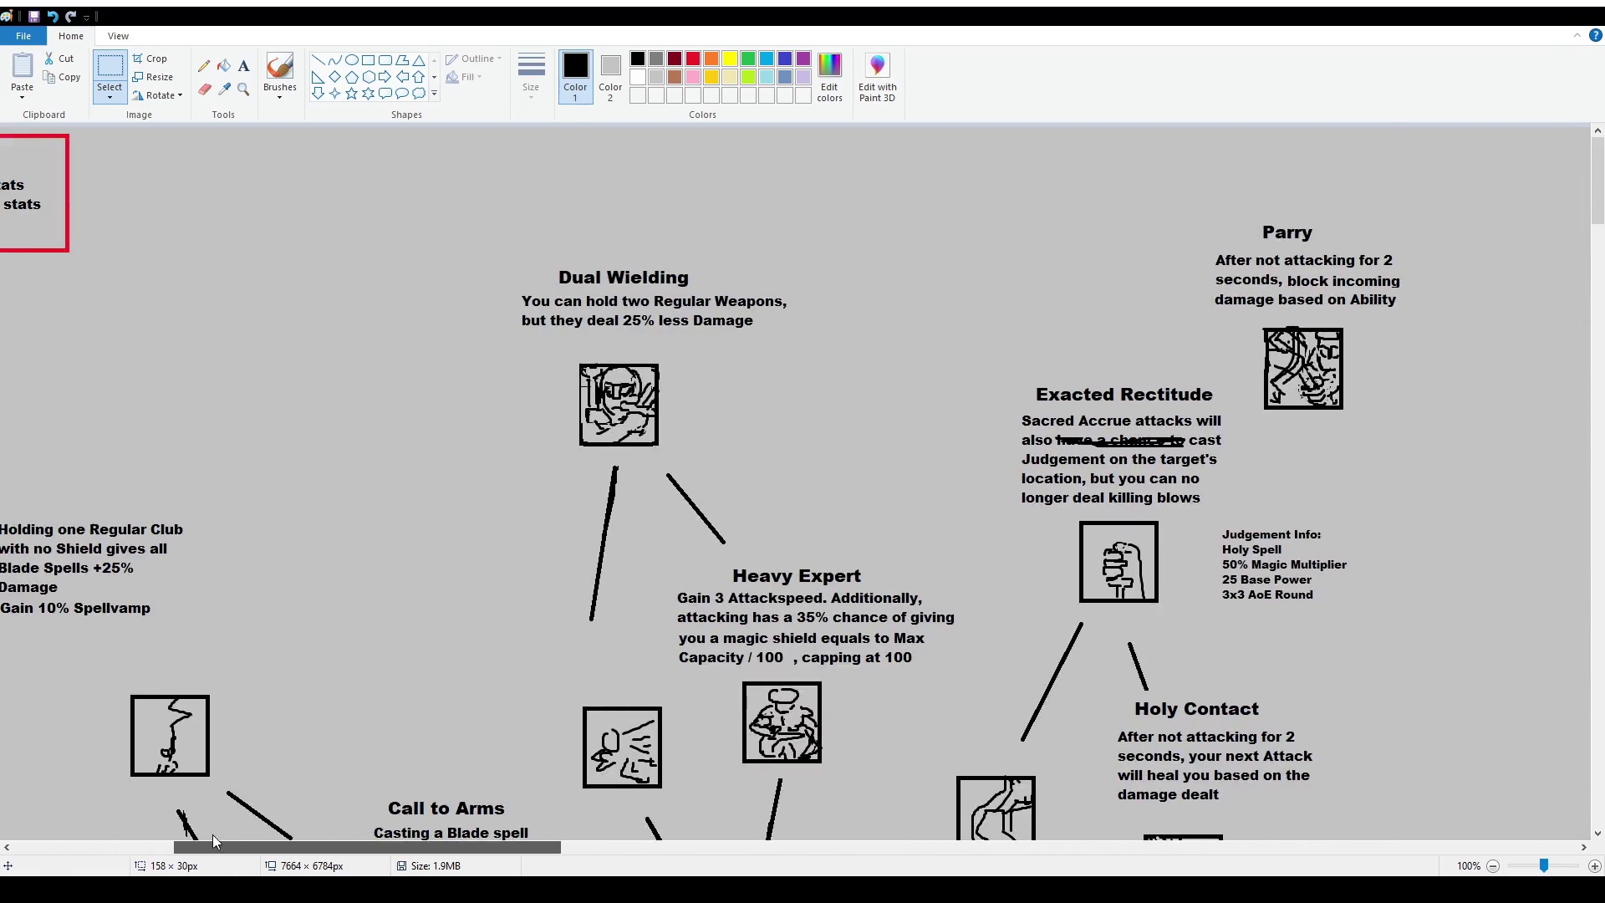
pyautogui.scroll(-2, 500, 582)
pyautogui.scroll(-2, 301, 545)
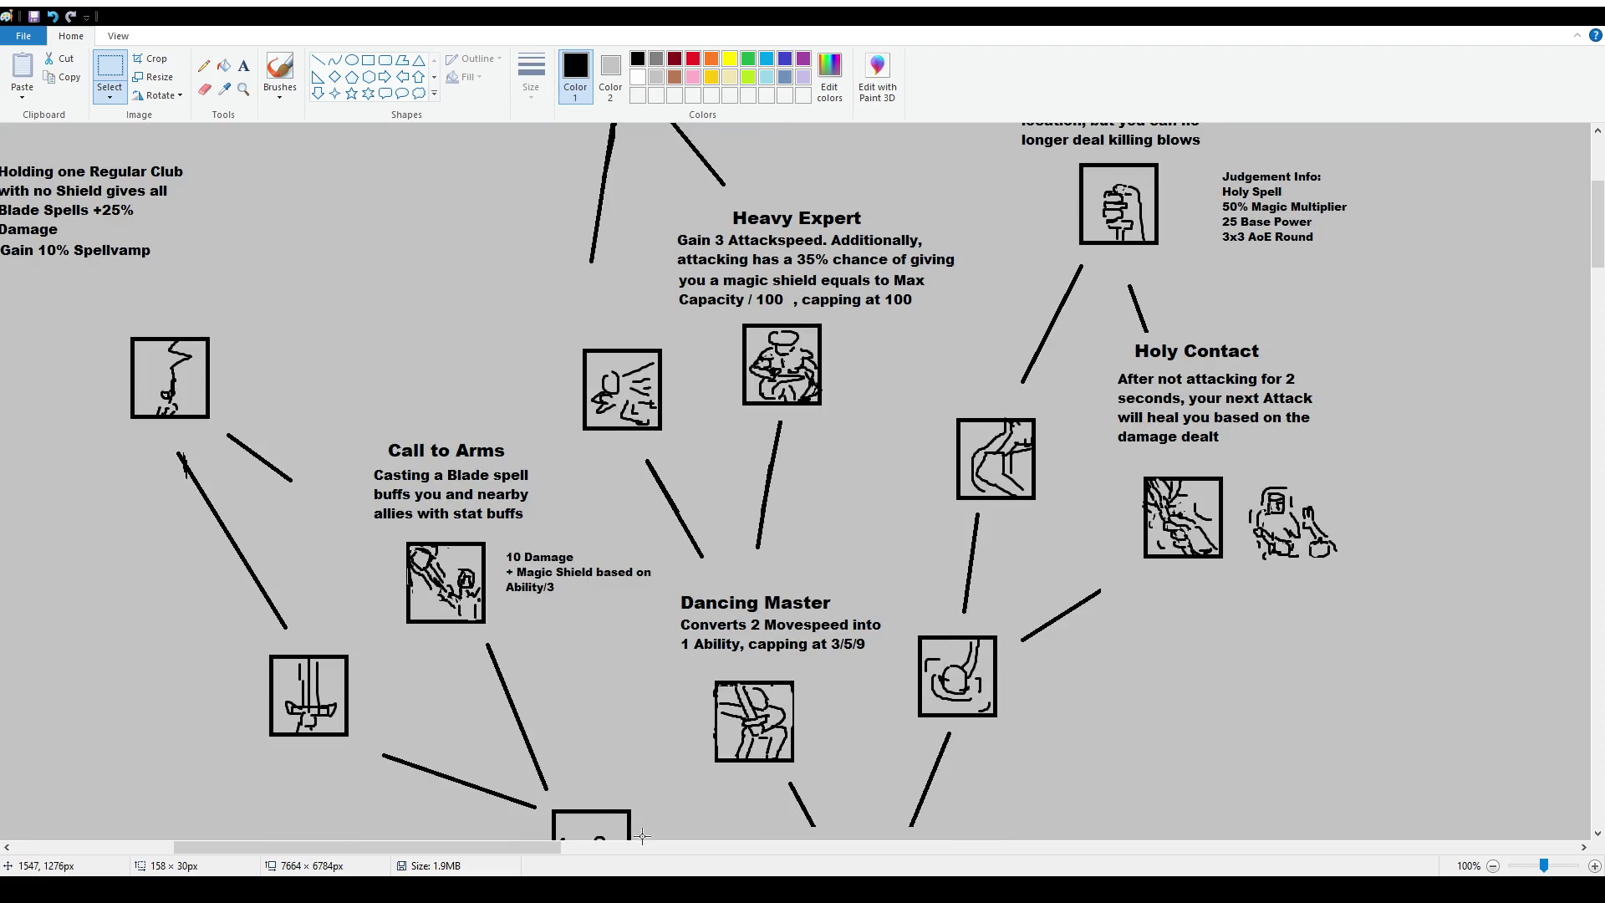
pyautogui.hscroll(-4, 549, 557)
pyautogui.moveTo(535, 566); pyautogui.dragTo(644, 638)
pyautogui.press('Delete')
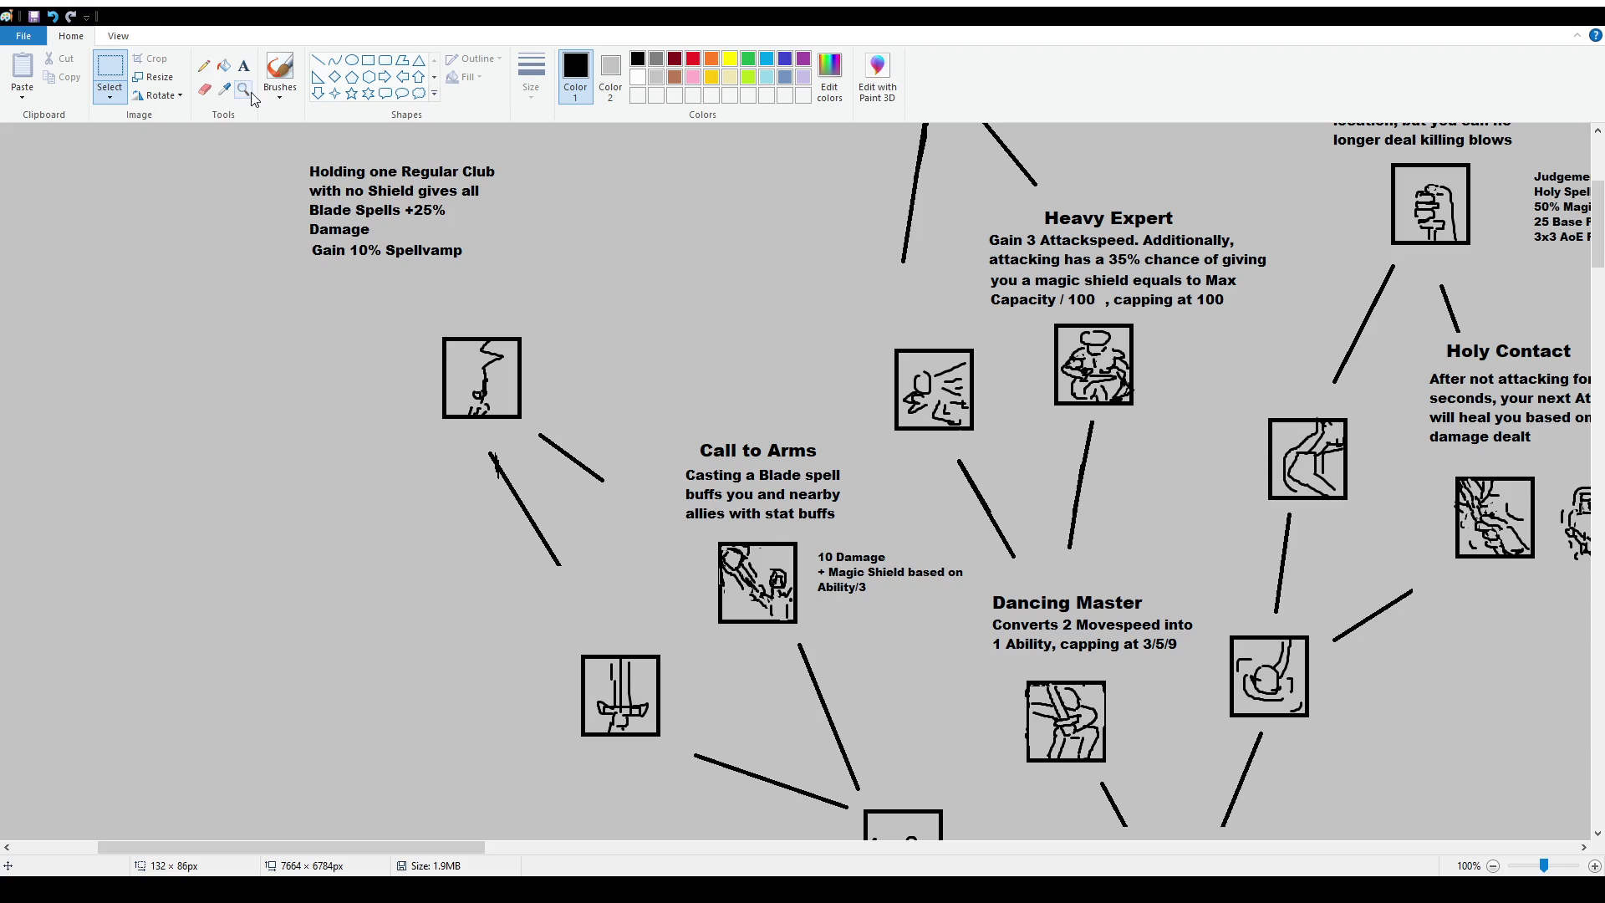
# Trim more of the line and paste the Regular Sword description as text above the icon.
pyautogui.moveTo(593, 584)
pyautogui.mouseDown()
pyautogui.moveTo(518, 539)
pyautogui.moveTo(681, 627)
pyautogui.mouseUp()
pyautogui.press('Delete')
pyautogui.click(243, 66)
pyautogui.write('While holding one Regular Sword with no Shield, reduces the cooldown of Blade spells by 50% and gain 10% Spellvamp')
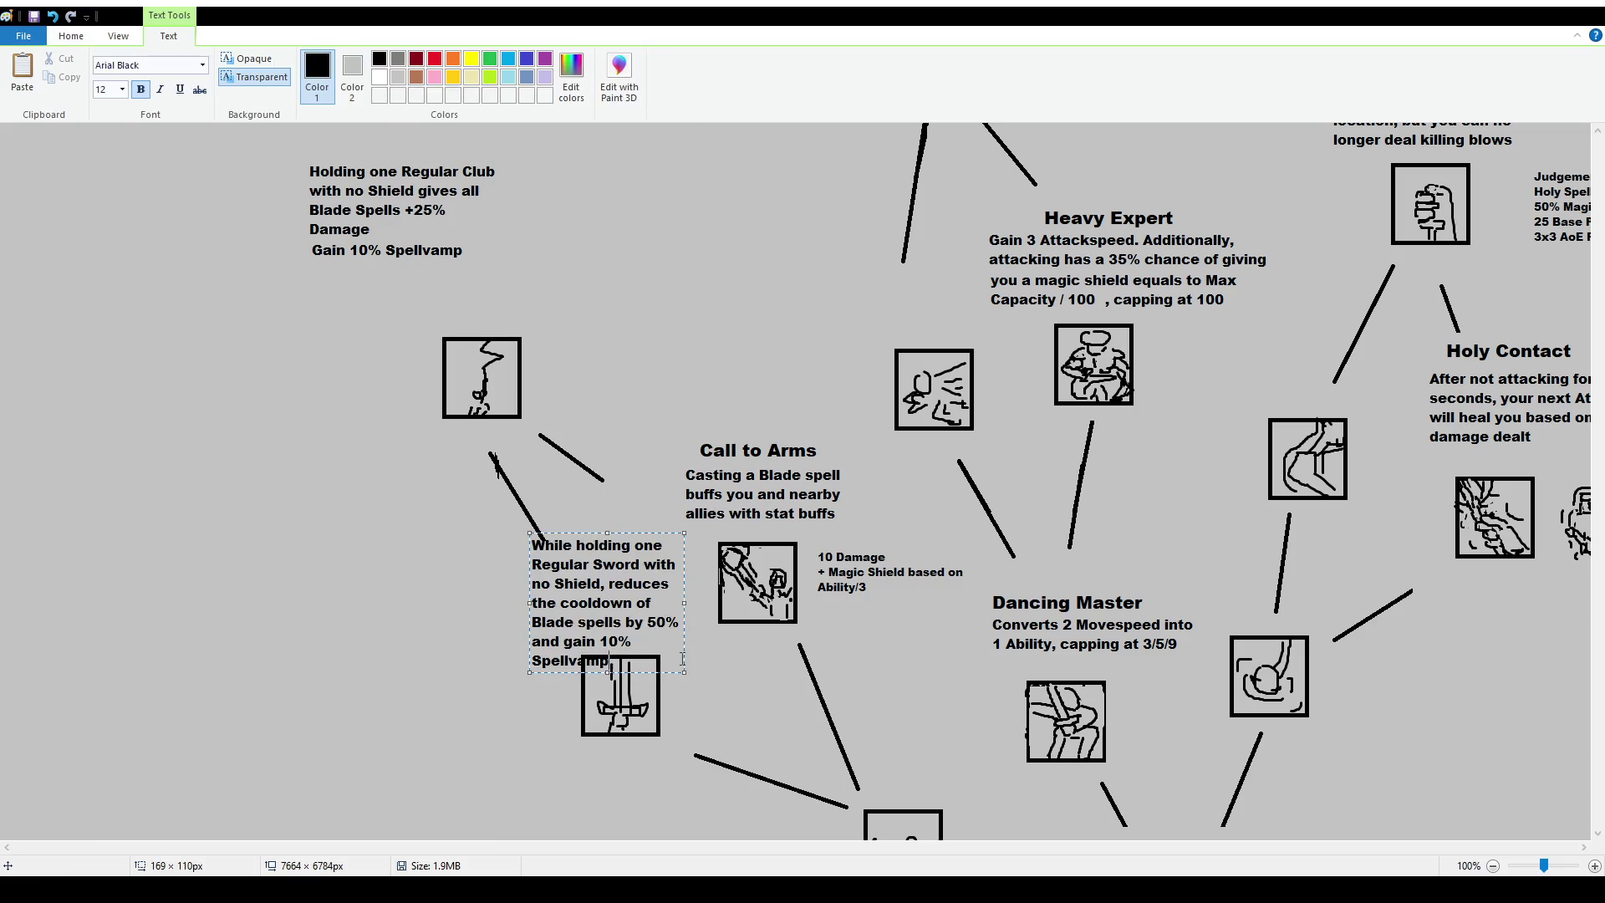
pyautogui.moveTo(529, 602); pyautogui.dragTo(472, 603)
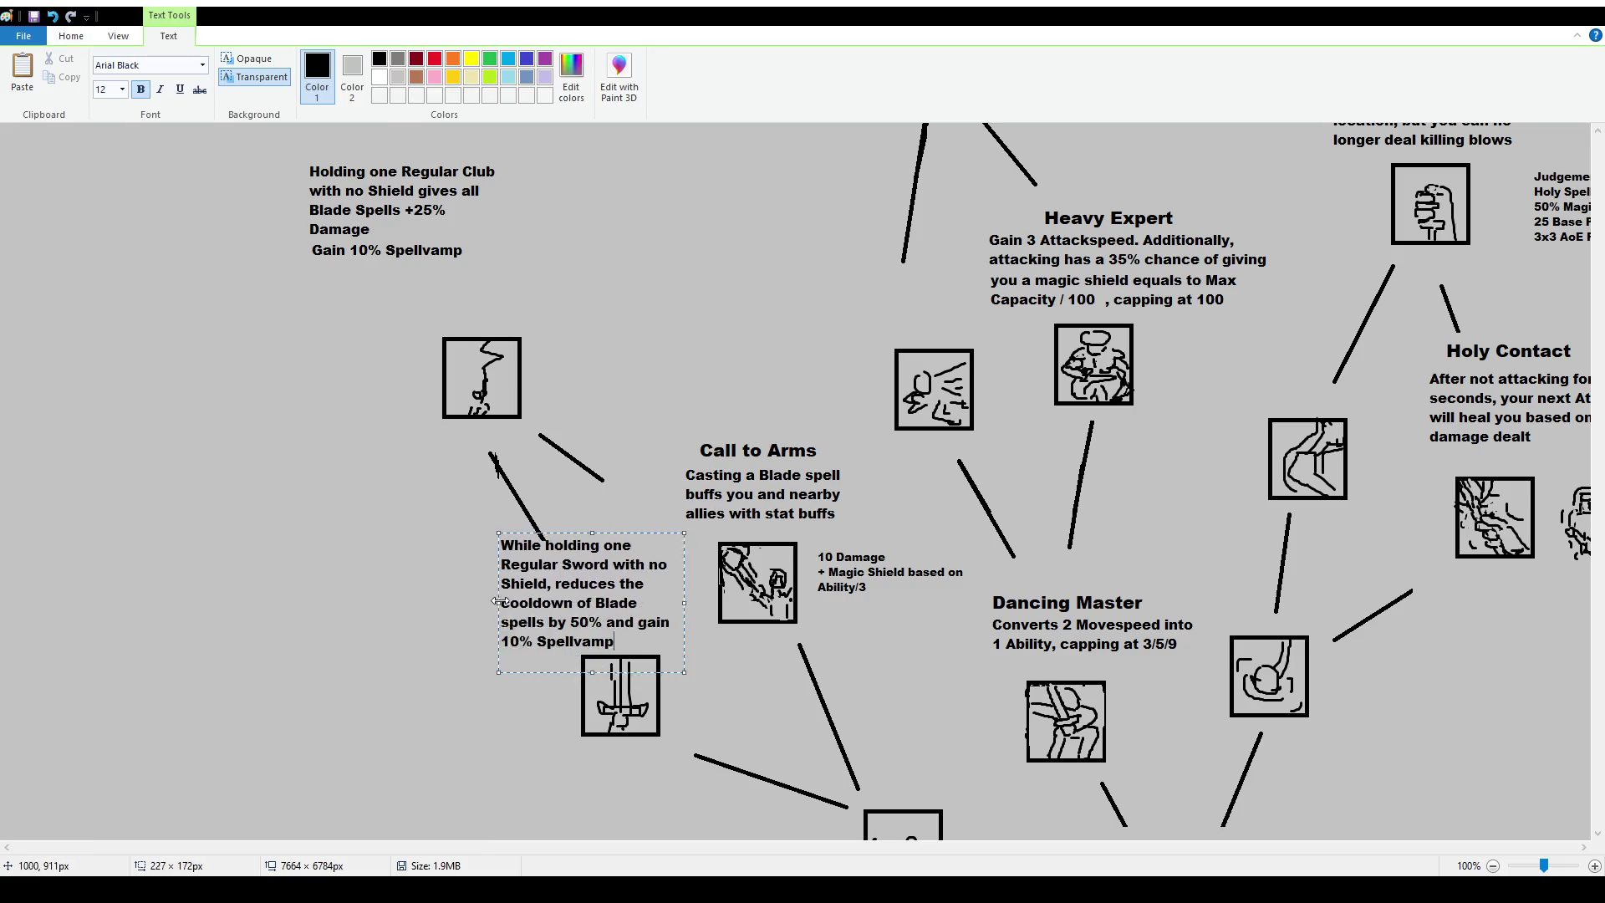
pyautogui.moveTo(618, 545); pyautogui.dragTo(665, 546)
pyautogui.click(669, 568)
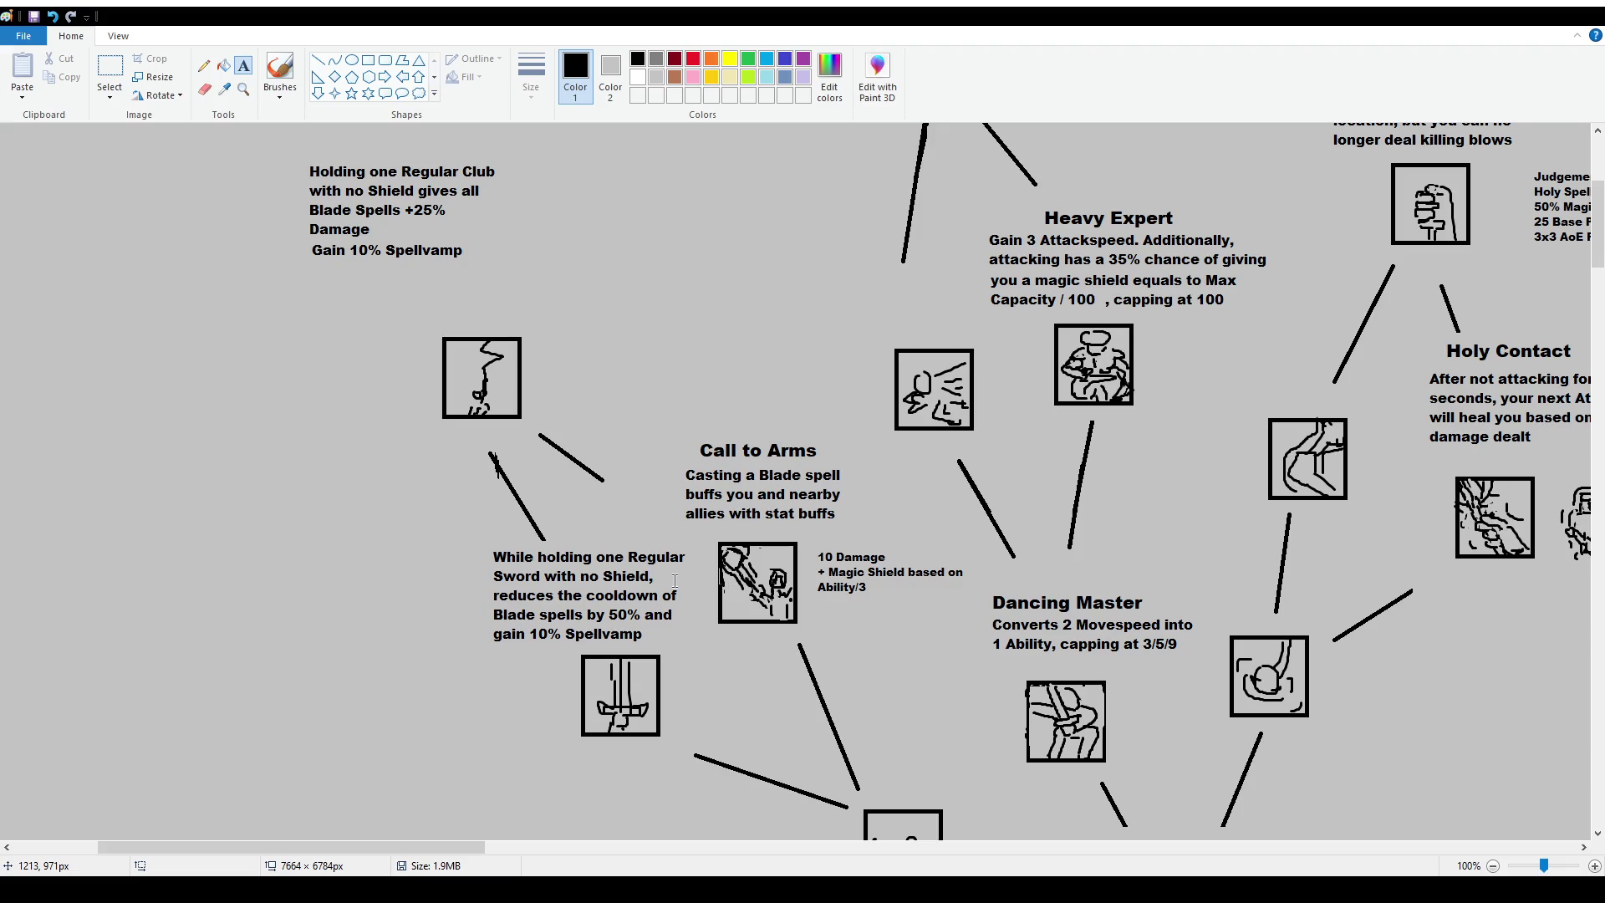
# Erase the leftover line end and nudge the description and sword icon into alignment.
pyautogui.click(110, 68)
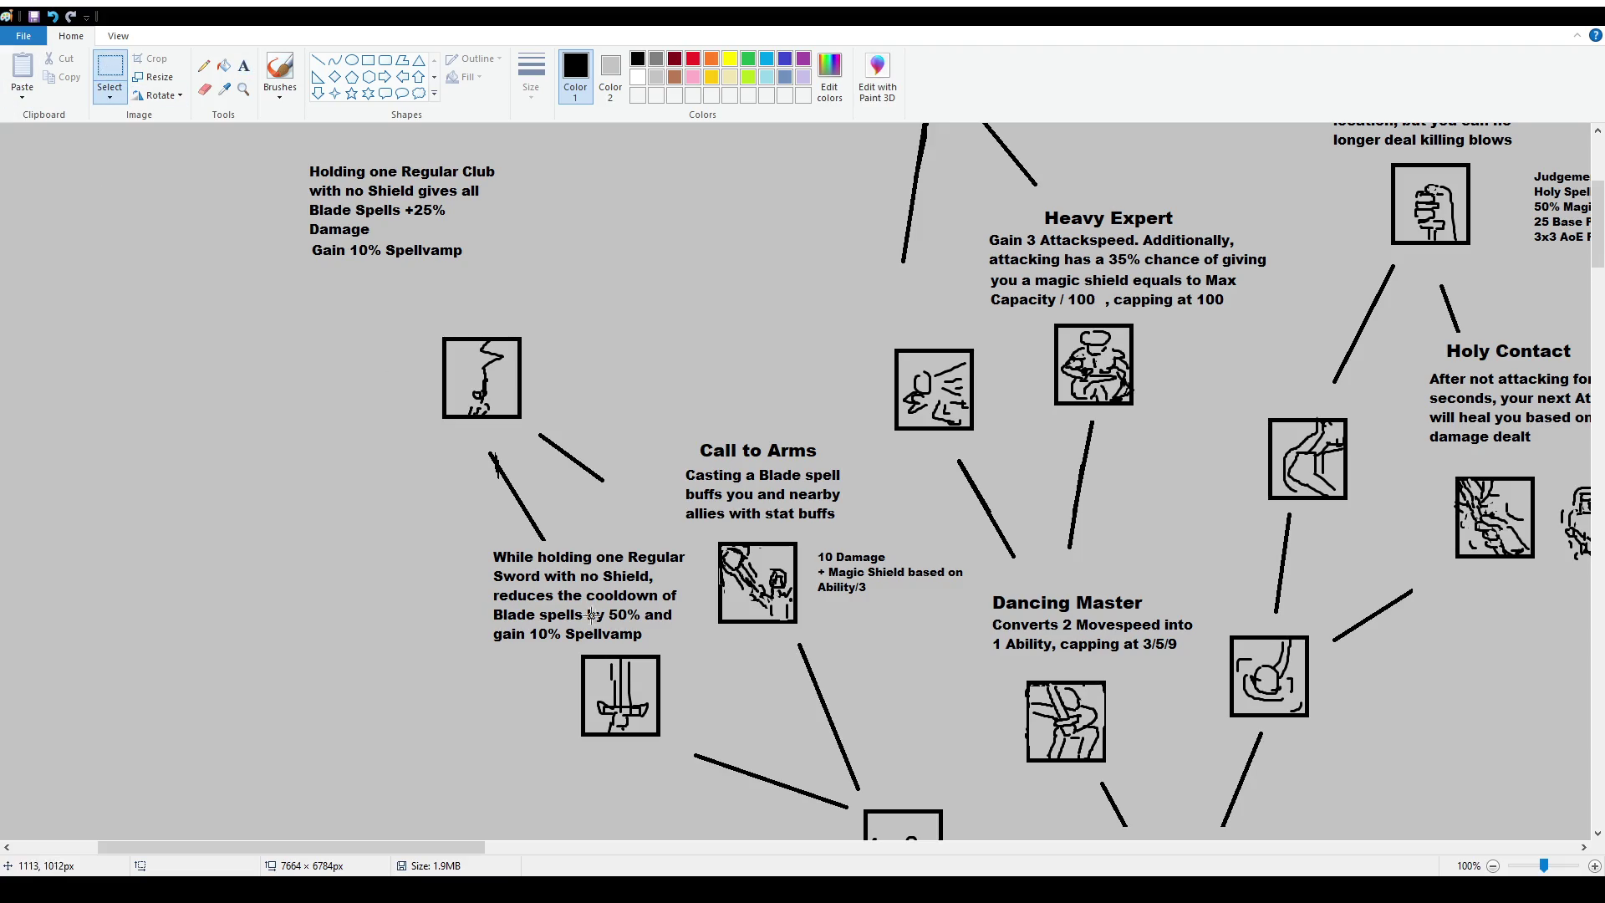
pyautogui.moveTo(519, 520); pyautogui.dragTo(584, 545)
pyautogui.press('Delete')
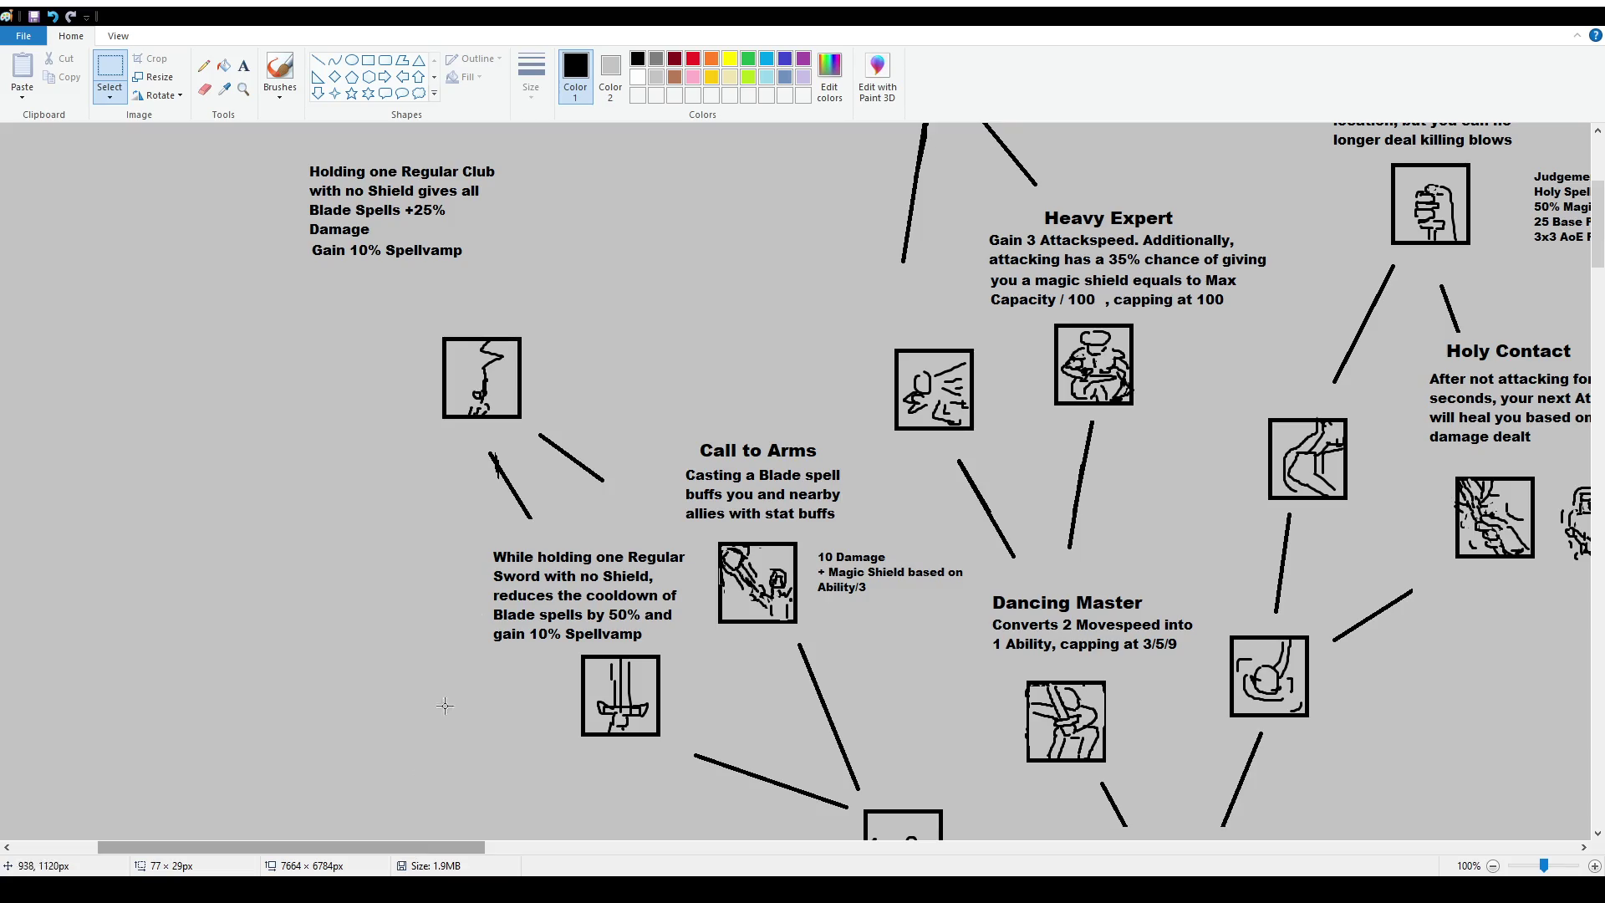
pyautogui.moveTo(484, 541); pyautogui.dragTo(685, 627)
pyautogui.click(775, 692)
pyautogui.moveTo(574, 654)
pyautogui.mouseDown()
pyautogui.moveTo(685, 751)
pyautogui.moveTo(620, 721)
pyautogui.mouseUp()
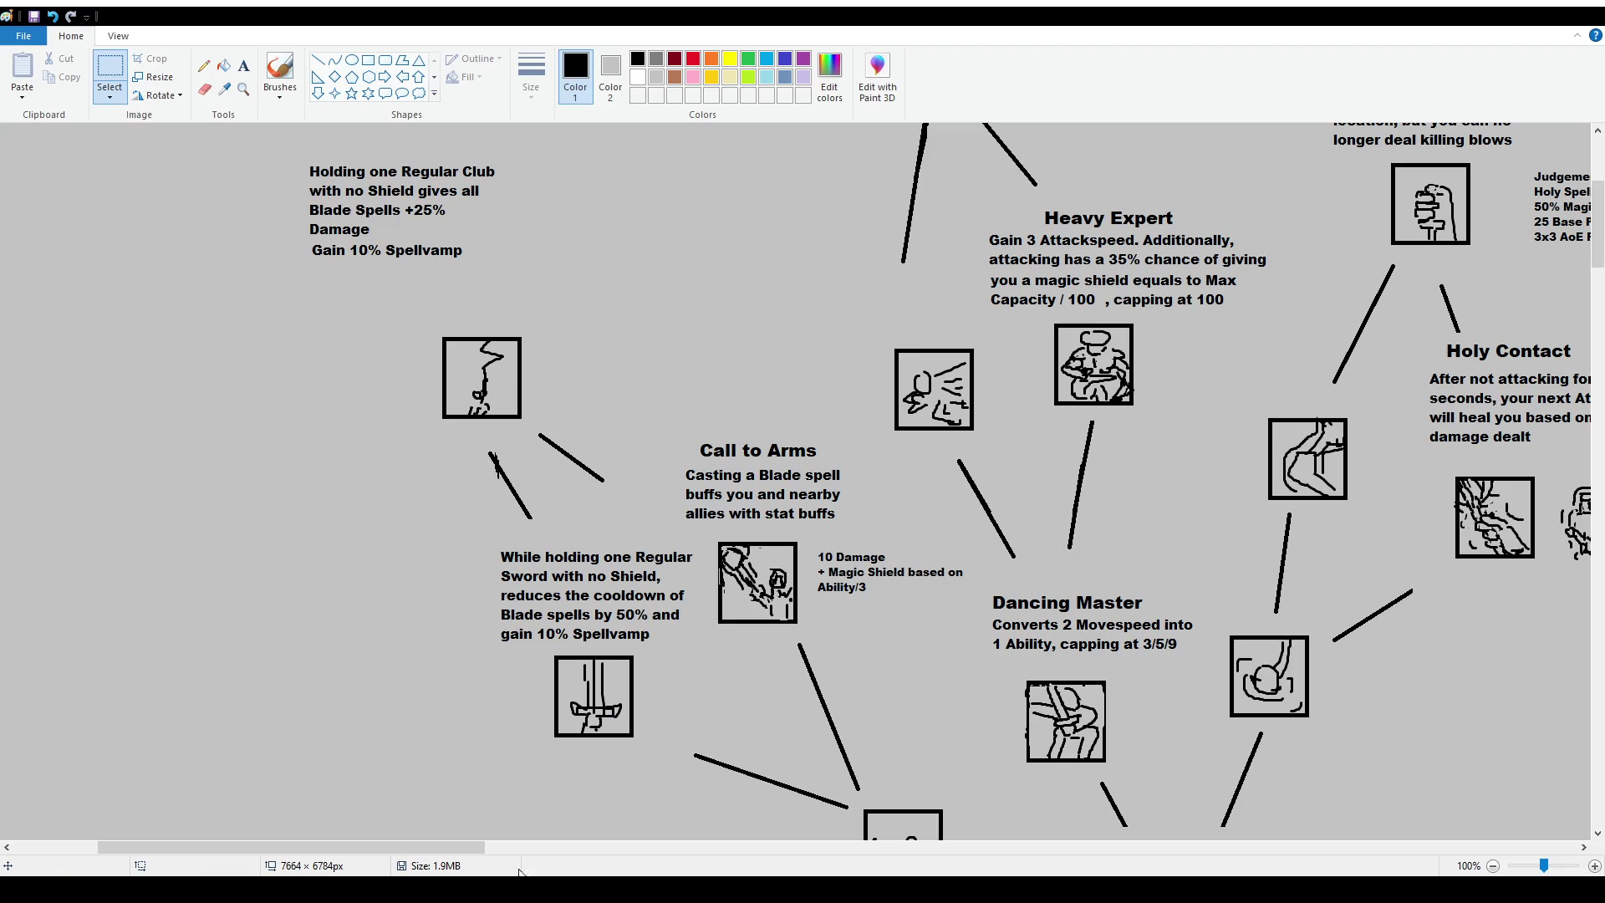
pyautogui.moveTo(426, 847); pyautogui.dragTo(1300, 846)
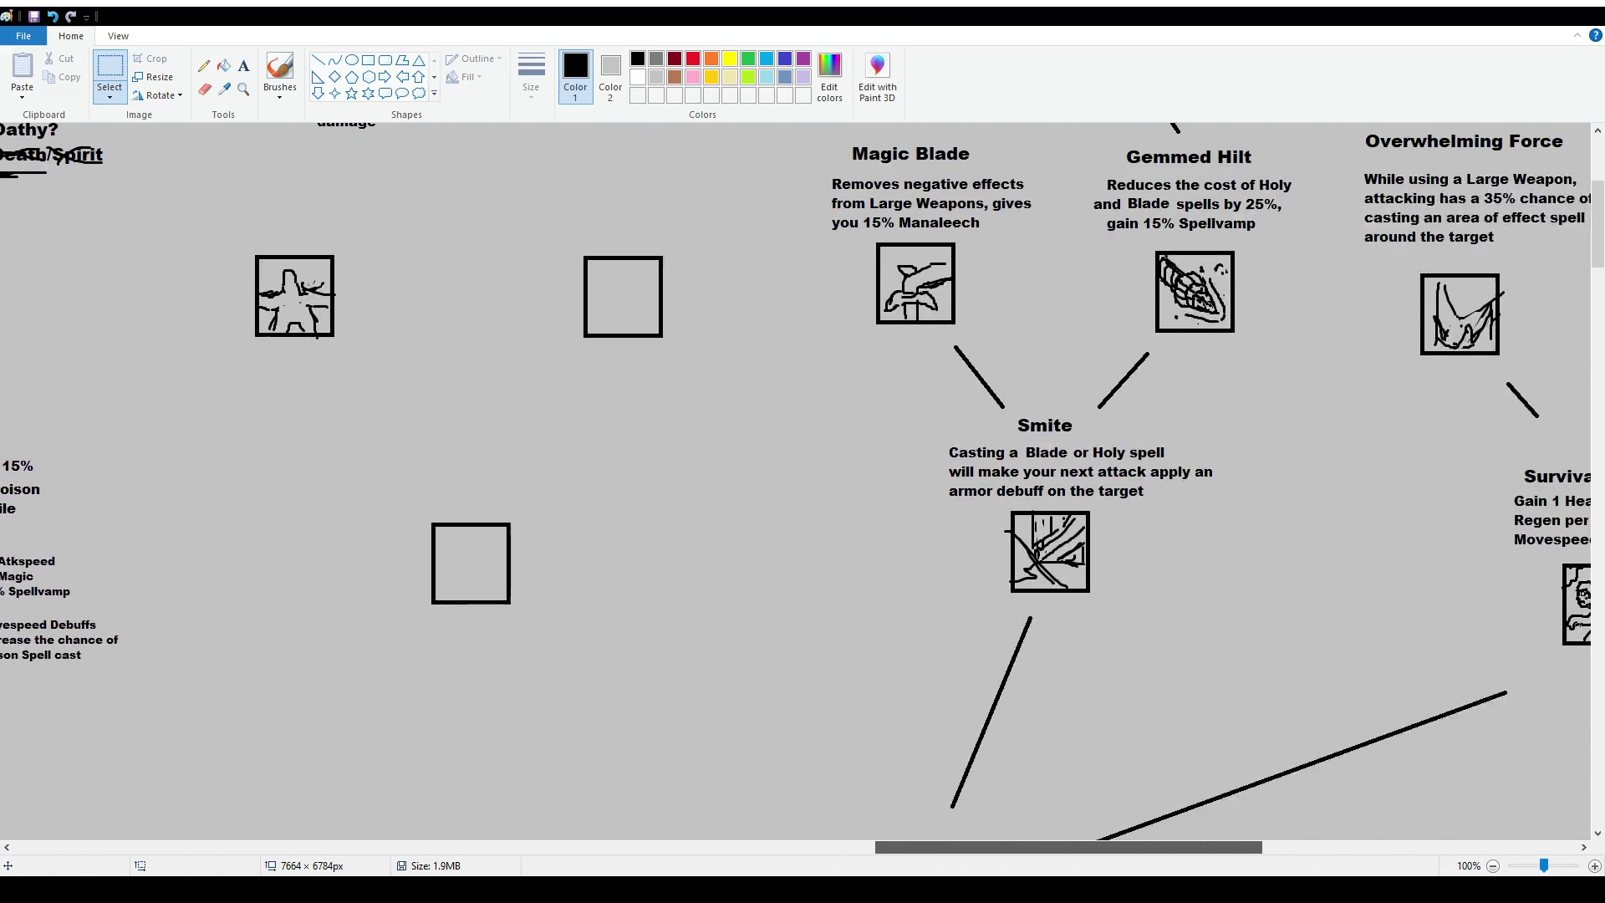
# Erase both connector line ends and their leftover bits where they touch the box below Call to Arms.
pyautogui.scroll(2, 840, 537)
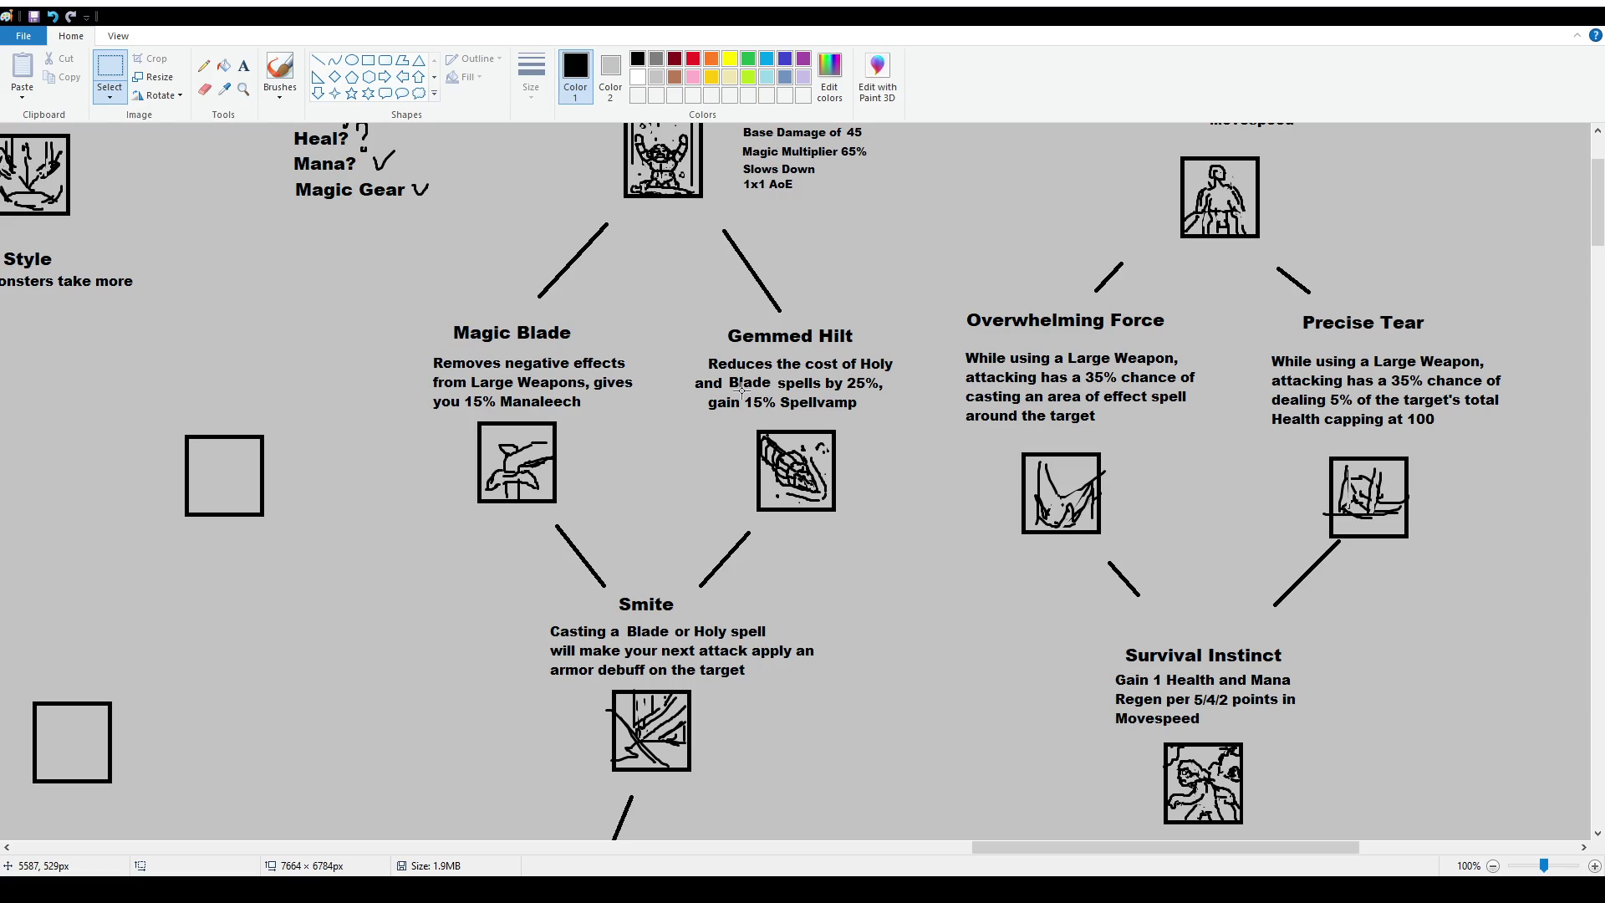
pyautogui.scroll(2, 740, 389)
pyautogui.scroll(-4, 903, 520)
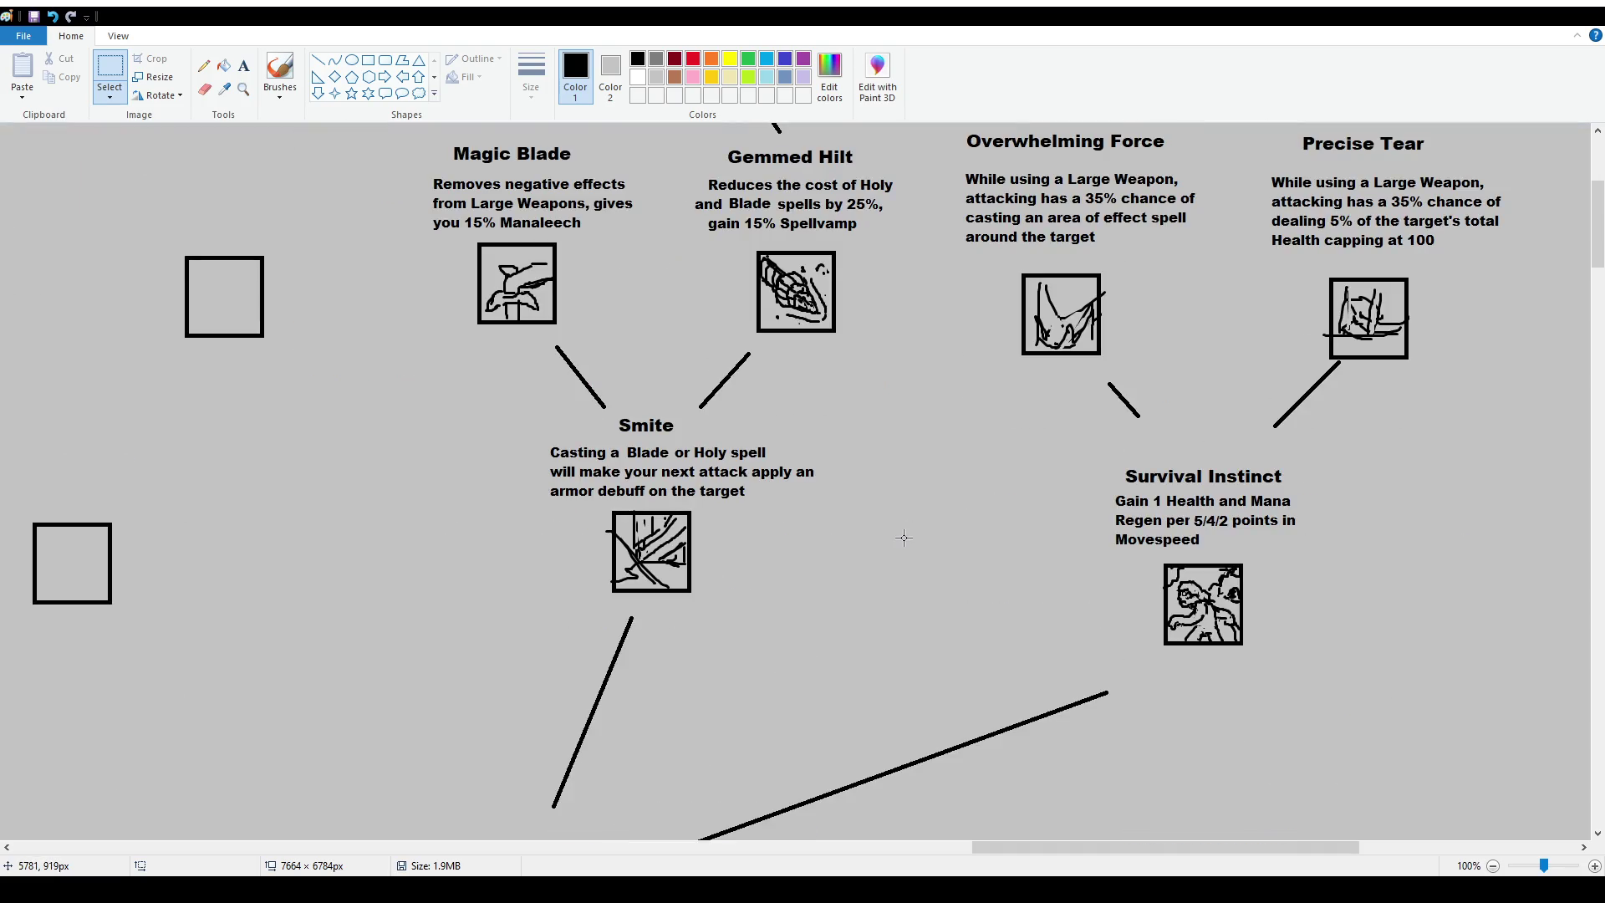
pyautogui.moveTo(1260, 845); pyautogui.dragTo(408, 845)
pyautogui.scroll(-3, 793, 687)
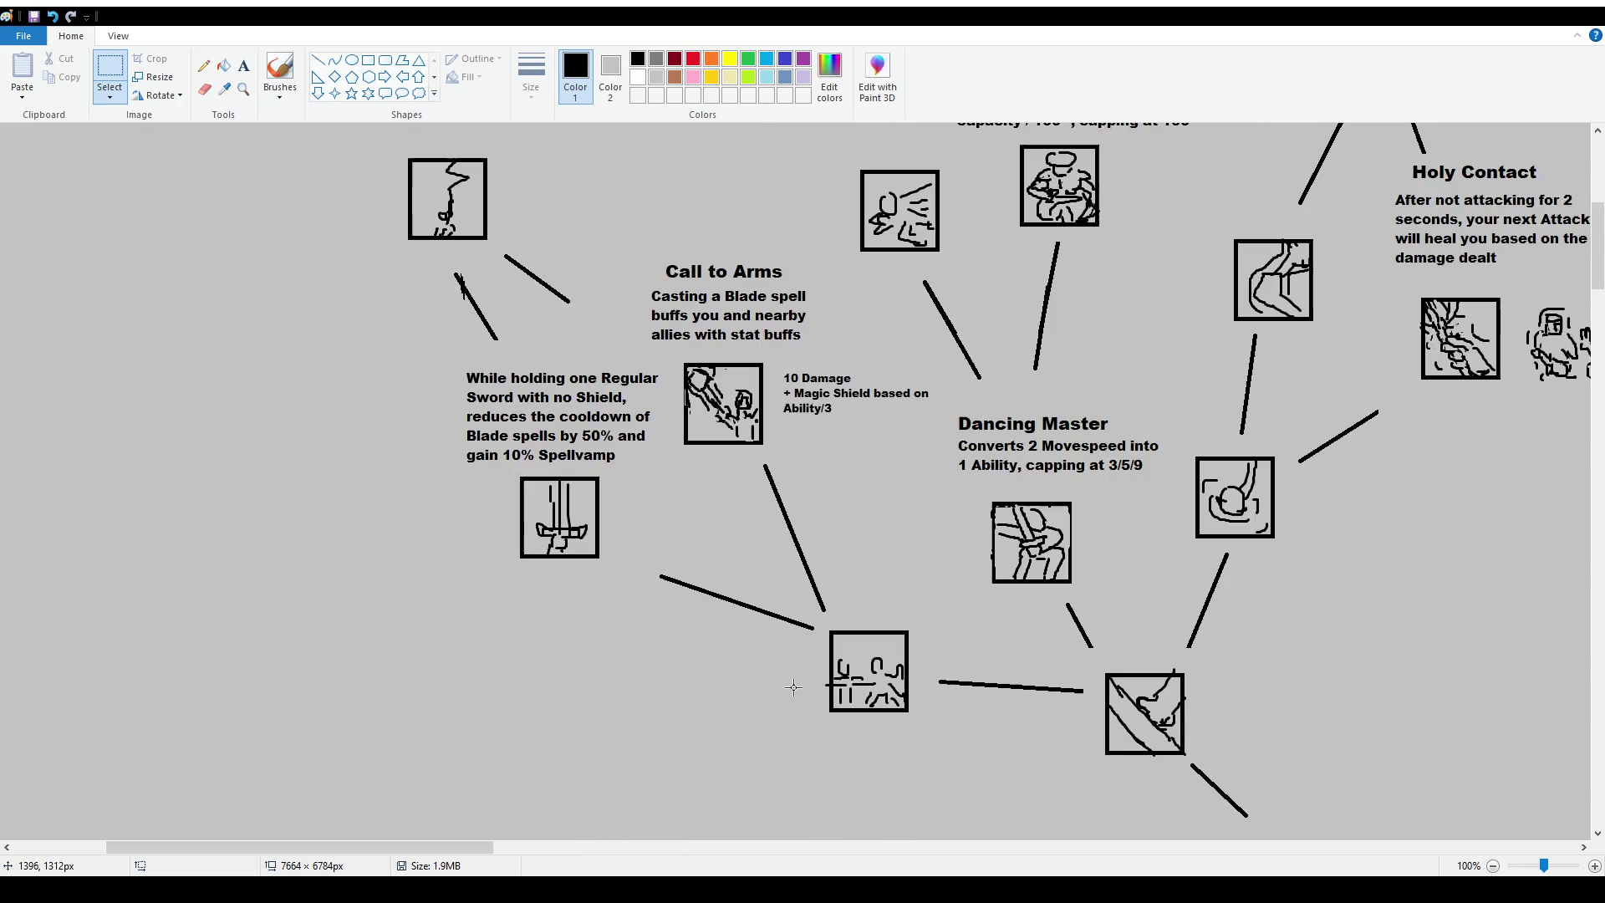
pyautogui.moveTo(776, 580); pyautogui.dragTo(819, 649)
pyautogui.press('Delete')
pyautogui.moveTo(792, 553); pyautogui.dragTo(830, 613)
pyautogui.press('Delete')
pyautogui.moveTo(748, 583); pyautogui.dragTo(784, 631)
pyautogui.press('Delete')
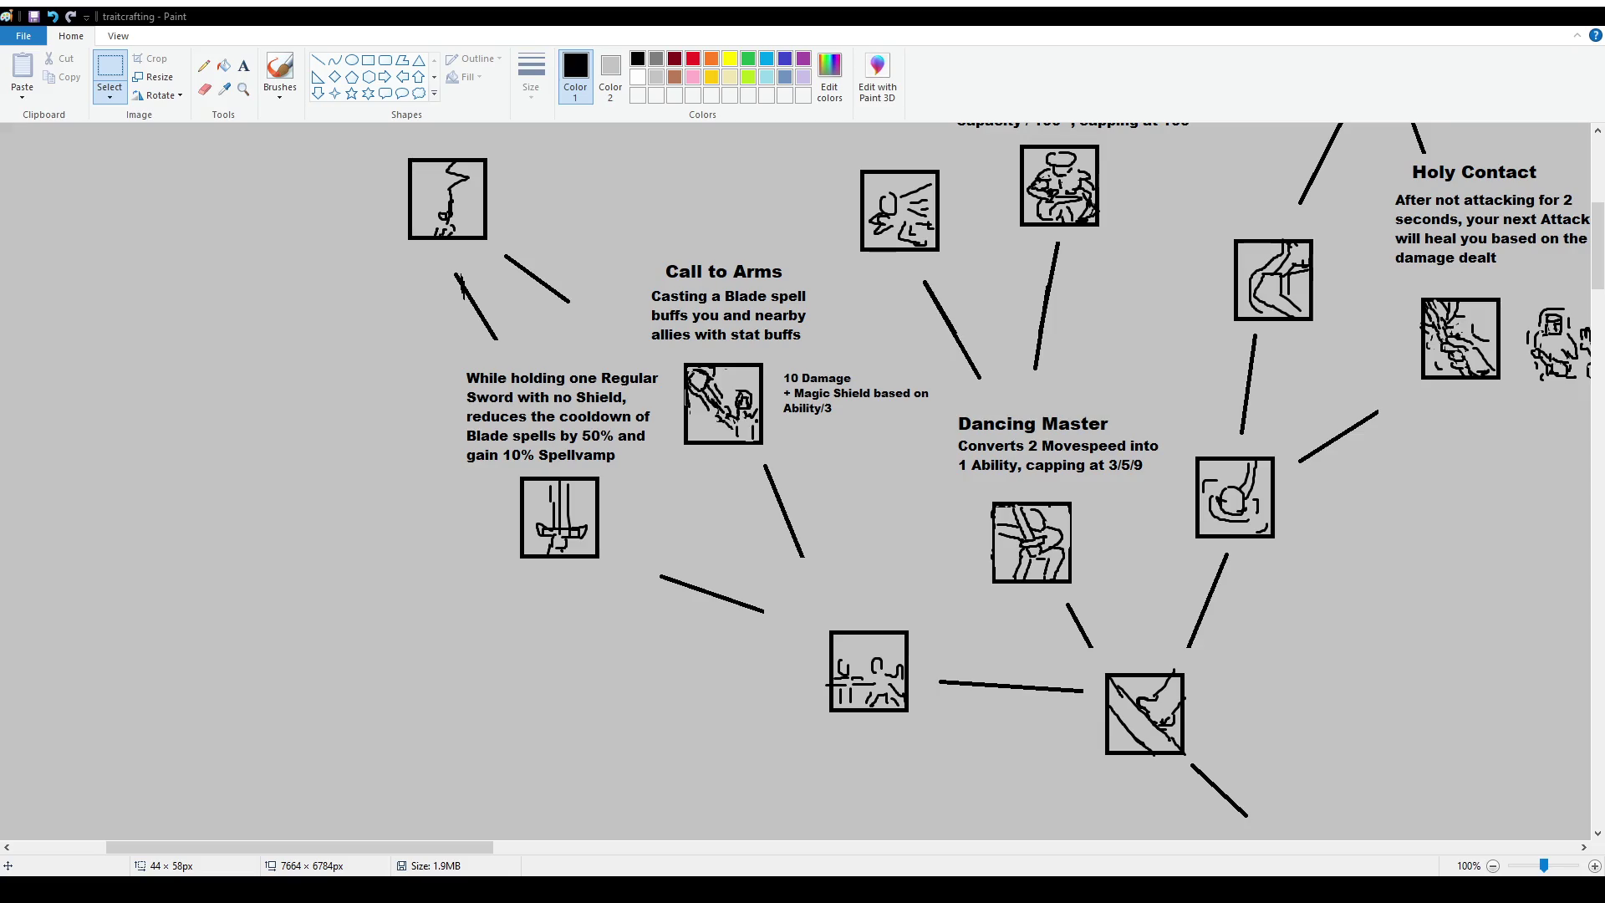
# Erase the lower end of the line under Call to Arms.
pyautogui.click(243, 66)
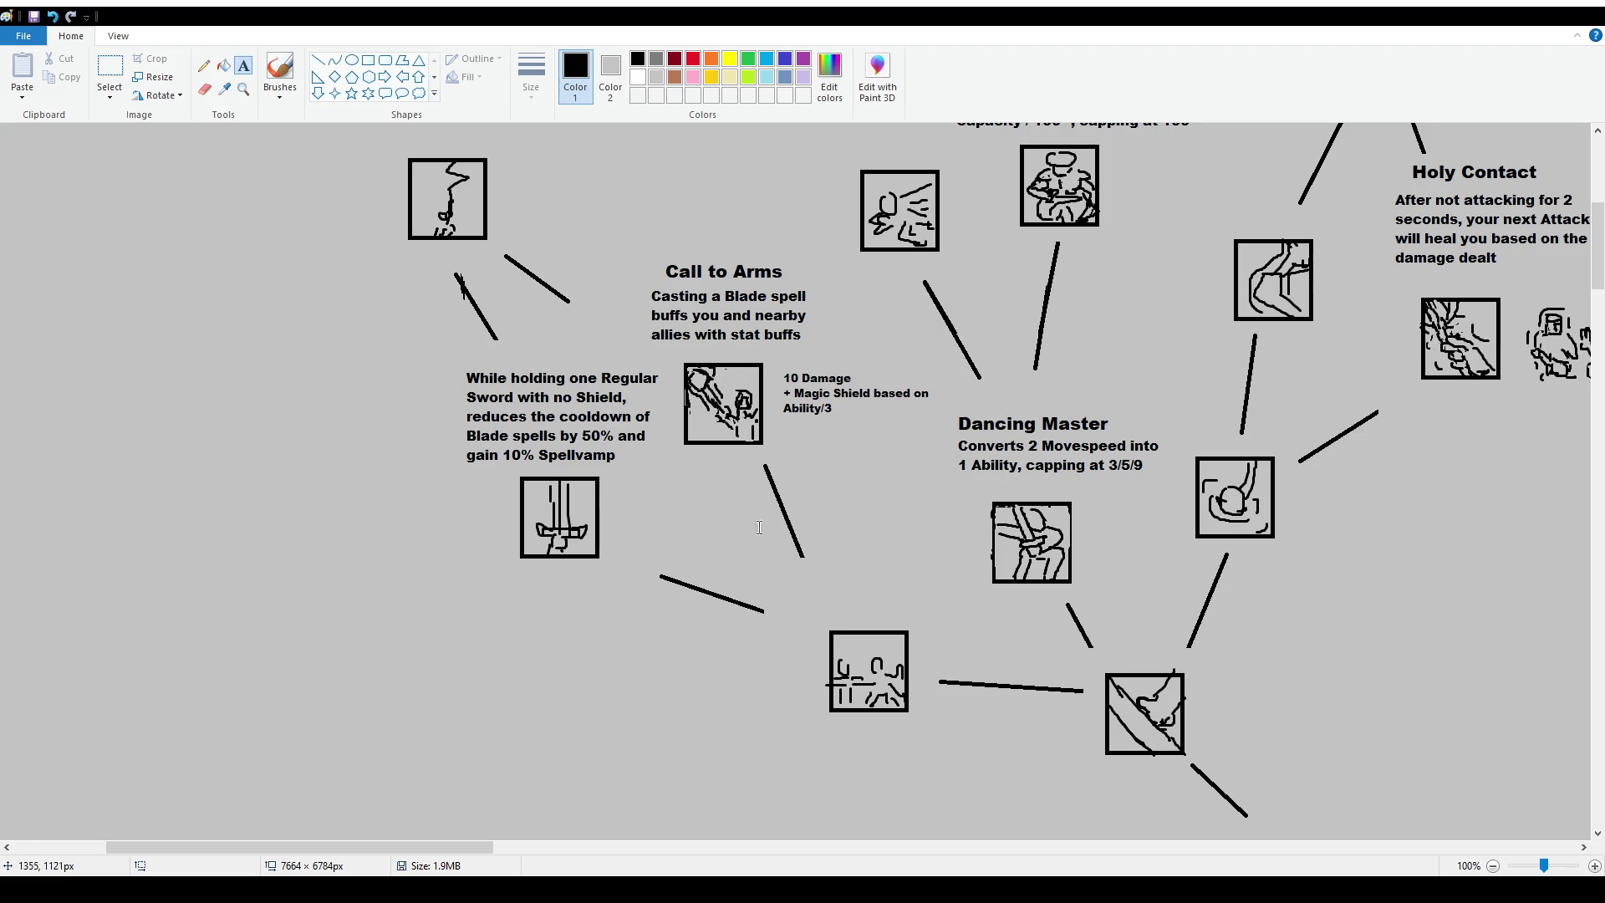
pyautogui.click(110, 69)
pyautogui.moveTo(786, 525); pyautogui.dragTo(846, 571)
pyautogui.press('Delete')
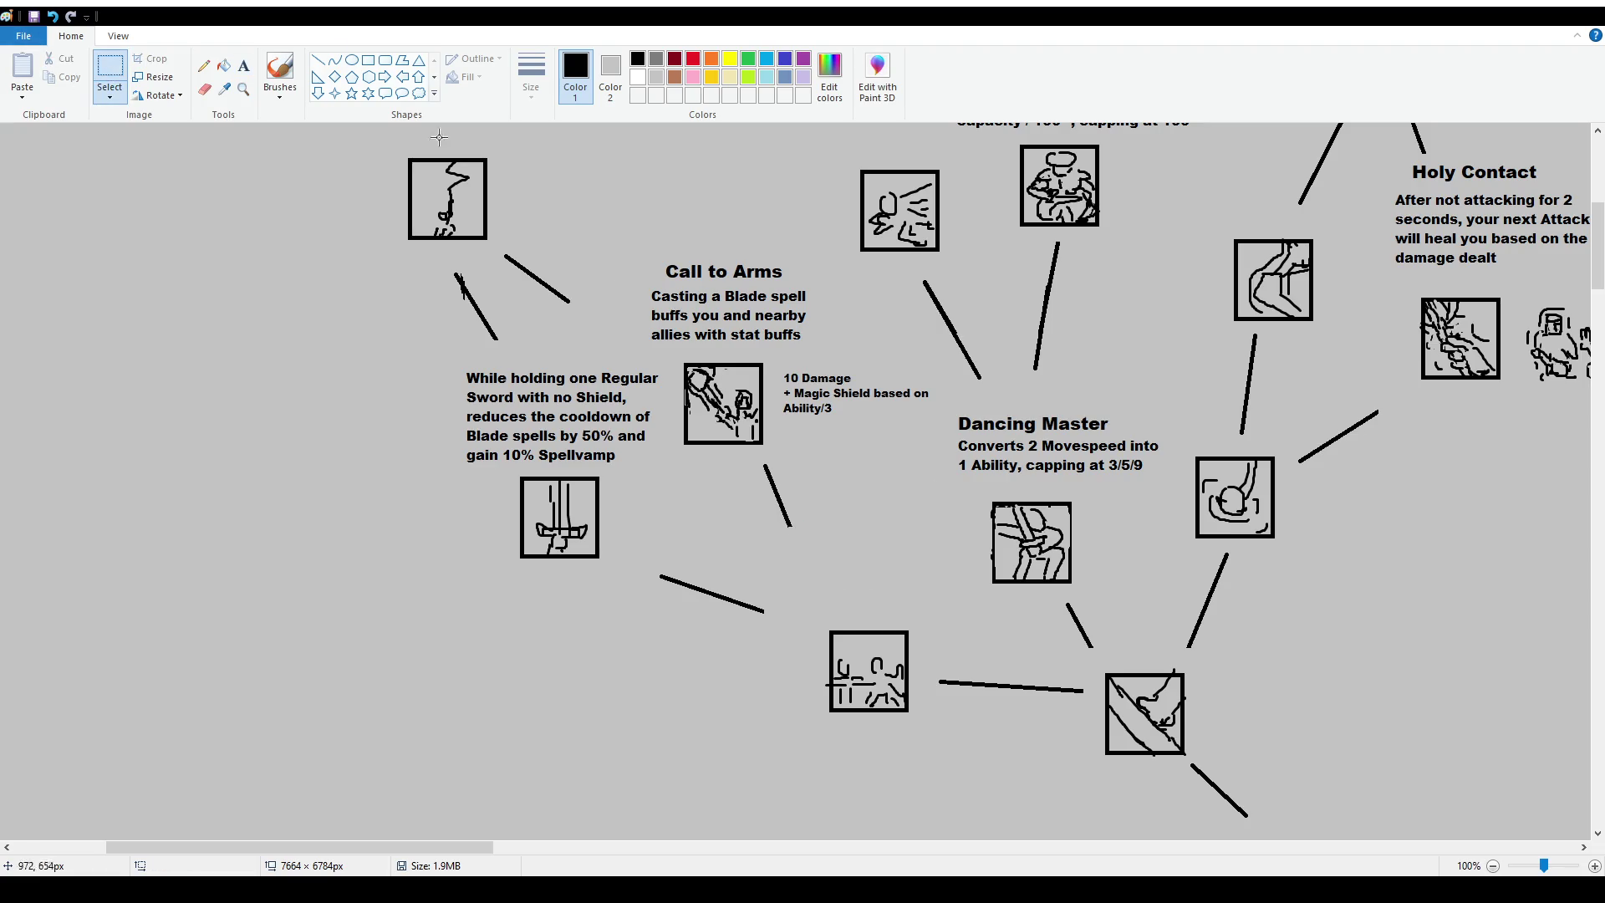
# Caption the box 'Blade spells cost 7/12/20 less mana', replacing the & placeholder with 7/12/20.
pyautogui.click(244, 66)
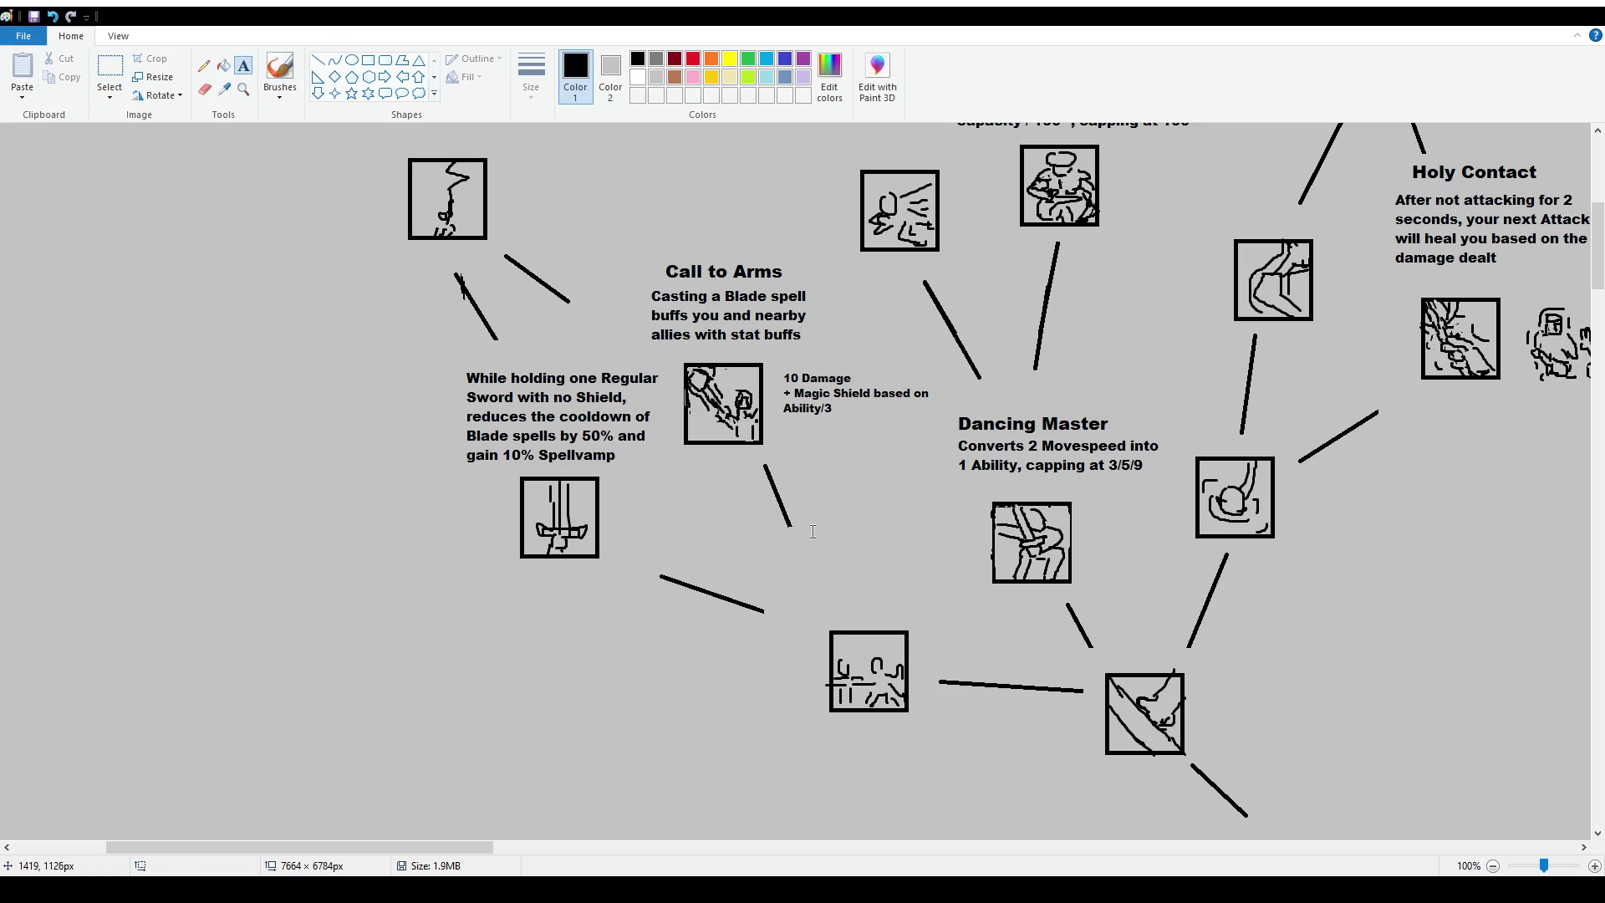
pyautogui.moveTo(778, 529); pyautogui.dragTo(940, 609)
pyautogui.write('Blade spells cost & less mana')
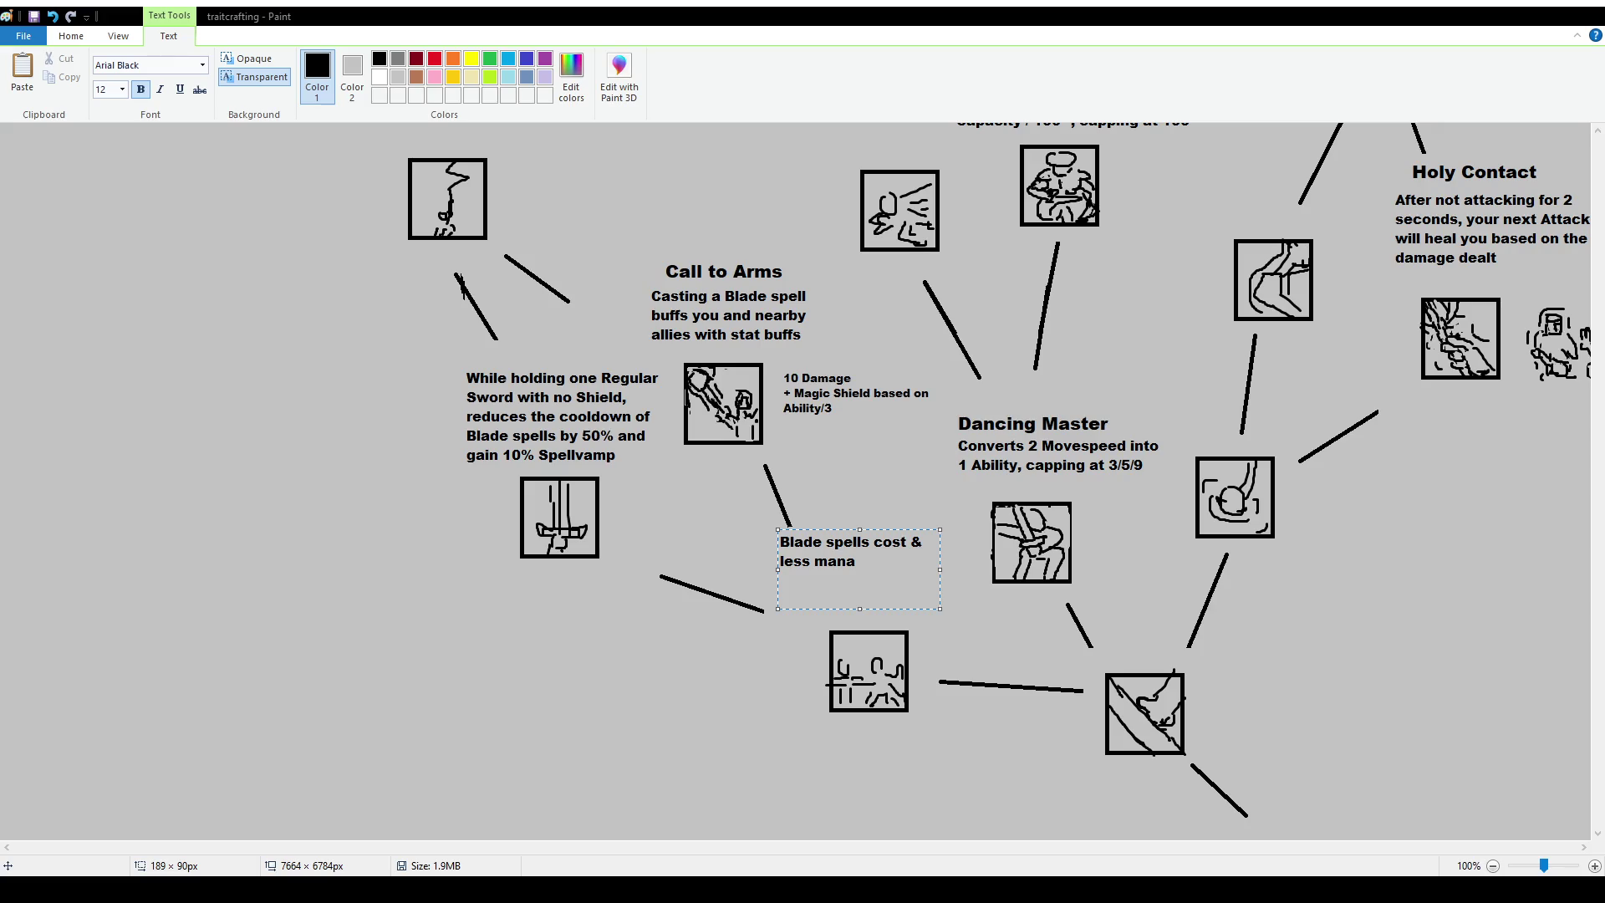
pyautogui.doubleClick(918, 545)
pyautogui.write('7/12/20 less mana')
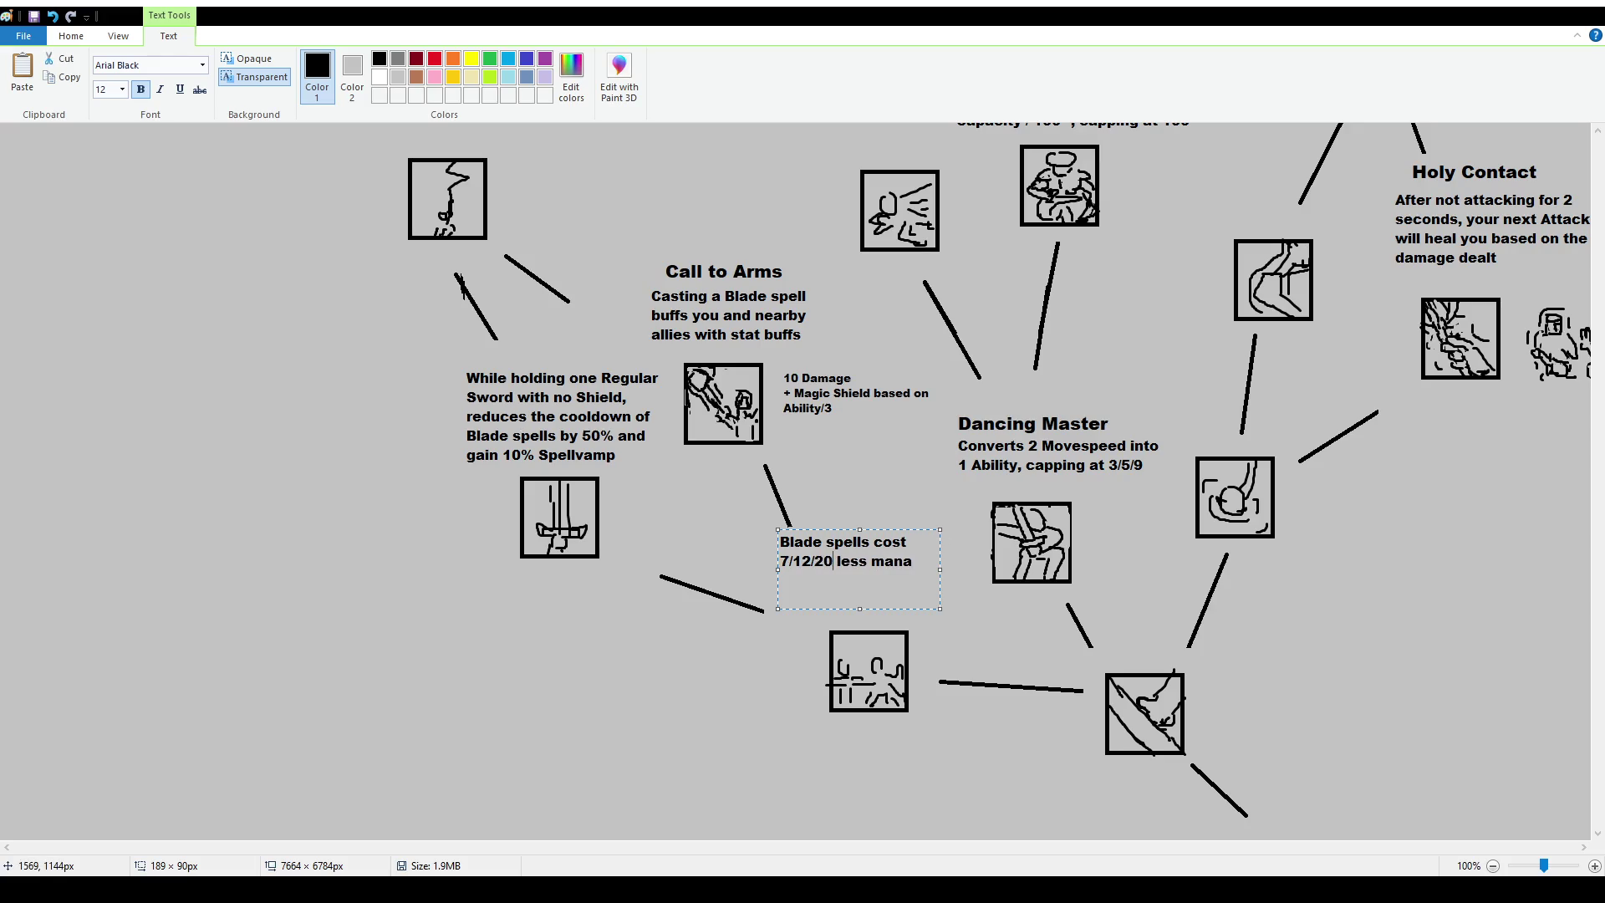
pyautogui.moveTo(898, 530); pyautogui.dragTo(922, 569)
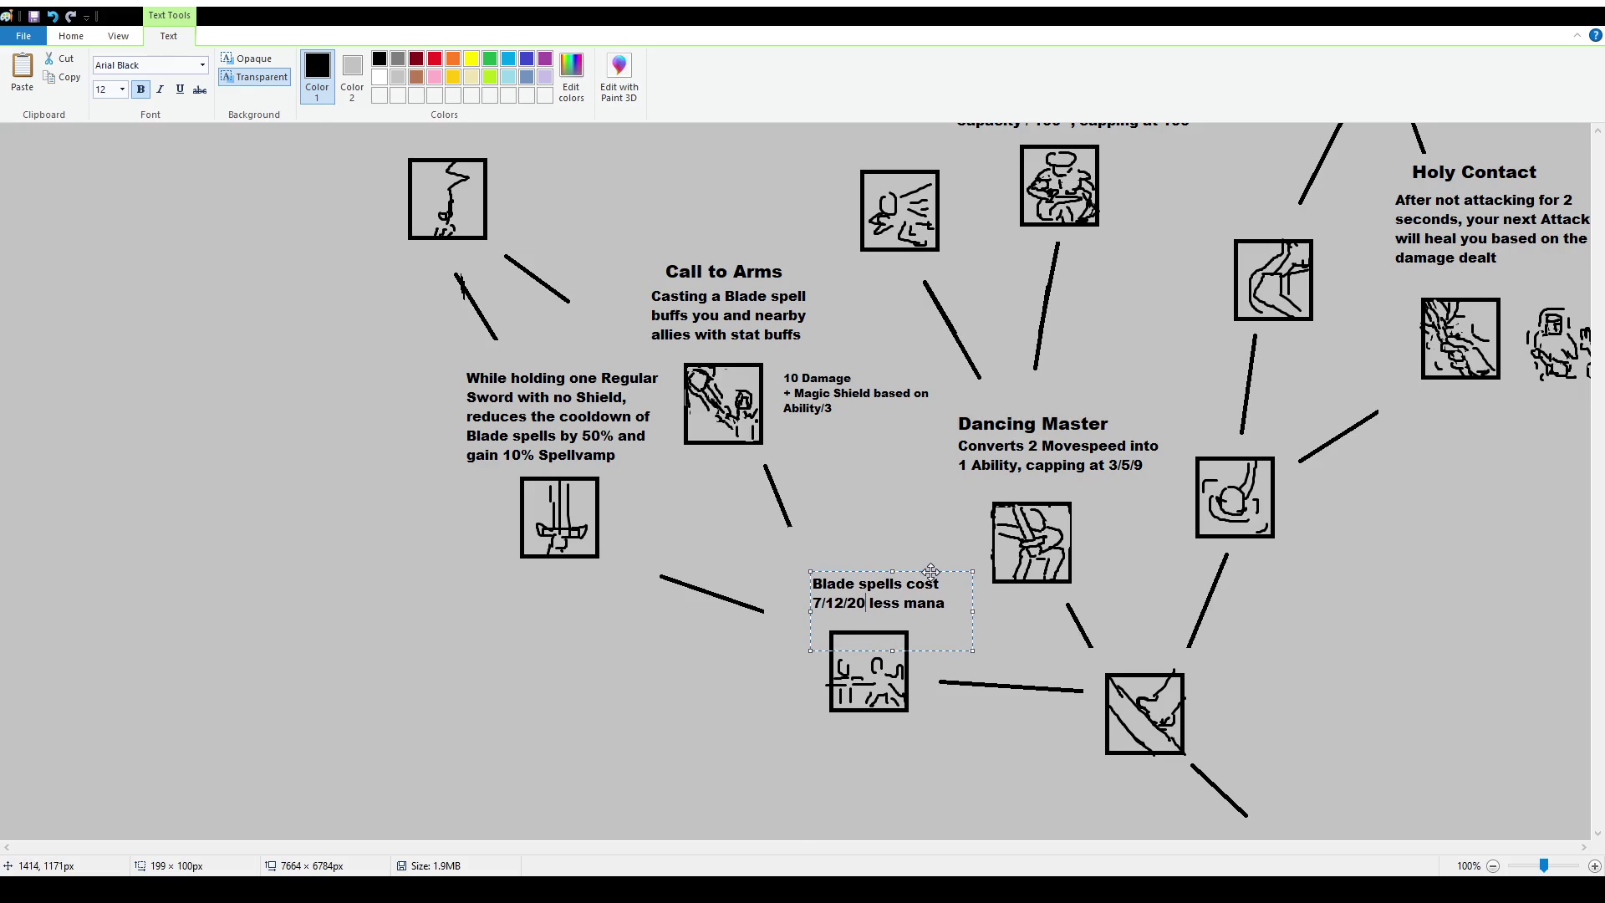
pyautogui.click(627, 384)
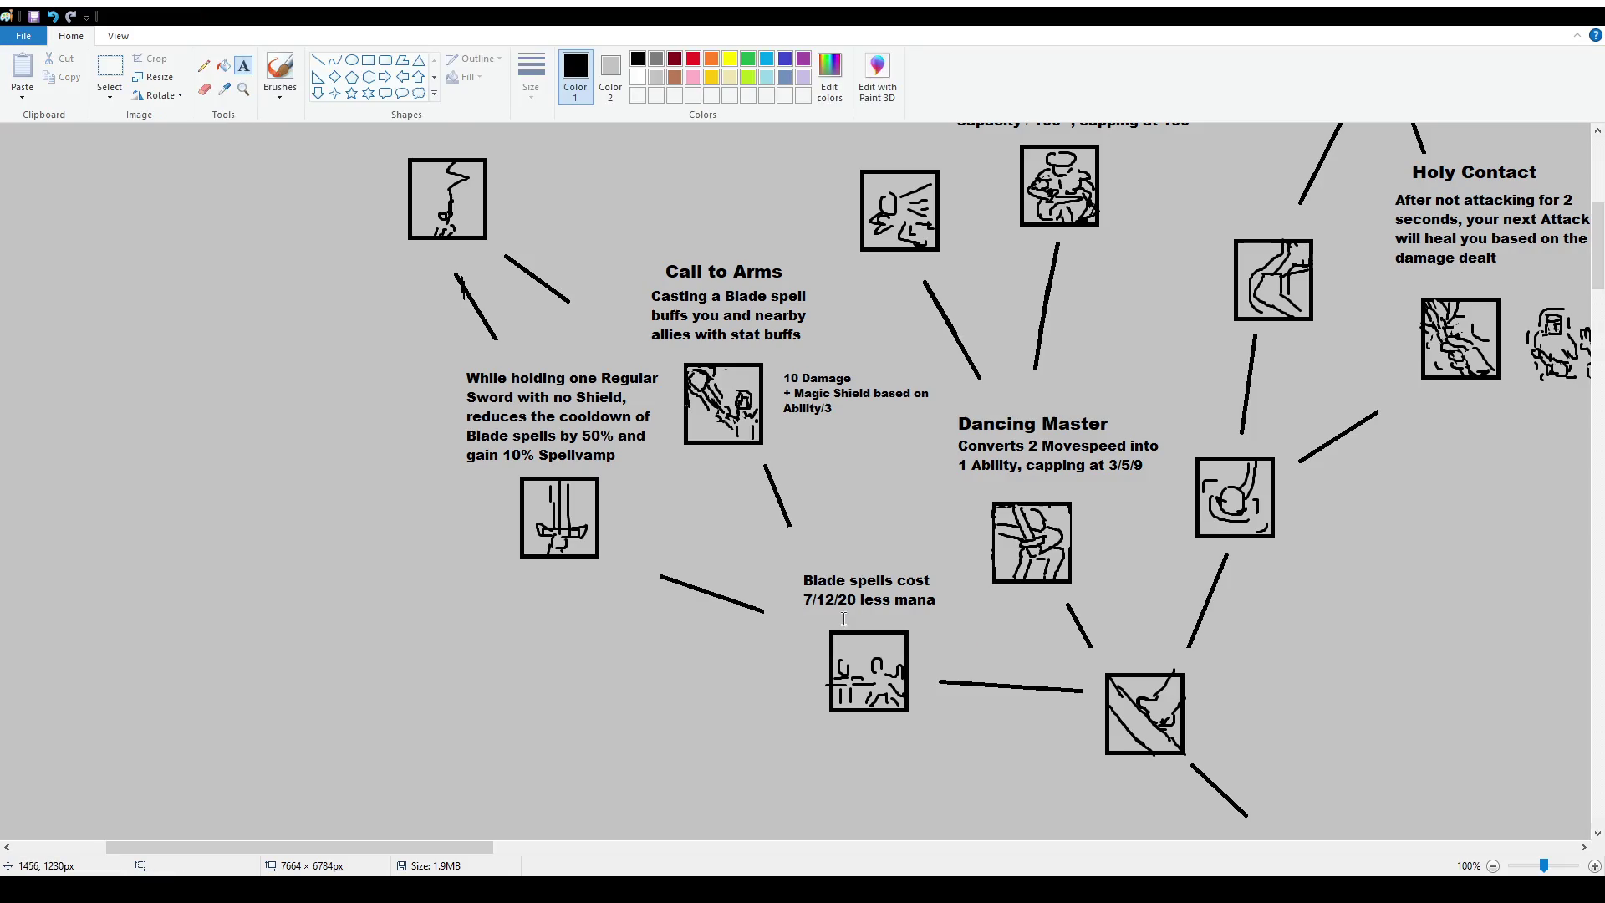
pyautogui.click(279, 68)
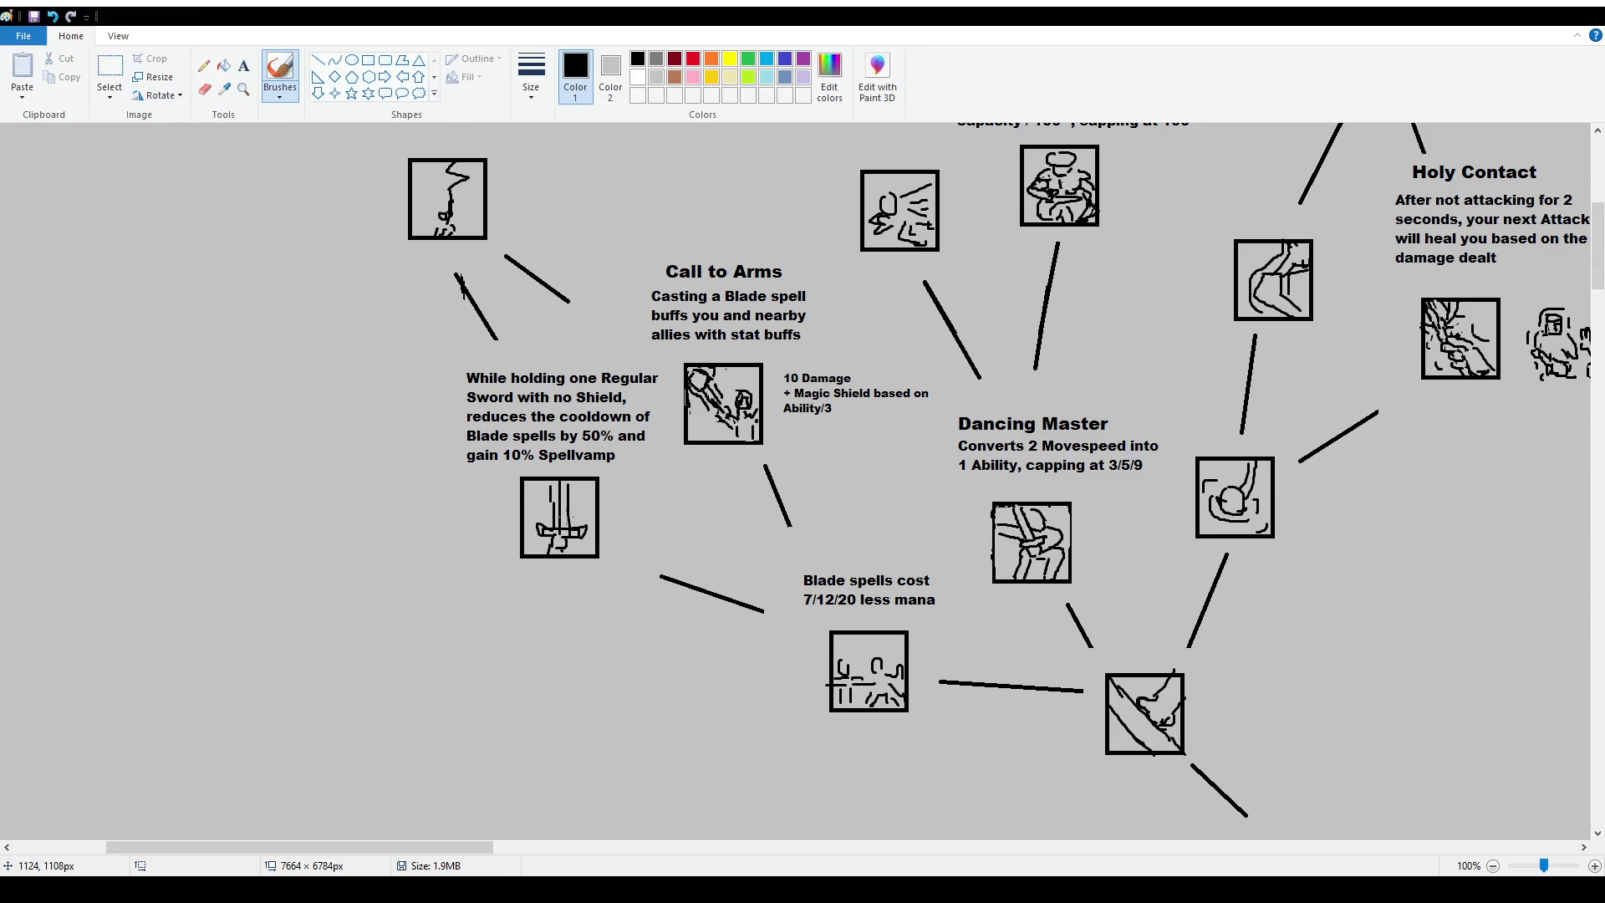
pyautogui.scroll(2, 794, 481)
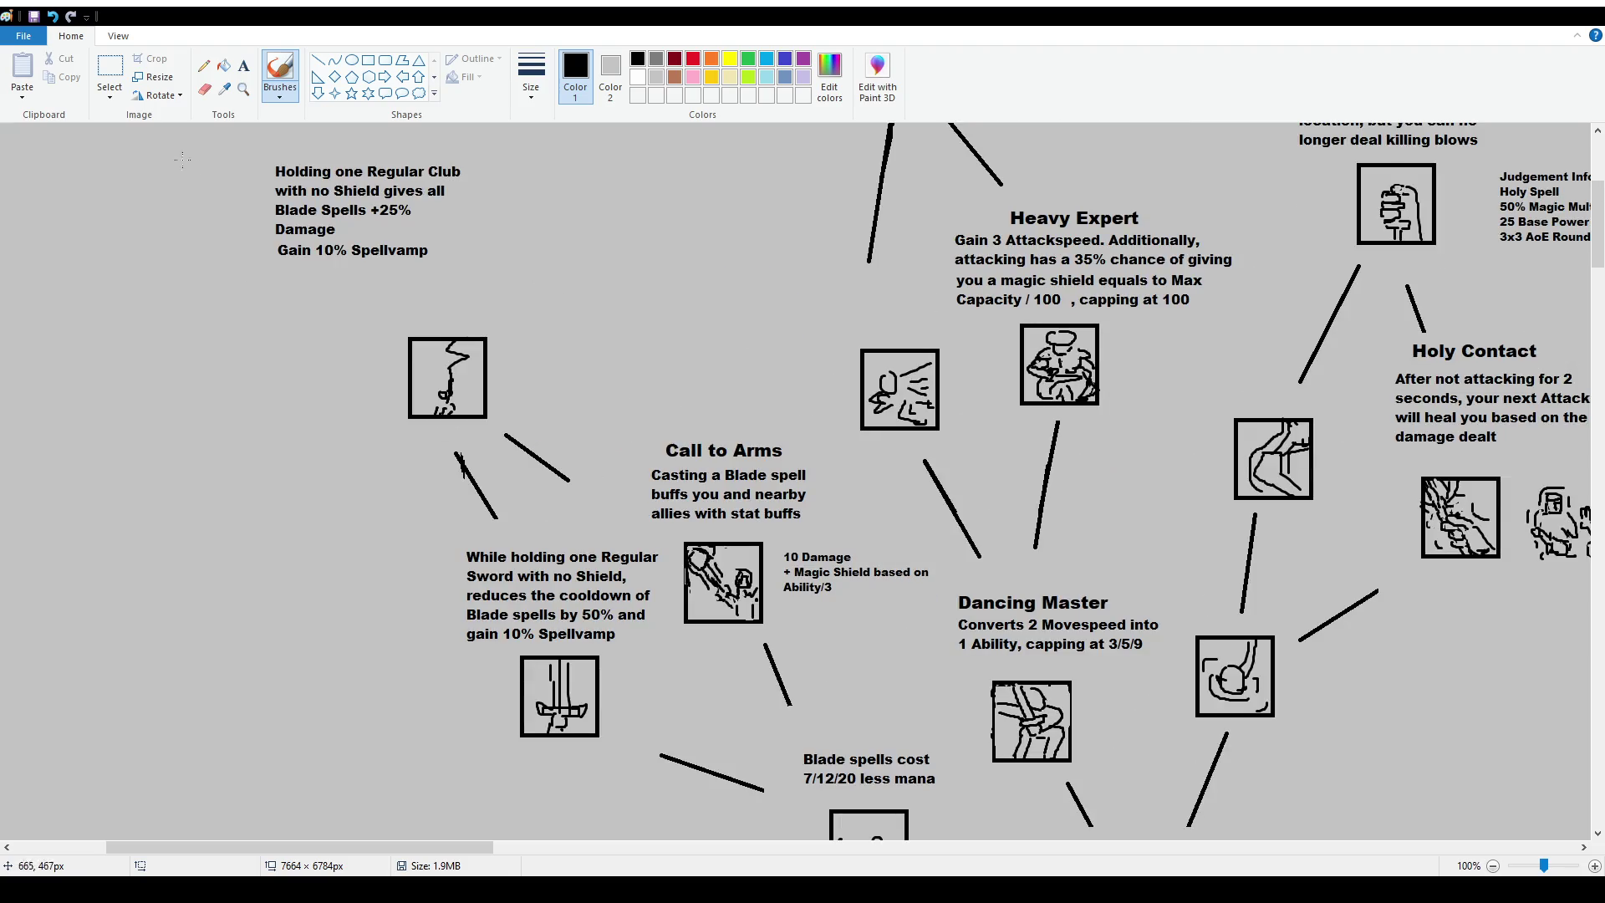
# Delete the Regular Club description text above the top-left icon box.
pyautogui.click(110, 69)
pyautogui.moveTo(266, 150); pyautogui.dragTo(524, 275)
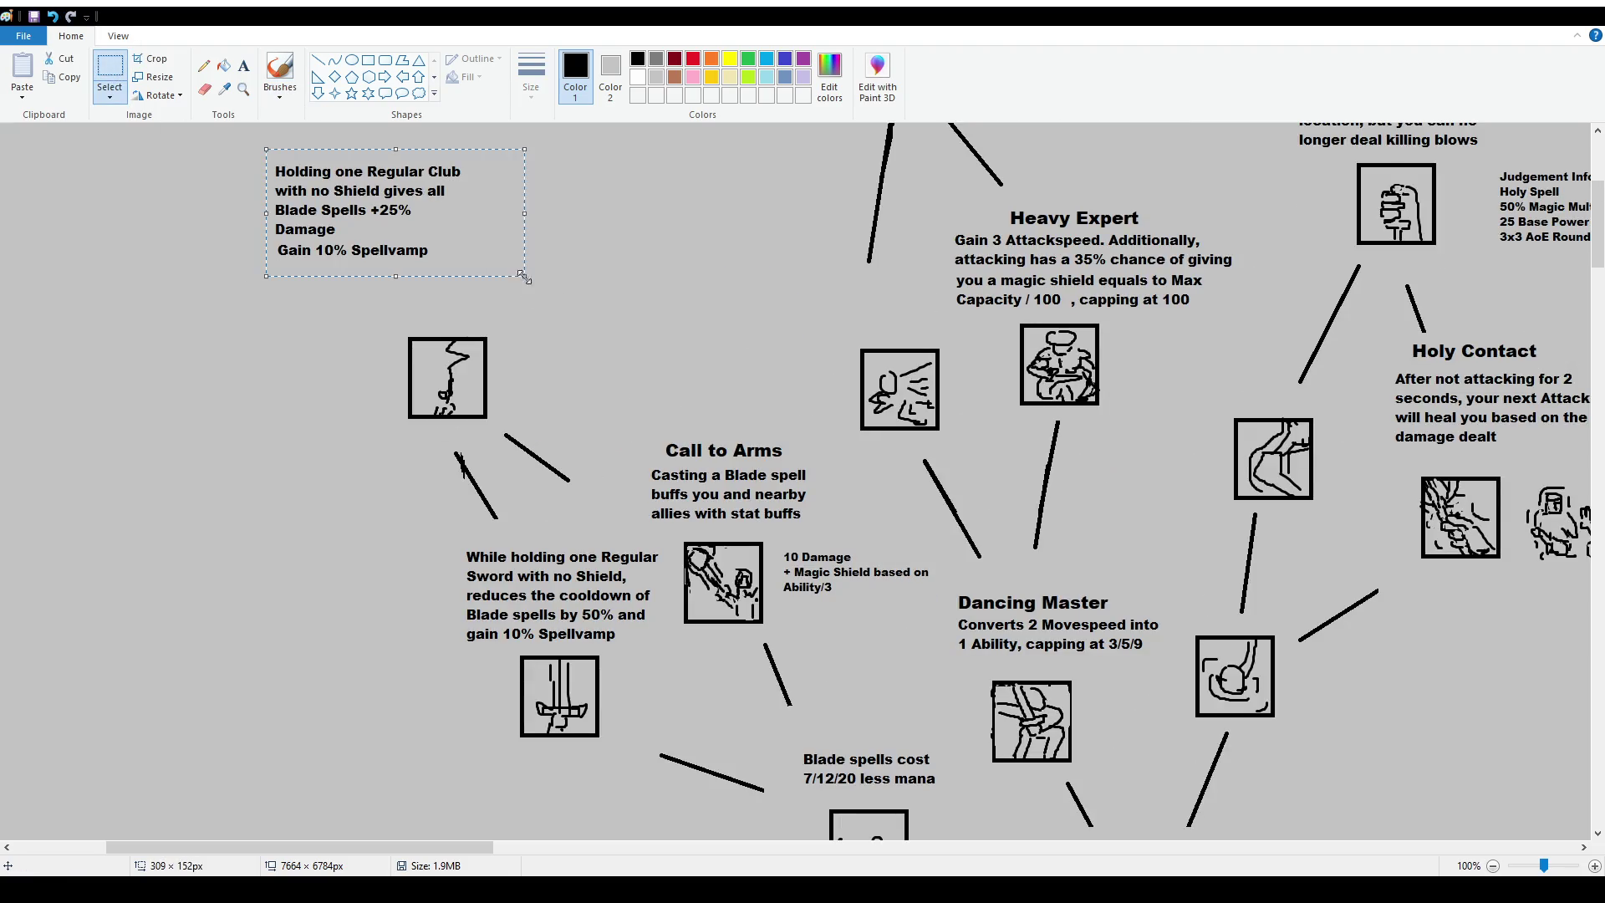
pyautogui.press('Delete')
# Draw an empty text box above the top-left icon.
pyautogui.scroll(2, 496, 563)
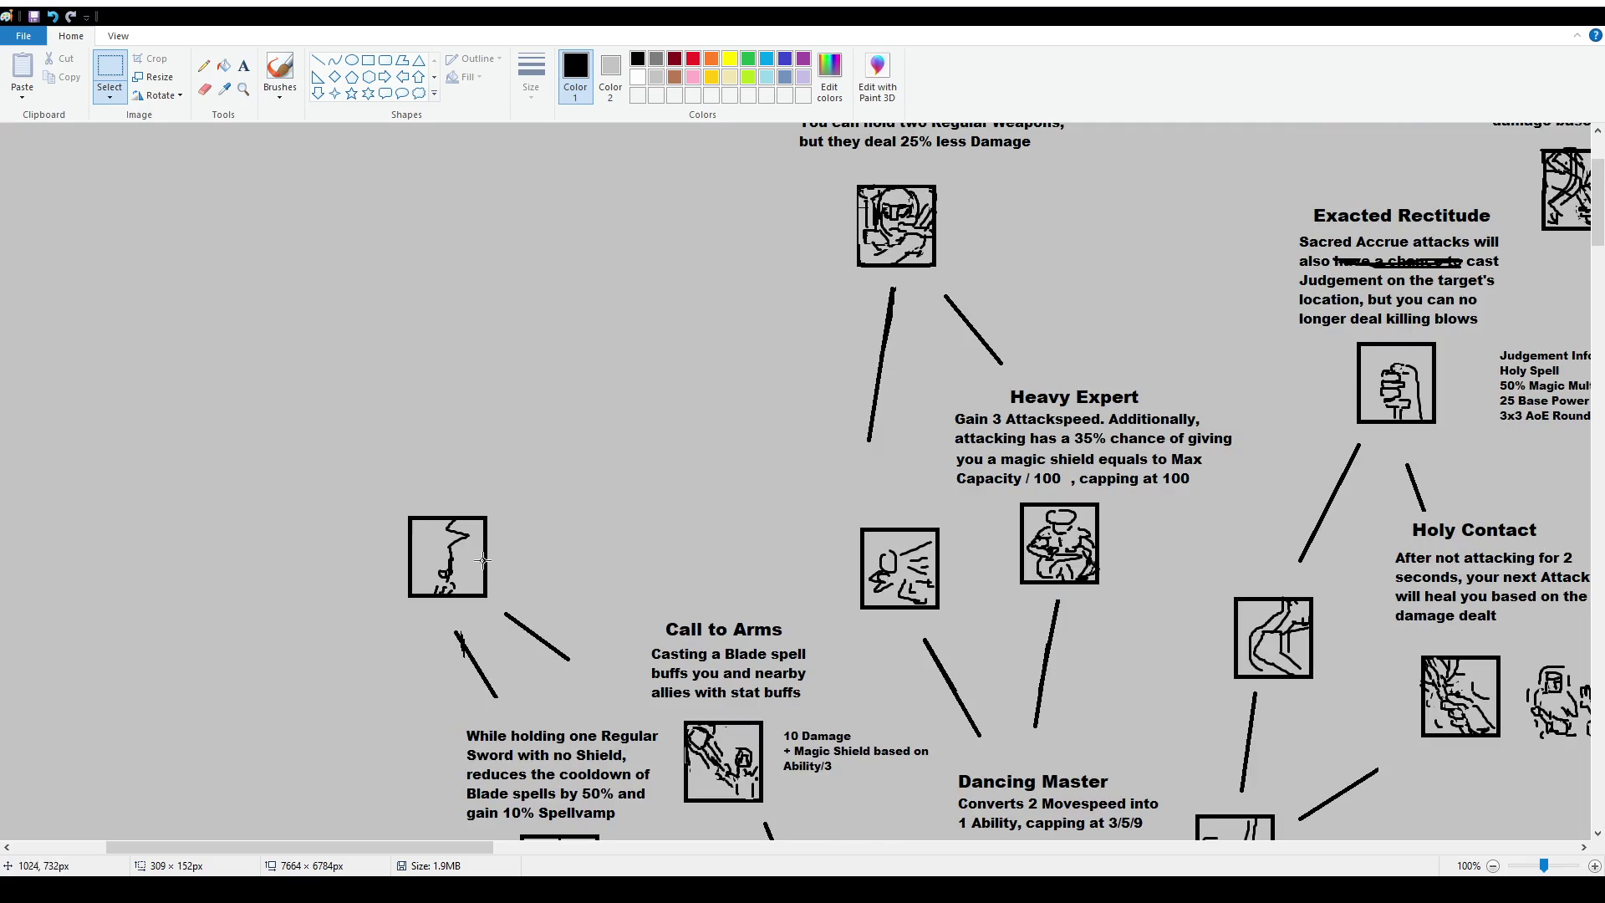
pyautogui.moveTo(386, 496); pyautogui.dragTo(525, 606)
pyautogui.click(344, 739)
pyautogui.scroll(-2, 447, 676)
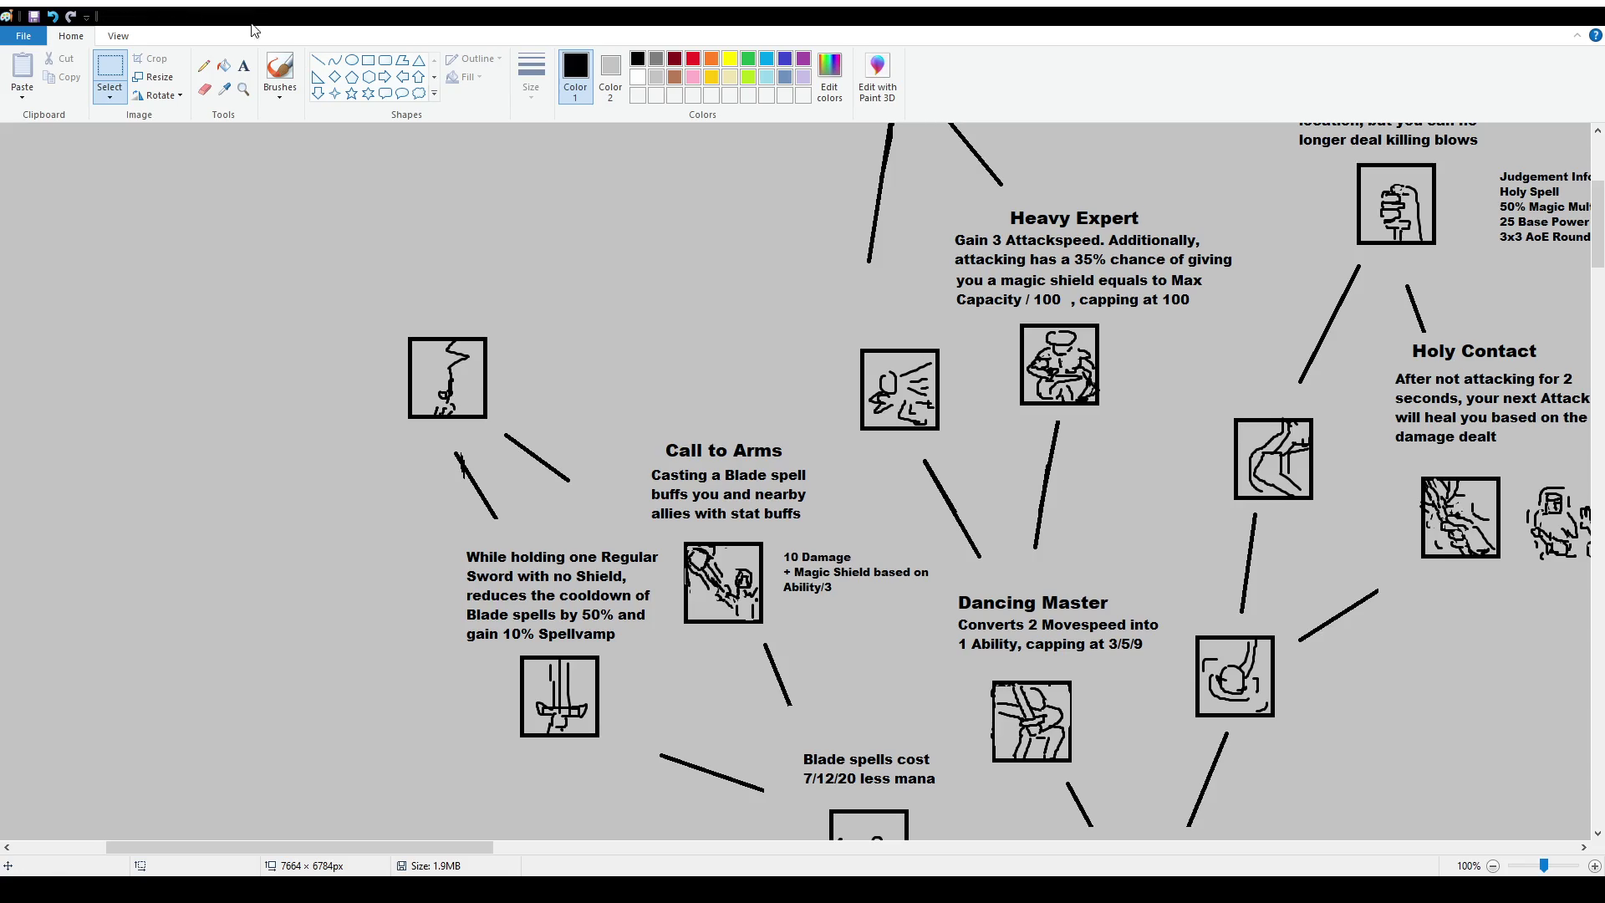
pyautogui.click(244, 65)
pyautogui.moveTo(335, 149); pyautogui.dragTo(607, 307)
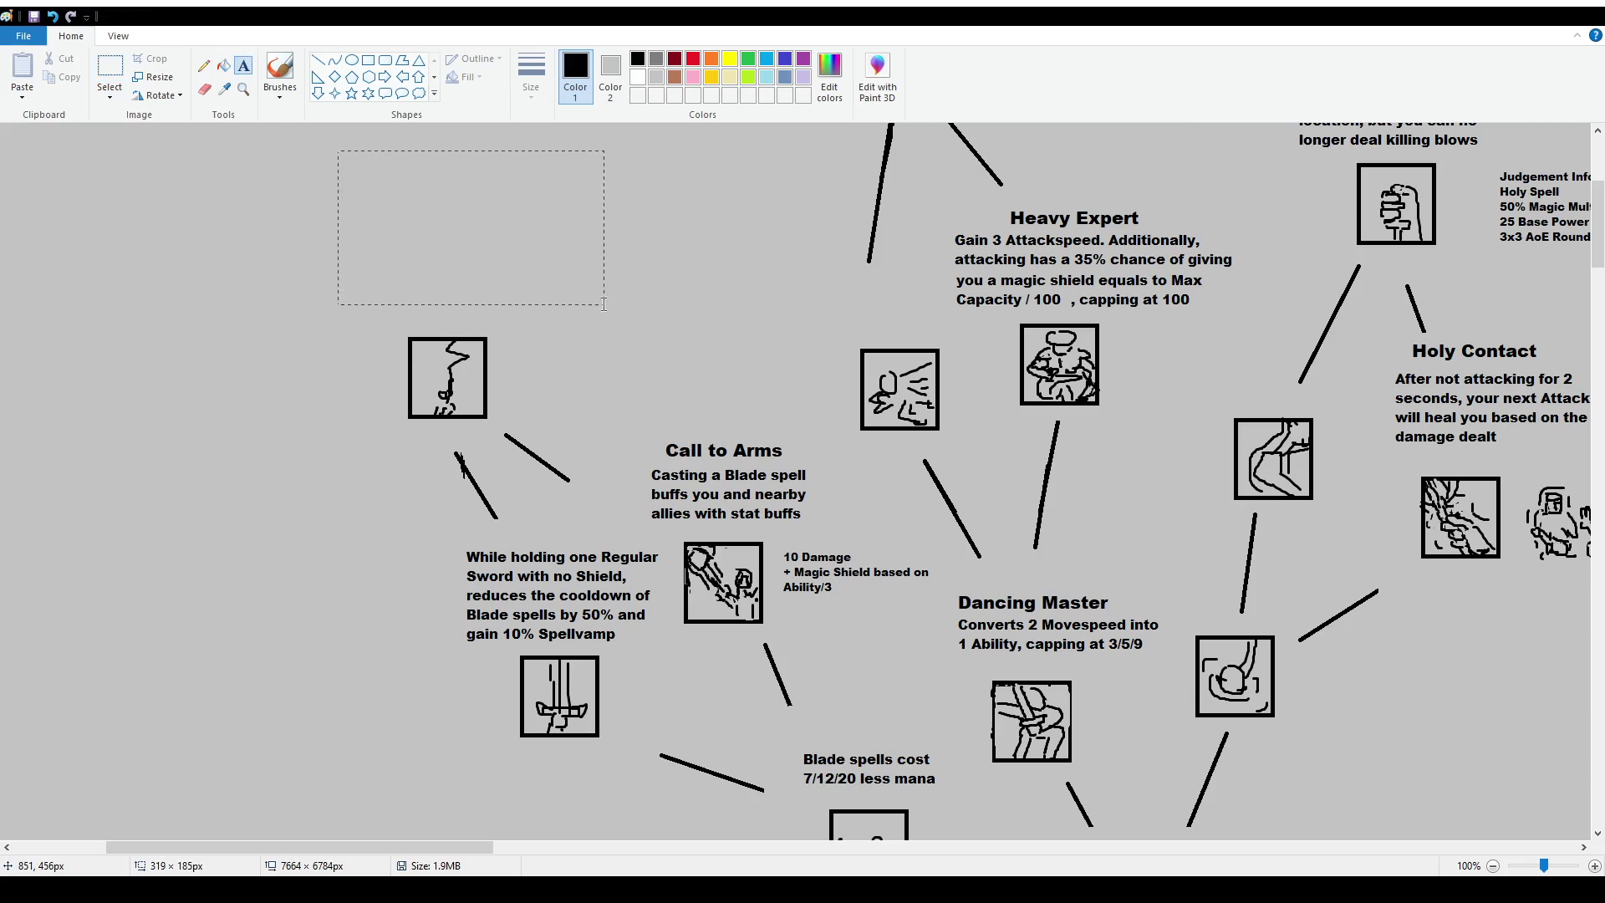
# Paste the 50% less mana, no auto-attack, Attackspeed-to-Damage description and position it above the icon.
pyautogui.write('Blade spells cost 50% less mana, lose the ability to auto-attack. Additionally, converts all extra Attackspeed into Damage')
pyautogui.moveTo(530, 149); pyautogui.dragTo(545, 234)
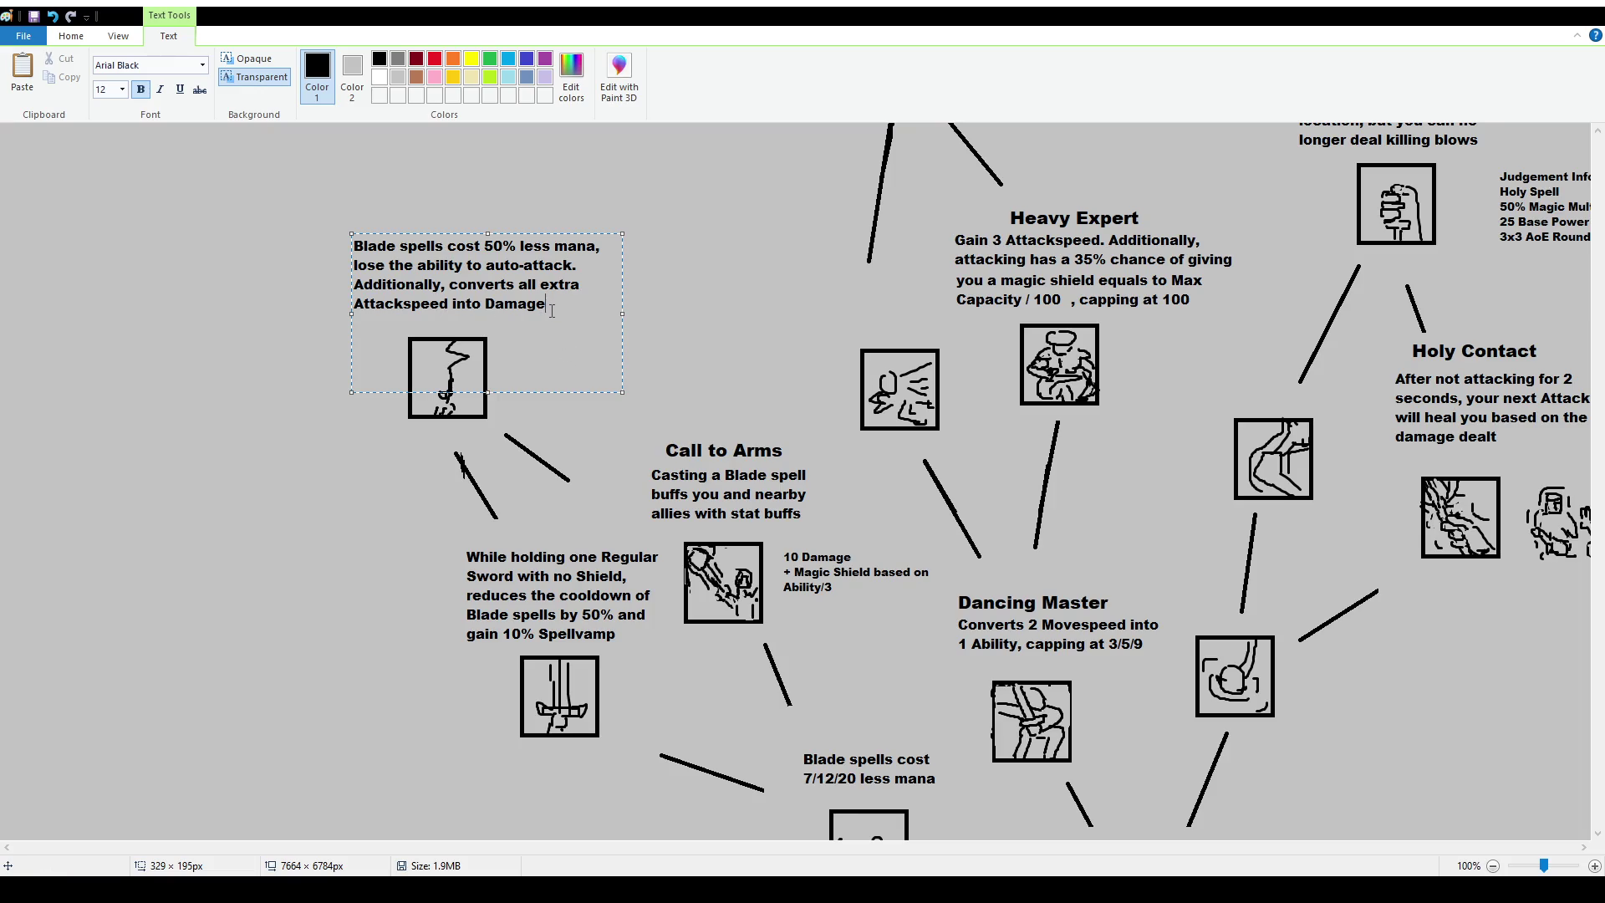
pyautogui.moveTo(552, 308); pyautogui.dragTo(485, 305)
pyautogui.moveTo(486, 245); pyautogui.dragTo(595, 246)
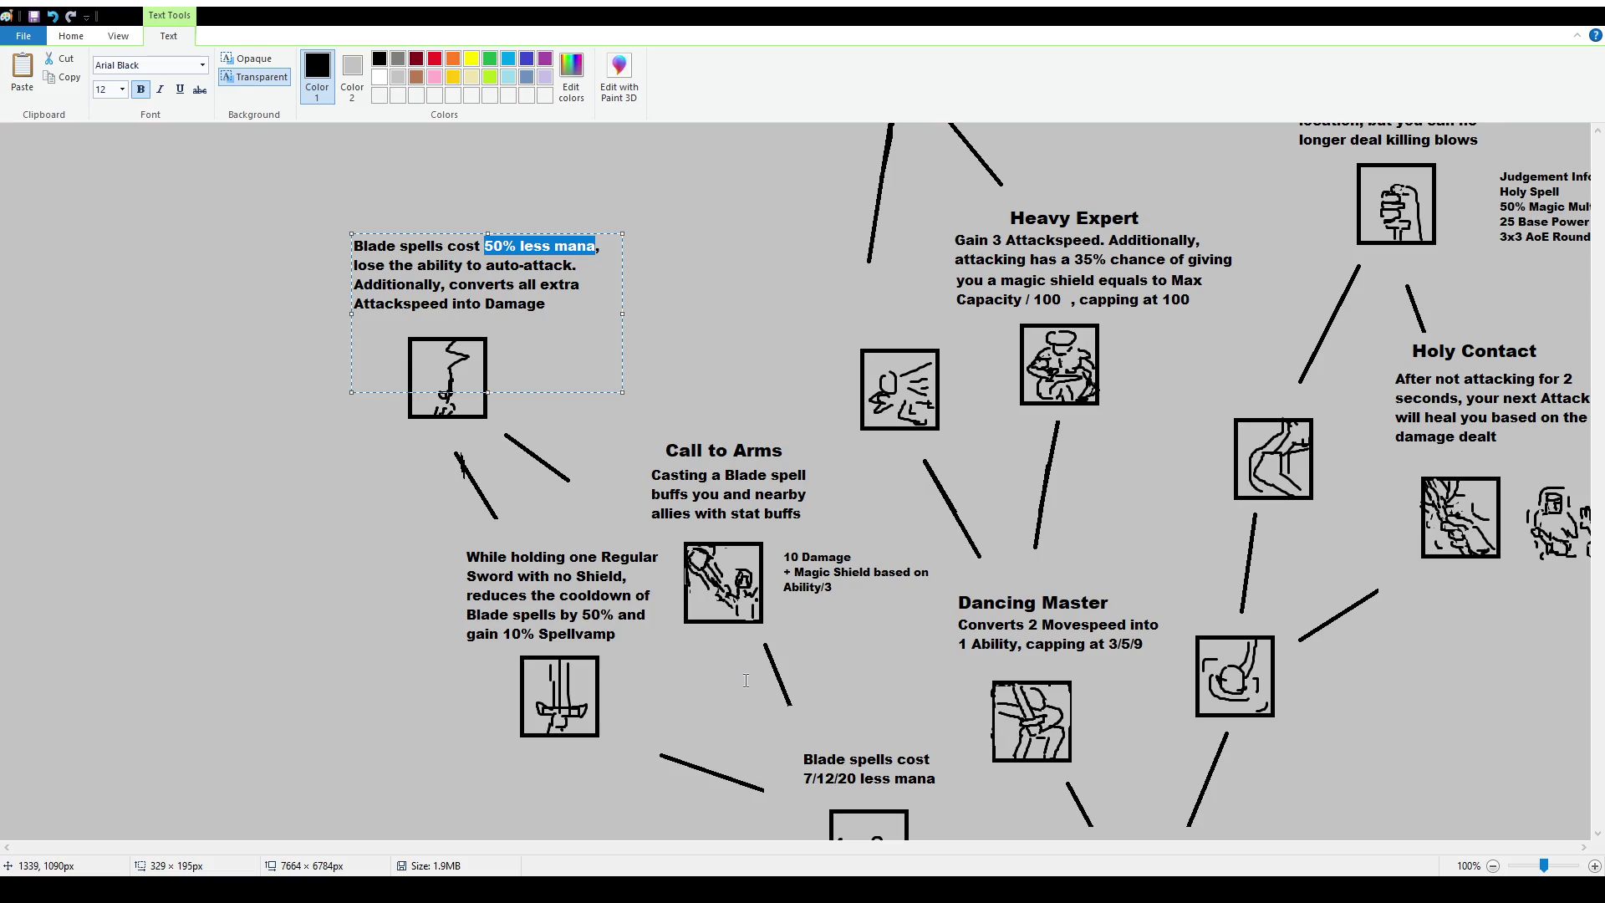
pyautogui.click(748, 658)
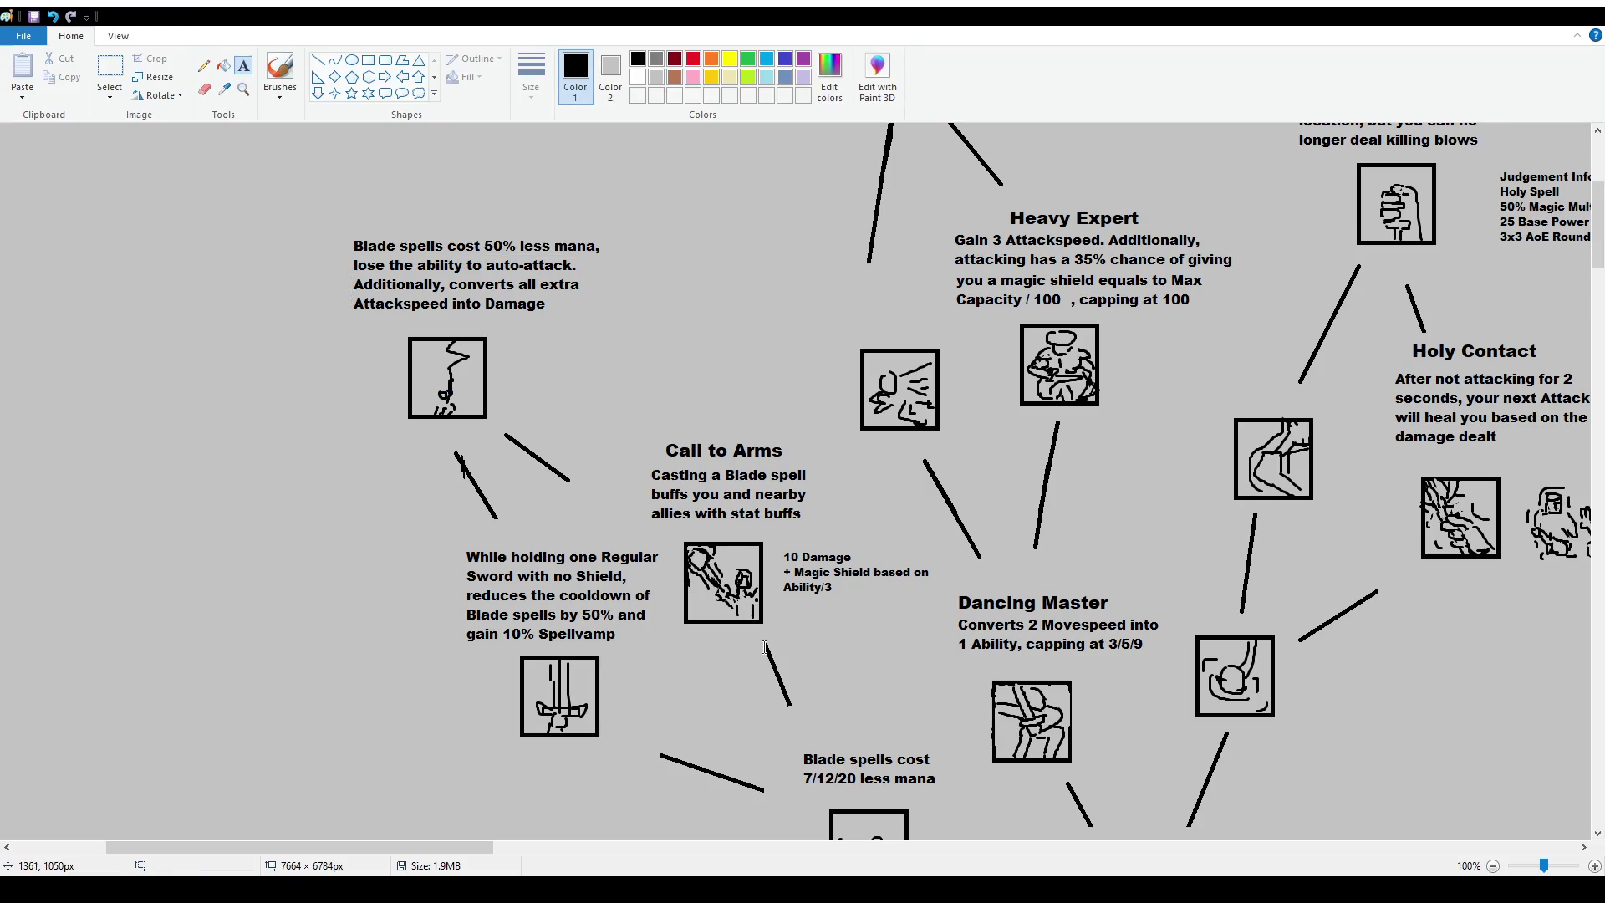
pyautogui.click(244, 65)
# Add a 'Highlander' title at size 16, centred above the new description.
pyautogui.moveTo(351, 178); pyautogui.dragTo(563, 217)
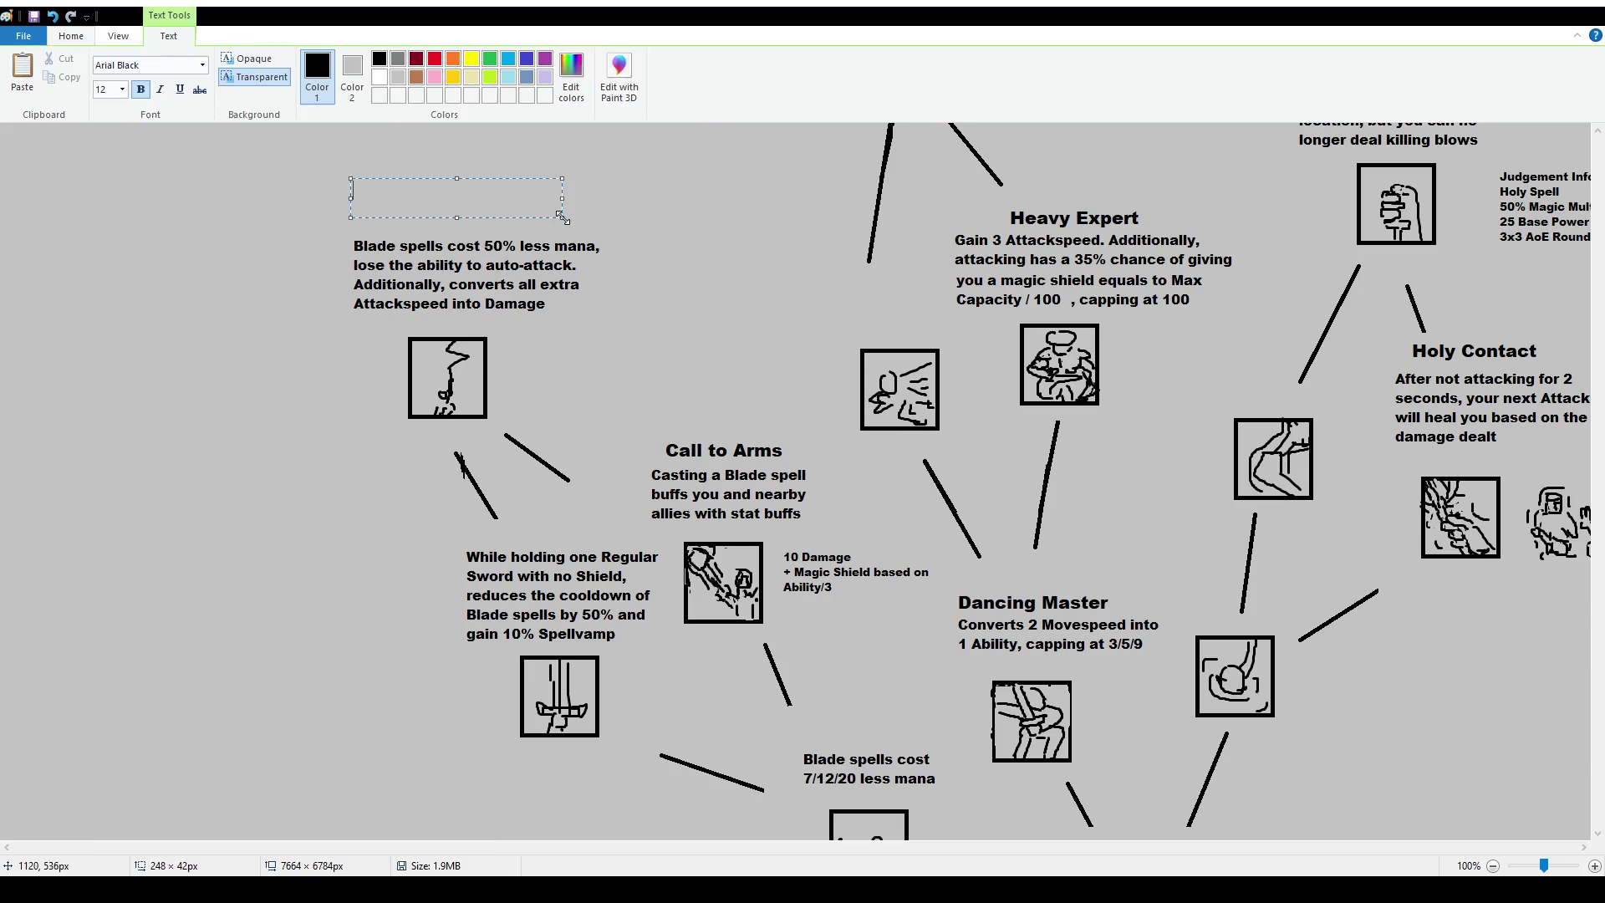
pyautogui.write('Highlander')
pyautogui.hotkey('ctrl', 'a')
pyautogui.click(122, 89)
pyautogui.click(110, 204)
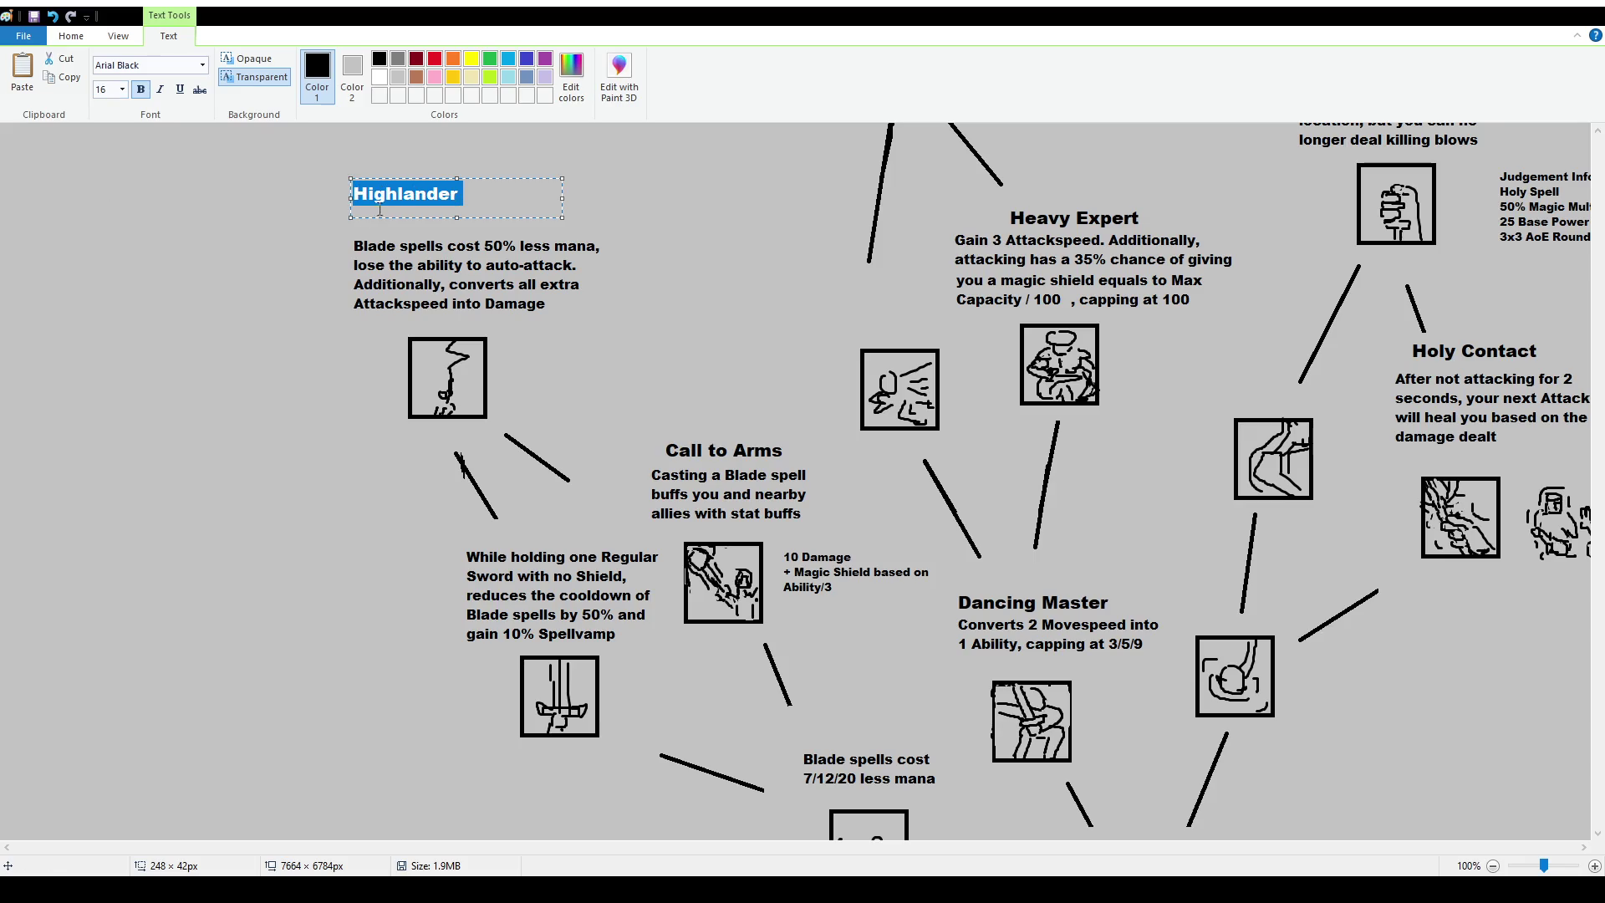
pyautogui.moveTo(489, 178); pyautogui.dragTo(534, 205)
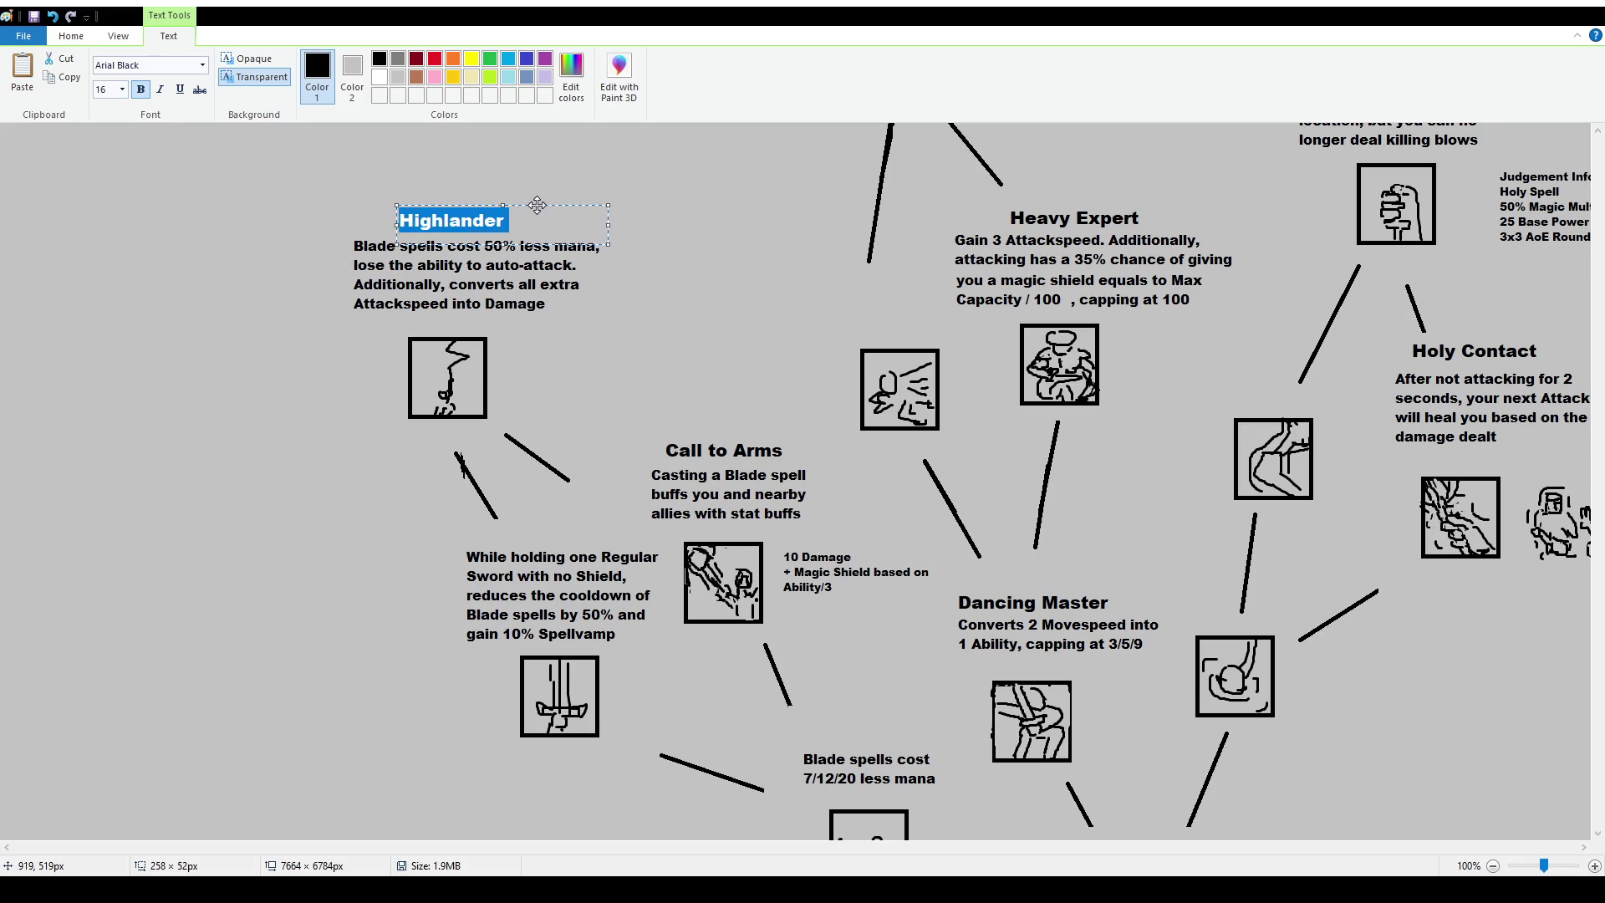
pyautogui.click(634, 490)
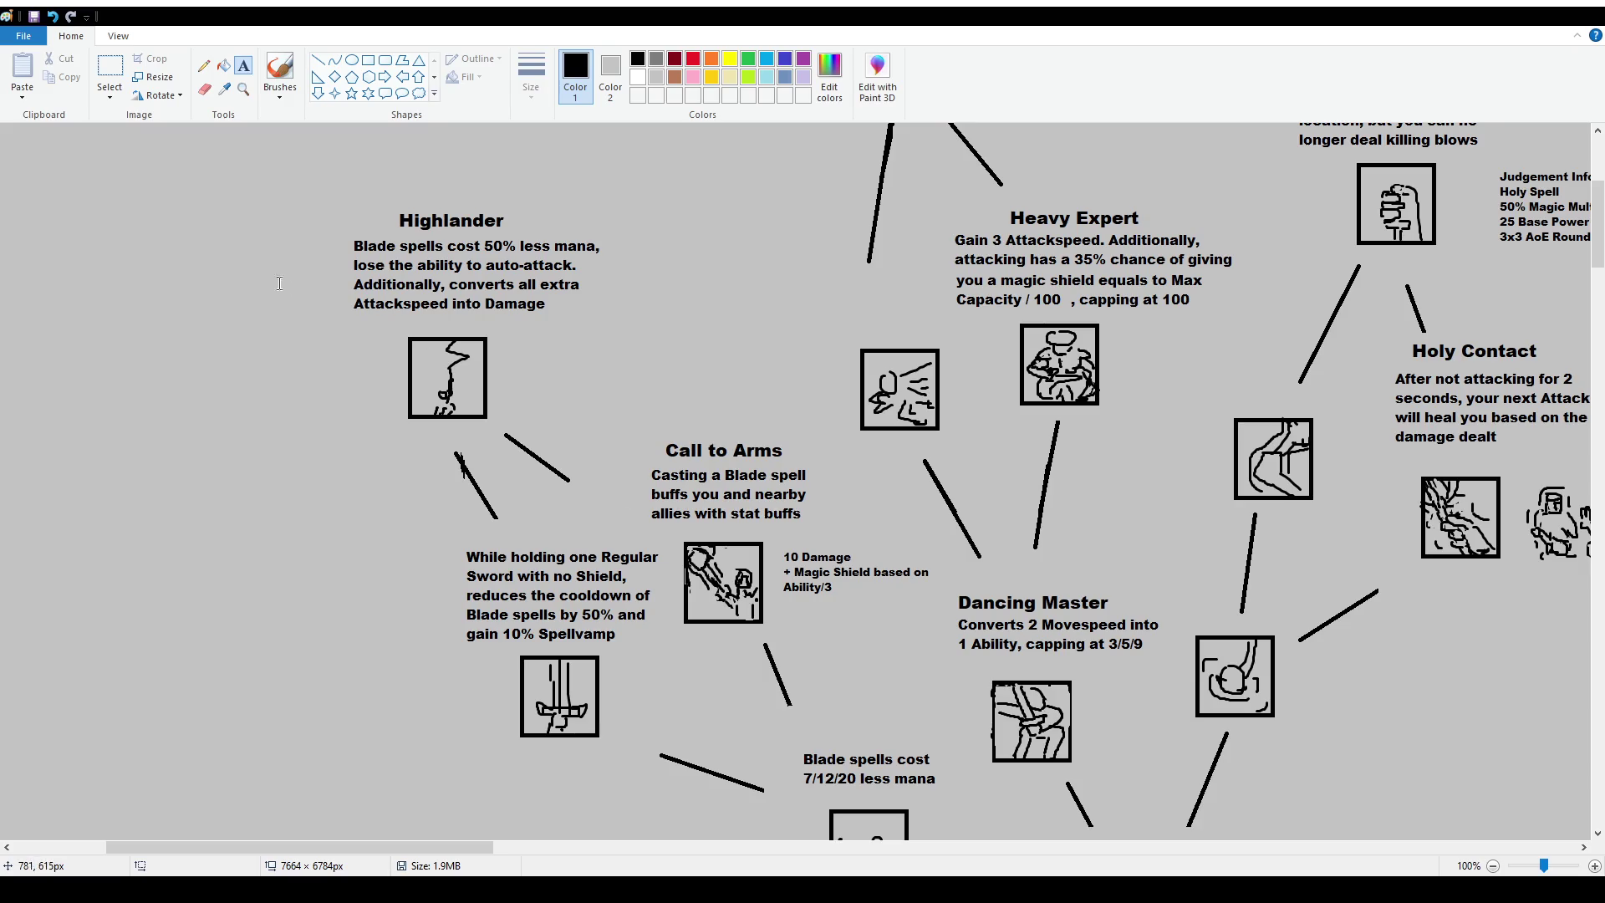
# Select the last two Highlander description lines, then scroll right to the Survival Instinct area.
pyautogui.scroll(-5, 984, 615)
pyautogui.scroll(5, 1163, 606)
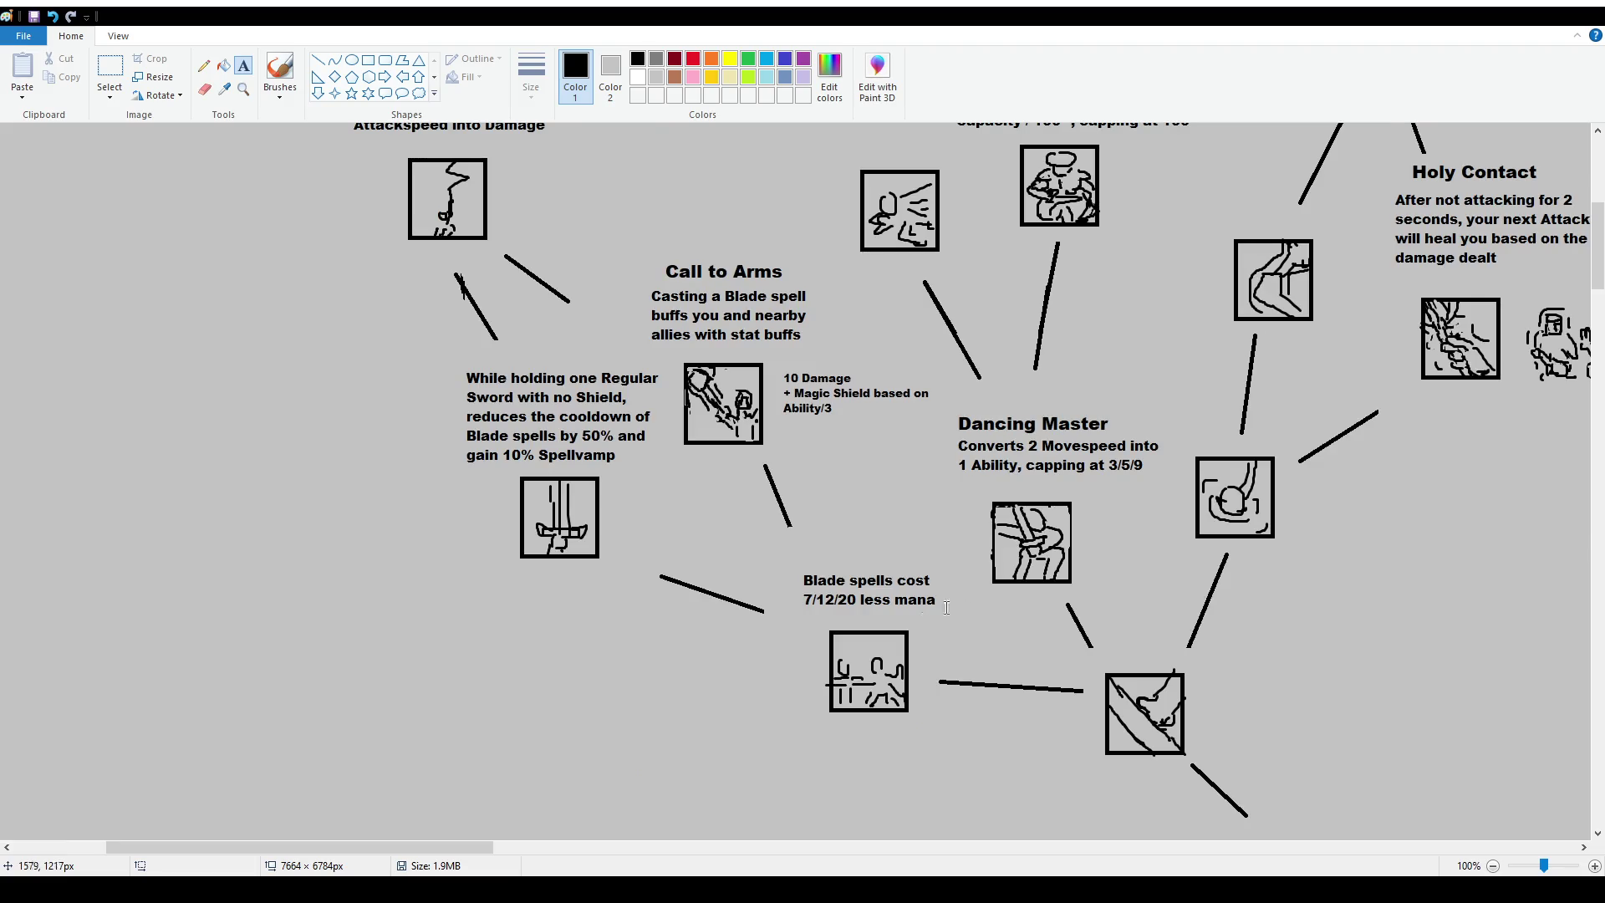
pyautogui.click(110, 68)
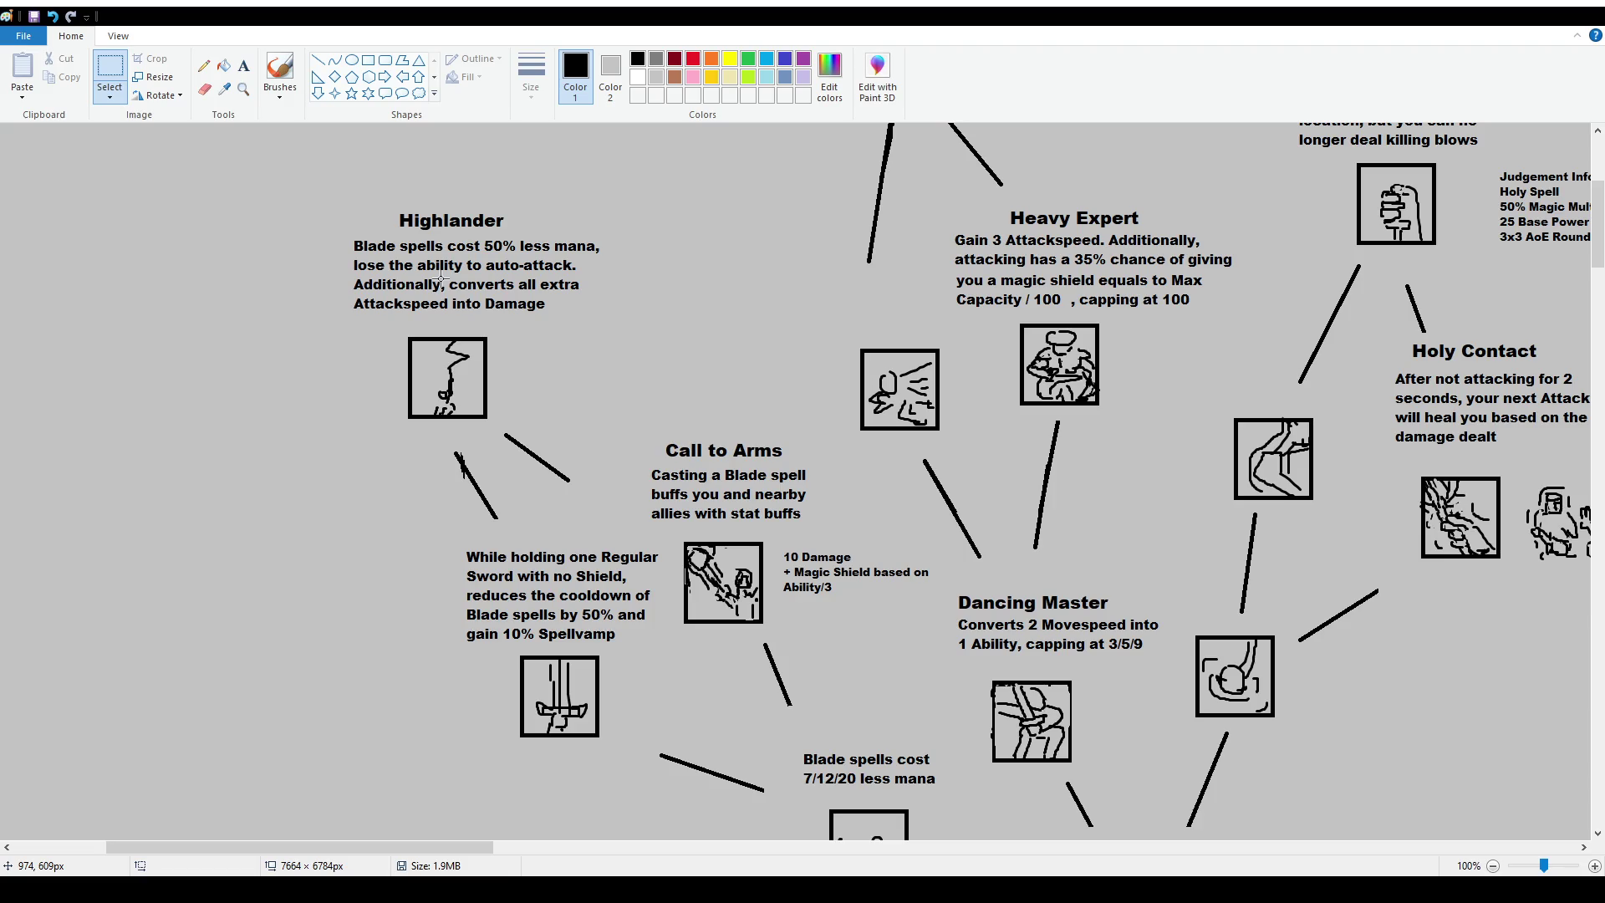
pyautogui.moveTo(348, 276); pyautogui.dragTo(634, 316)
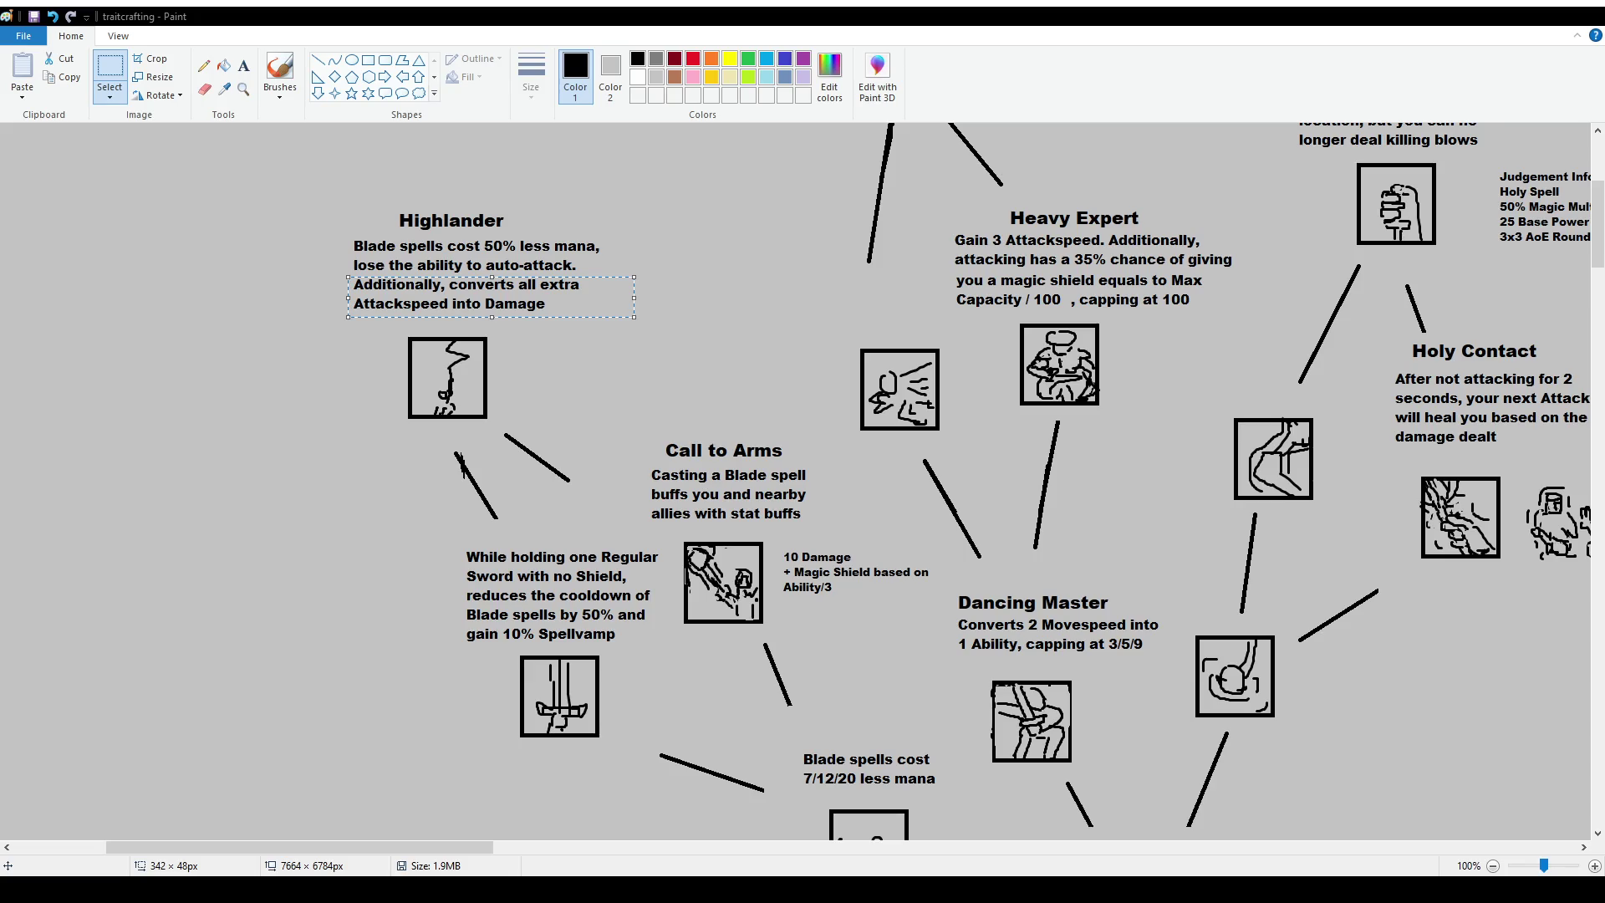
pyautogui.moveTo(418, 847); pyautogui.dragTo(1356, 869)
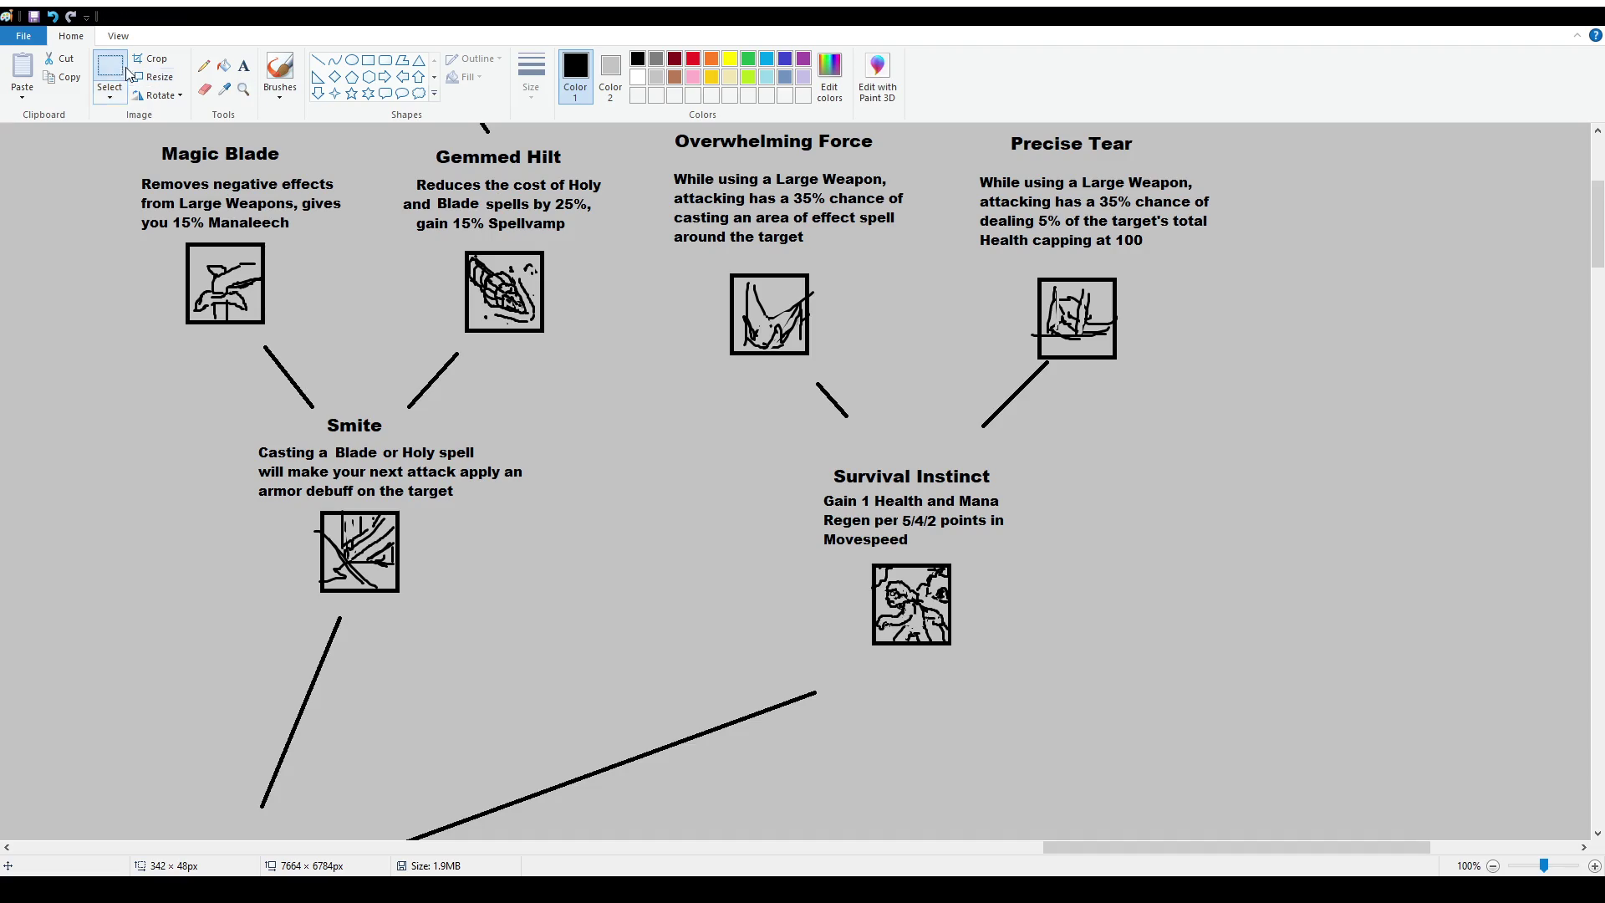
pyautogui.moveTo(924, 487); pyautogui.dragTo(1023, 509)
pyautogui.press('Delete')
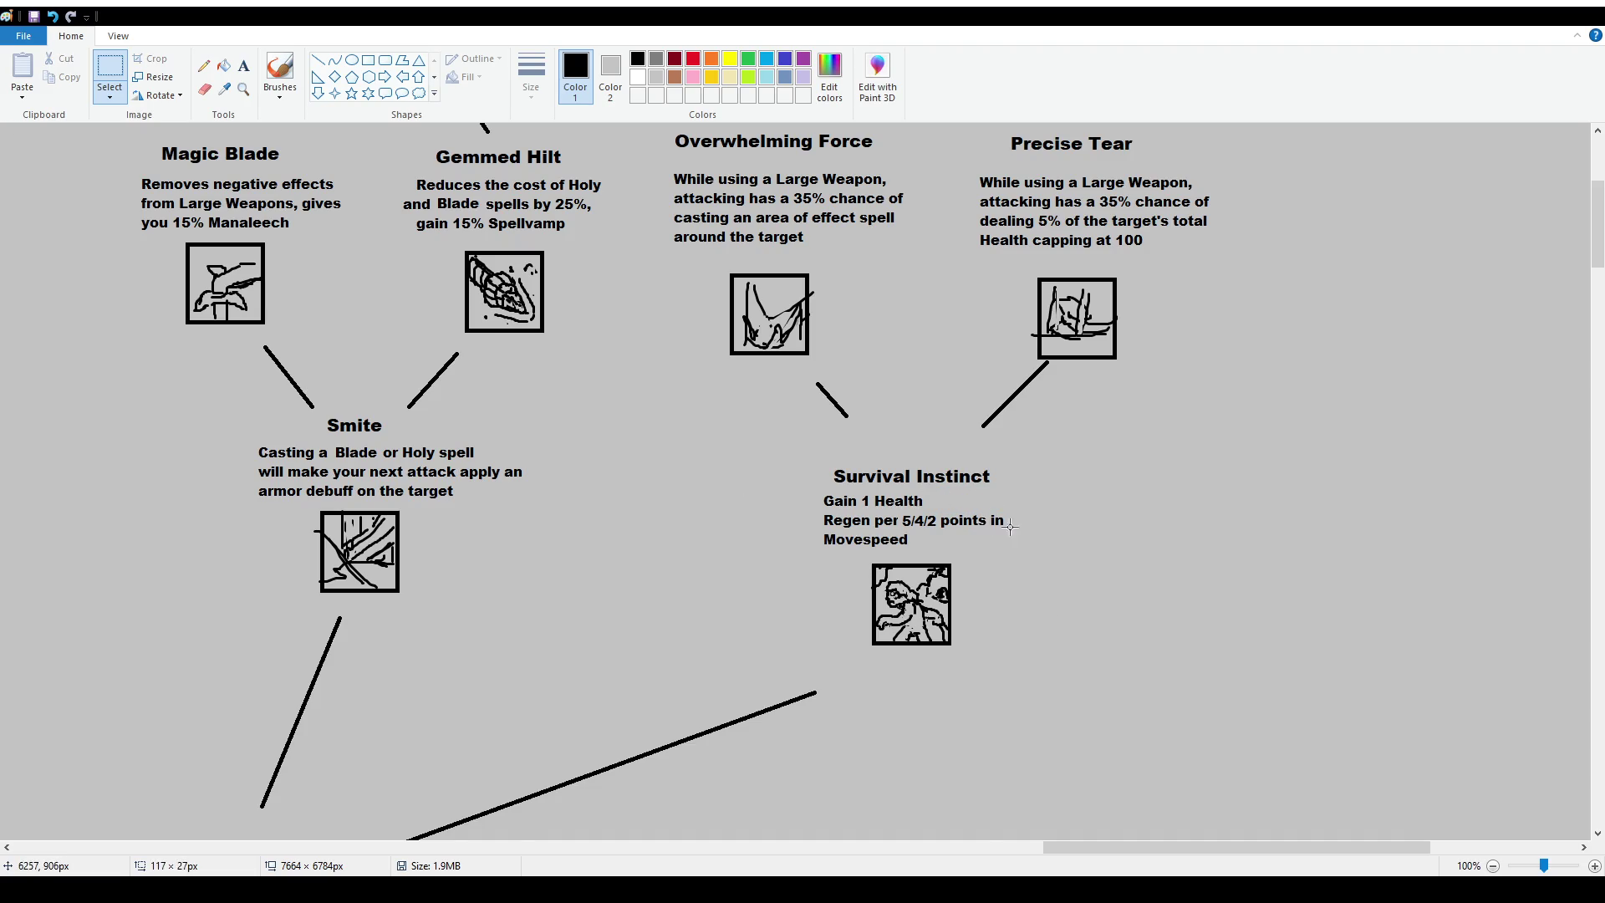
pyautogui.scroll(4, 995, 526)
pyautogui.scroll(-8, 918, 491)
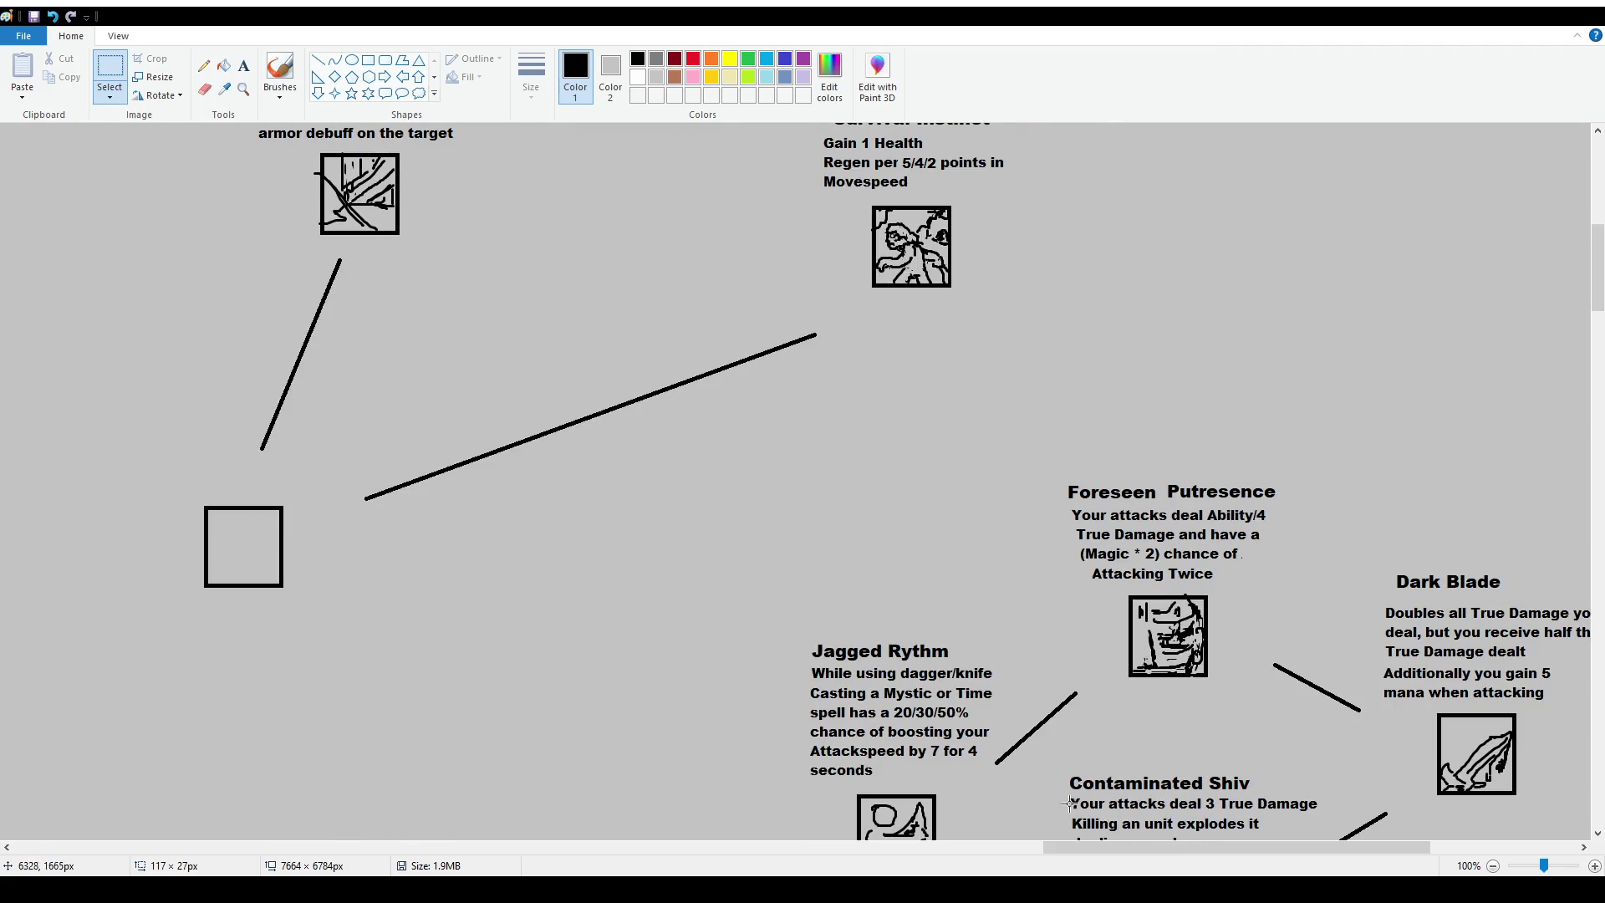
pyautogui.moveTo(1090, 846); pyautogui.dragTo(64, 853)
pyautogui.scroll(-3, 1008, 517)
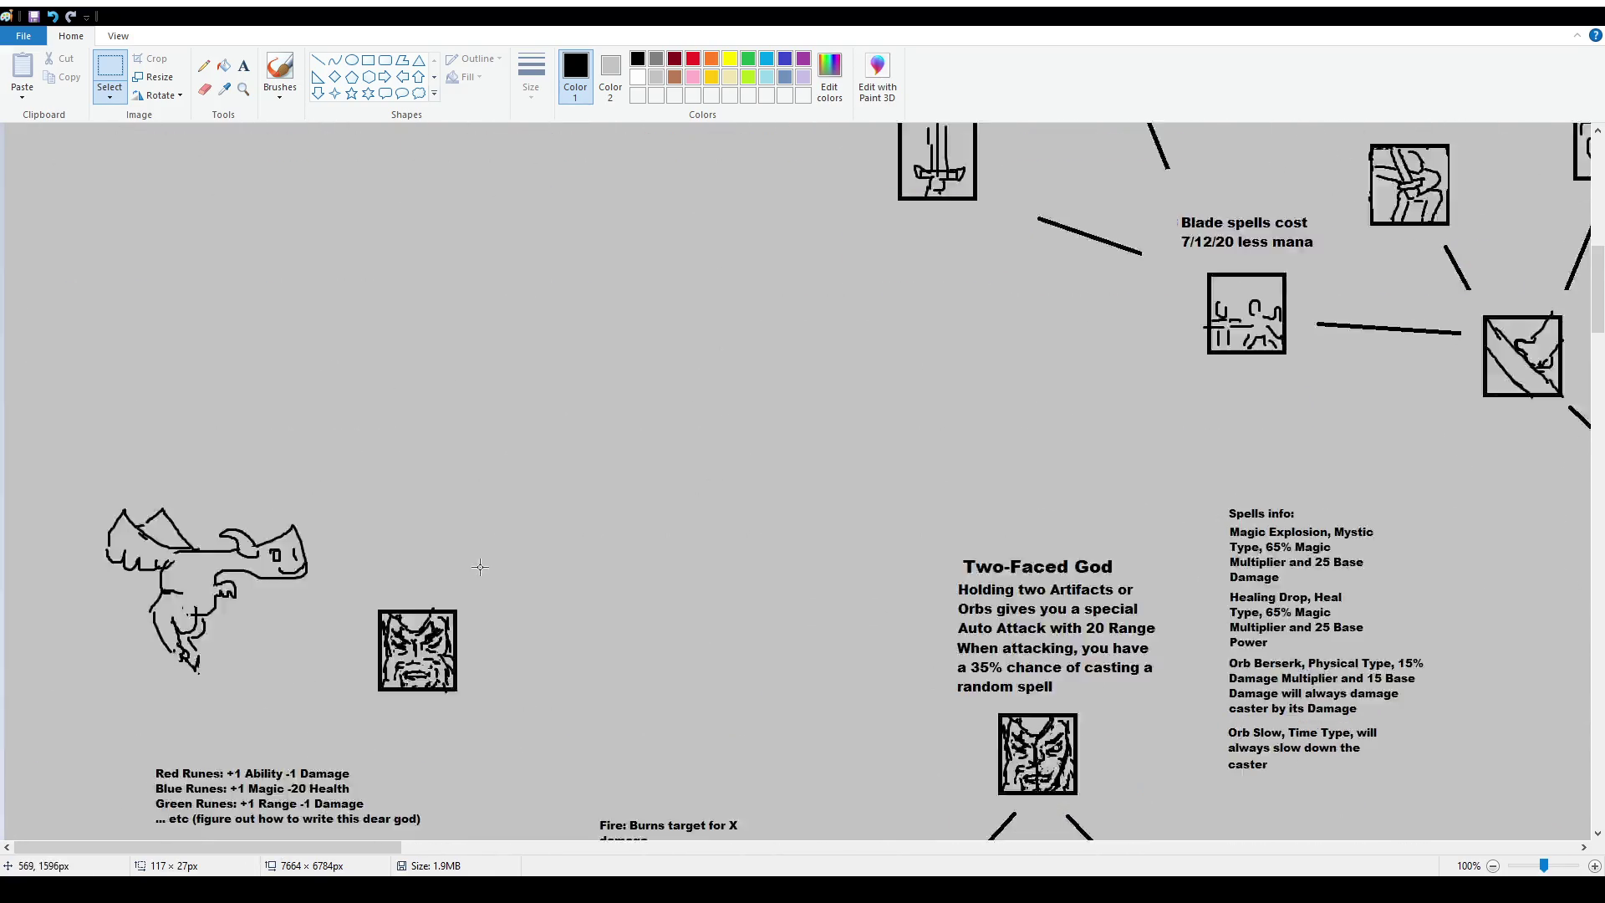
pyautogui.scroll(7, 1008, 517)
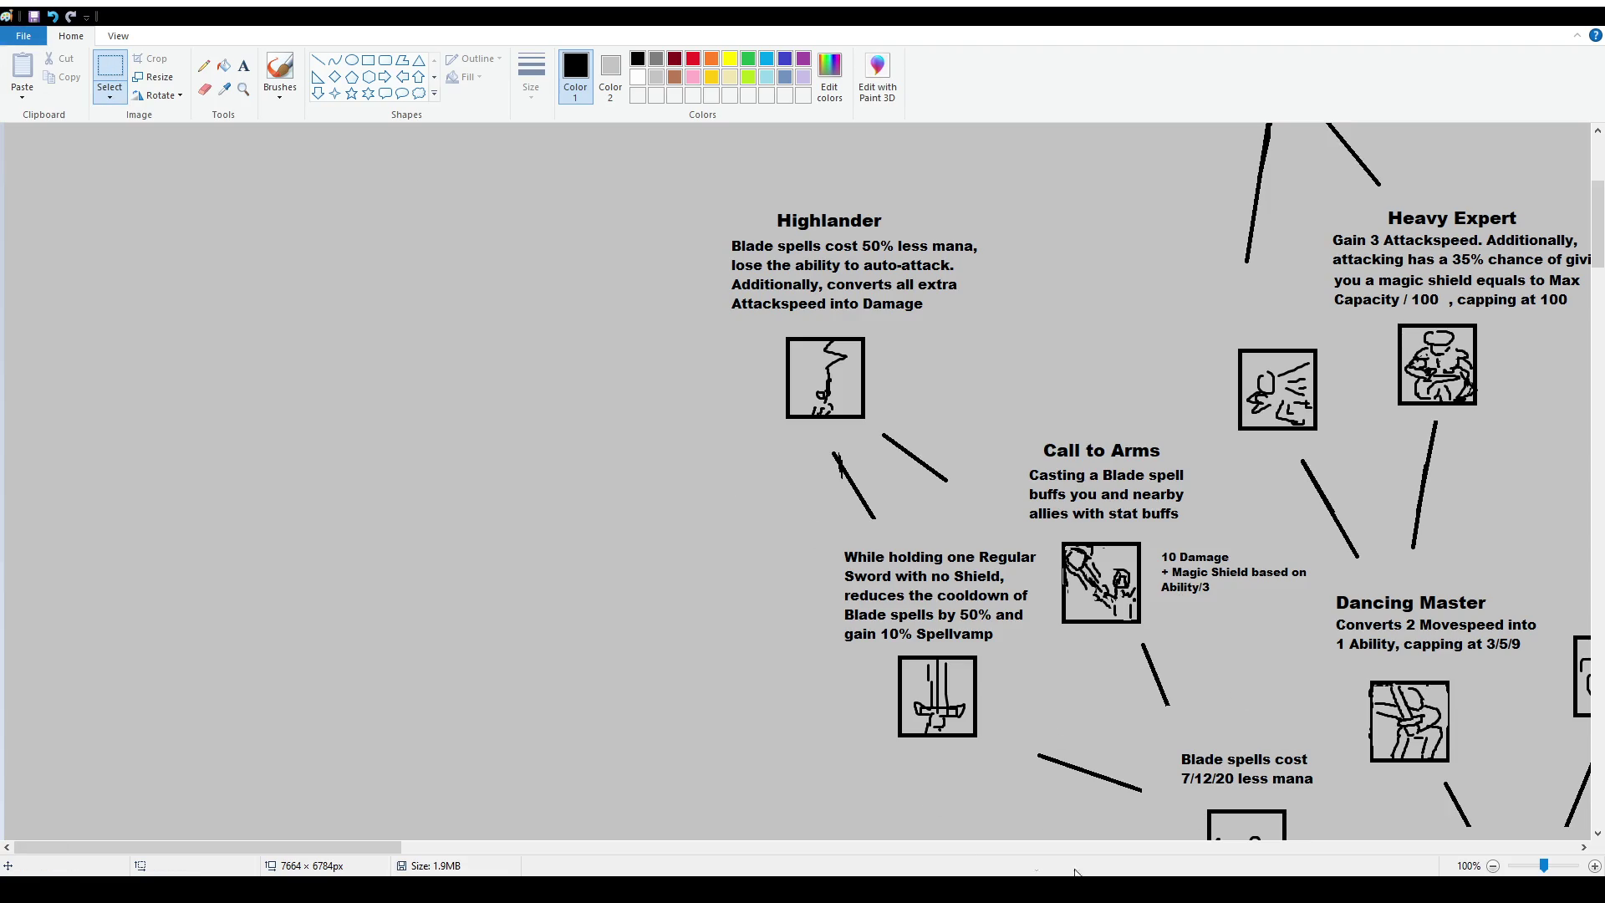
pyautogui.moveTo(312, 844); pyautogui.dragTo(425, 844)
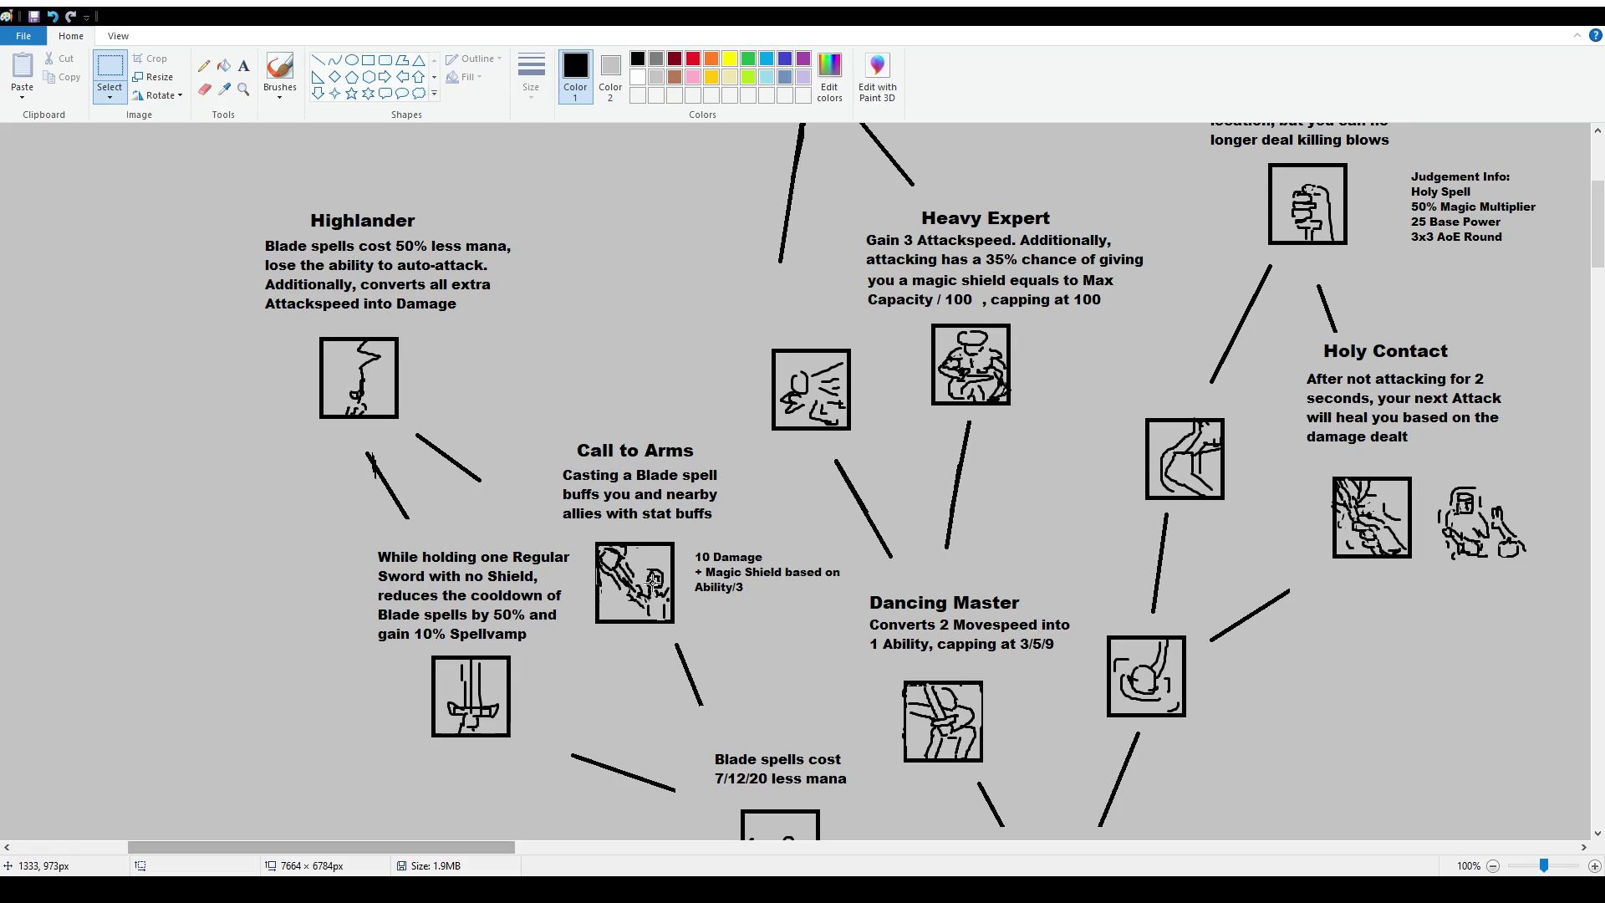
pyautogui.moveTo(690, 548); pyautogui.dragTo(773, 567)
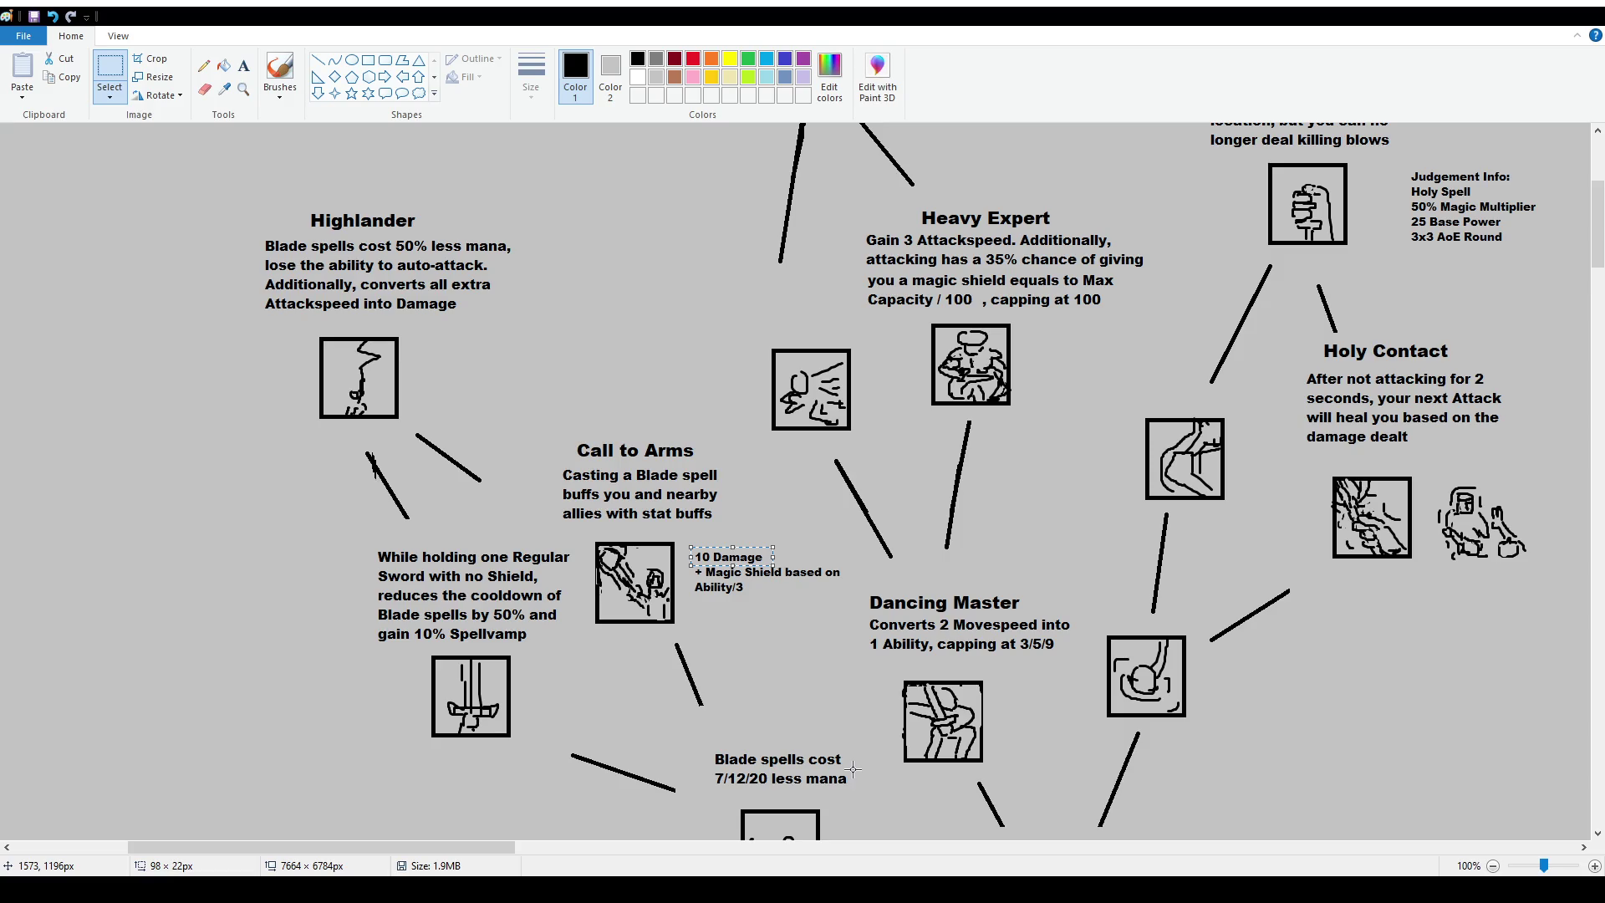
pyautogui.click(751, 690)
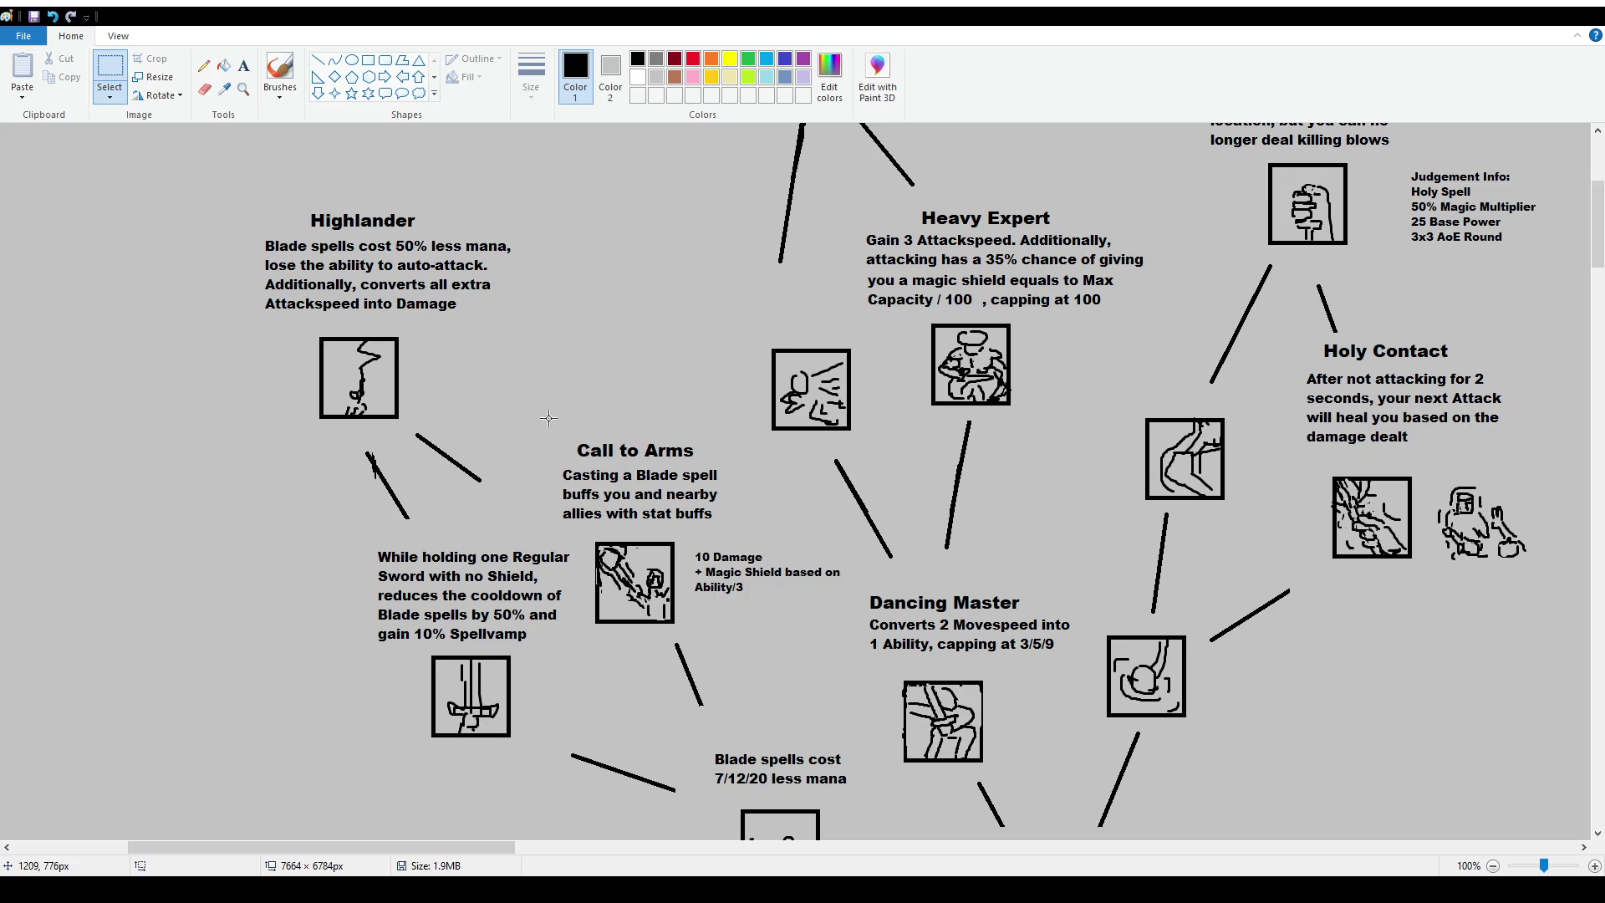
pyautogui.moveTo(548, 418); pyautogui.dragTo(865, 623)
pyautogui.press('Escape')
pyautogui.moveTo(555, 413); pyautogui.dragTo(853, 648)
pyautogui.press('Escape')
# Move the Regular Sword description and icon down together.
pyautogui.click(280, 75)
pyautogui.click(109, 69)
pyautogui.moveTo(357, 536); pyautogui.dragTo(577, 648)
pyautogui.moveTo(350, 536)
pyautogui.mouseDown()
pyautogui.moveTo(569, 729)
pyautogui.moveTo(553, 755)
pyautogui.mouseUp()
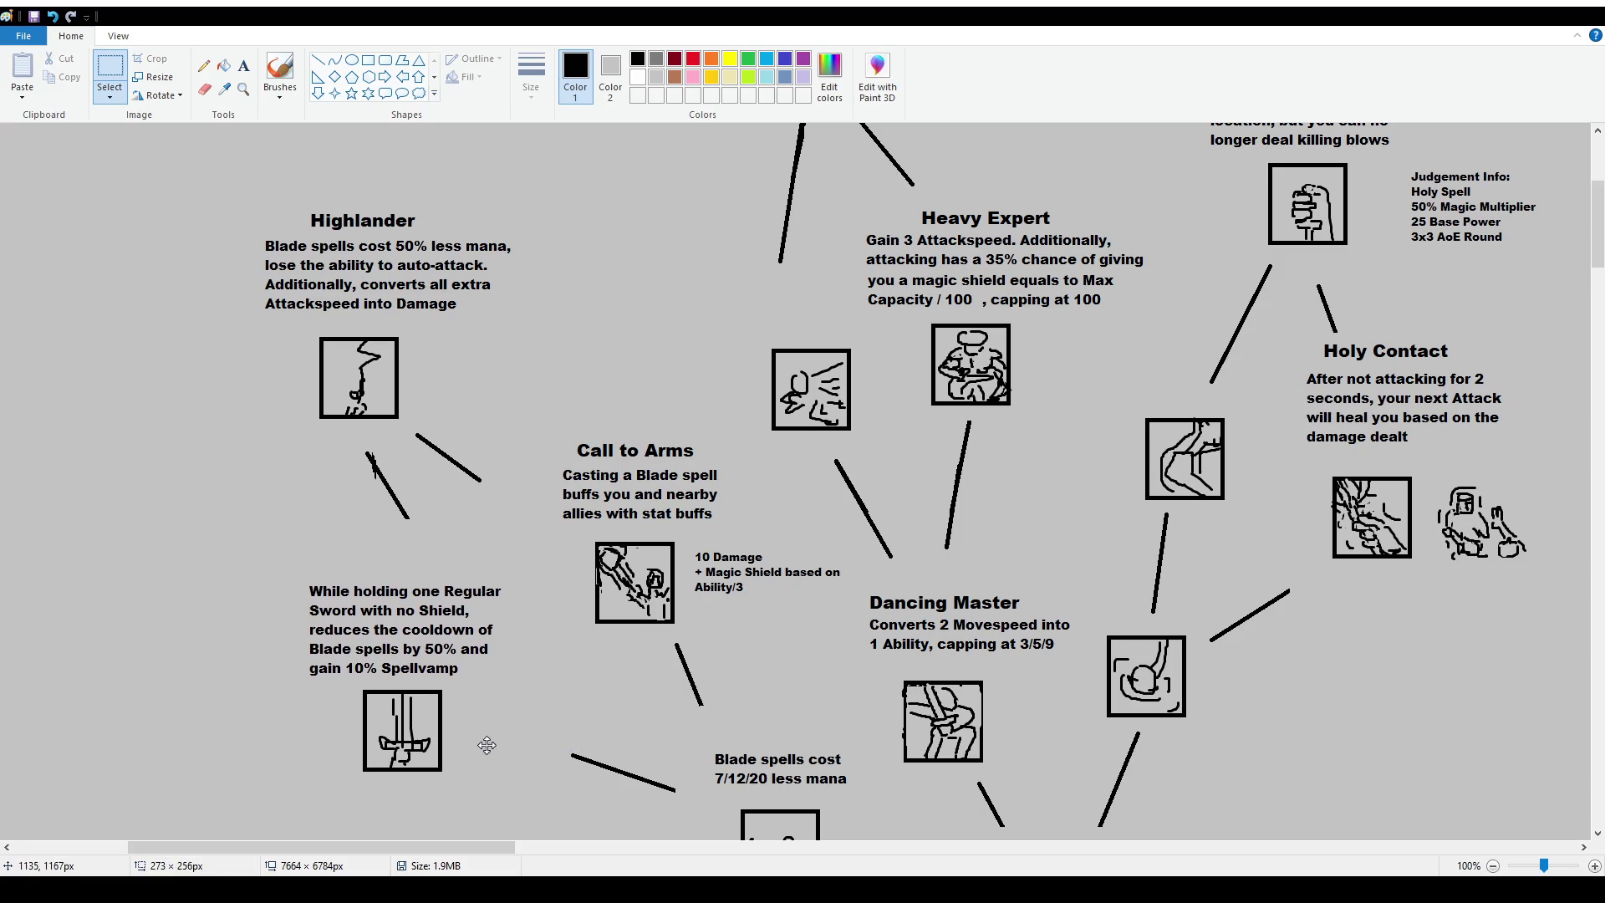
# Add the title 'Blade Prowess' above the sword description and nudge it into place.
pyautogui.click(244, 65)
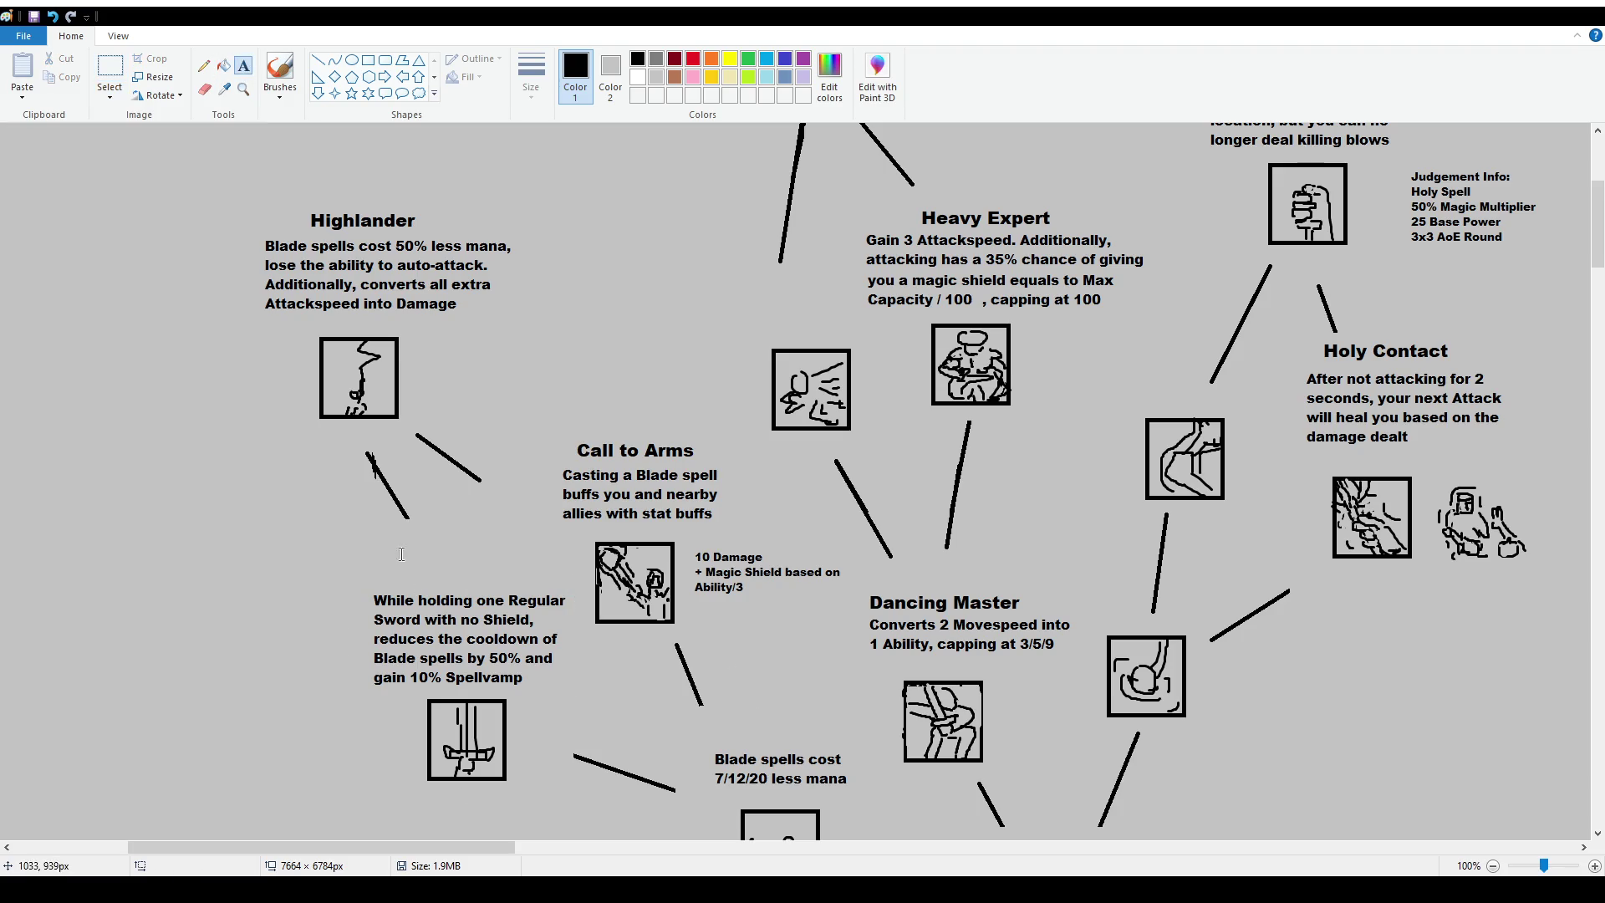
pyautogui.moveTo(370, 544); pyautogui.dragTo(576, 575)
pyautogui.write('Blade')
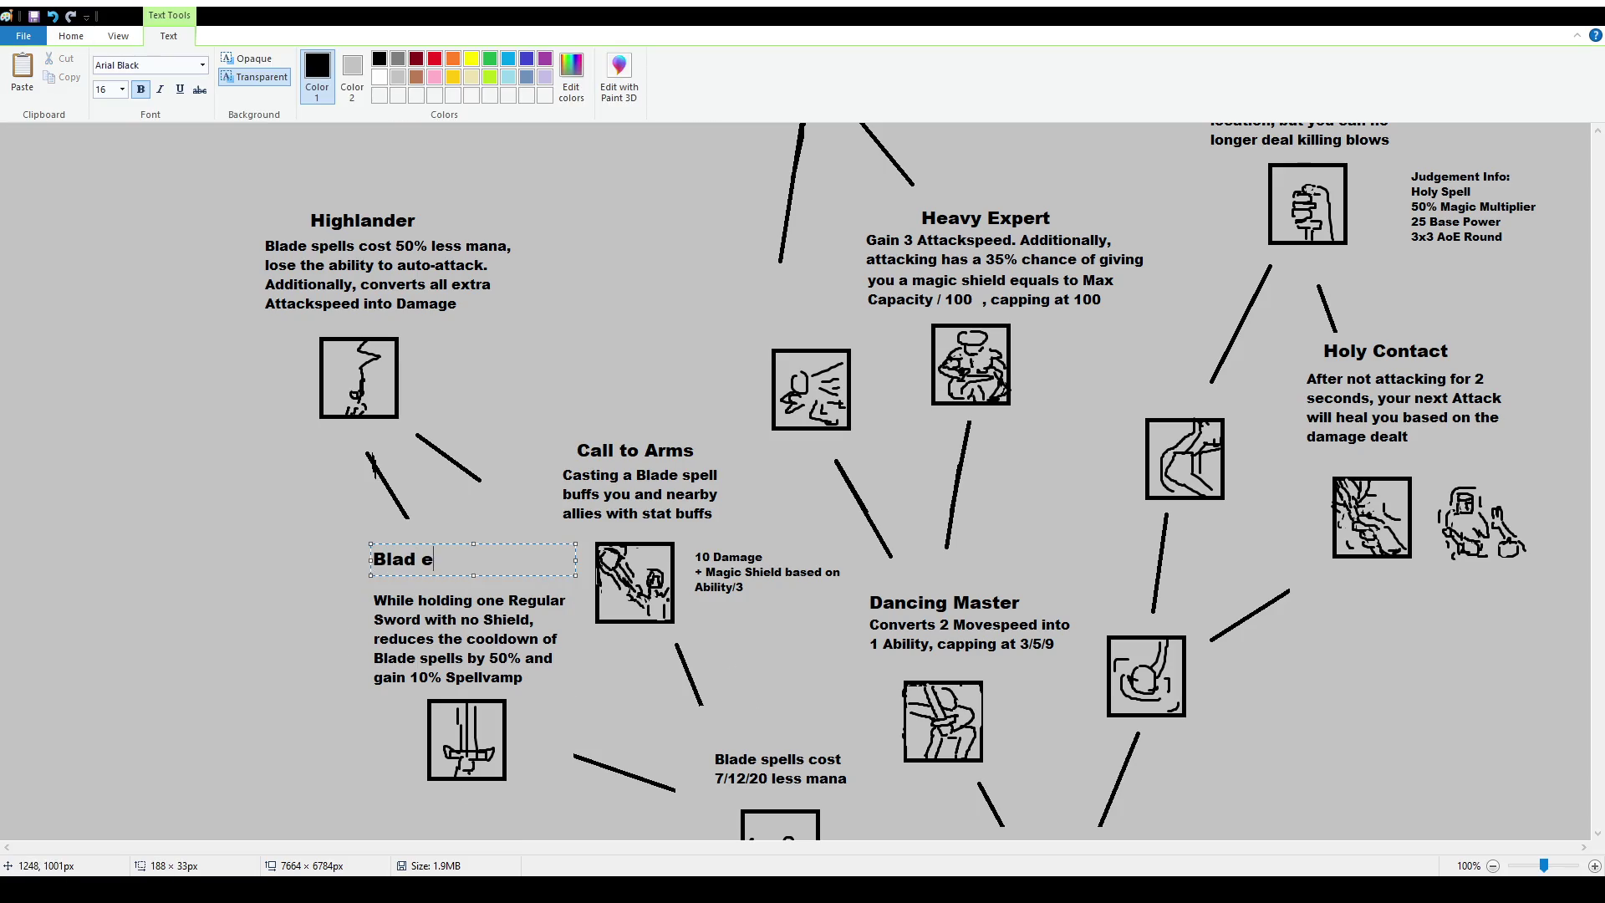
pyautogui.write(' Prowess')
pyautogui.click(368, 385)
pyautogui.click(110, 68)
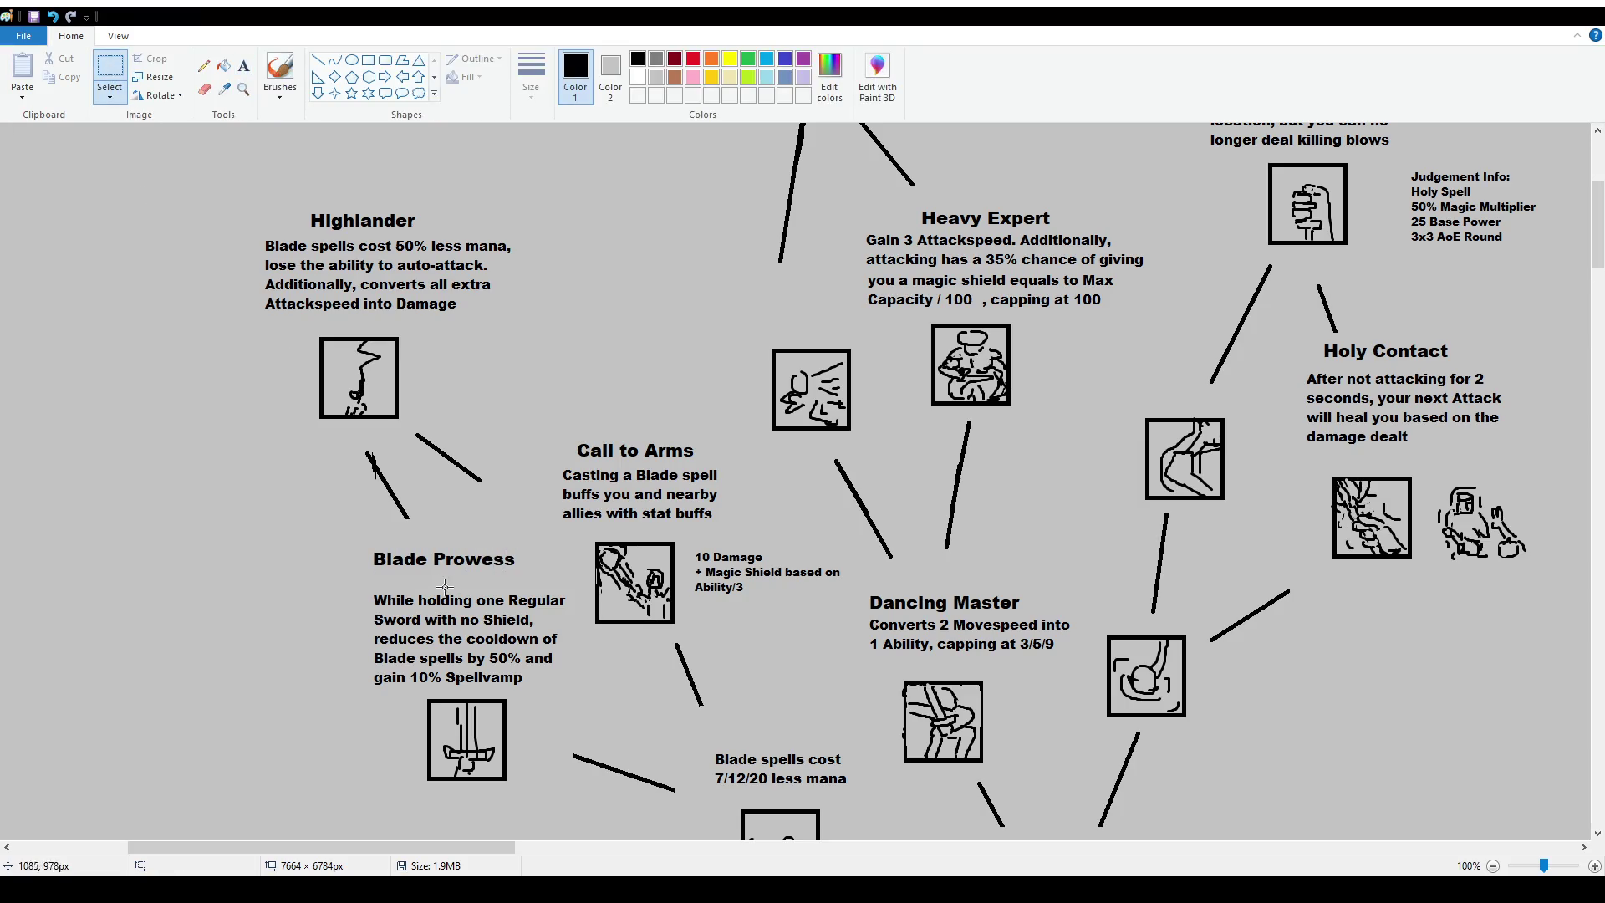
pyautogui.moveTo(353, 532); pyautogui.dragTo(534, 584)
pyautogui.moveTo(453, 847)
pyautogui.mouseDown()
pyautogui.moveTo(1080, 846)
pyautogui.moveTo(1258, 872)
pyautogui.mouseUp()
pyautogui.scroll(2, 957, 502)
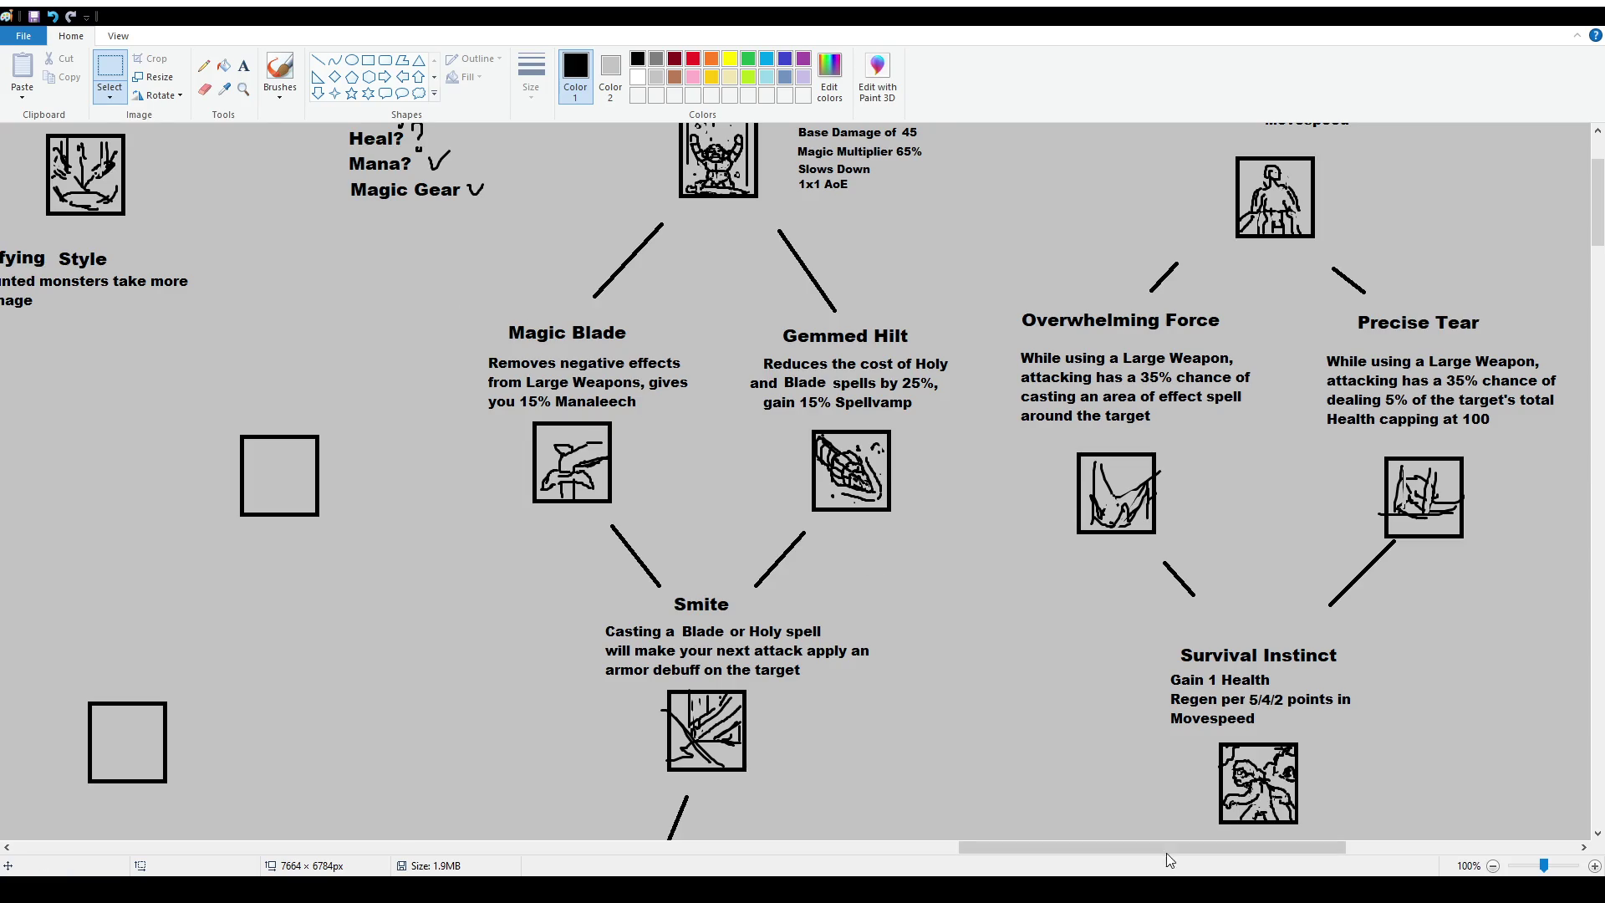
# Shift the 'Blade spells cost' text down slightly.
pyautogui.moveTo(1141, 854); pyautogui.dragTo(293, 851)
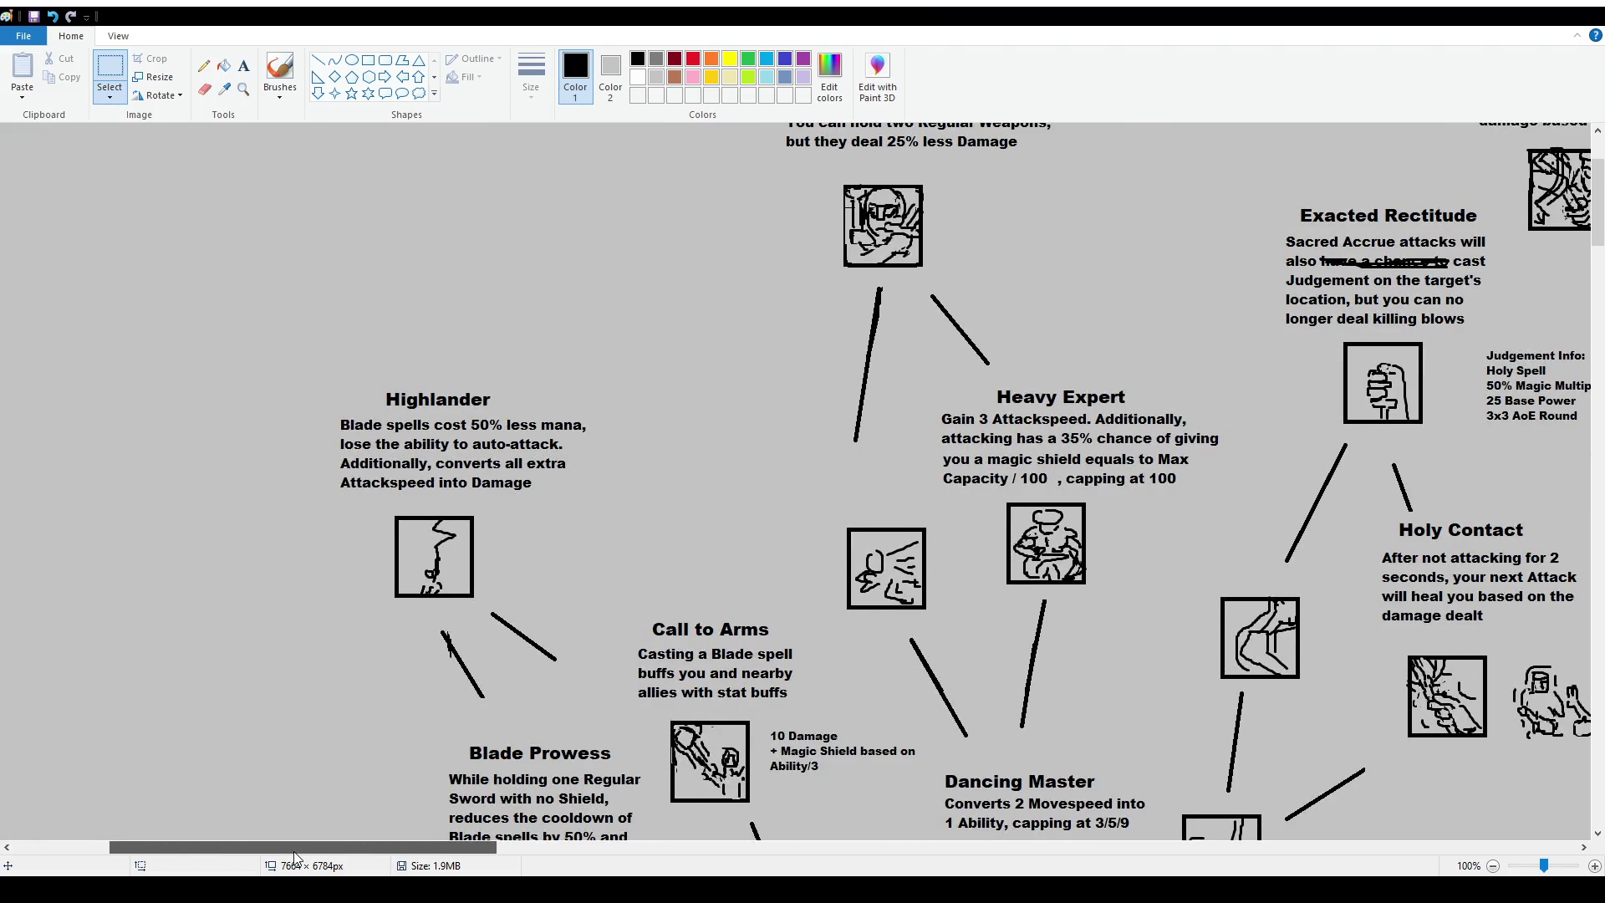
pyautogui.scroll(-2, 778, 651)
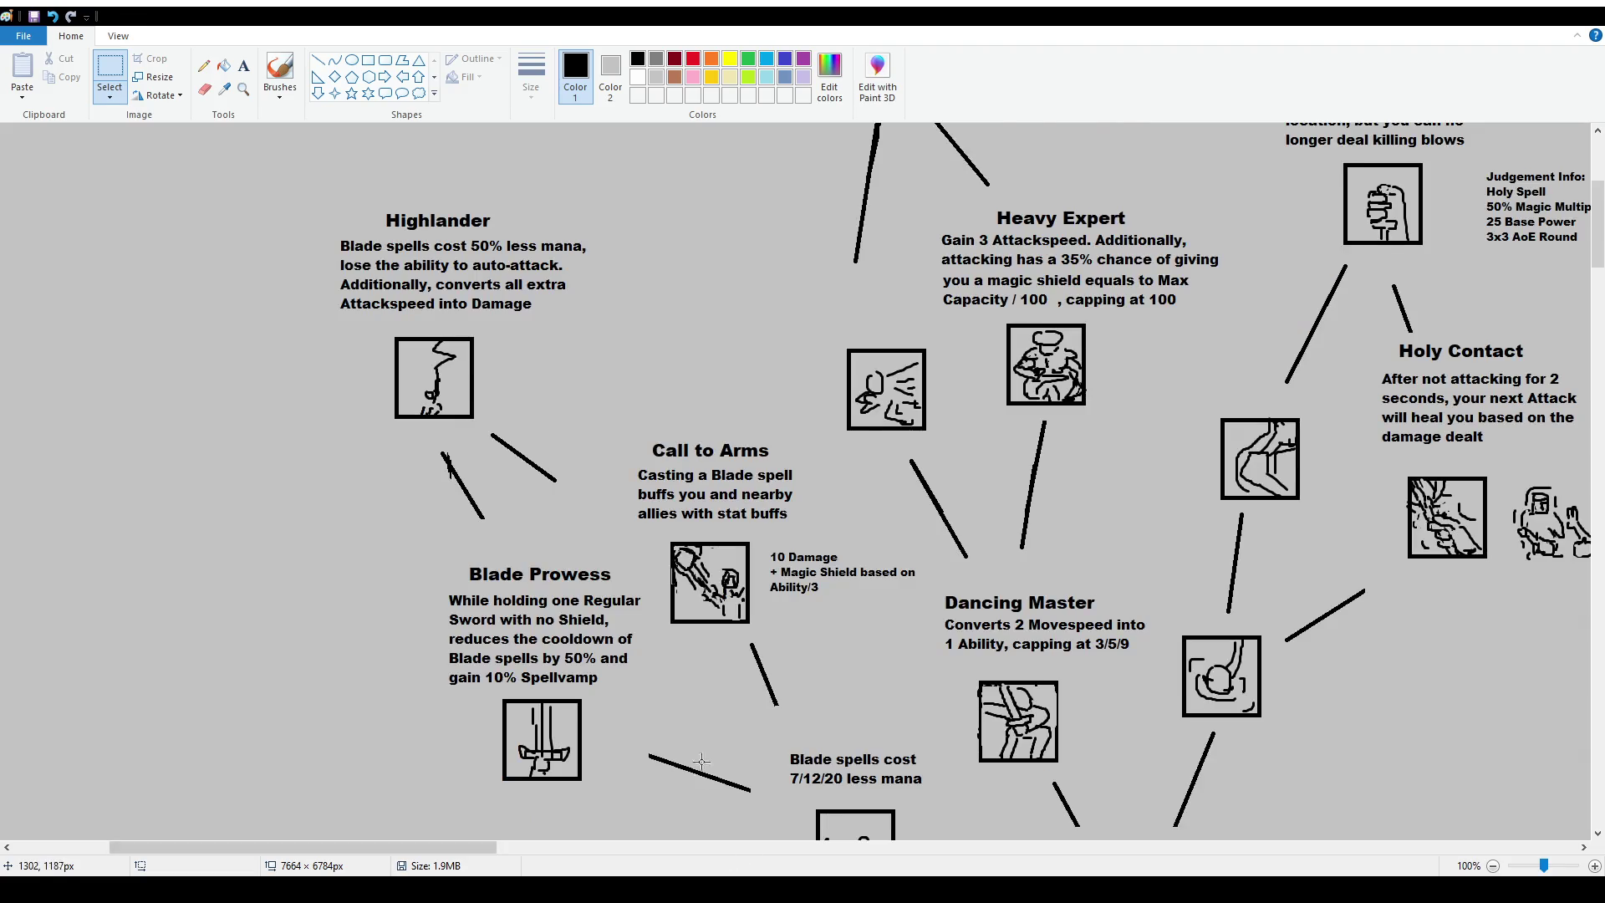
pyautogui.scroll(-2, 777, 652)
pyautogui.moveTo(784, 565)
pyautogui.mouseDown()
pyautogui.moveTo(937, 613)
pyautogui.moveTo(921, 617)
pyautogui.mouseUp()
# Add a 'Fancing Classes' title above the description and nudge it right to centre it.
pyautogui.click(243, 65)
pyautogui.moveTo(791, 531); pyautogui.dragTo(950, 570)
pyautogui.write('Fancing Classes')
pyautogui.moveTo(948, 532); pyautogui.dragTo(934, 547)
pyautogui.click(934, 541)
pyautogui.moveTo(436, 847); pyautogui.dragTo(522, 846)
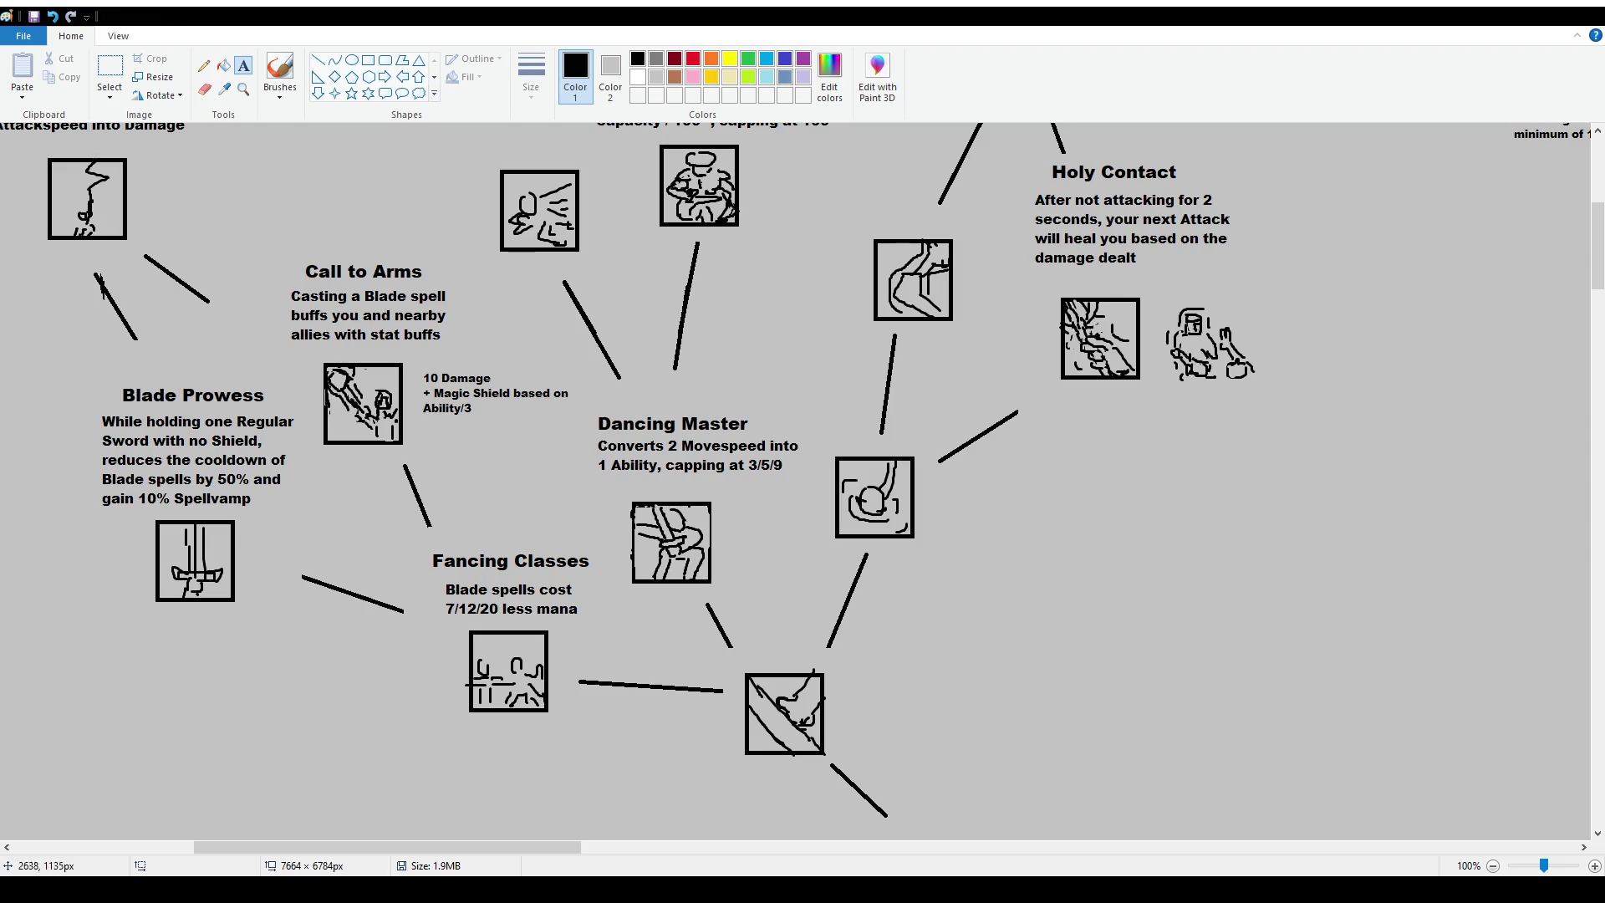
pyautogui.click(110, 72)
pyautogui.moveTo(428, 551)
pyautogui.mouseDown()
pyautogui.moveTo(606, 584)
pyautogui.moveTo(598, 569)
pyautogui.mouseUp()
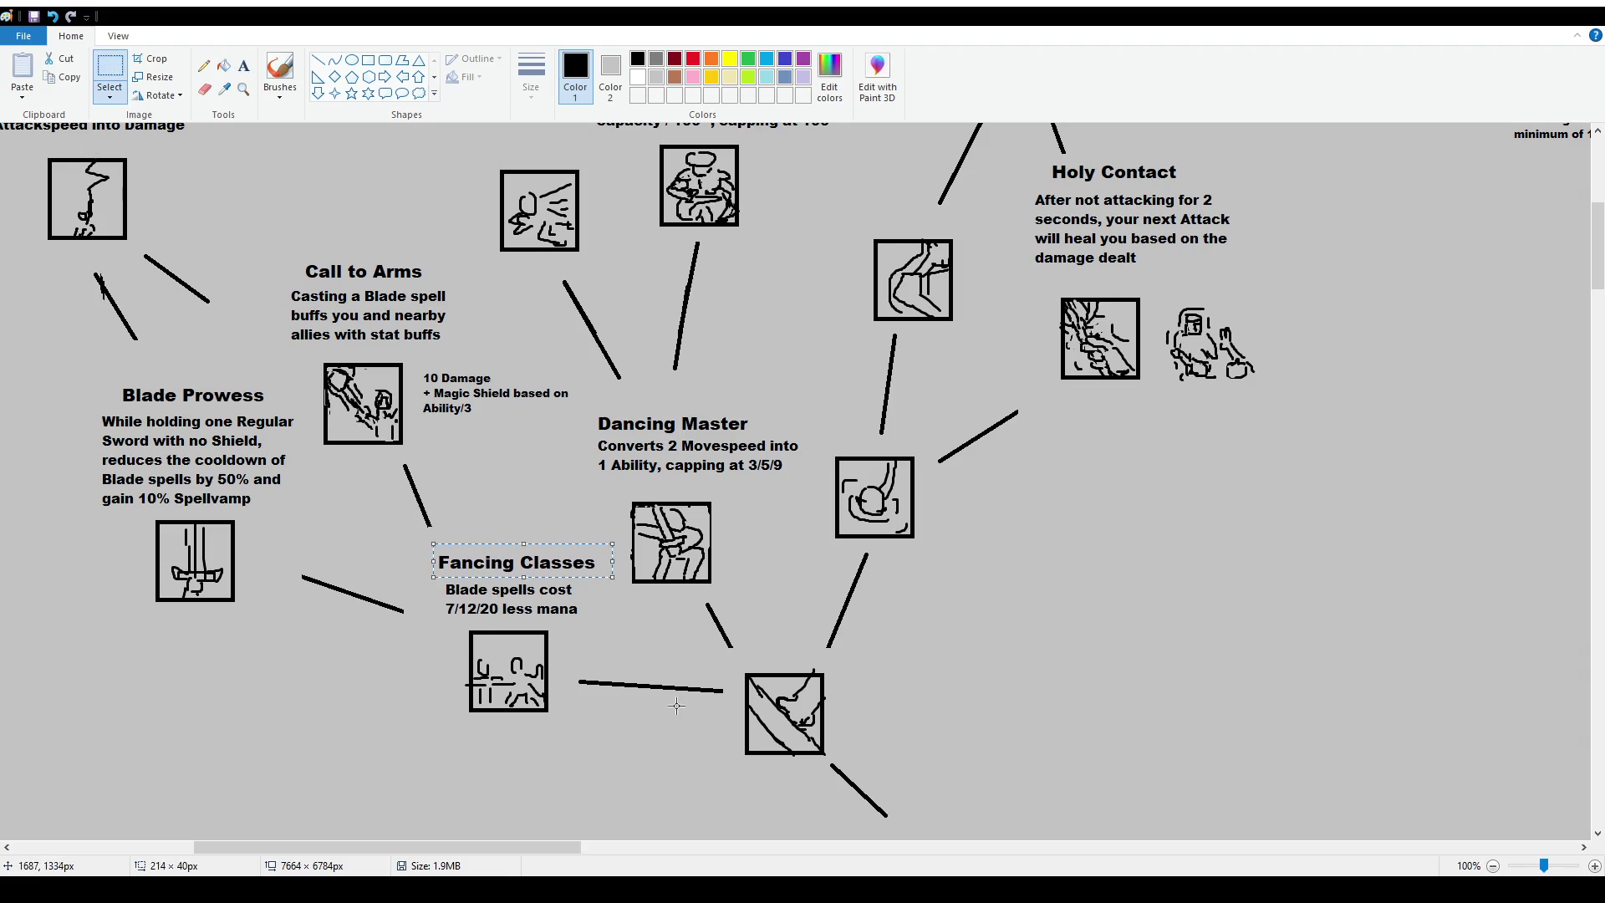
pyautogui.moveTo(549, 846); pyautogui.dragTo(1268, 847)
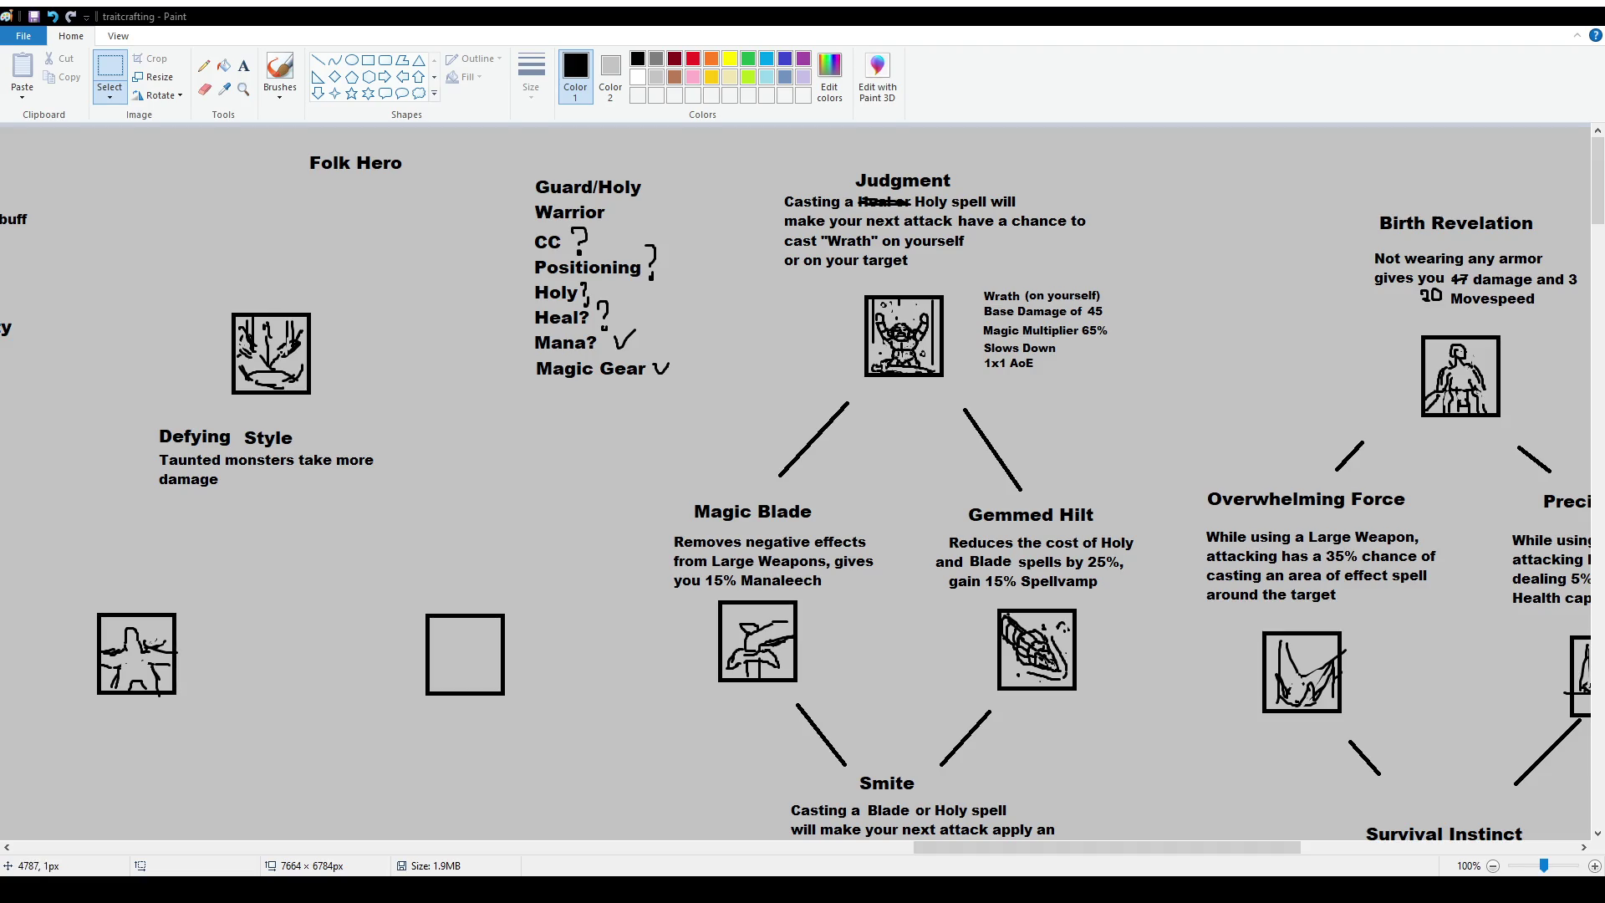
pyautogui.hscroll(-15, 1141, 542)
pyautogui.scroll(-8, 1141, 542)
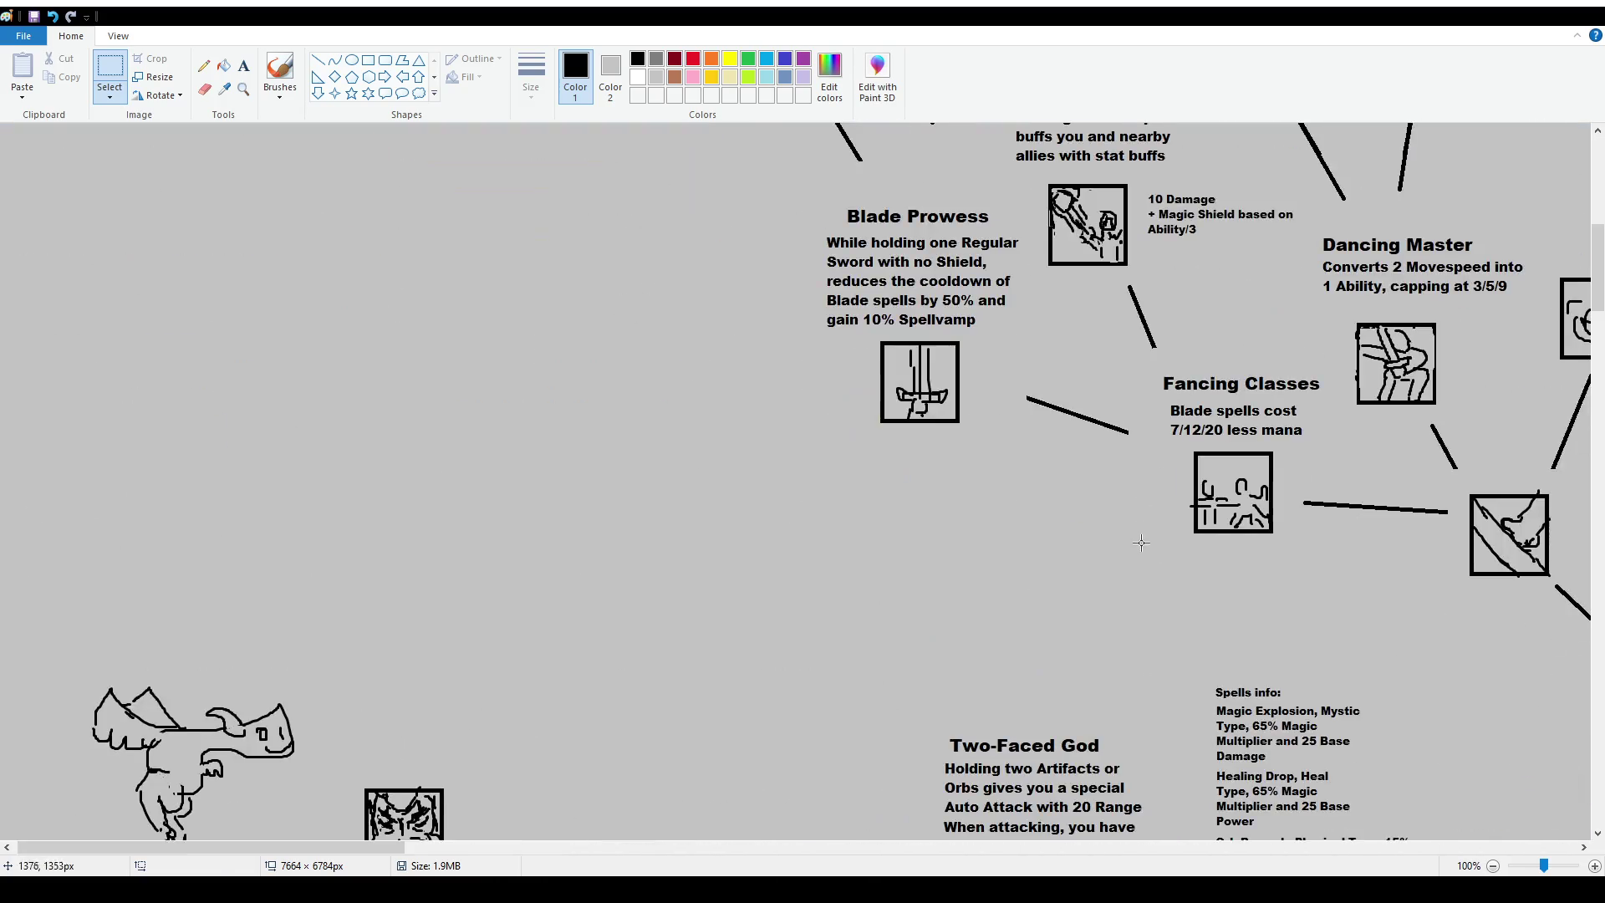
pyautogui.hscroll(10, 428, 815)
pyautogui.hscroll(10, 752, 668)
pyautogui.scroll(6, 1109, 575)
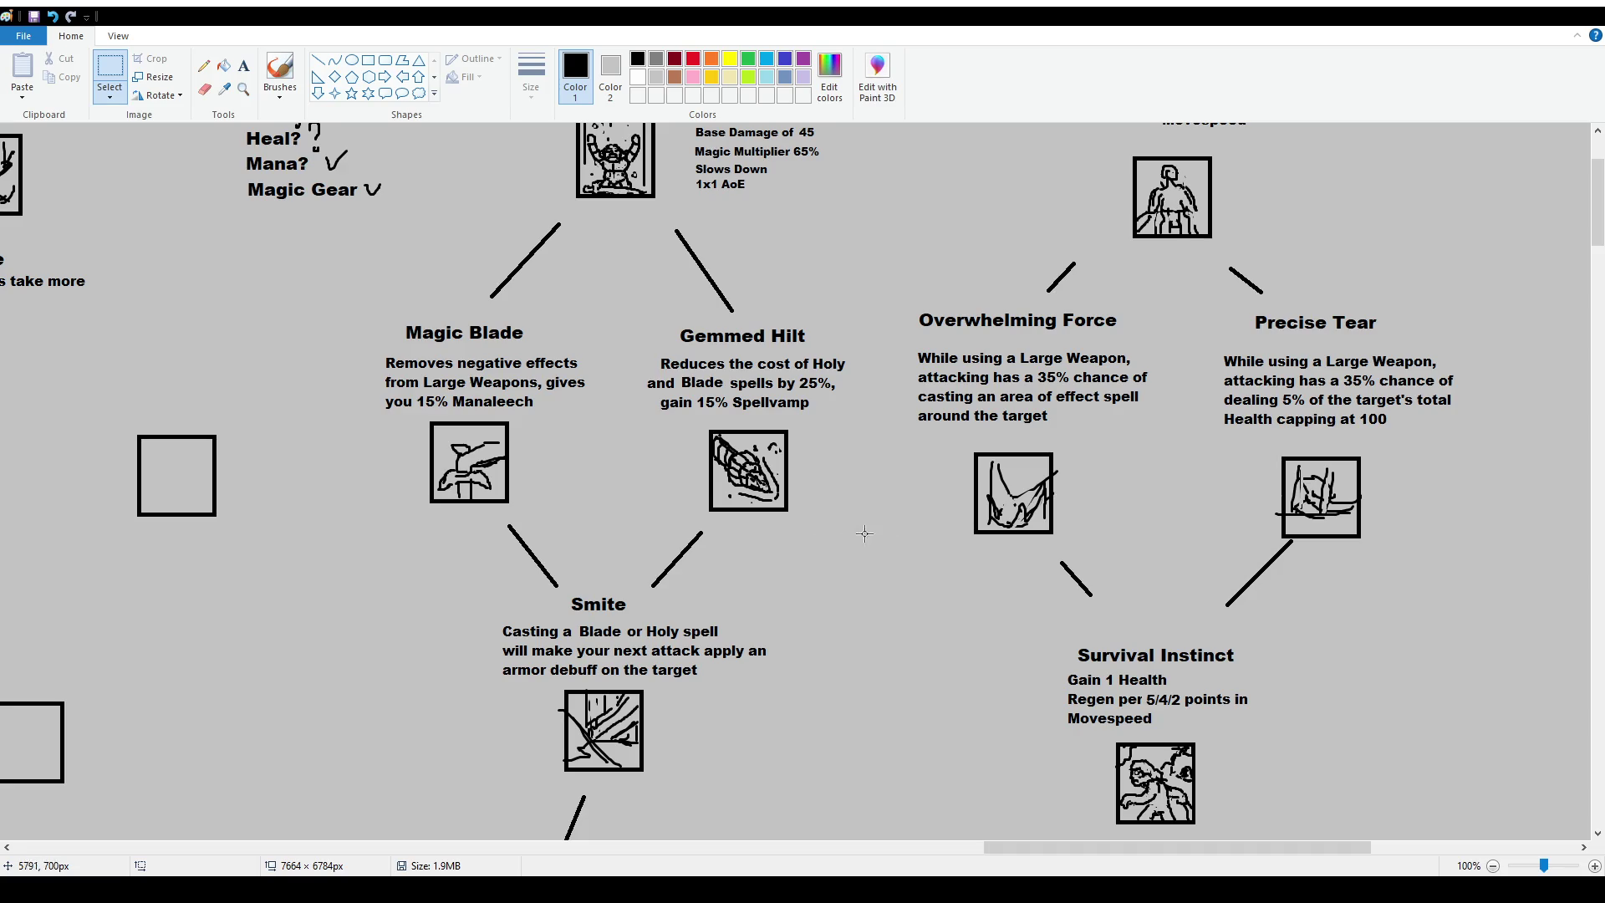
pyautogui.click(280, 75)
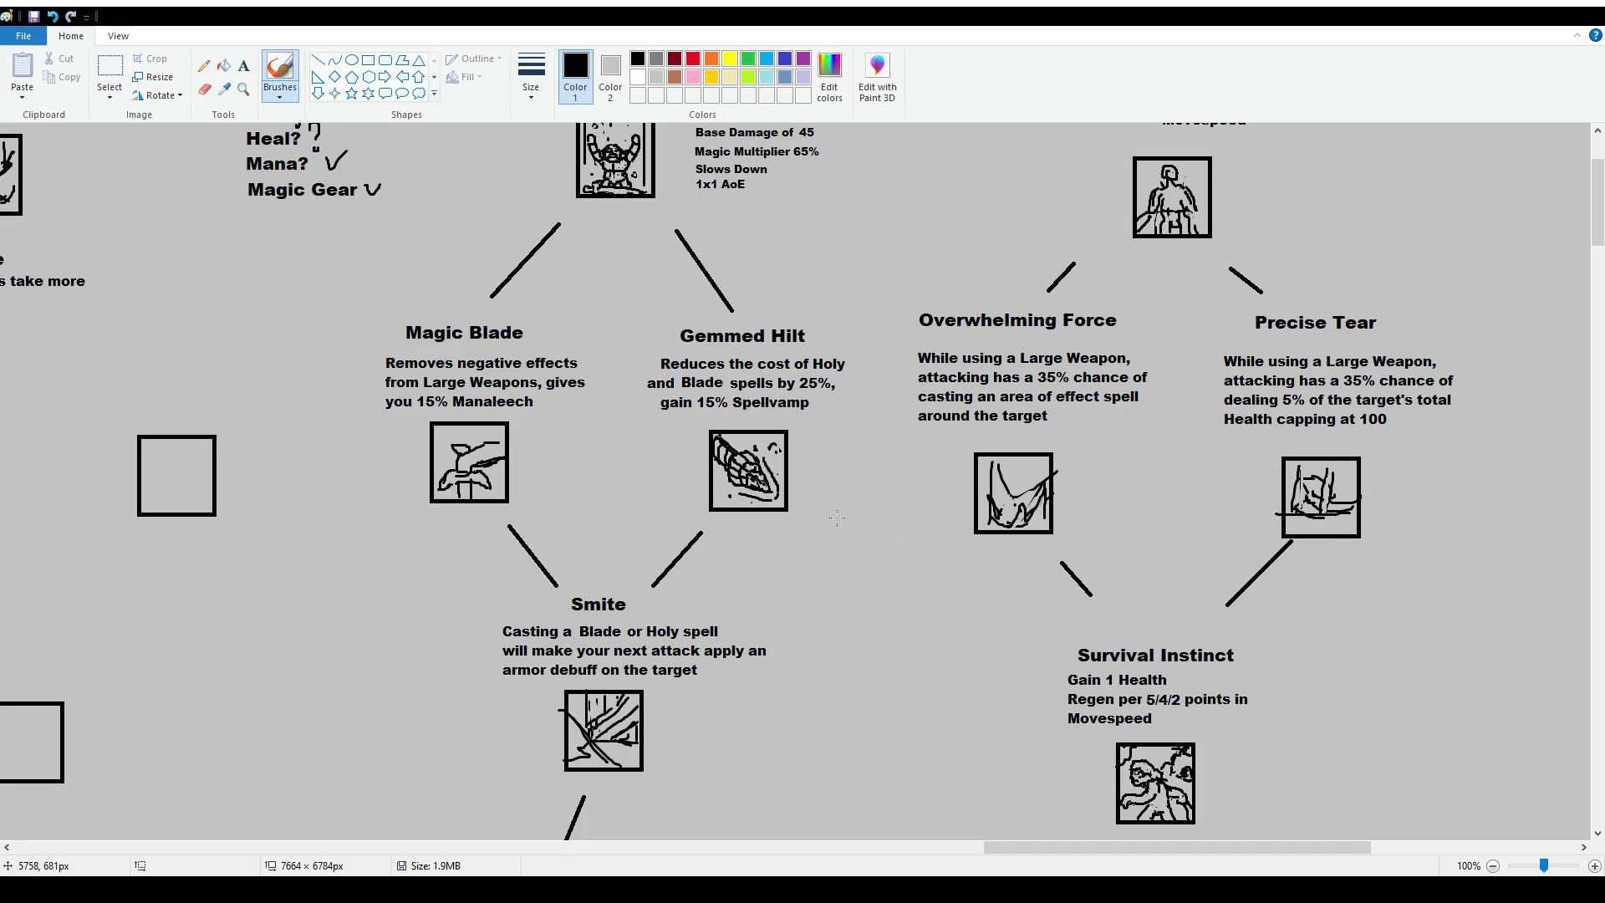
pyautogui.scroll(2, 869, 551)
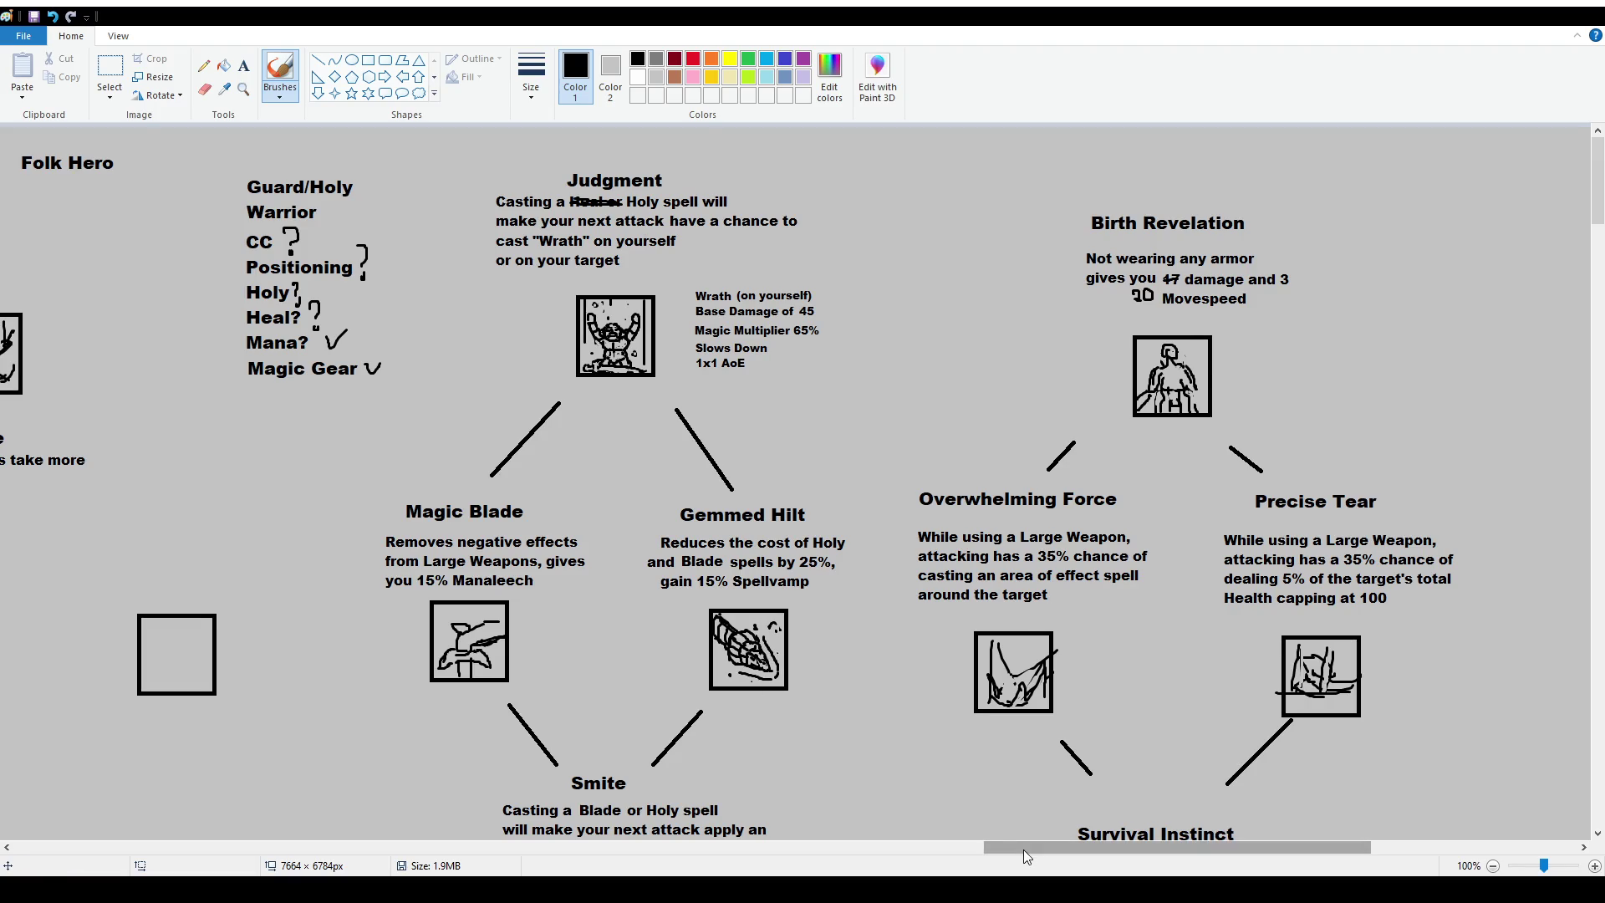
pyautogui.moveTo(1026, 847); pyautogui.dragTo(135, 848)
pyautogui.scroll(-5, 802, 481)
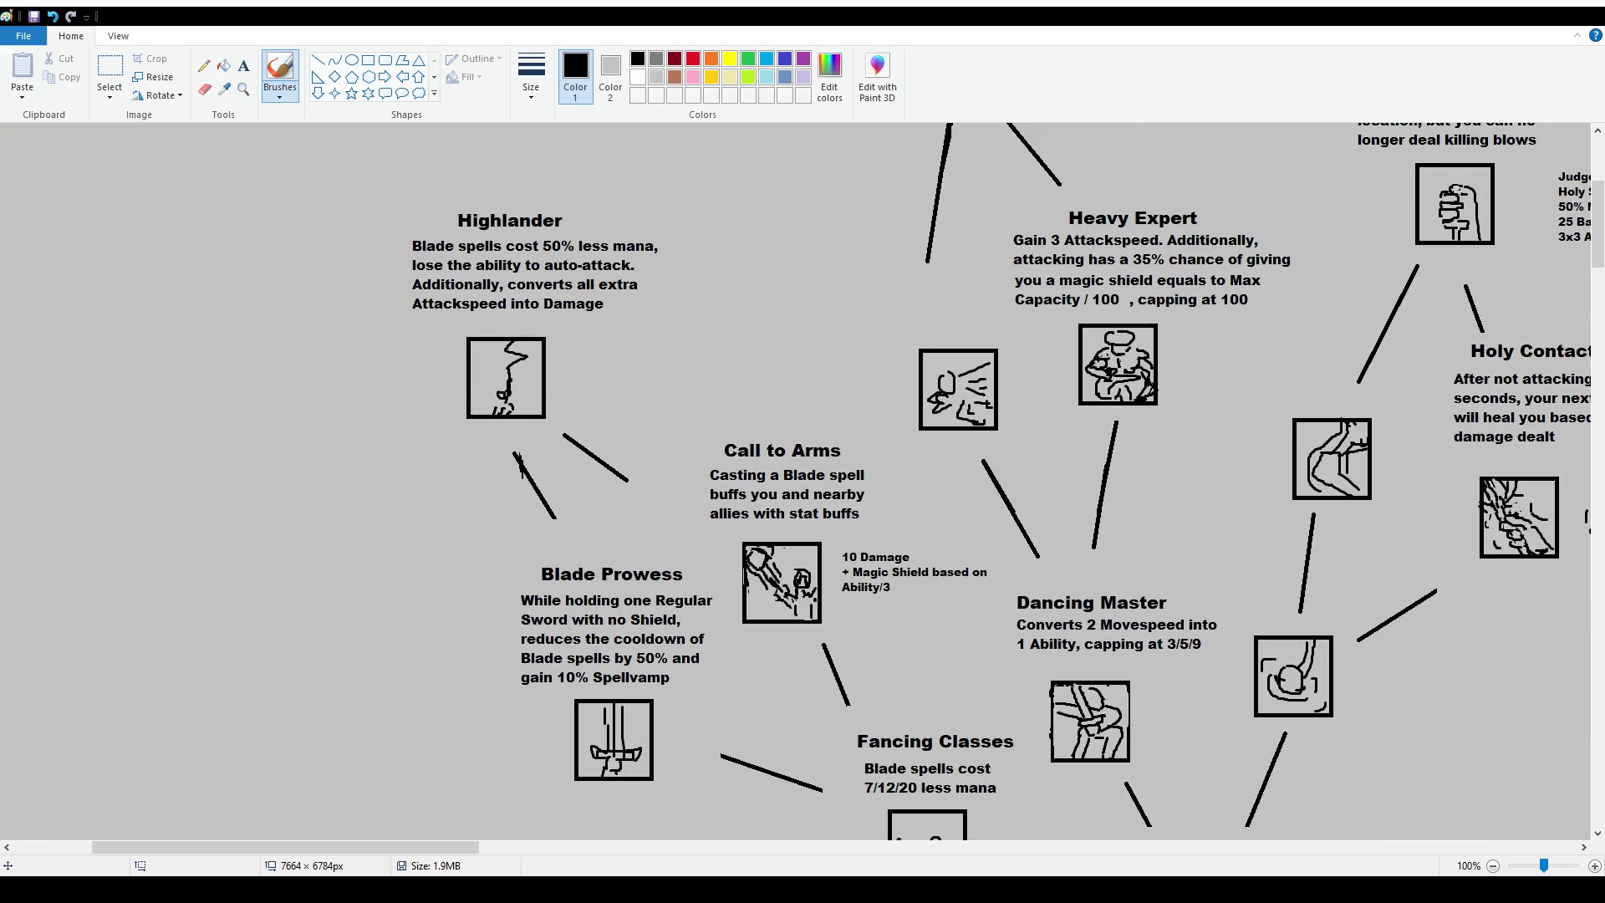
pyautogui.moveTo(418, 852); pyautogui.dragTo(446, 860)
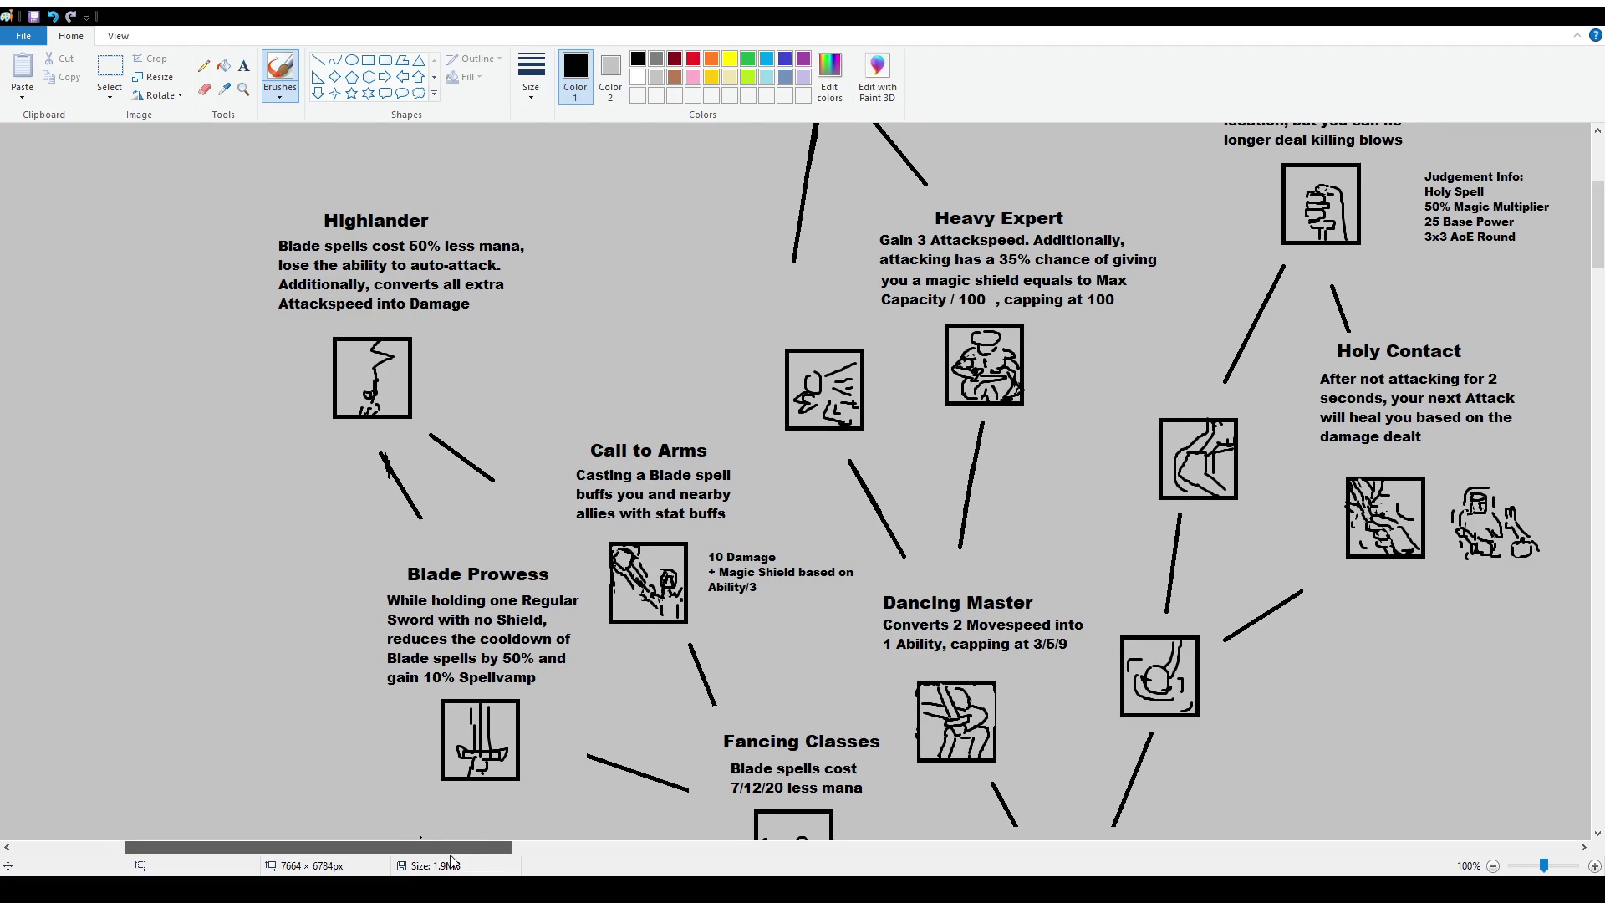
pyautogui.moveTo(446, 859); pyautogui.dragTo(1328, 859)
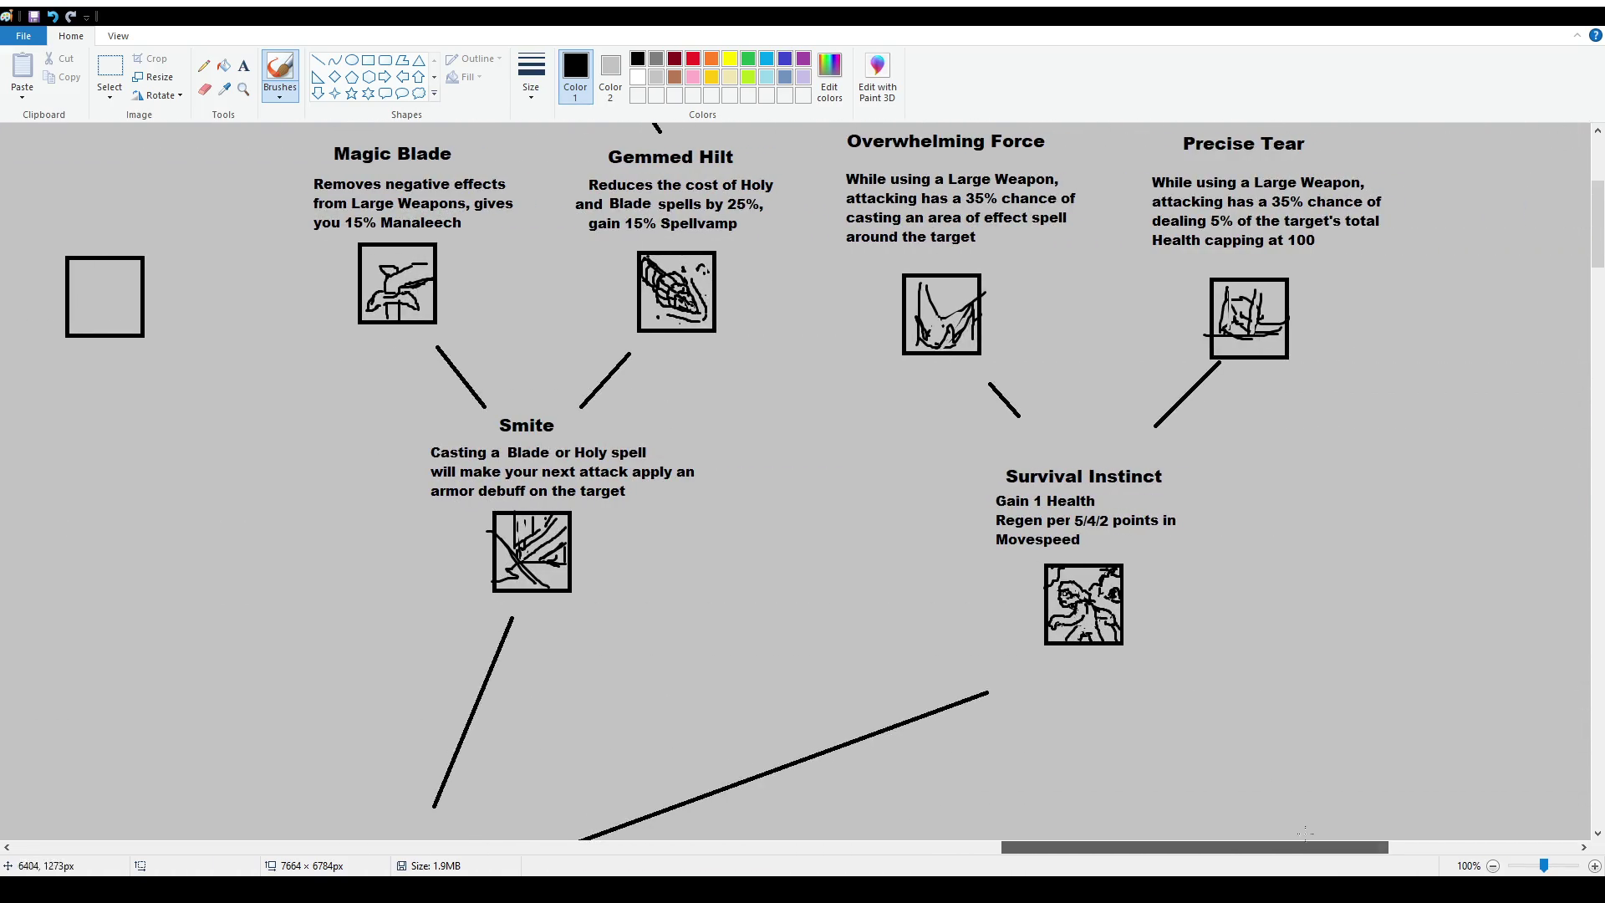
pyautogui.scroll(2, 719, 493)
pyautogui.scroll(2, 719, 493)
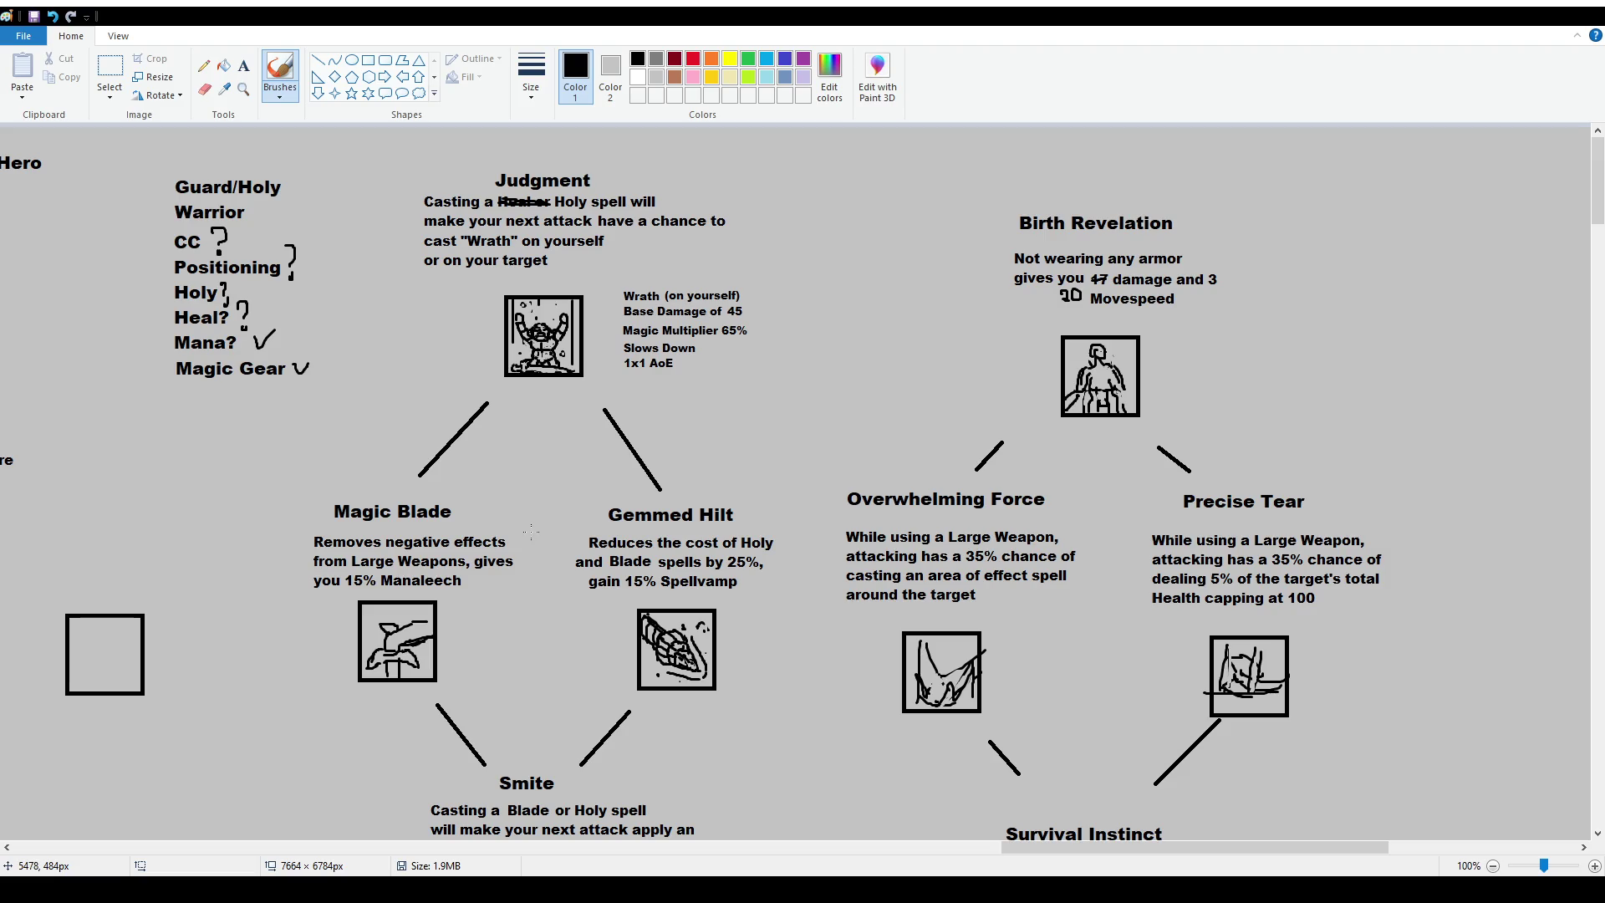
pyautogui.moveTo(553, 534)
pyautogui.mouseDown()
pyautogui.moveTo(548, 554)
pyautogui.moveTo(531, 550)
pyautogui.mouseUp()
pyautogui.hotkey('ctrl', 'z')
pyautogui.hotkey('ctrl', 'z')
pyautogui.scroll(-2, 617, 532)
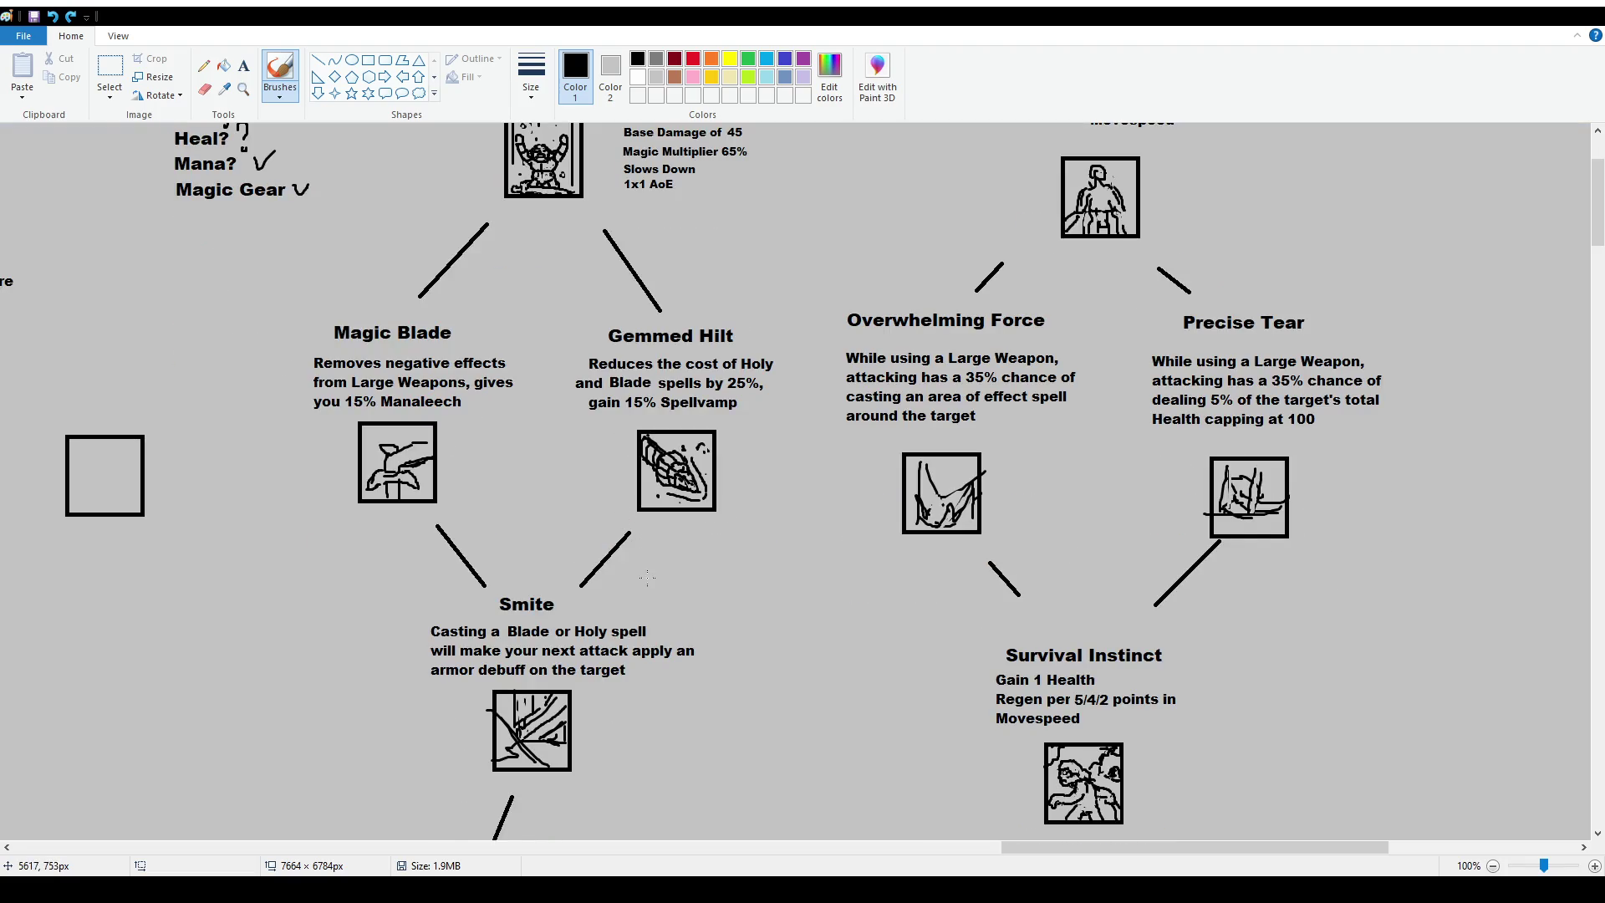
pyautogui.scroll(2, 647, 578)
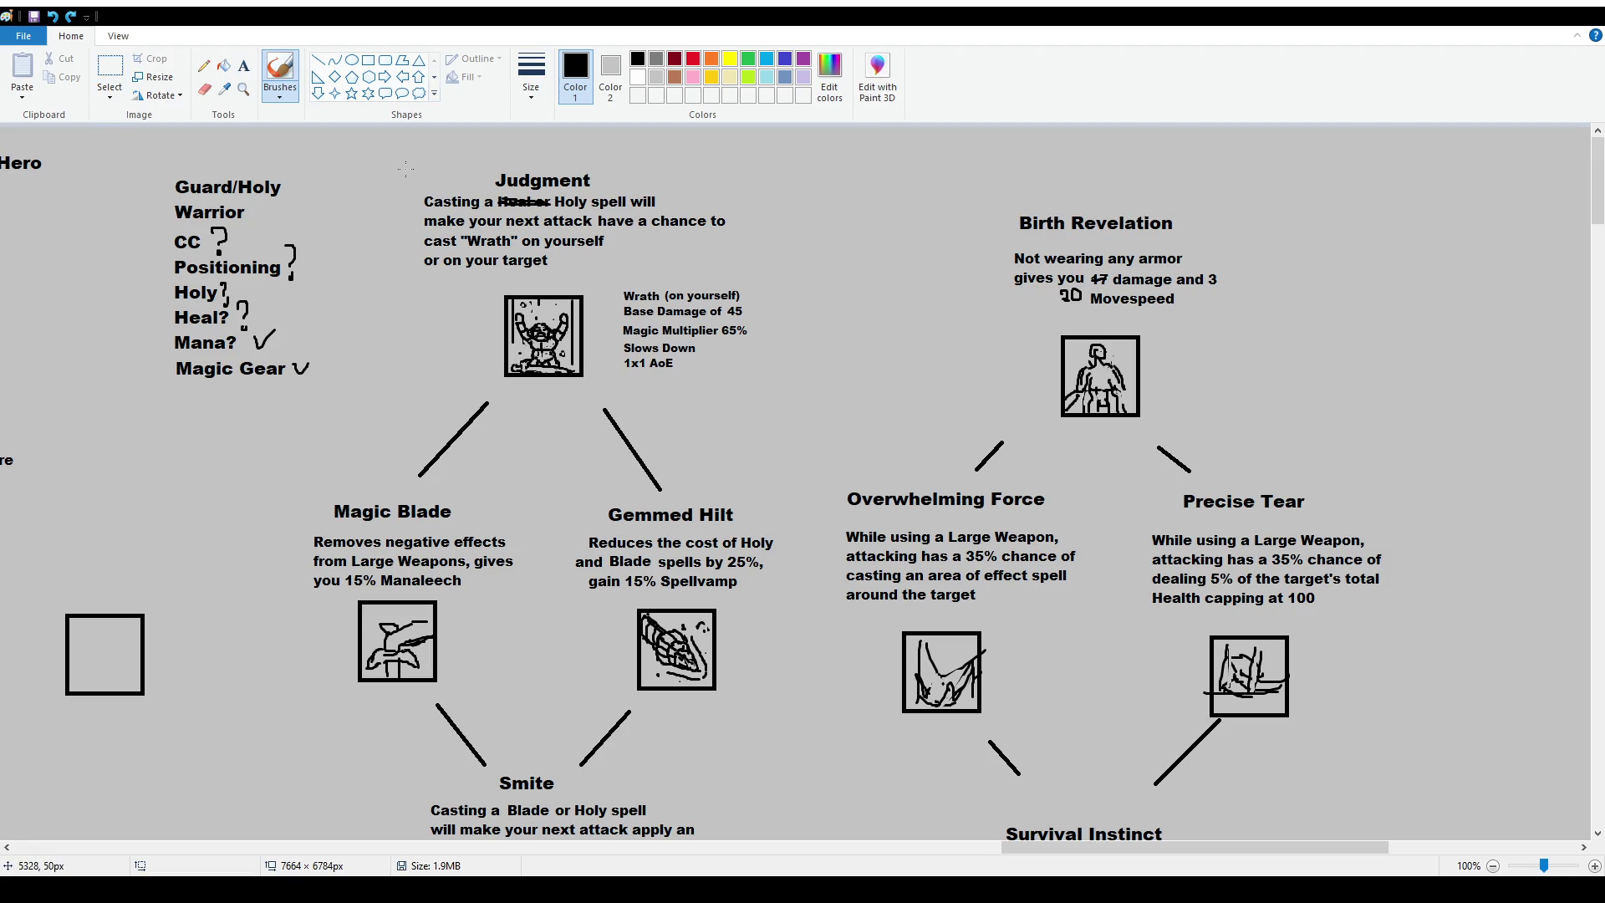
pyautogui.moveTo(406, 169)
pyautogui.mouseDown()
pyautogui.moveTo(751, 399)
pyautogui.moveTo(406, 167)
pyautogui.mouseUp()
pyautogui.hotkey('ctrl', 'z')
# Move the Magic Blade and Gemmed Hilt titles up about 23 px.
pyautogui.click(109, 69)
pyautogui.moveTo(314, 494); pyautogui.dragTo(503, 518)
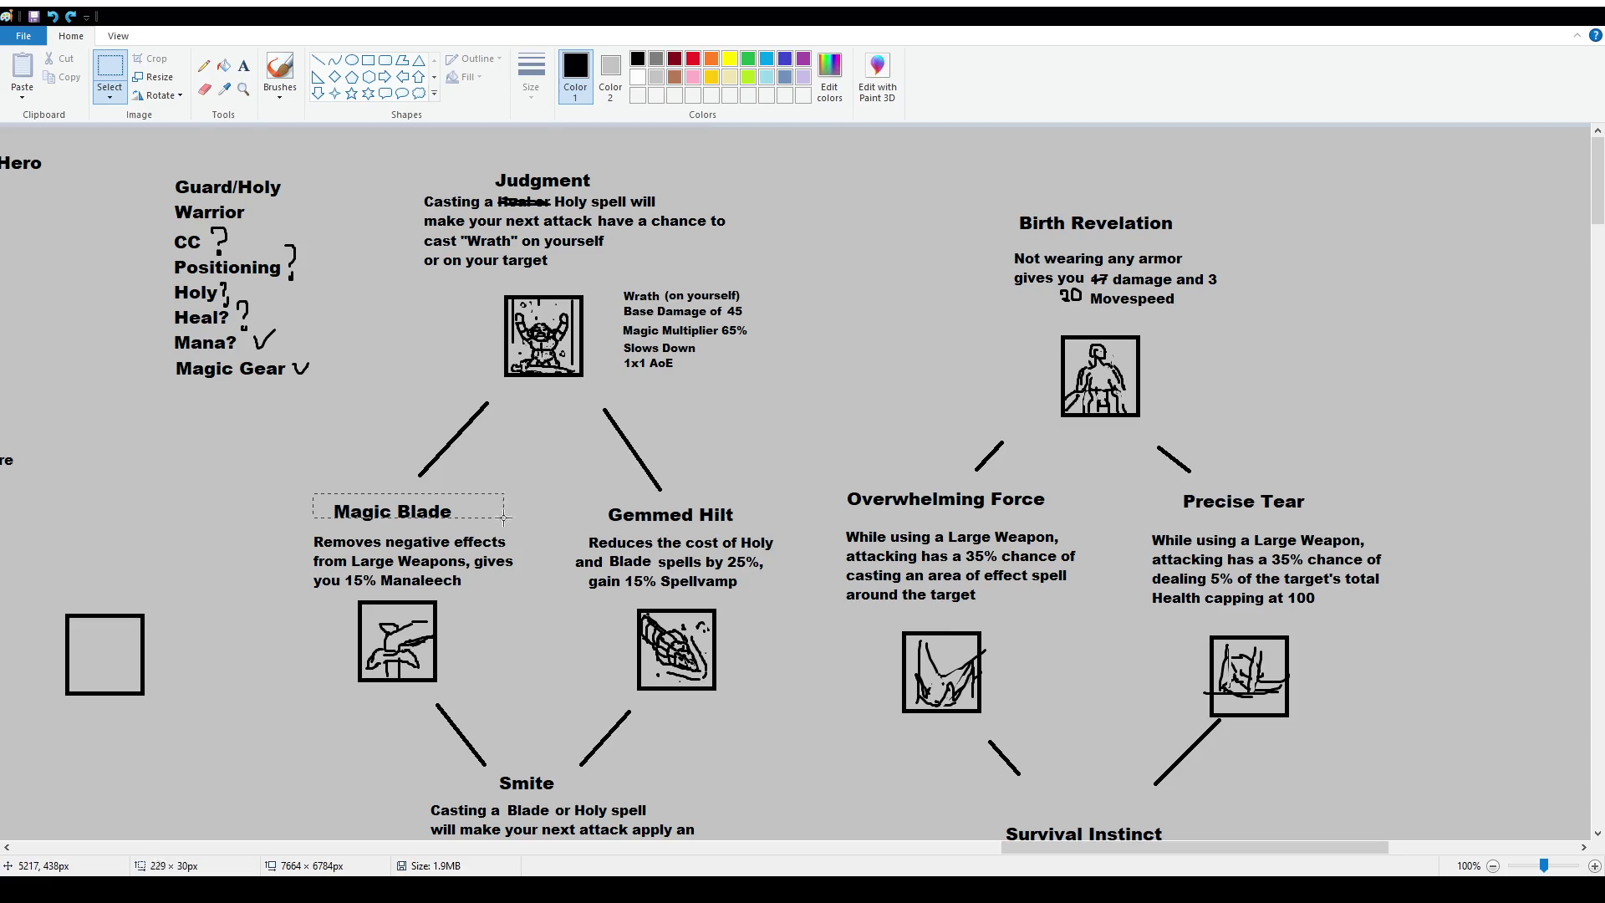
pyautogui.moveTo(773, 535); pyautogui.dragTo(311, 492)
pyautogui.moveTo(684, 533); pyautogui.dragTo(684, 514)
pyautogui.click(683, 525)
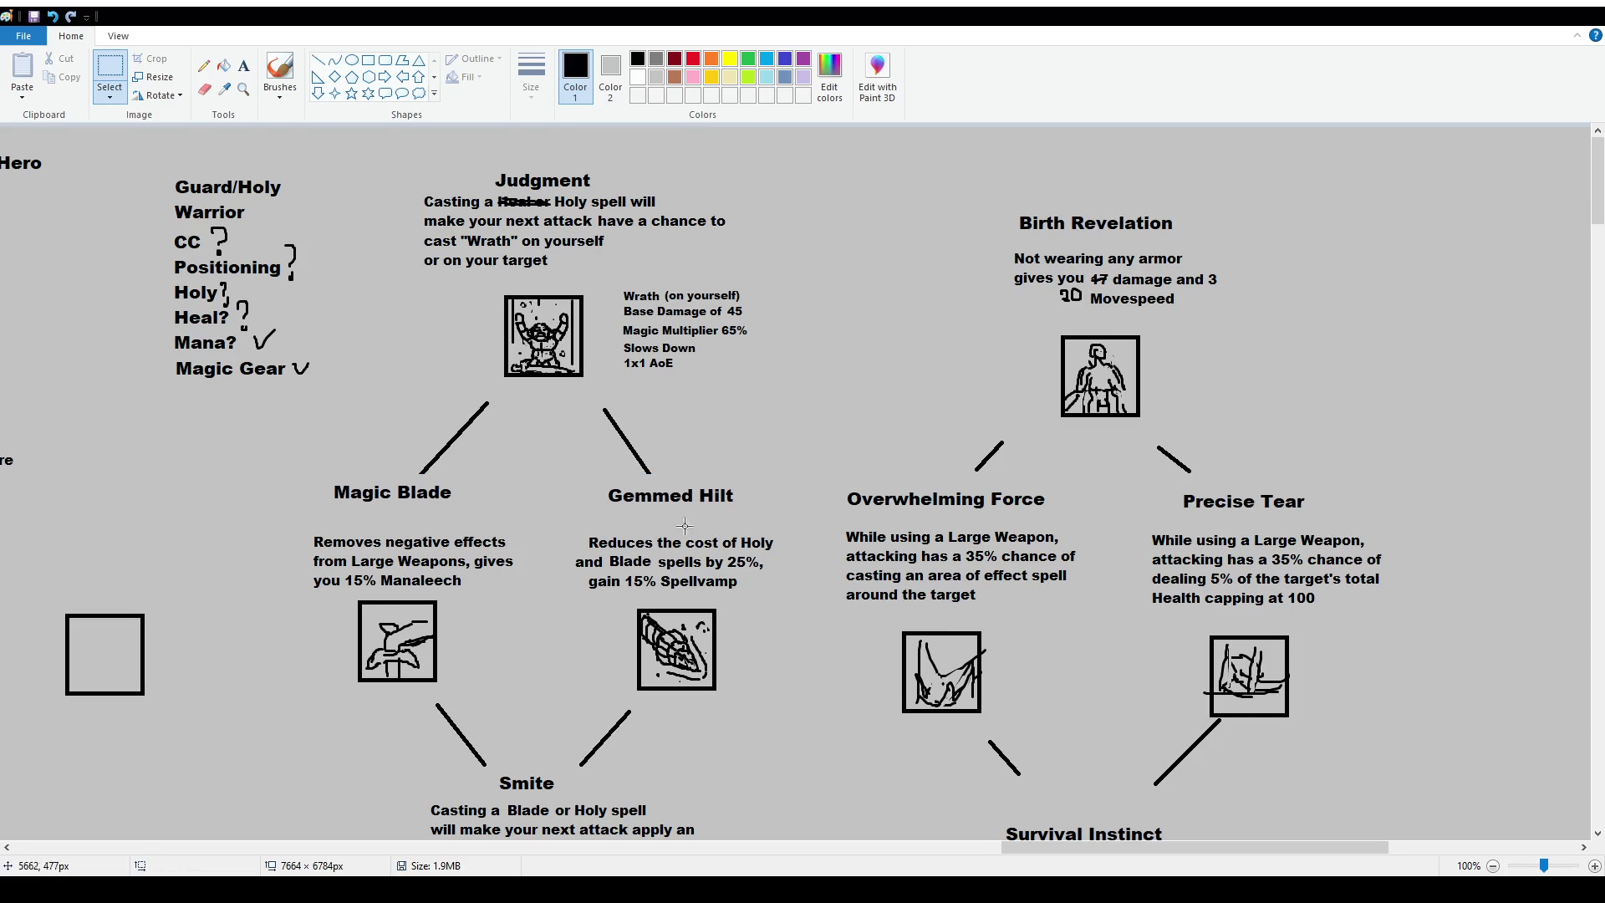
# Add a size-12 'Gain 3 Magic' line under the Magic Blade title.
pyautogui.click(243, 65)
pyautogui.moveTo(317, 507); pyautogui.dragTo(518, 533)
pyautogui.write('Gain 3 Magic')
pyautogui.hotkey('ctrl', 'a')
pyautogui.click(122, 89)
pyautogui.click(108, 177)
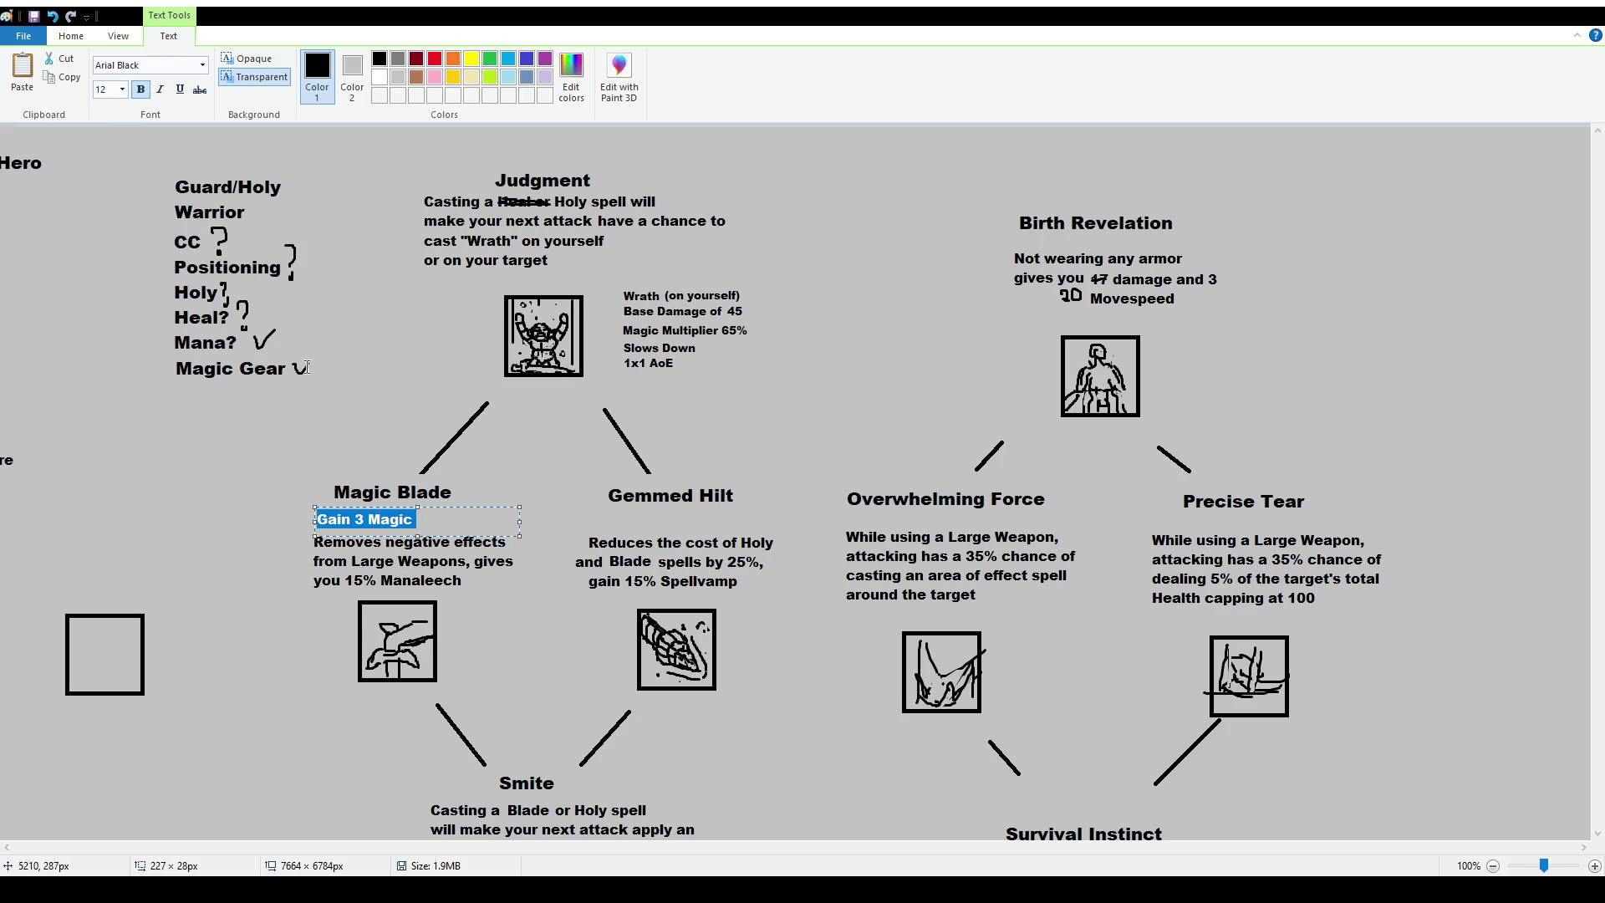
pyautogui.click(472, 484)
pyautogui.click(110, 71)
# Copy the Gain 3 Magic line and place the copy above the Gemmed Hilt description.
pyautogui.moveTo(313, 509); pyautogui.dragTo(423, 527)
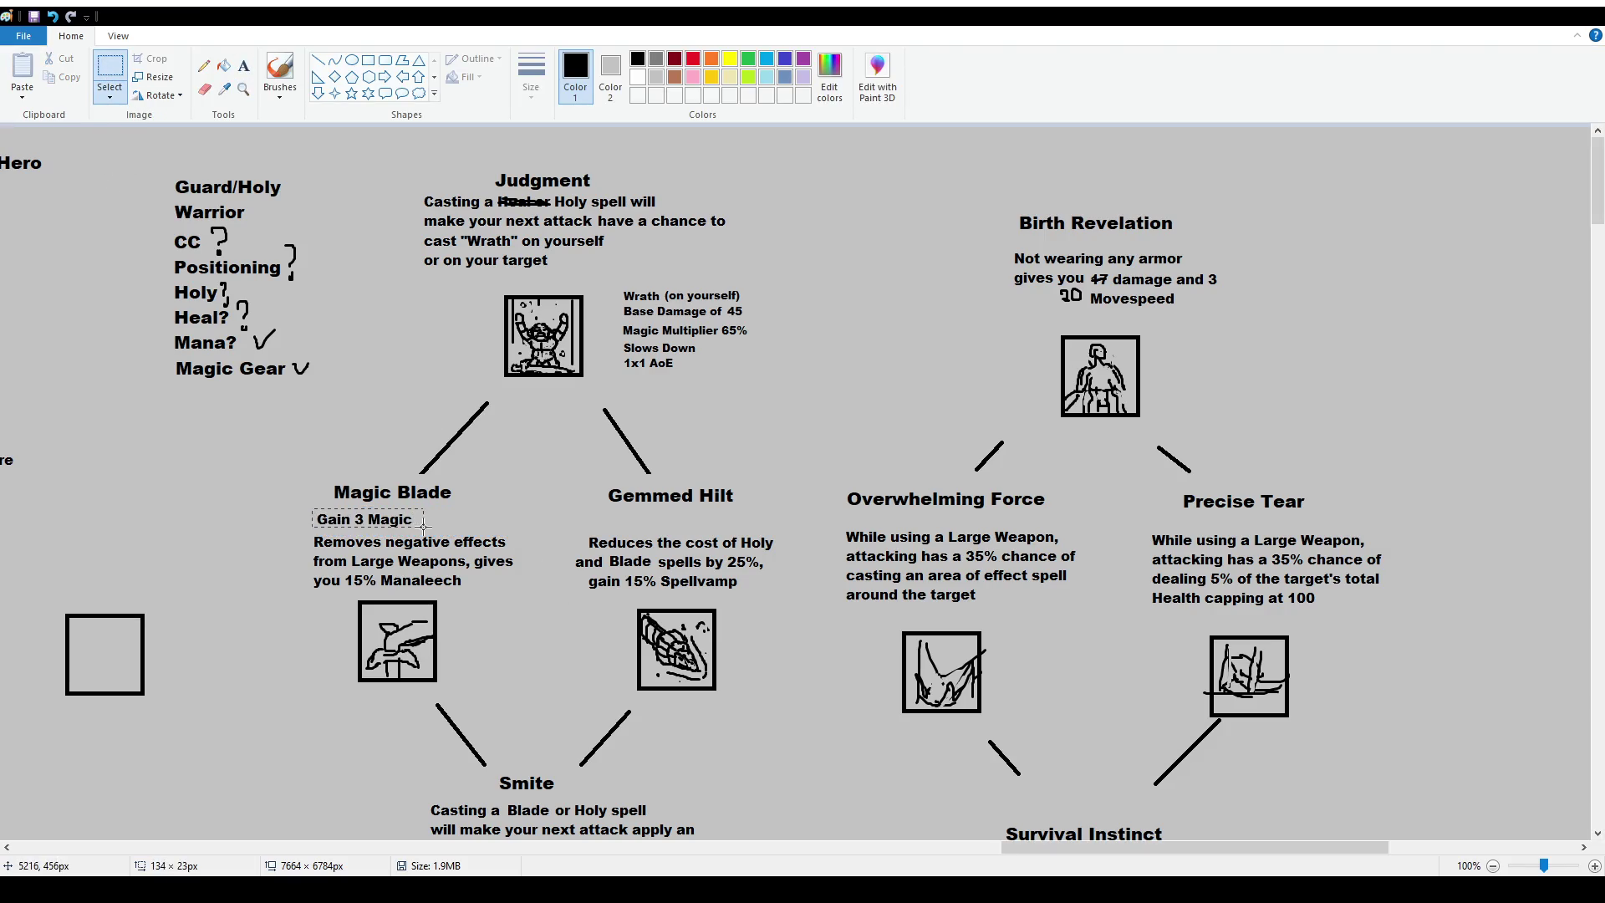
pyautogui.hotkey('ctrl', 'c')
pyautogui.hotkey('ctrl', 'v')
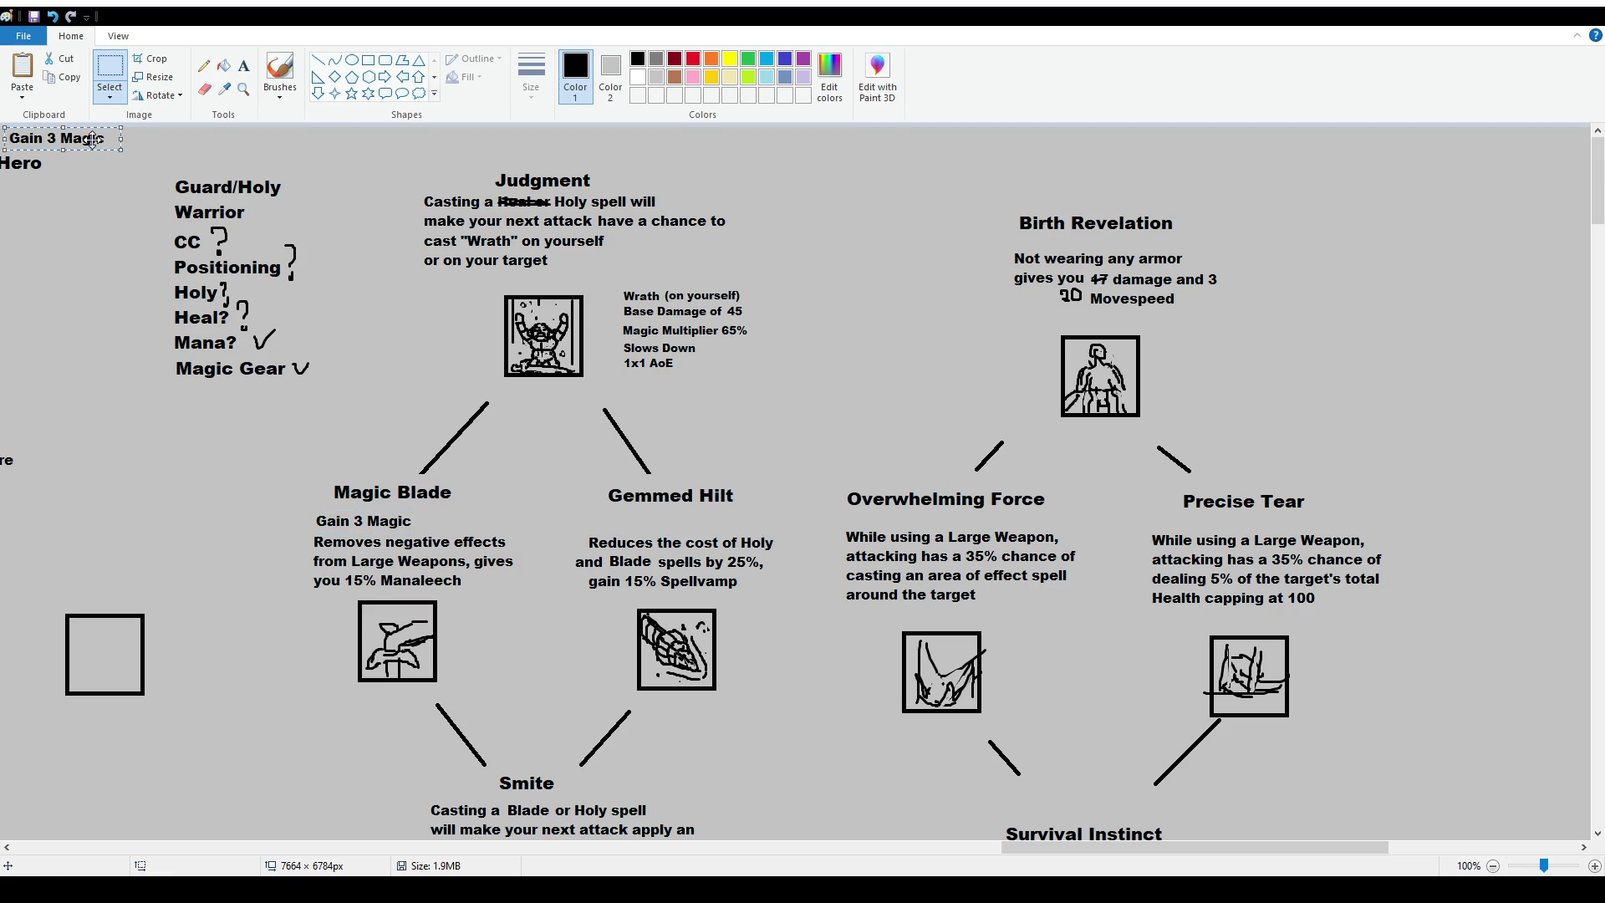
pyautogui.moveTo(92, 140); pyautogui.dragTo(707, 525)
pyautogui.click(705, 609)
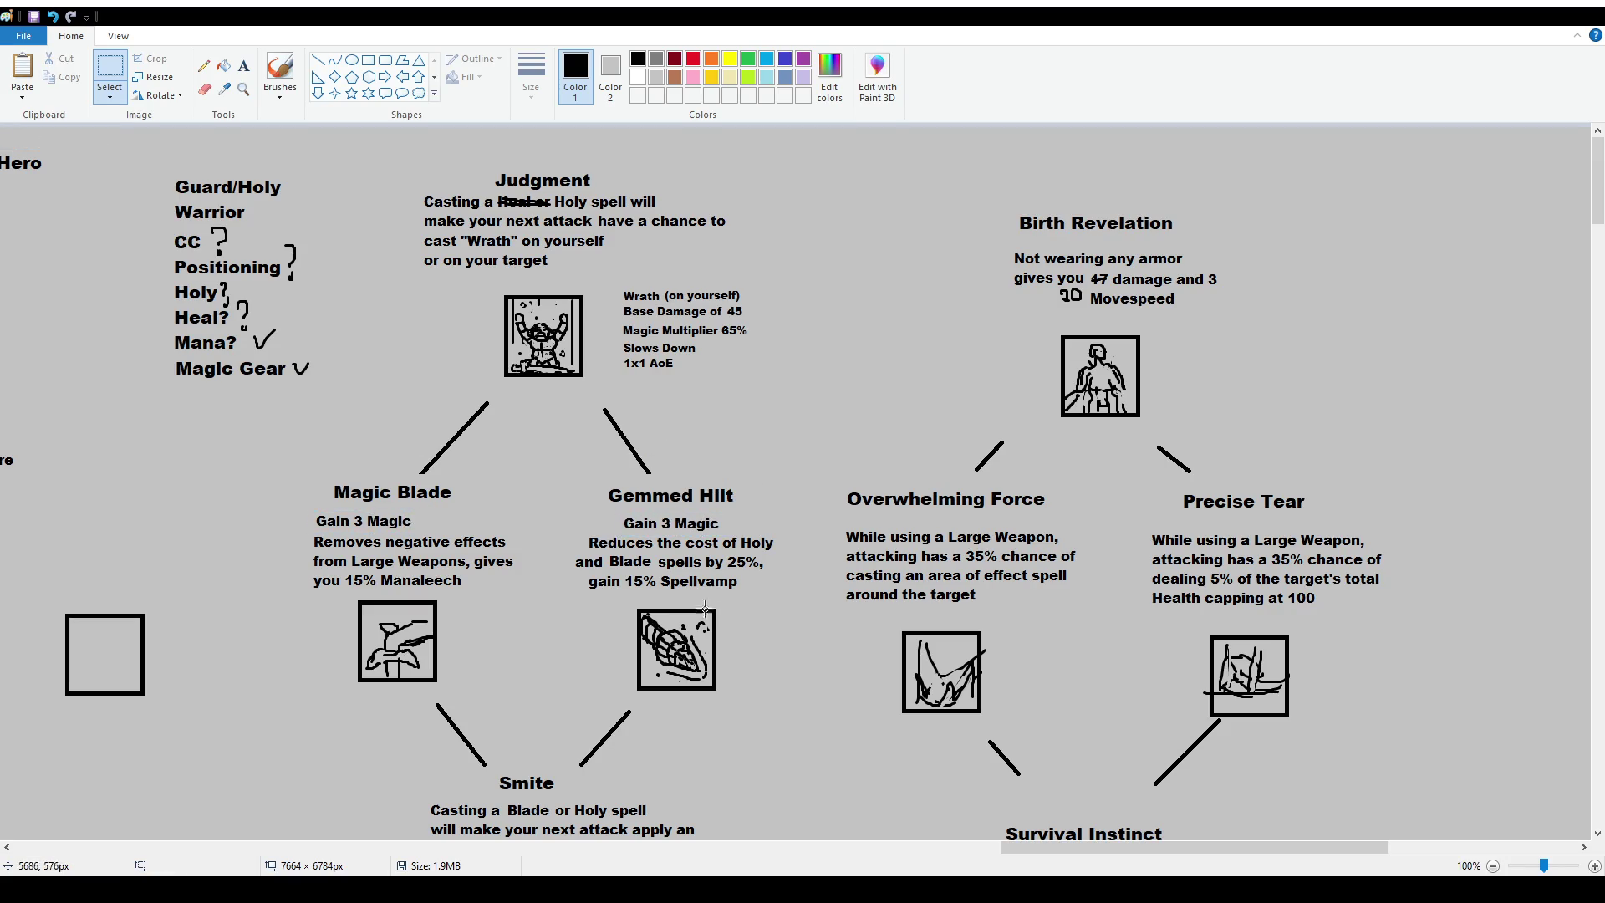
# Shift the original Gain 3 Magic line under Magic Blade further right.
pyautogui.moveTo(306, 507)
pyautogui.mouseDown()
pyautogui.moveTo(430, 535)
pyautogui.moveTo(423, 523)
pyautogui.mouseUp()
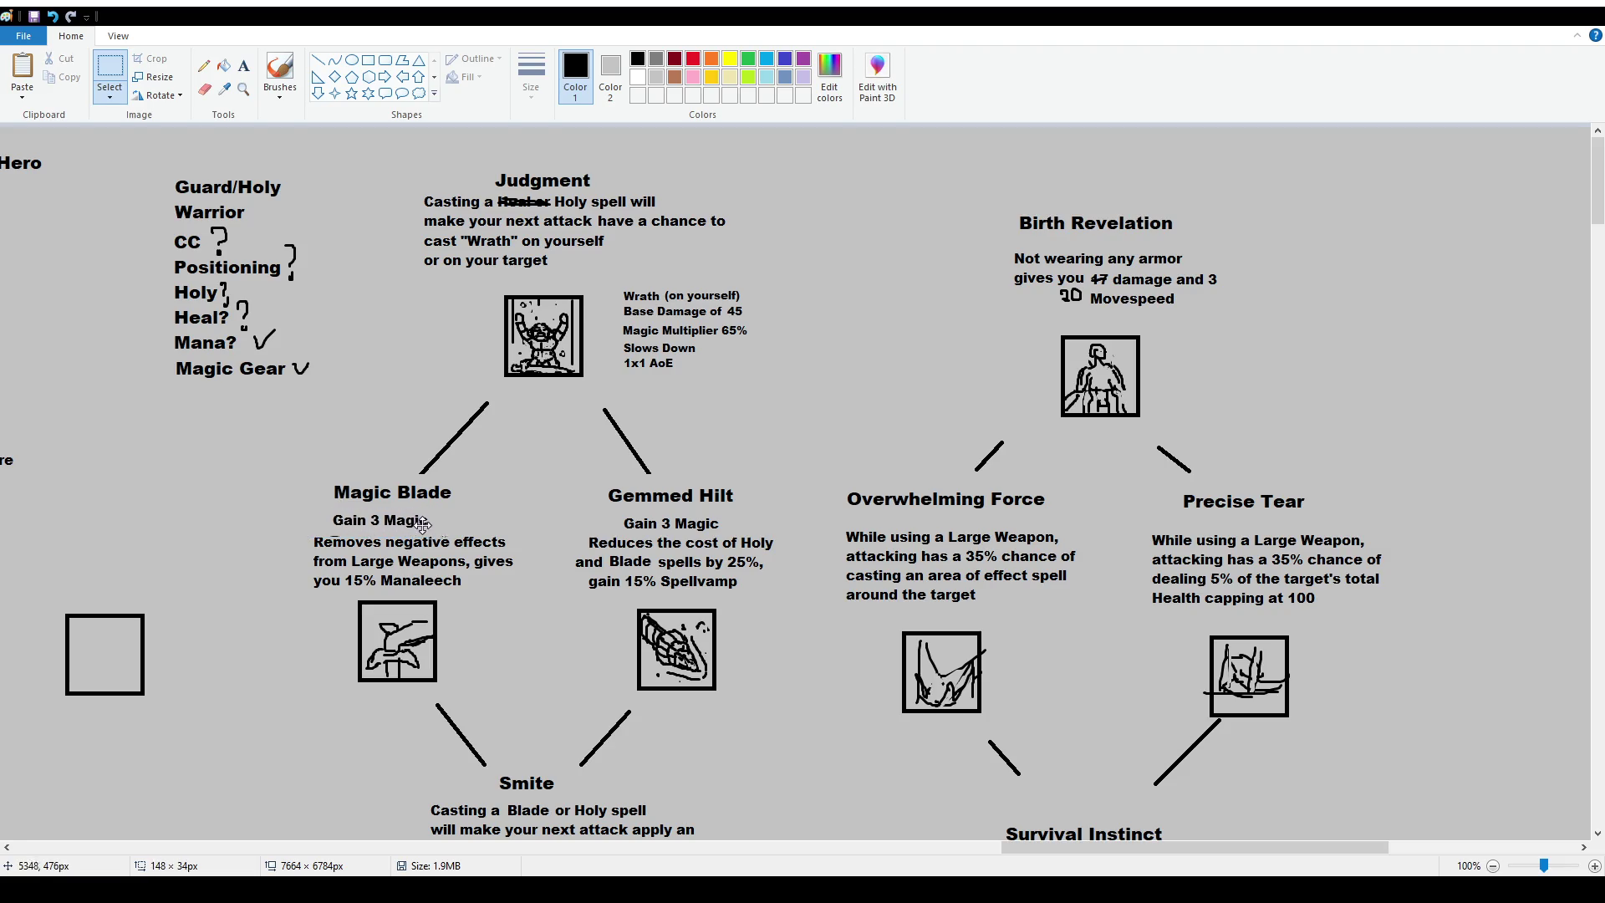
pyautogui.hotkey('ctrl', 'z')
pyautogui.moveTo(310, 507); pyautogui.dragTo(455, 526)
pyautogui.click(723, 543)
pyautogui.scroll(-4, 717, 555)
# Scroll the canvas over to the Dual Wielding area and pick the Brushes tool.
pyautogui.scroll(2, 716, 555)
pyautogui.scroll(2, 717, 555)
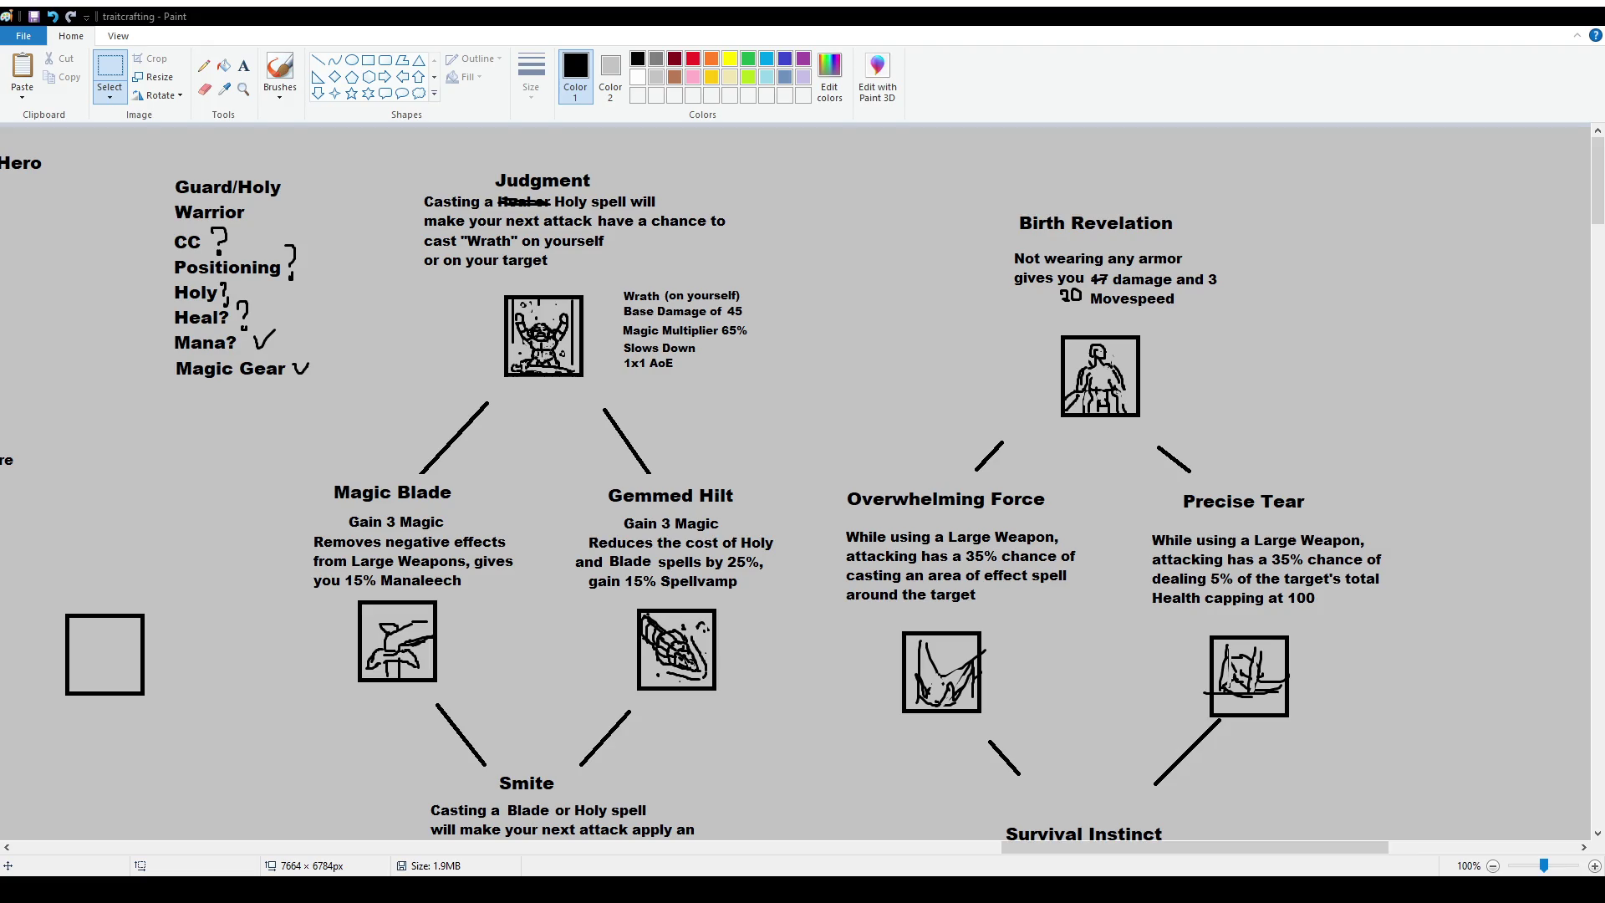
pyautogui.moveTo(1195, 847); pyautogui.dragTo(371, 847)
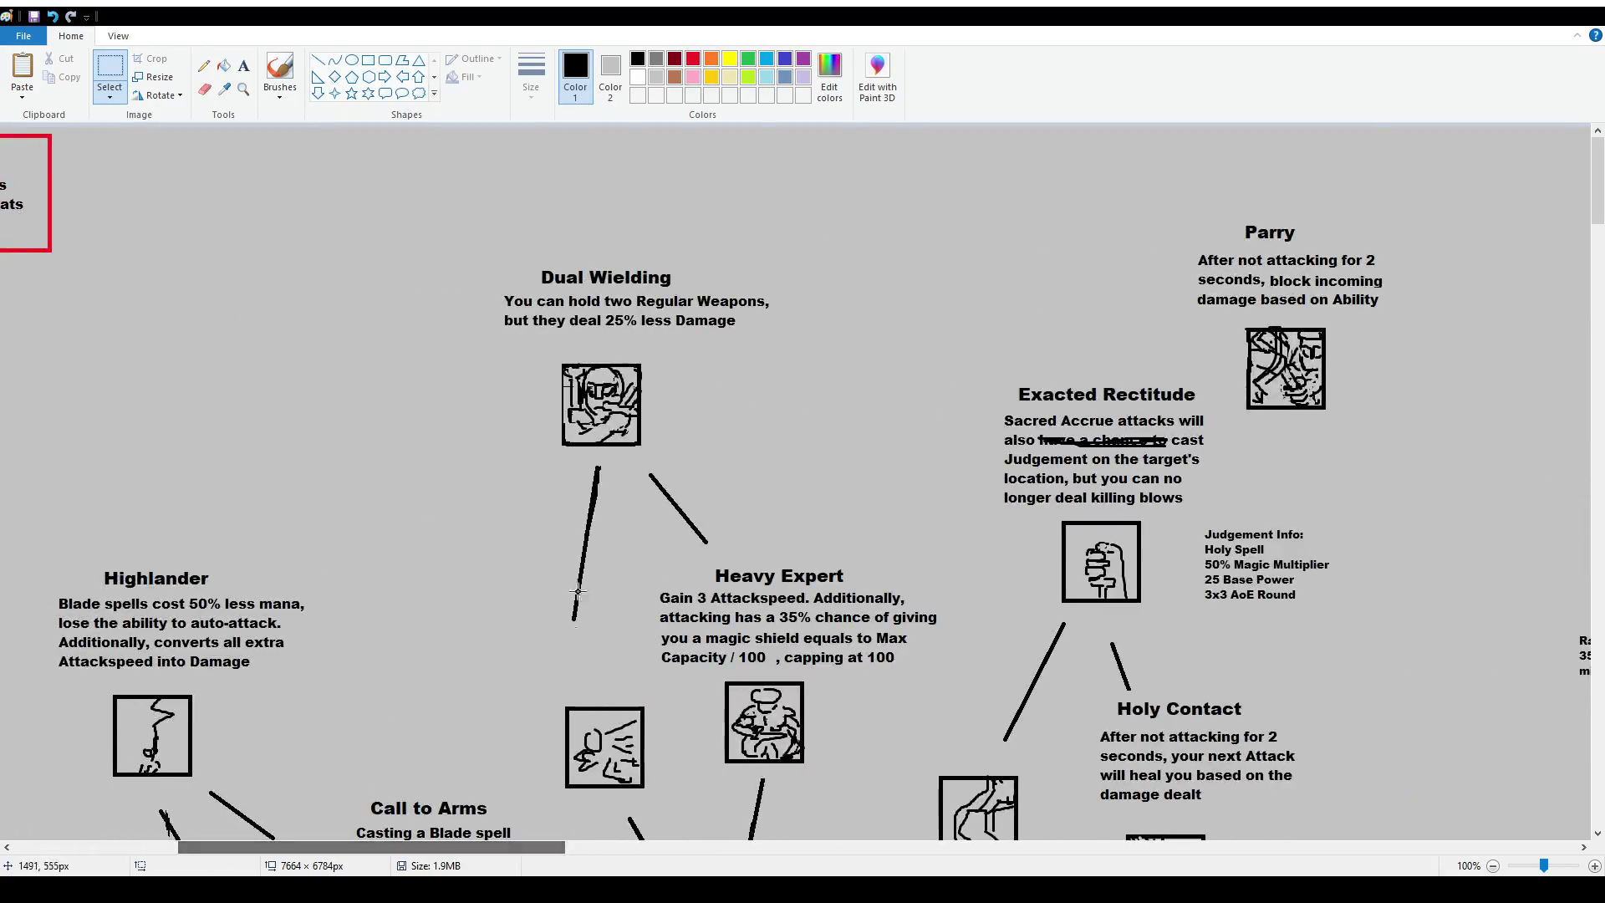
pyautogui.scroll(-10, 578, 591)
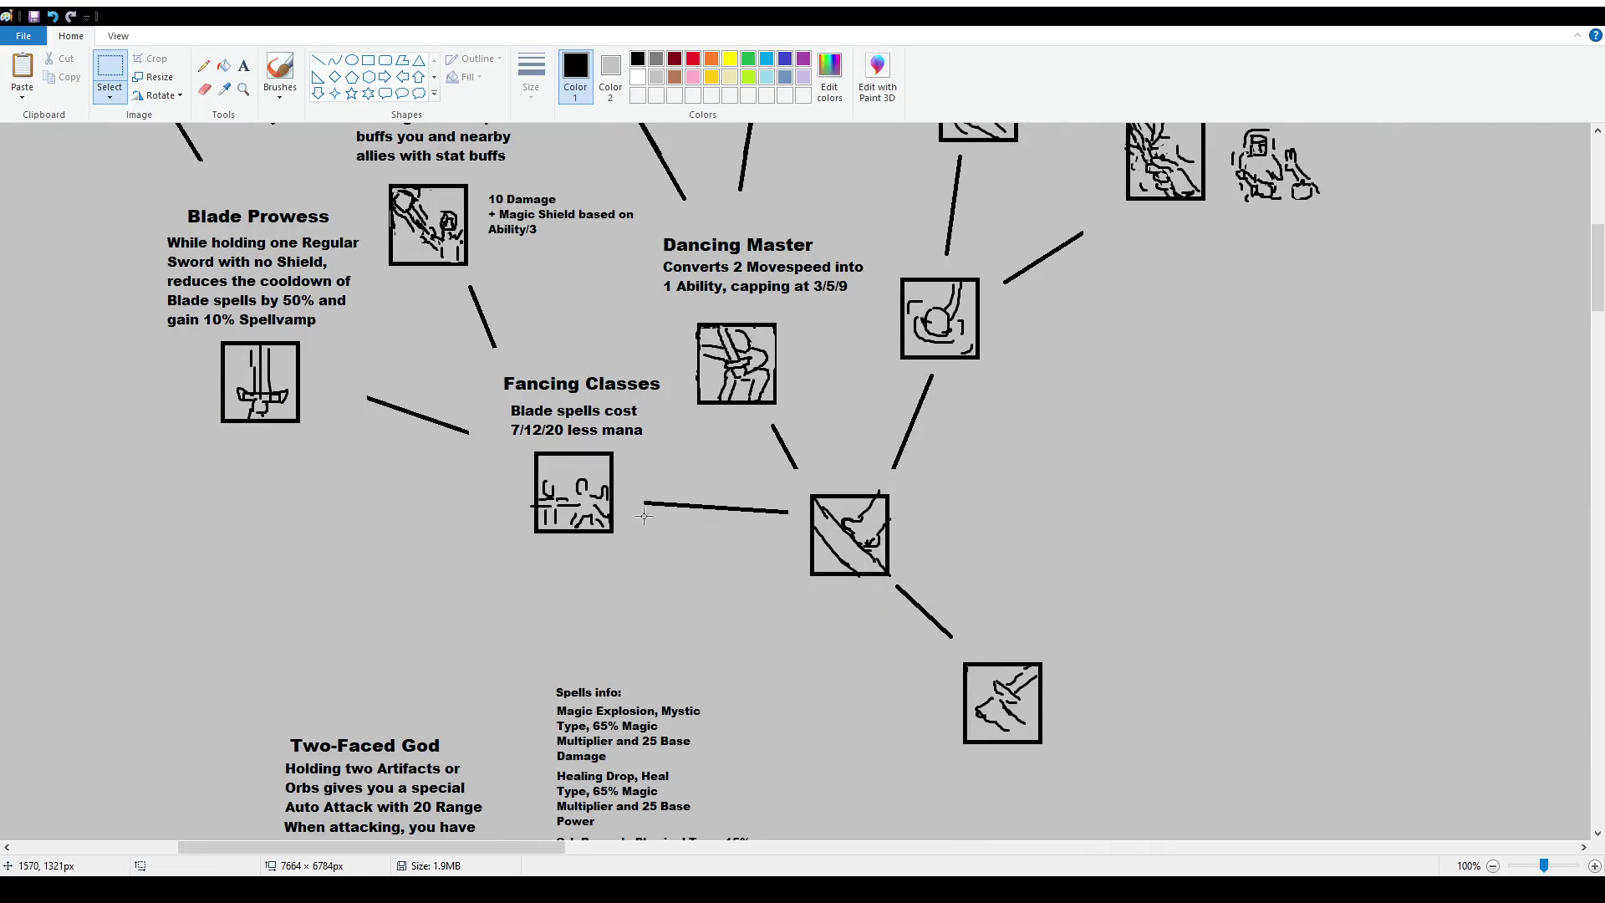
pyautogui.scroll(2, 740, 407)
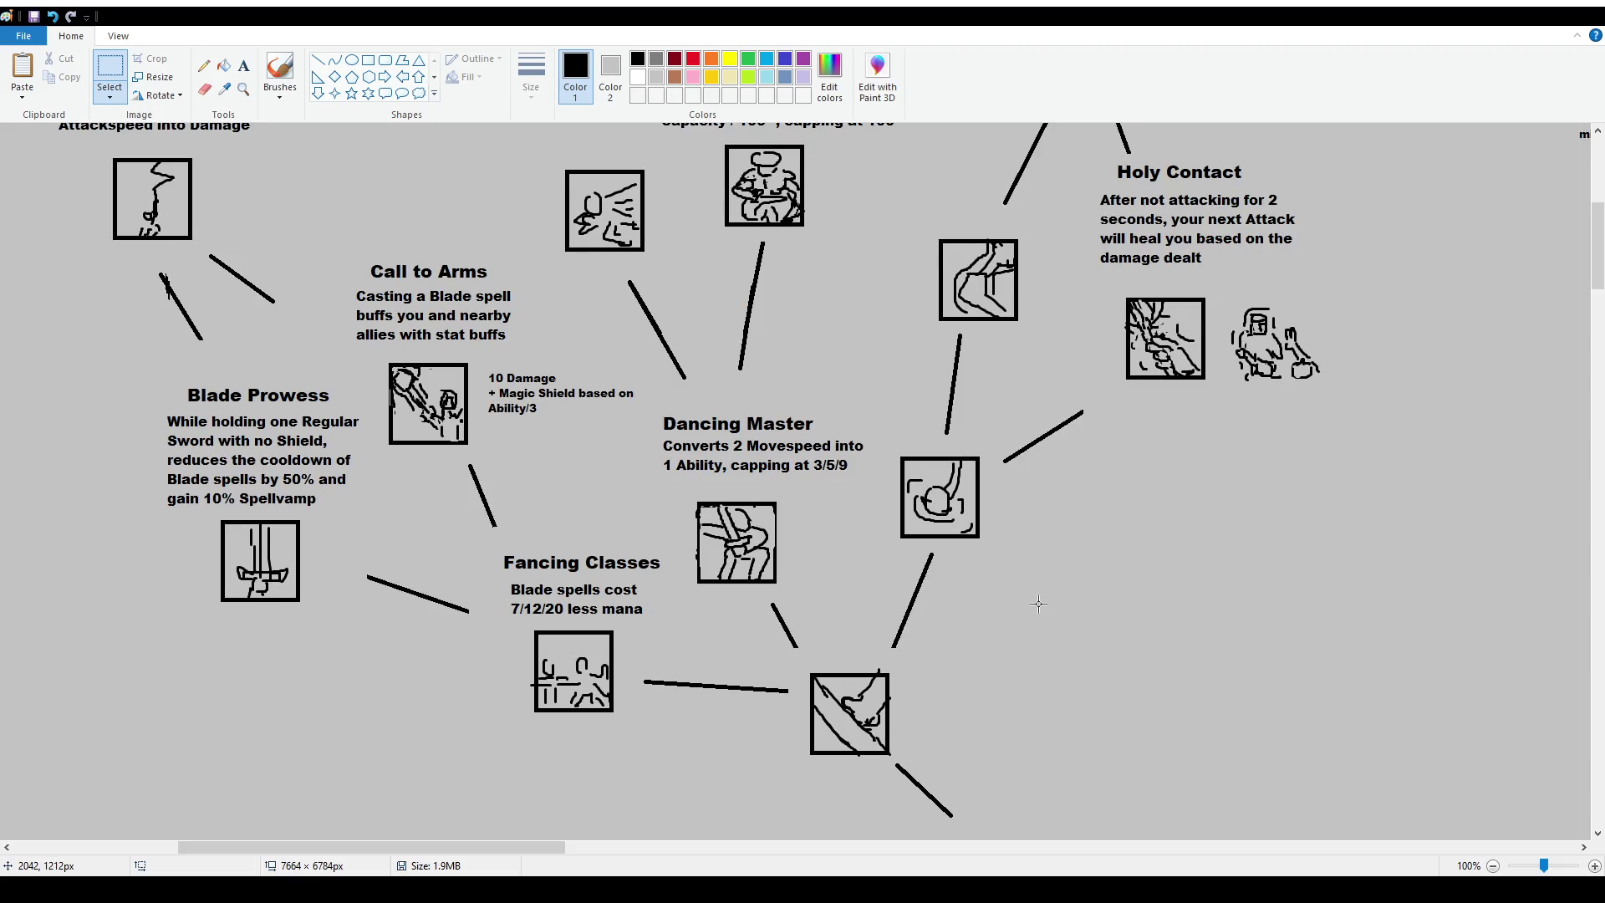
pyautogui.scroll(2, 858, 530)
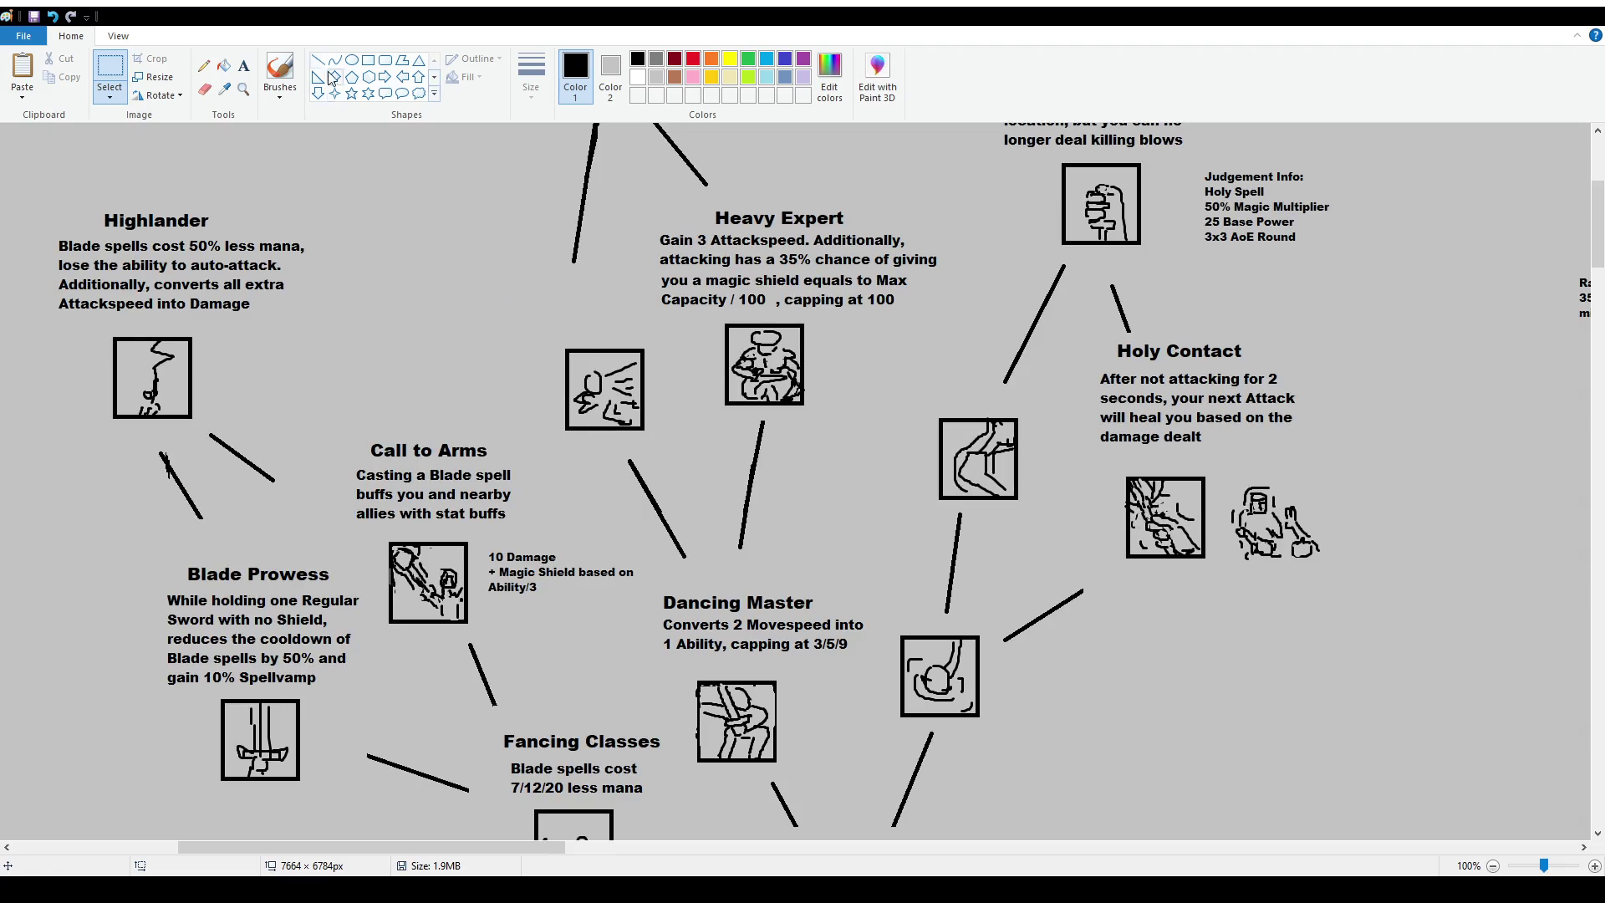
pyautogui.click(280, 71)
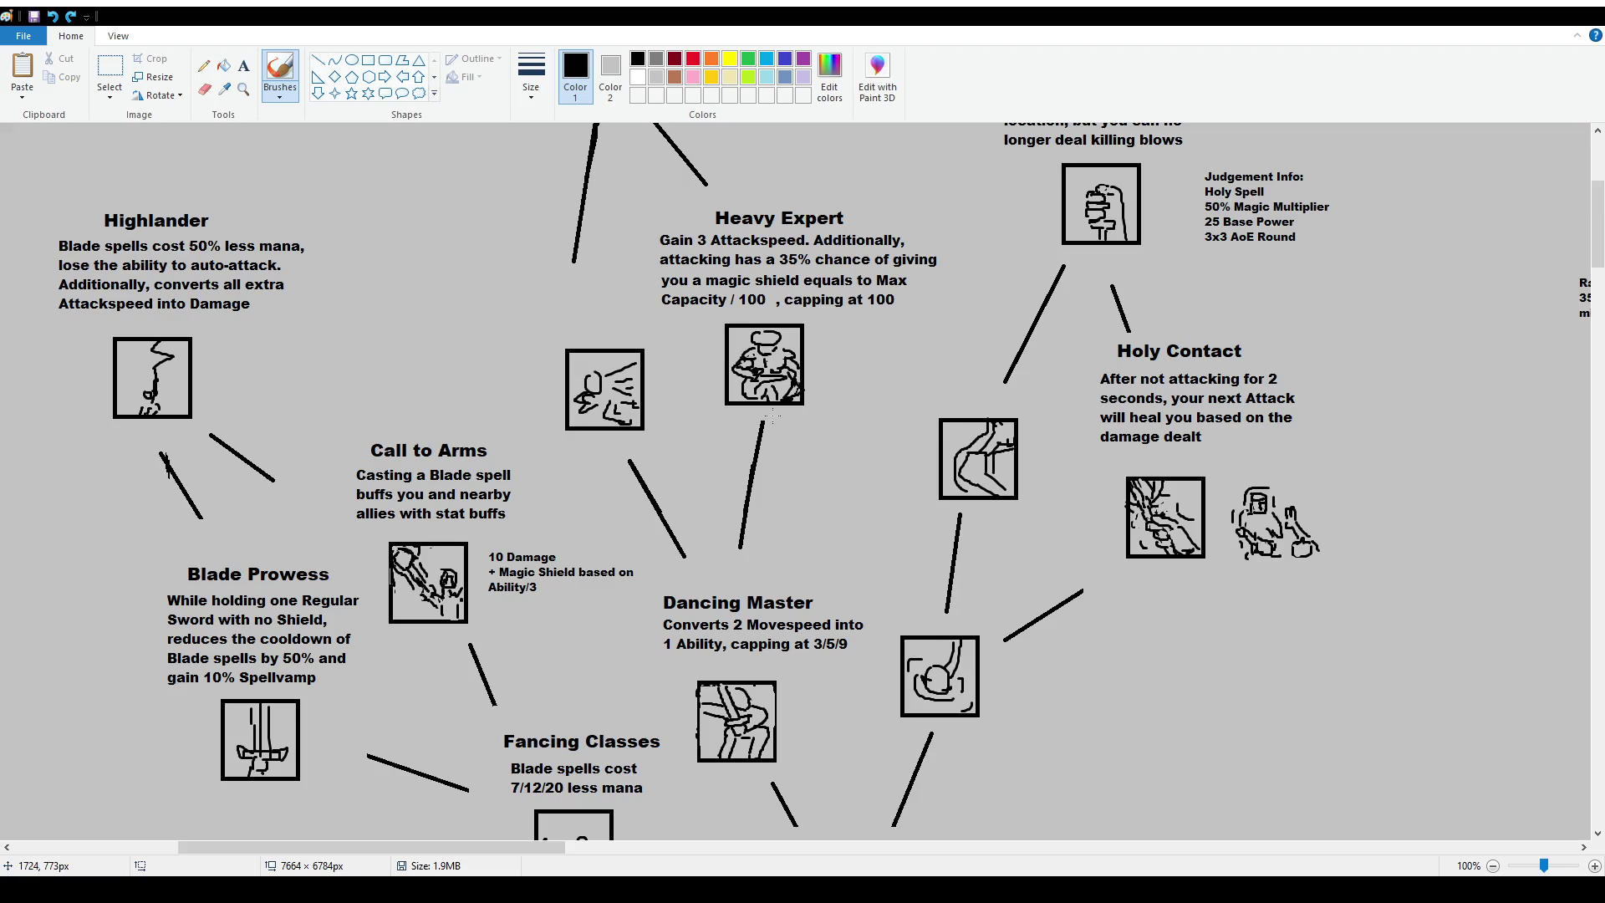
pyautogui.scroll(-4, 772, 415)
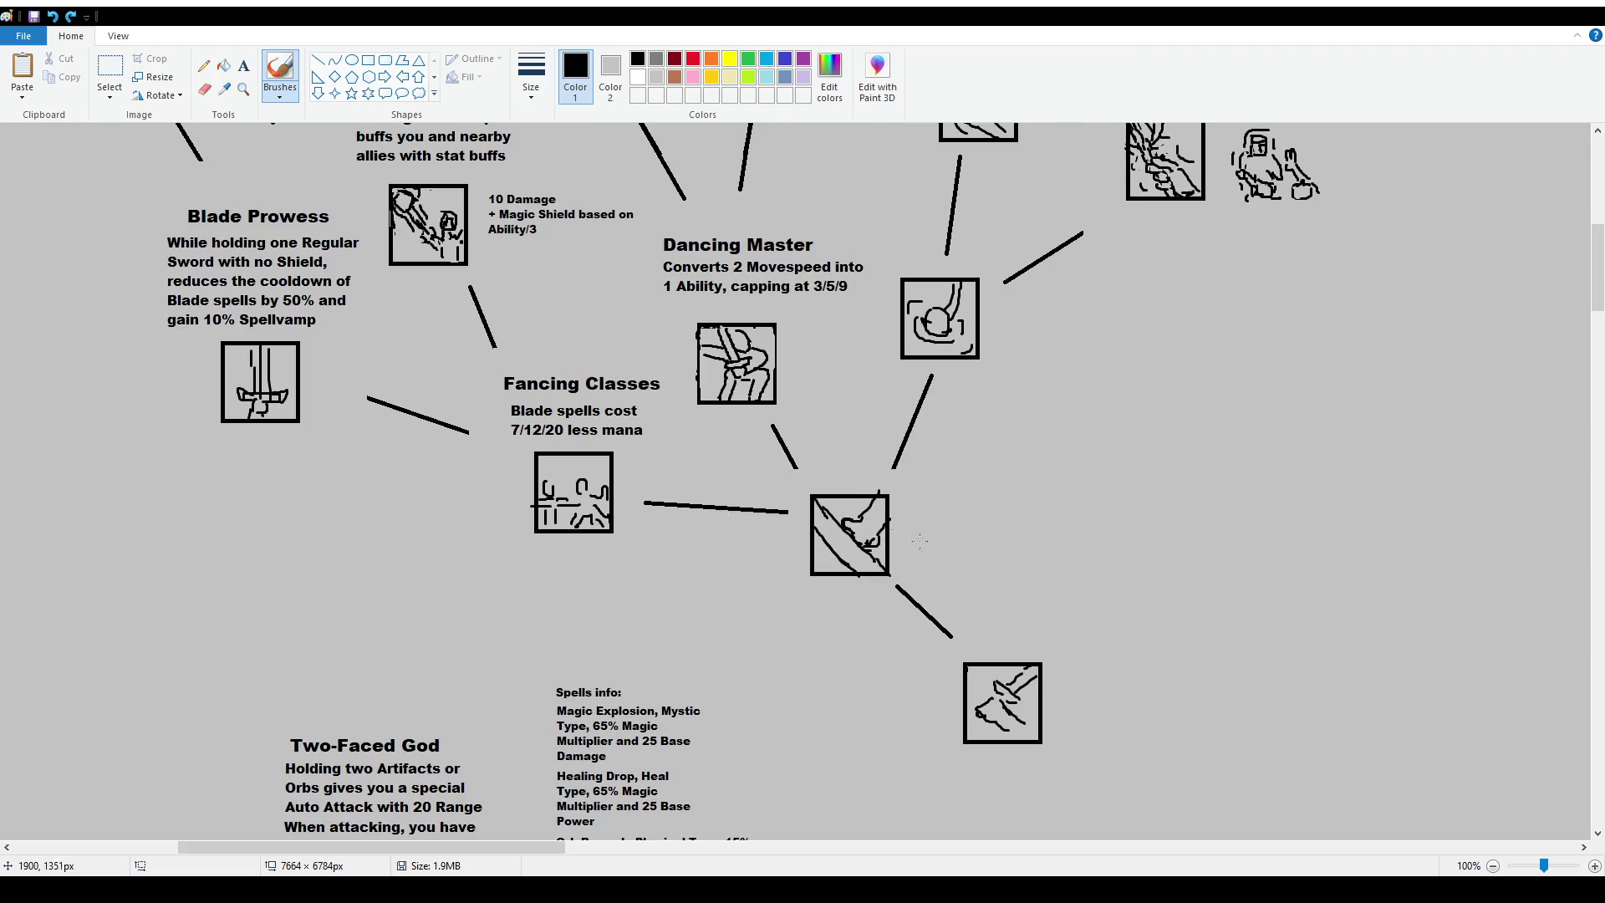
pyautogui.scroll(3, 919, 542)
pyautogui.scroll(3, 678, 401)
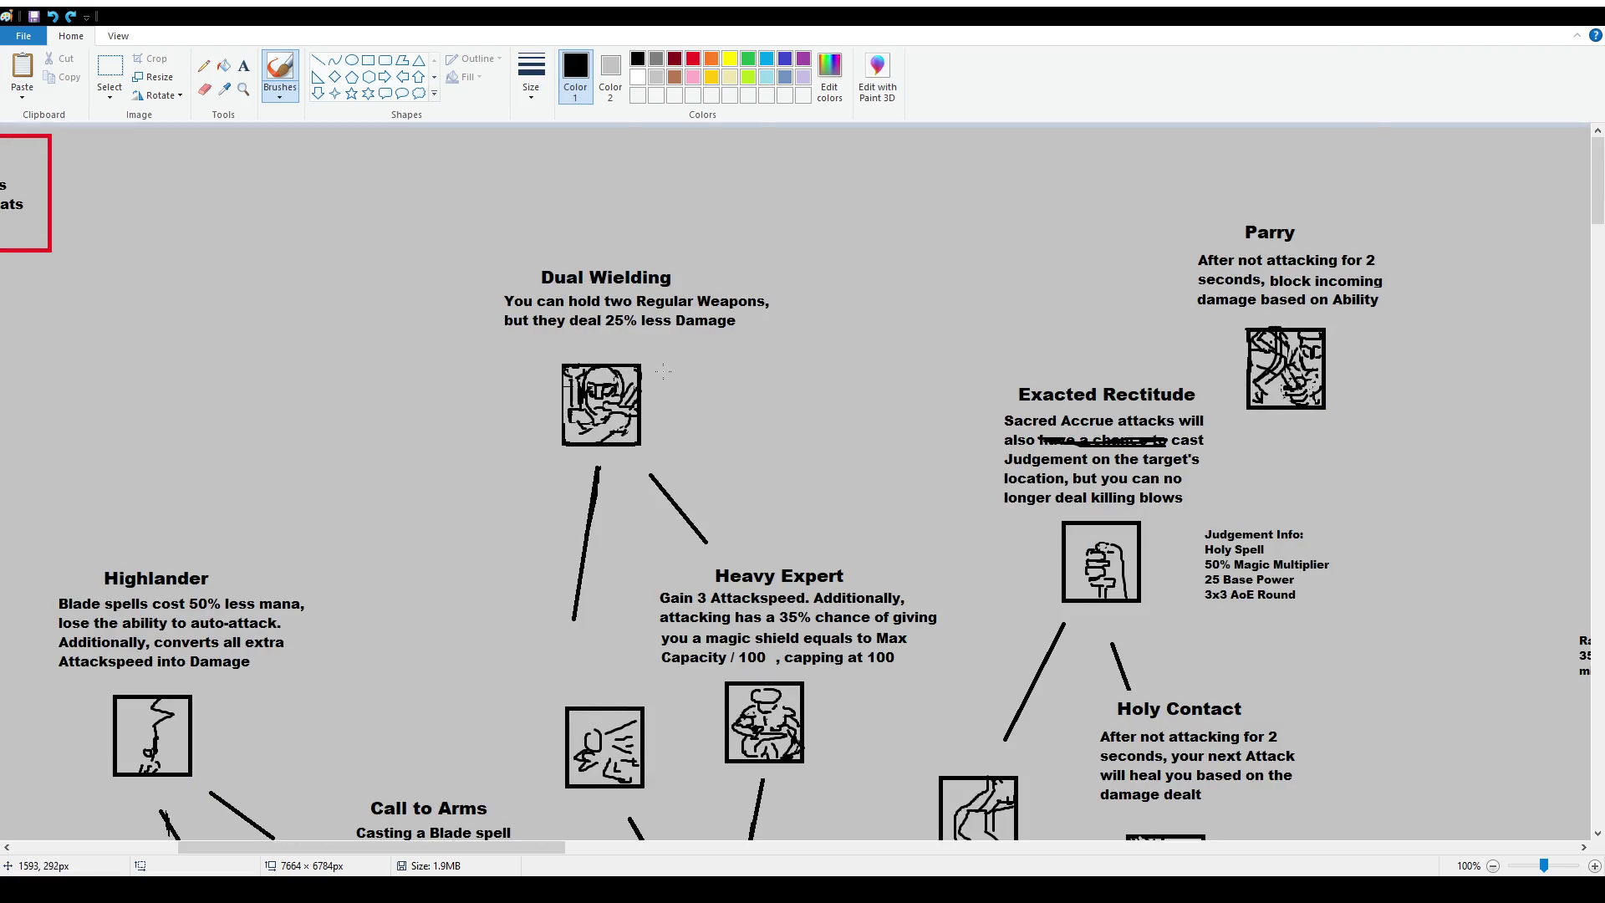
pyautogui.scroll(-2, 663, 371)
# Undo a stray brush loop, then move the icon below Dual Wielding slightly left.
pyautogui.moveTo(626, 368)
pyautogui.mouseDown()
pyautogui.moveTo(645, 462)
pyautogui.moveTo(828, 581)
pyautogui.moveTo(966, 435)
pyautogui.moveTo(709, 355)
pyautogui.mouseUp()
pyautogui.hotkey('ctrl', 'z')
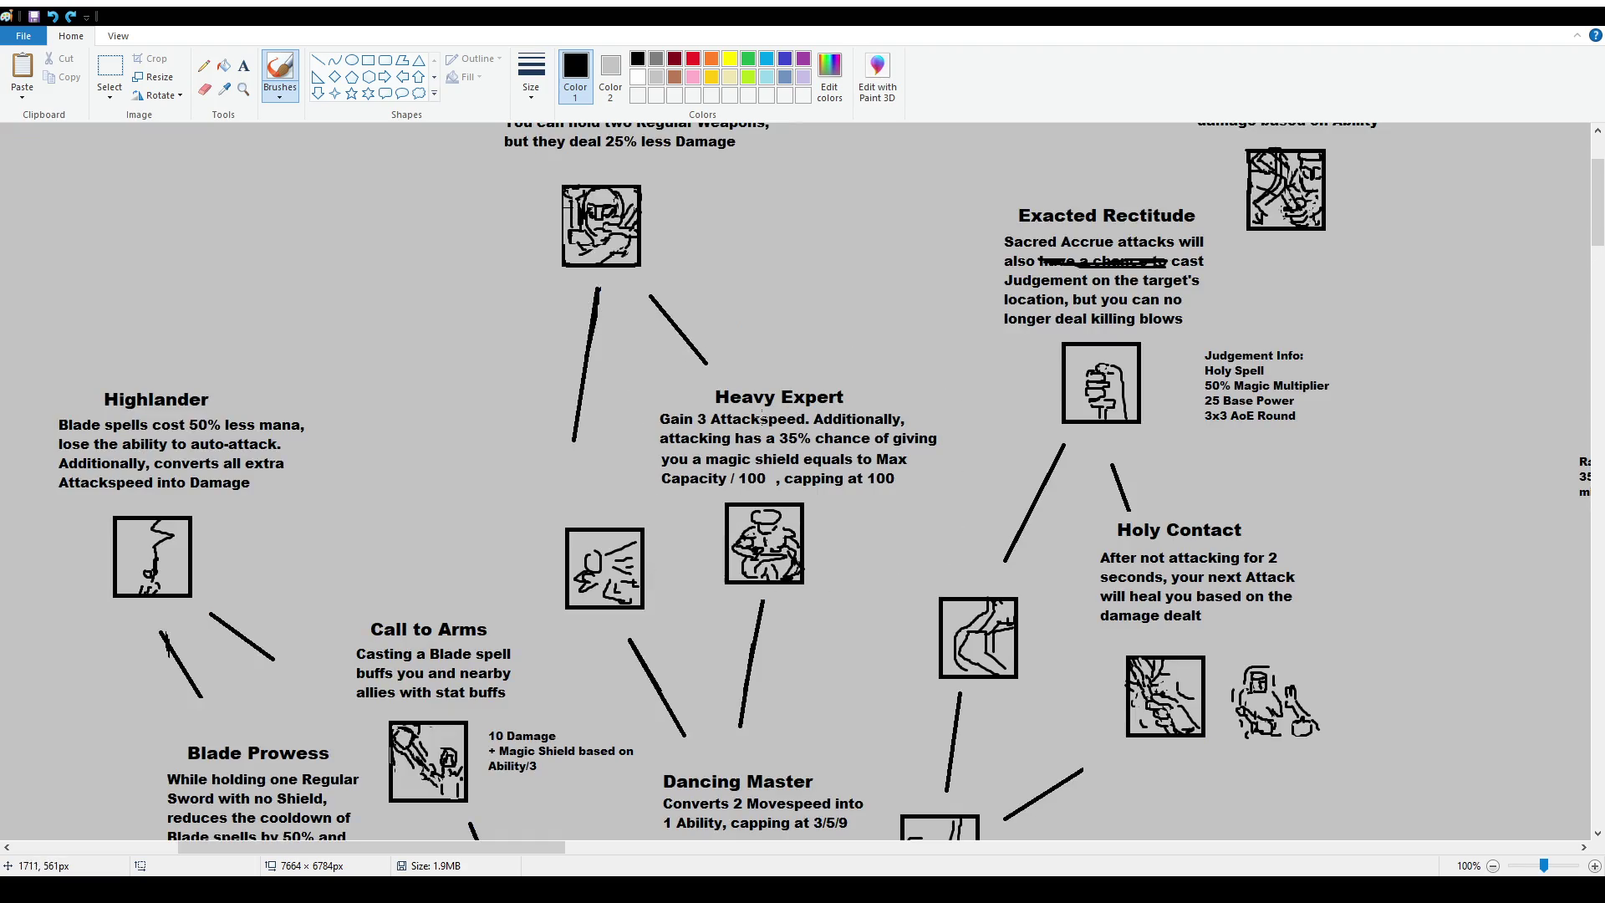
pyautogui.click(110, 74)
pyautogui.moveTo(557, 516); pyautogui.dragTo(668, 624)
pyautogui.moveTo(602, 573); pyautogui.dragTo(580, 575)
# Shift the Heavy Expert text and icon slightly right.
pyautogui.moveTo(654, 381); pyautogui.dragTo(952, 598)
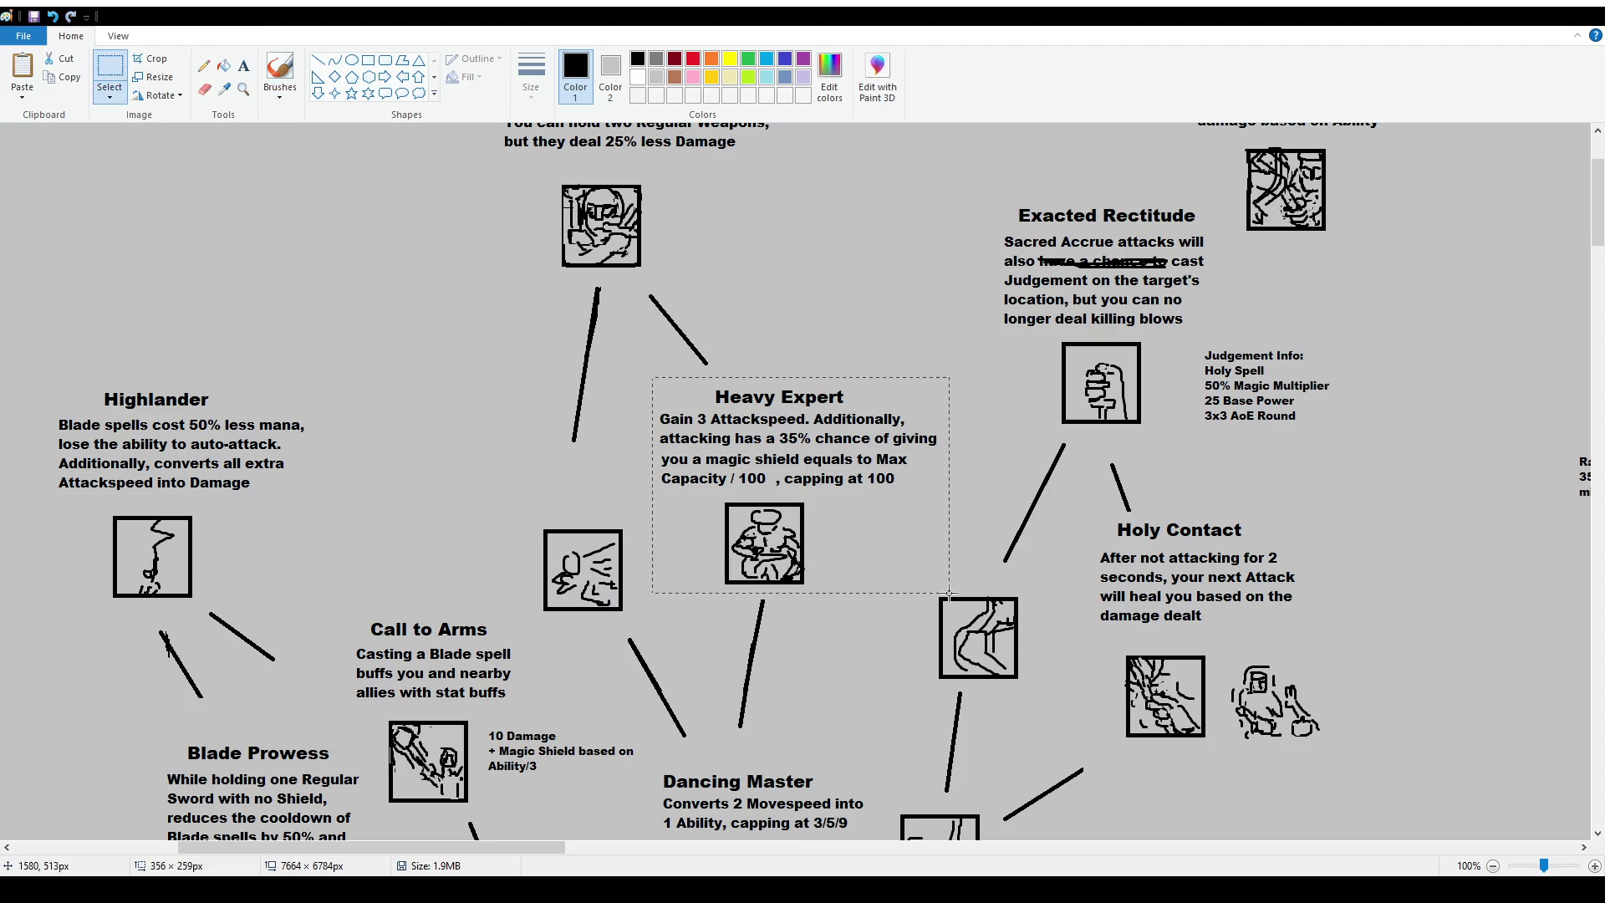
pyautogui.moveTo(871, 538); pyautogui.dragTo(906, 534)
pyautogui.click(869, 603)
pyautogui.scroll(-4, 850, 603)
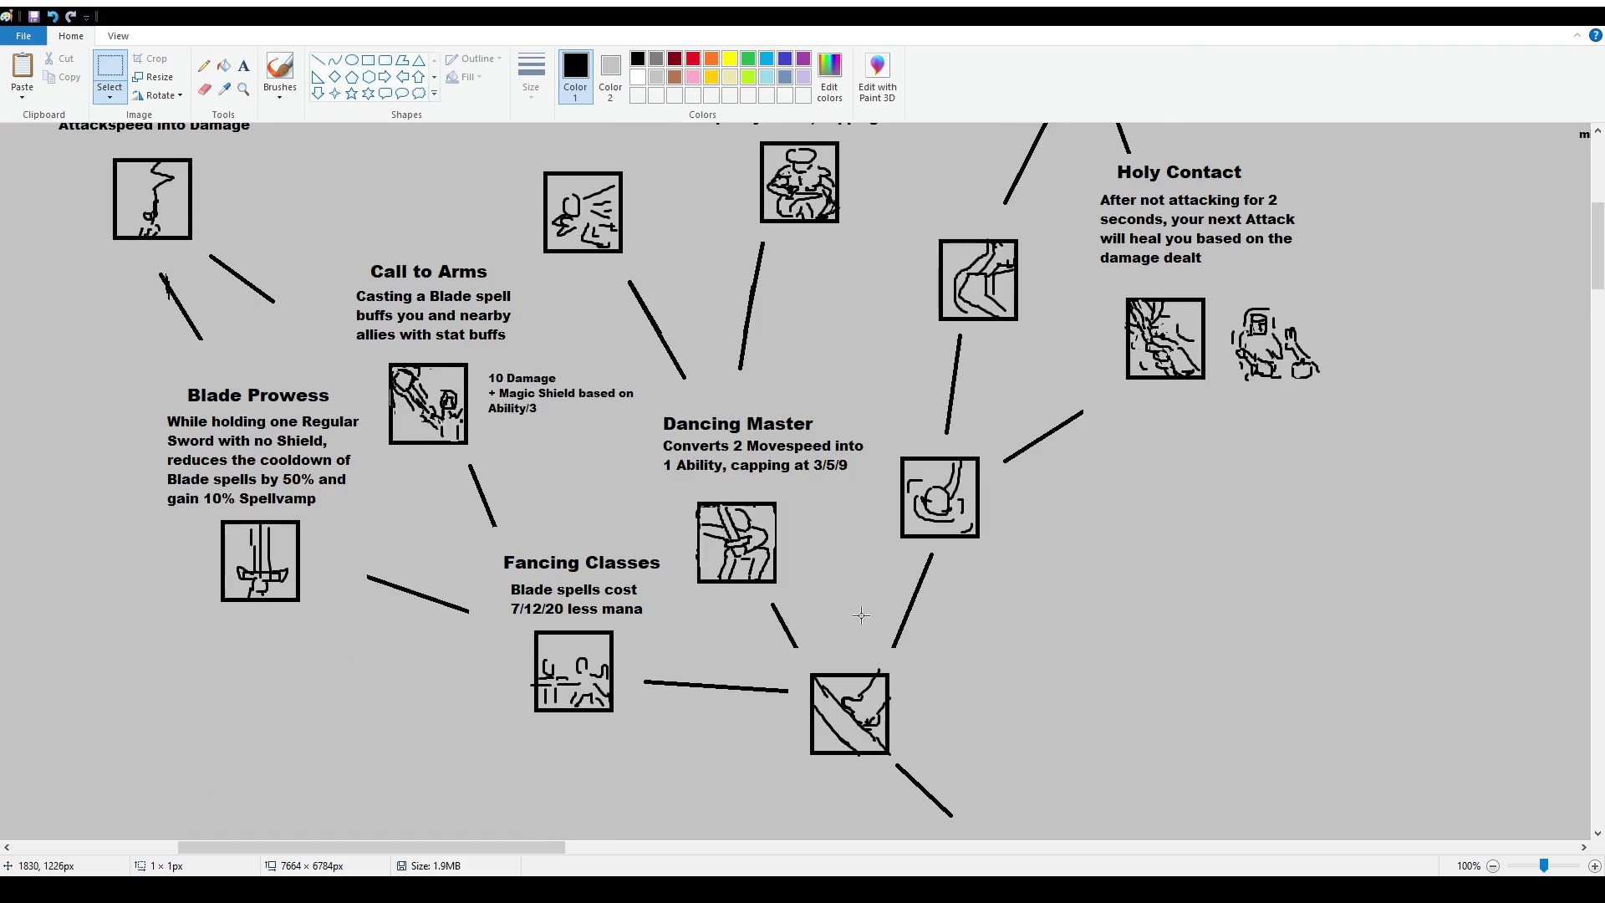
pyautogui.scroll(2, 850, 603)
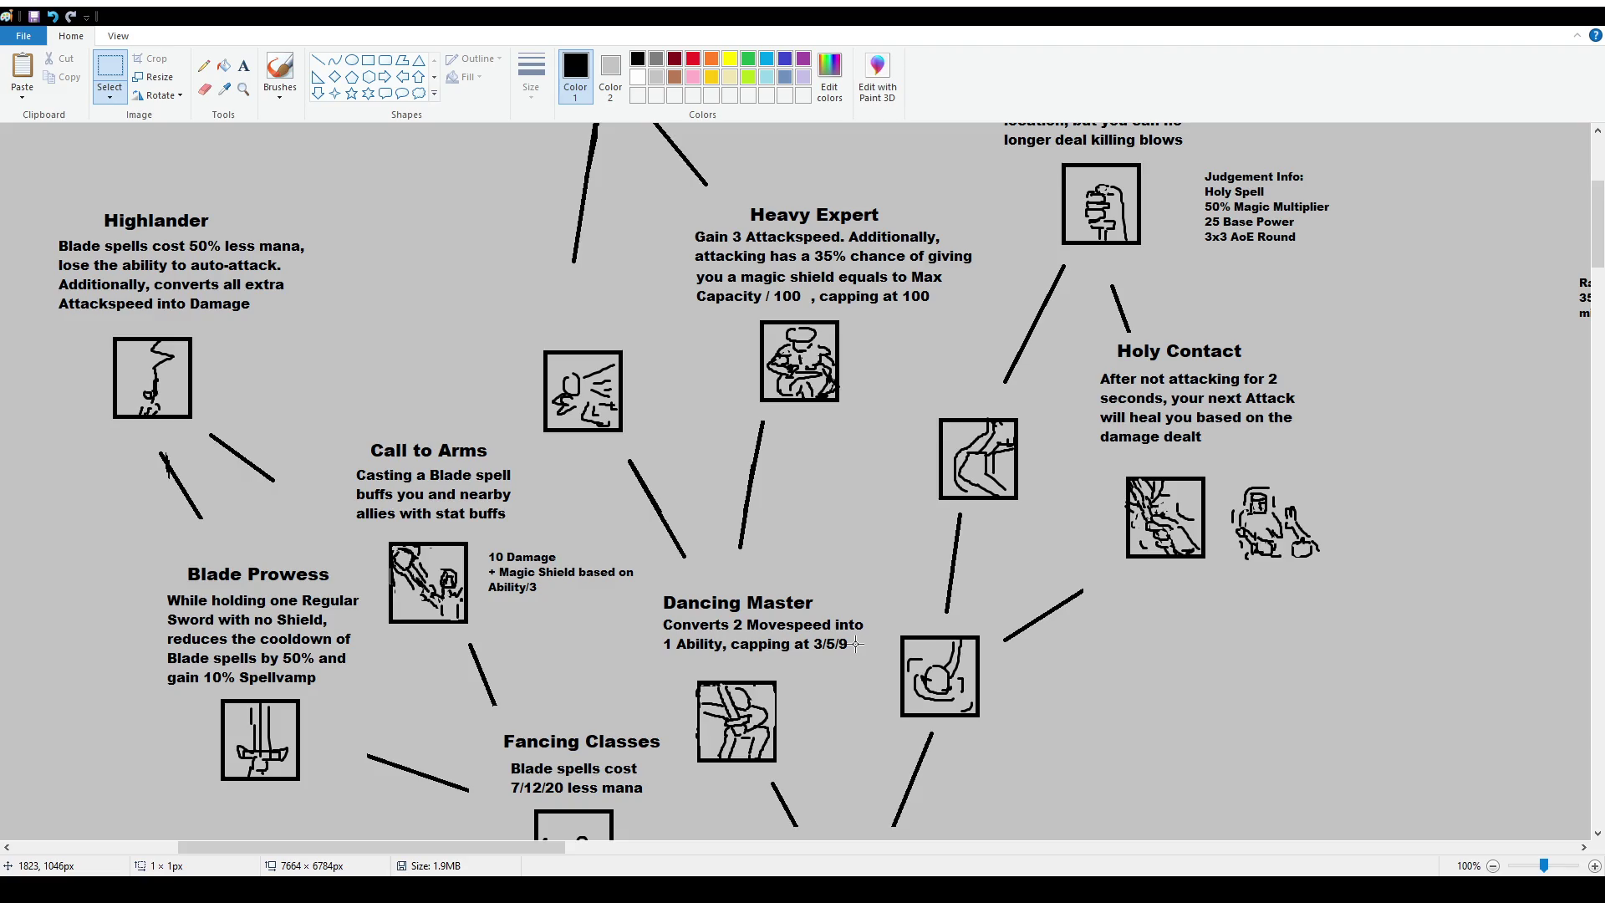
# Delete the description text below the Dancing Master title, keeping the title and icon.
pyautogui.click(109, 75)
pyautogui.moveTo(647, 615); pyautogui.dragTo(873, 661)
pyautogui.press('Delete')
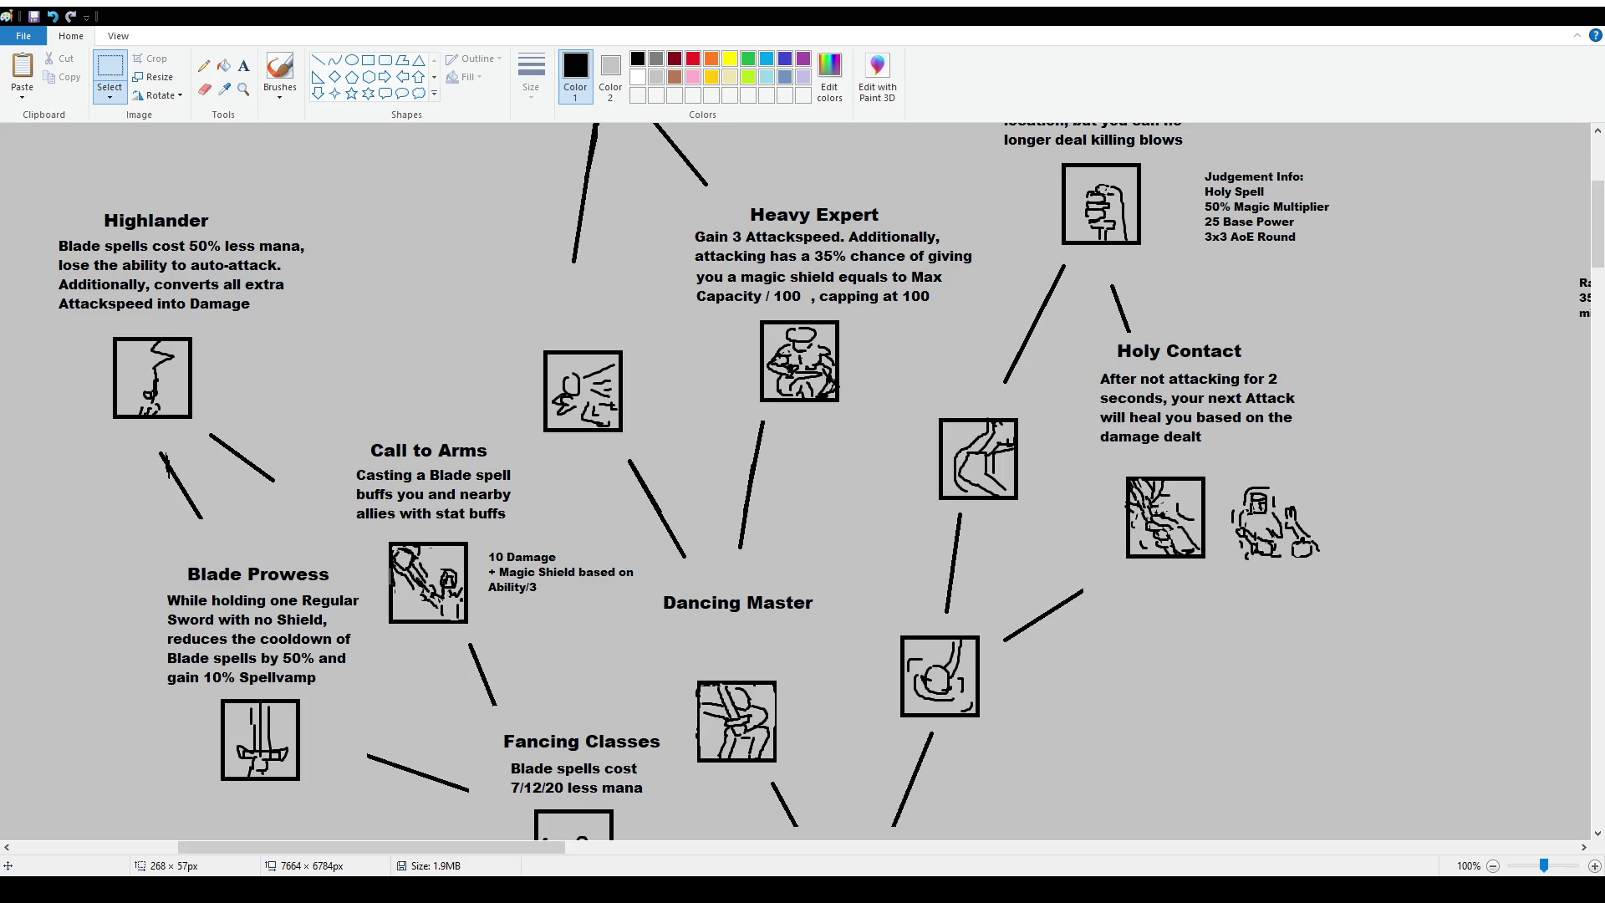
pyautogui.click(244, 66)
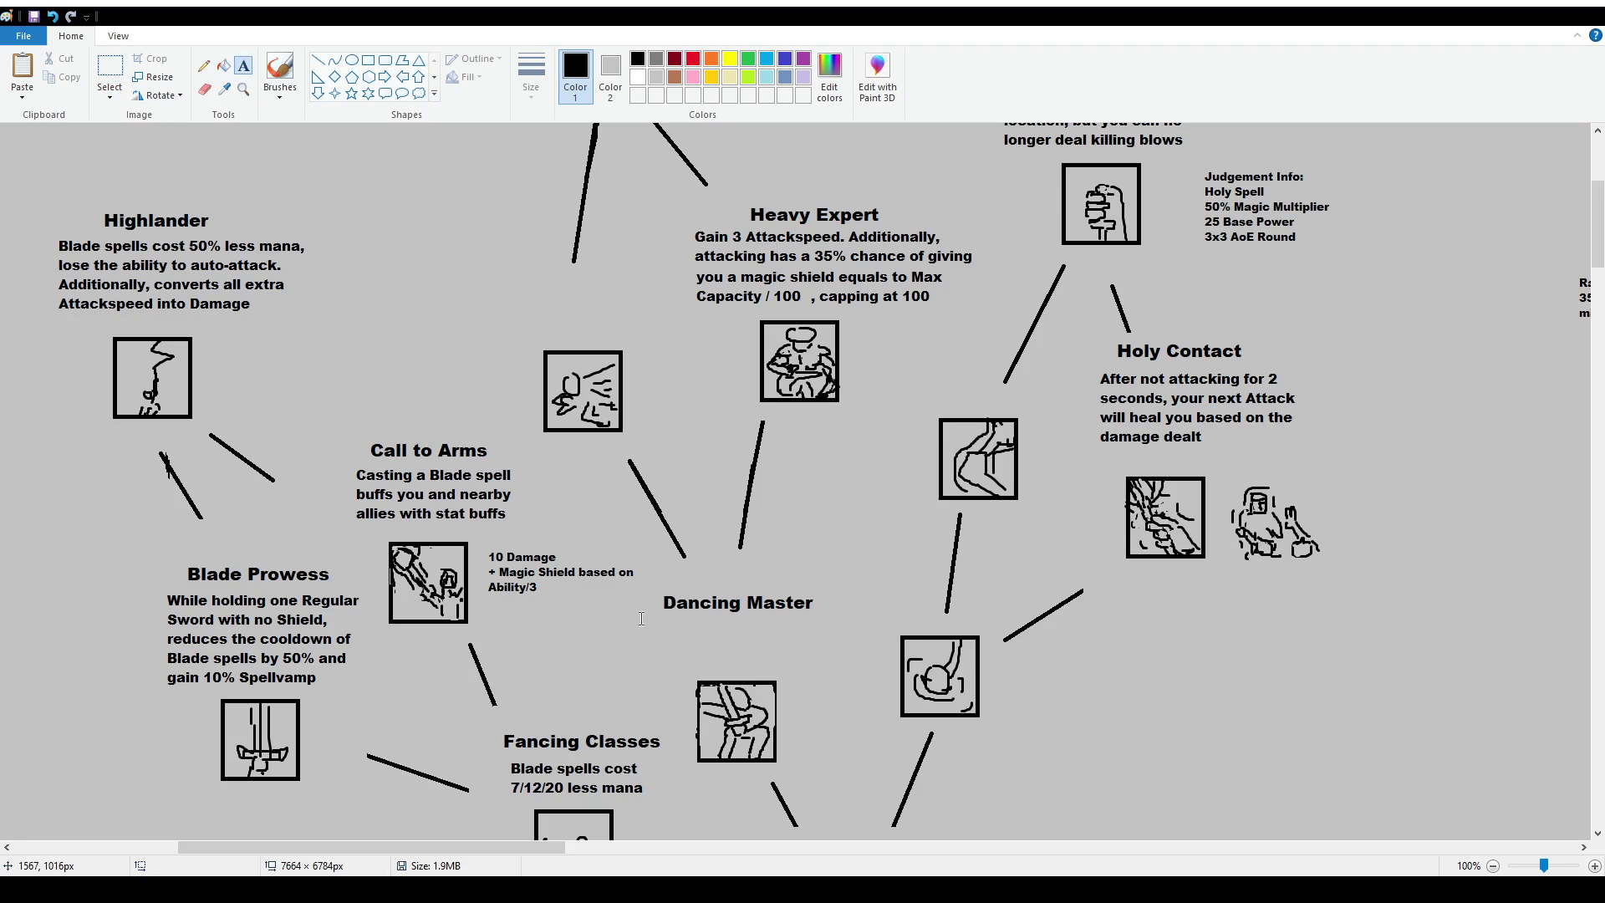
pyautogui.hotkey('ctrl', 'y')
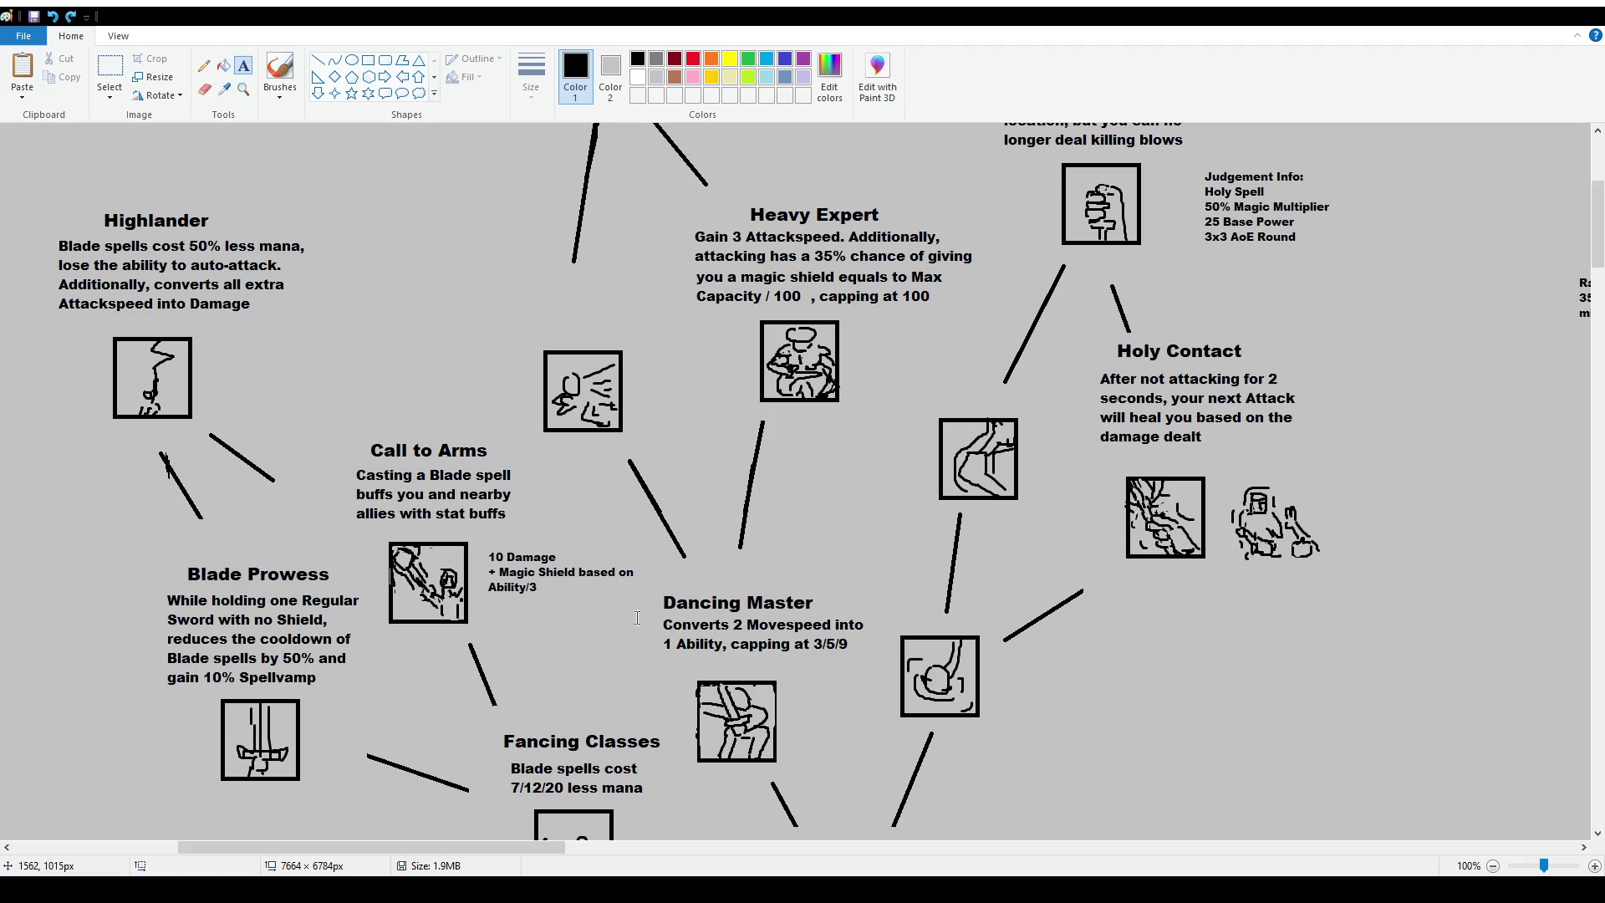
pyautogui.hotkey('ctrl', 'z')
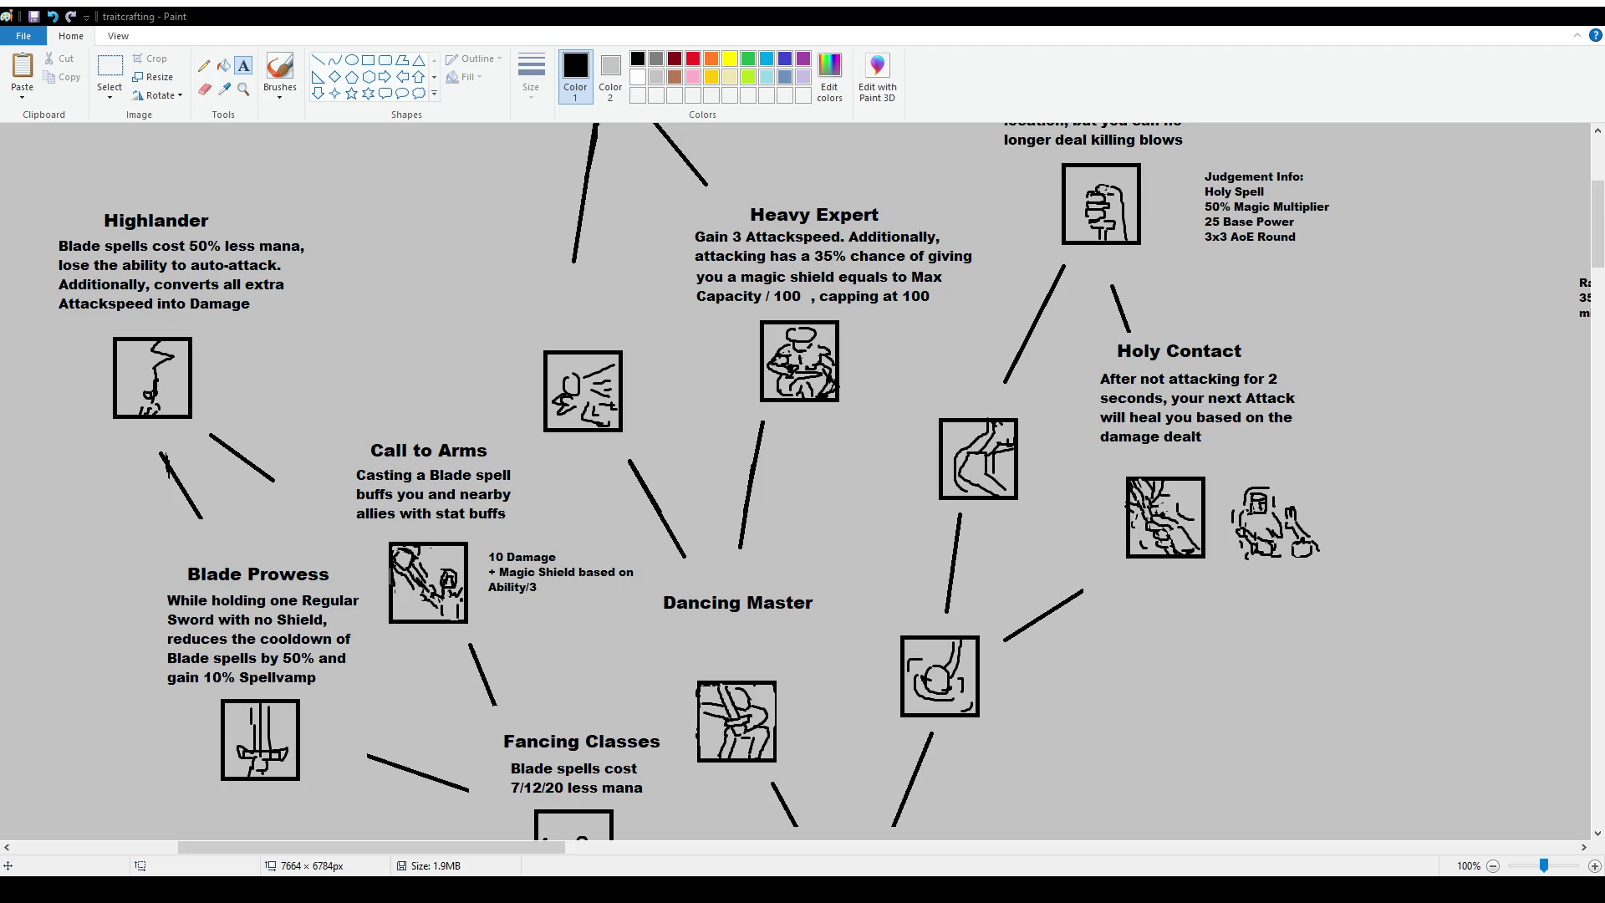
# Write 'Gain 1 Attackspeed per 10/7/5 point in Movespeed capping at 5' below Dancing Master.
pyautogui.moveTo(655, 622); pyautogui.dragTo(833, 669)
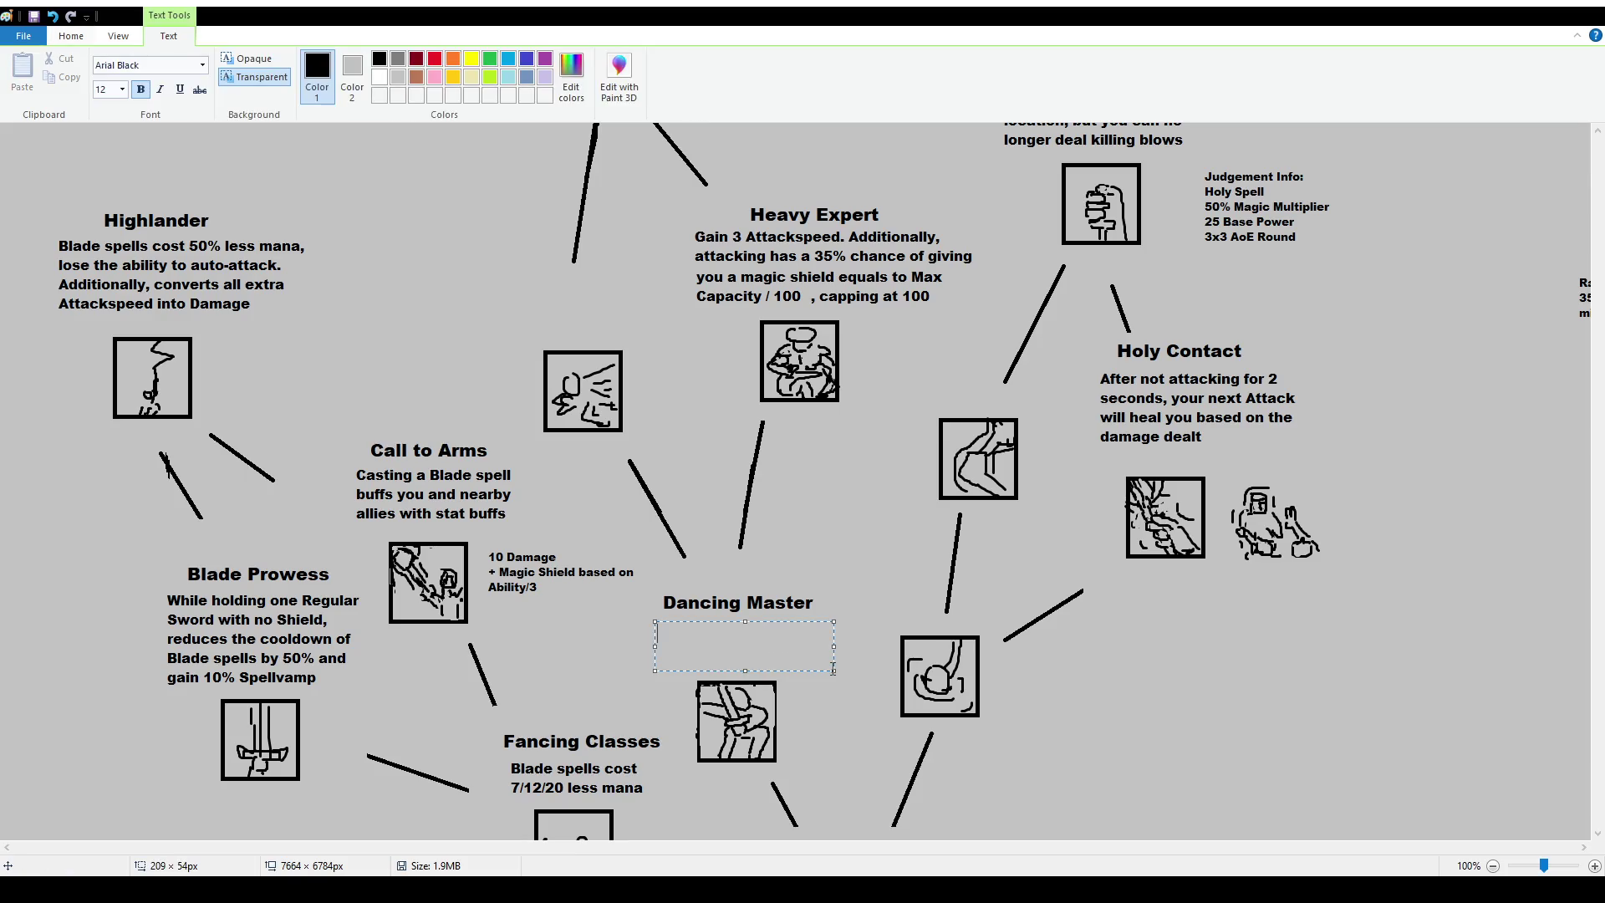
pyautogui.write('Gain 1 Attackspeed')
pyautogui.write('per')
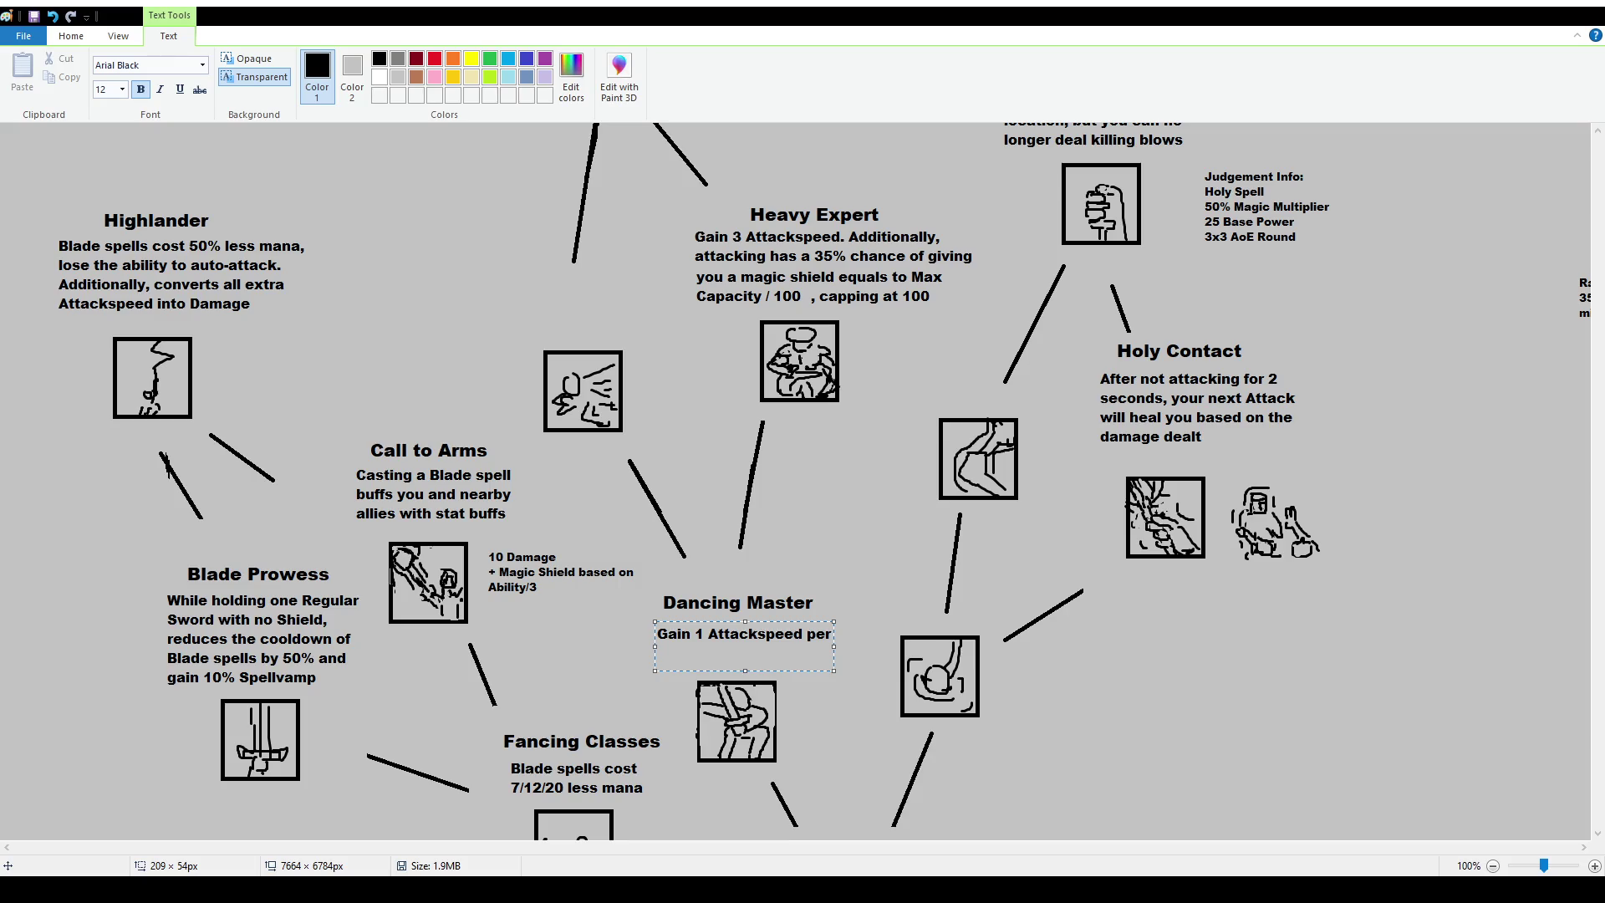
pyautogui.write('10/7/')
pyautogui.write('5 ')
pyautogui.write('point in Movespeed')
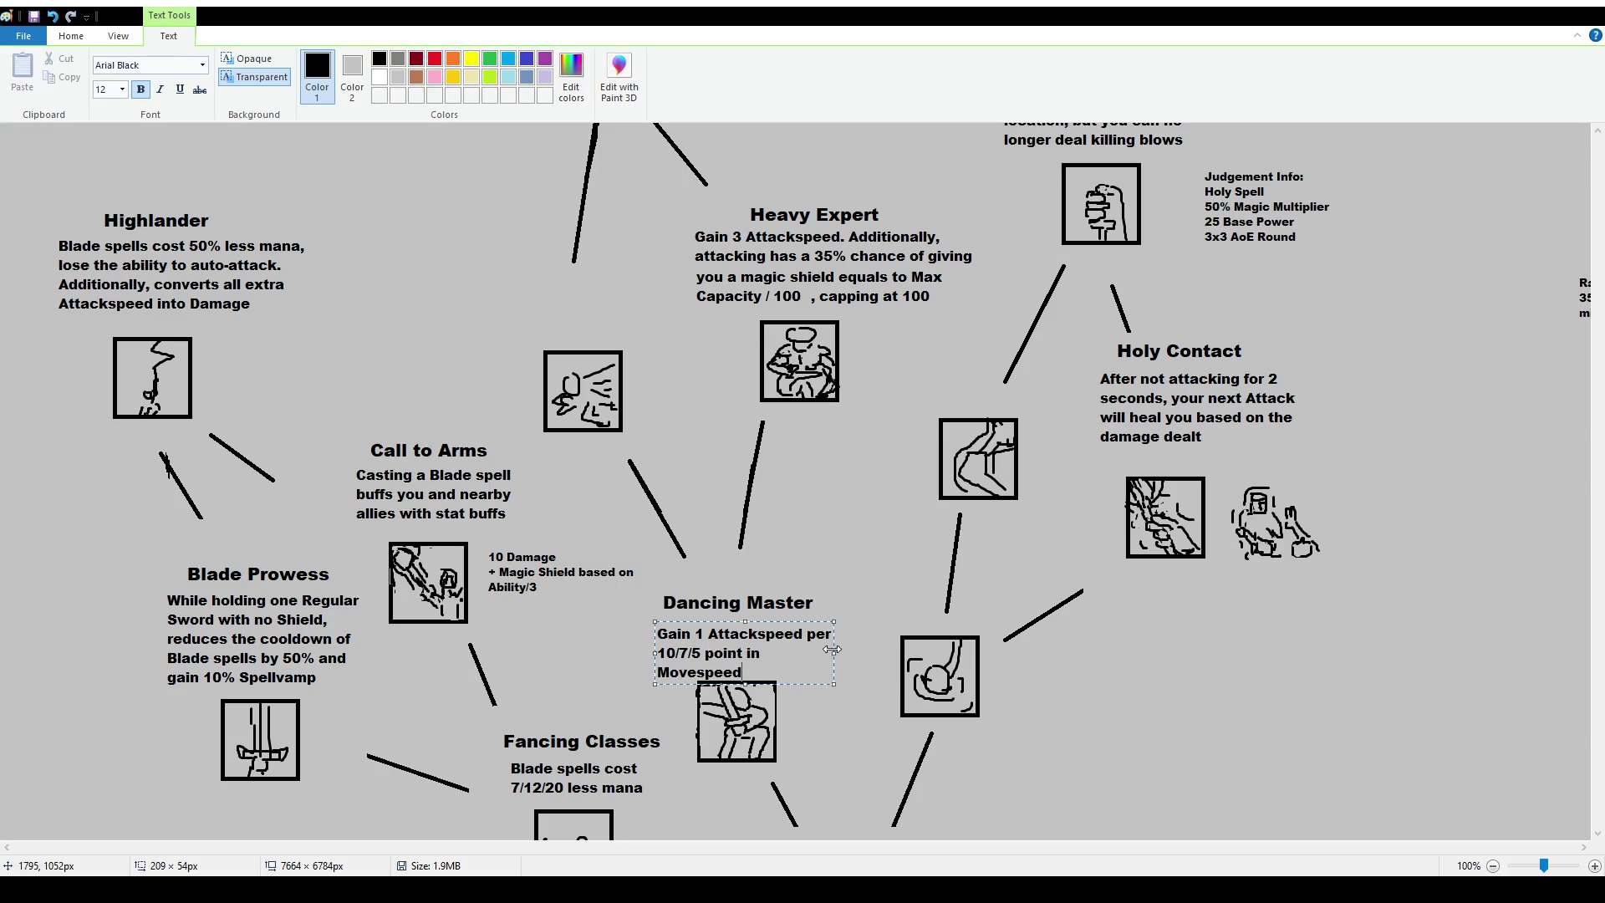
pyautogui.moveTo(834, 653); pyautogui.dragTo(858, 653)
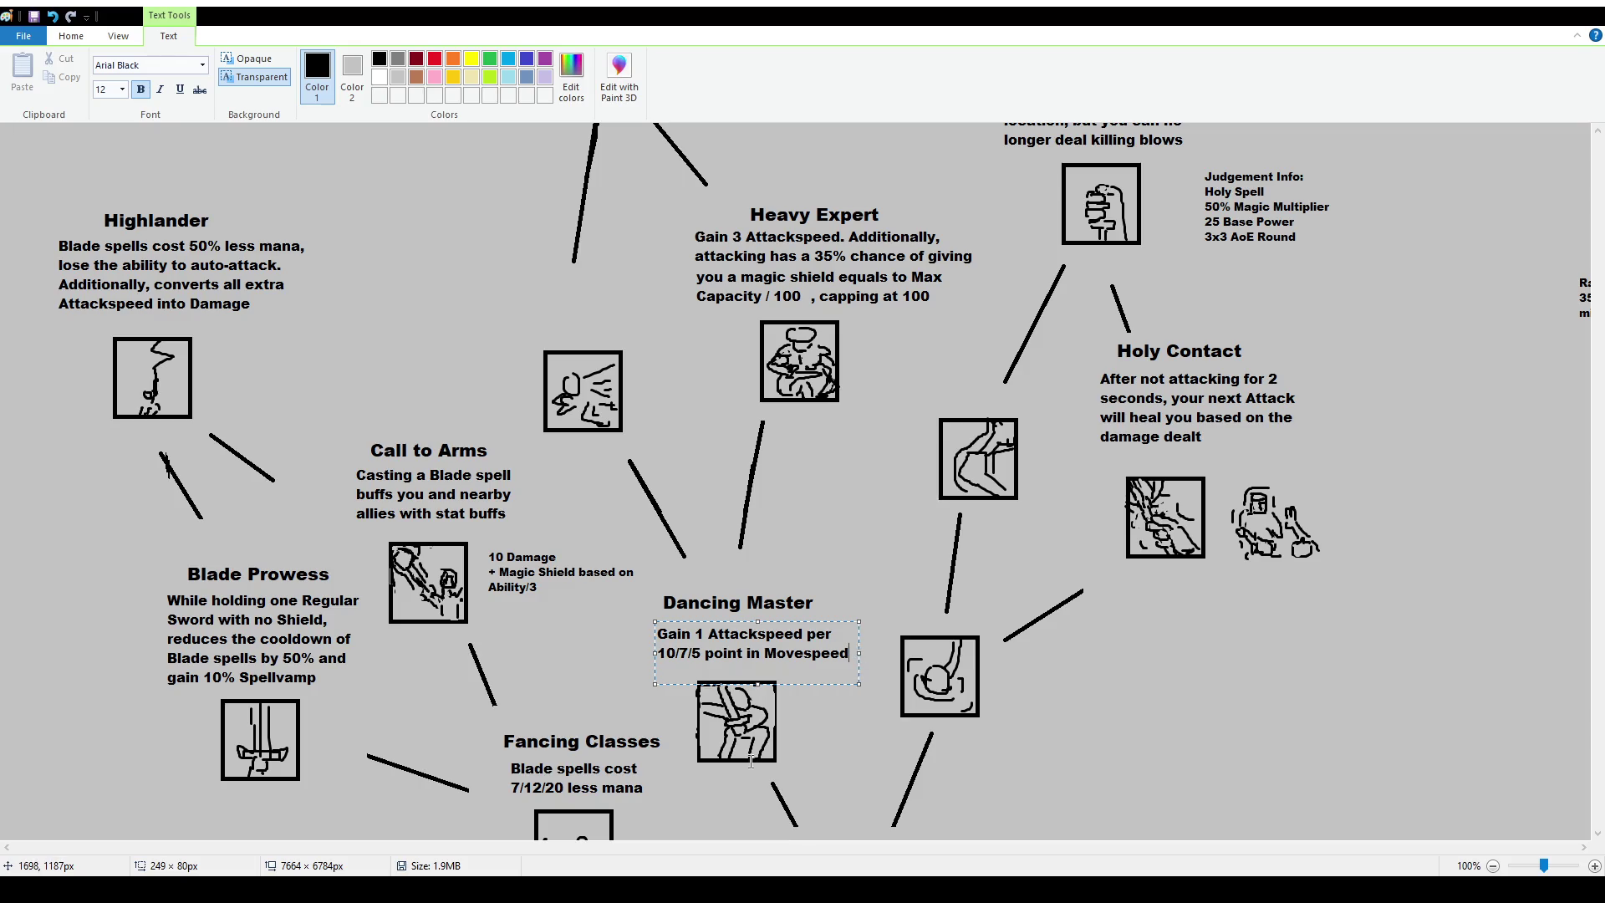
pyautogui.write('capping at 5')
pyautogui.moveTo(794, 623); pyautogui.dragTo(787, 614)
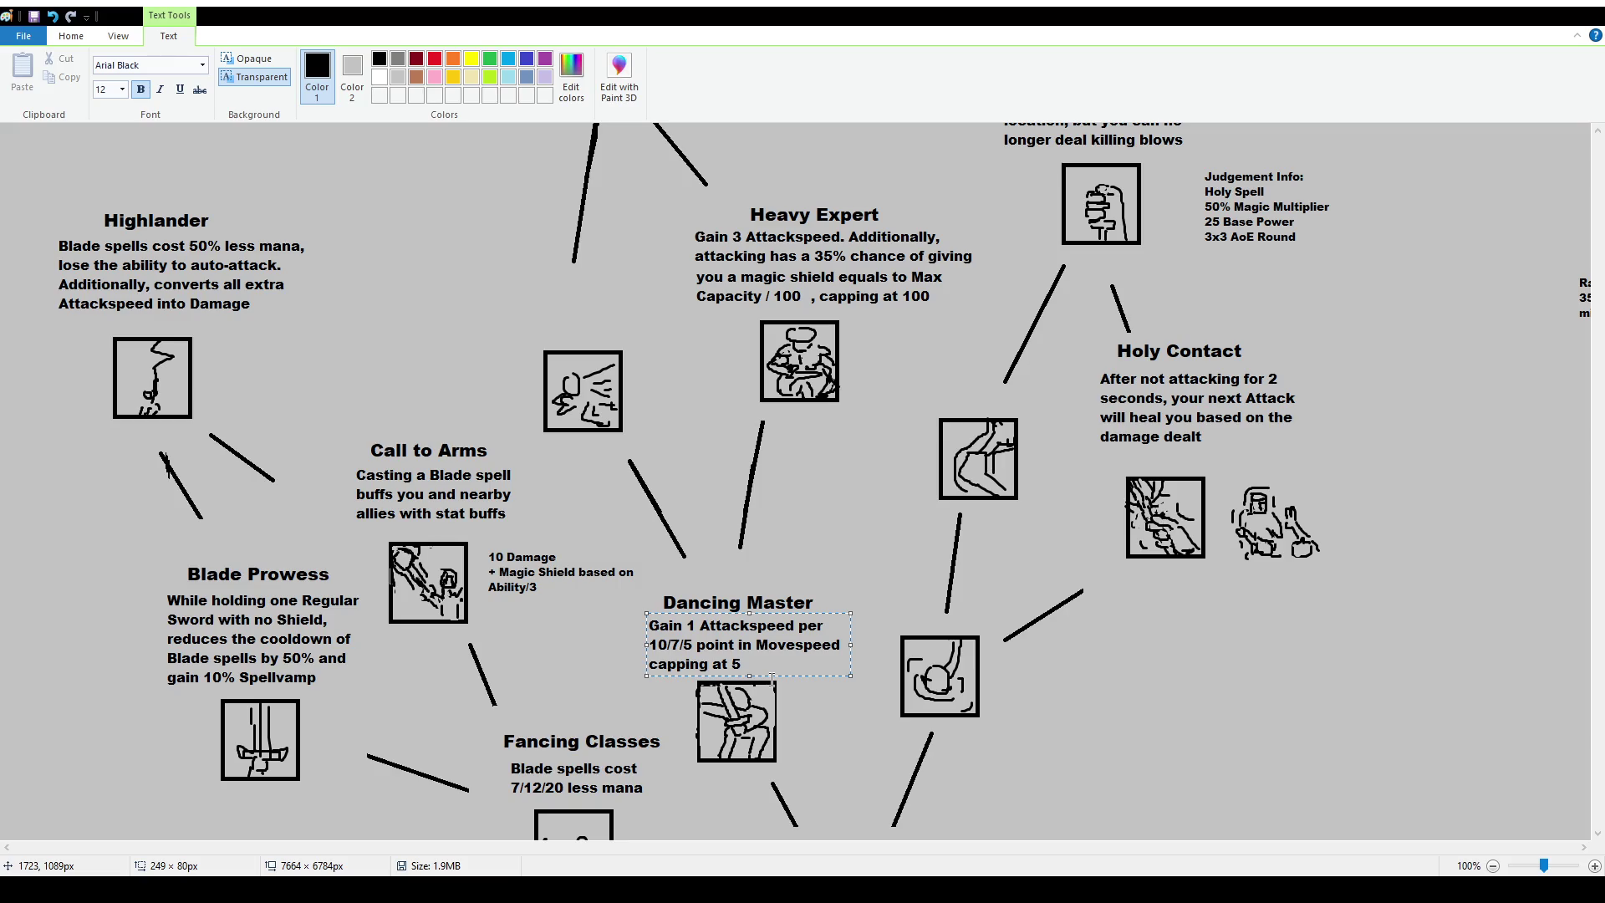
# Change the 10/7/5 values in the description to 12/10/6.
pyautogui.click(660, 646)
pyautogui.press('Delete')
pyautogui.write('2')
pyautogui.press('Delete')
pyautogui.press('Delete')
pyautogui.write('1')
pyautogui.write('0')
pyautogui.press('BackSpace')
pyautogui.write('6 point in')
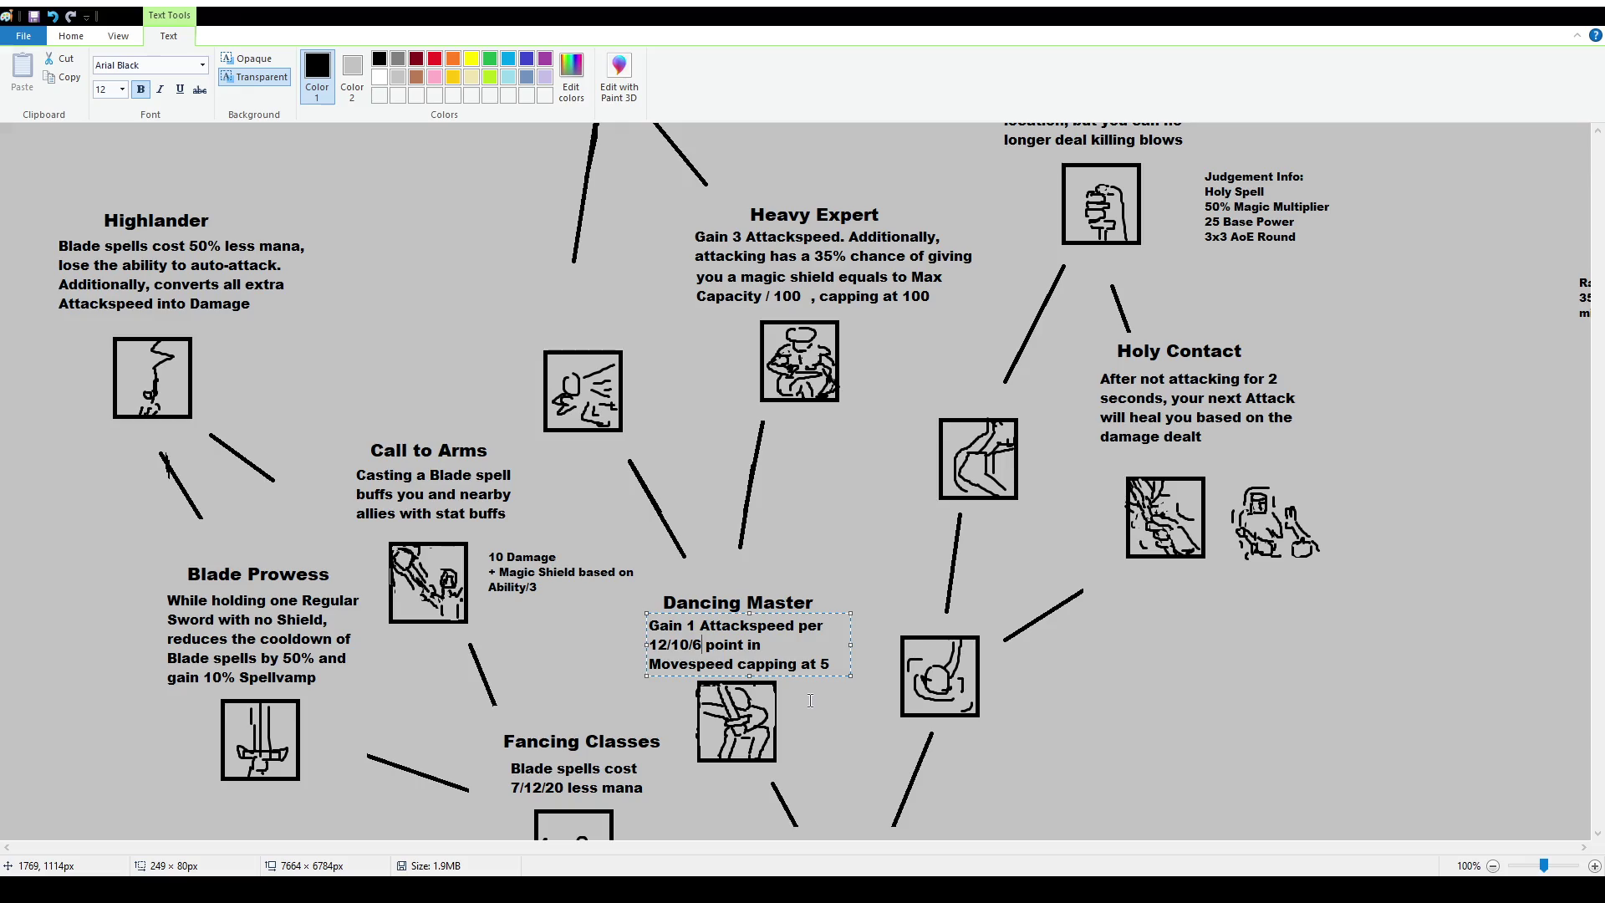
pyautogui.write('s')
# Replace the final cap value 5 with 6 and finish editing the text.
pyautogui.moveTo(830, 664); pyautogui.dragTo(593, 659)
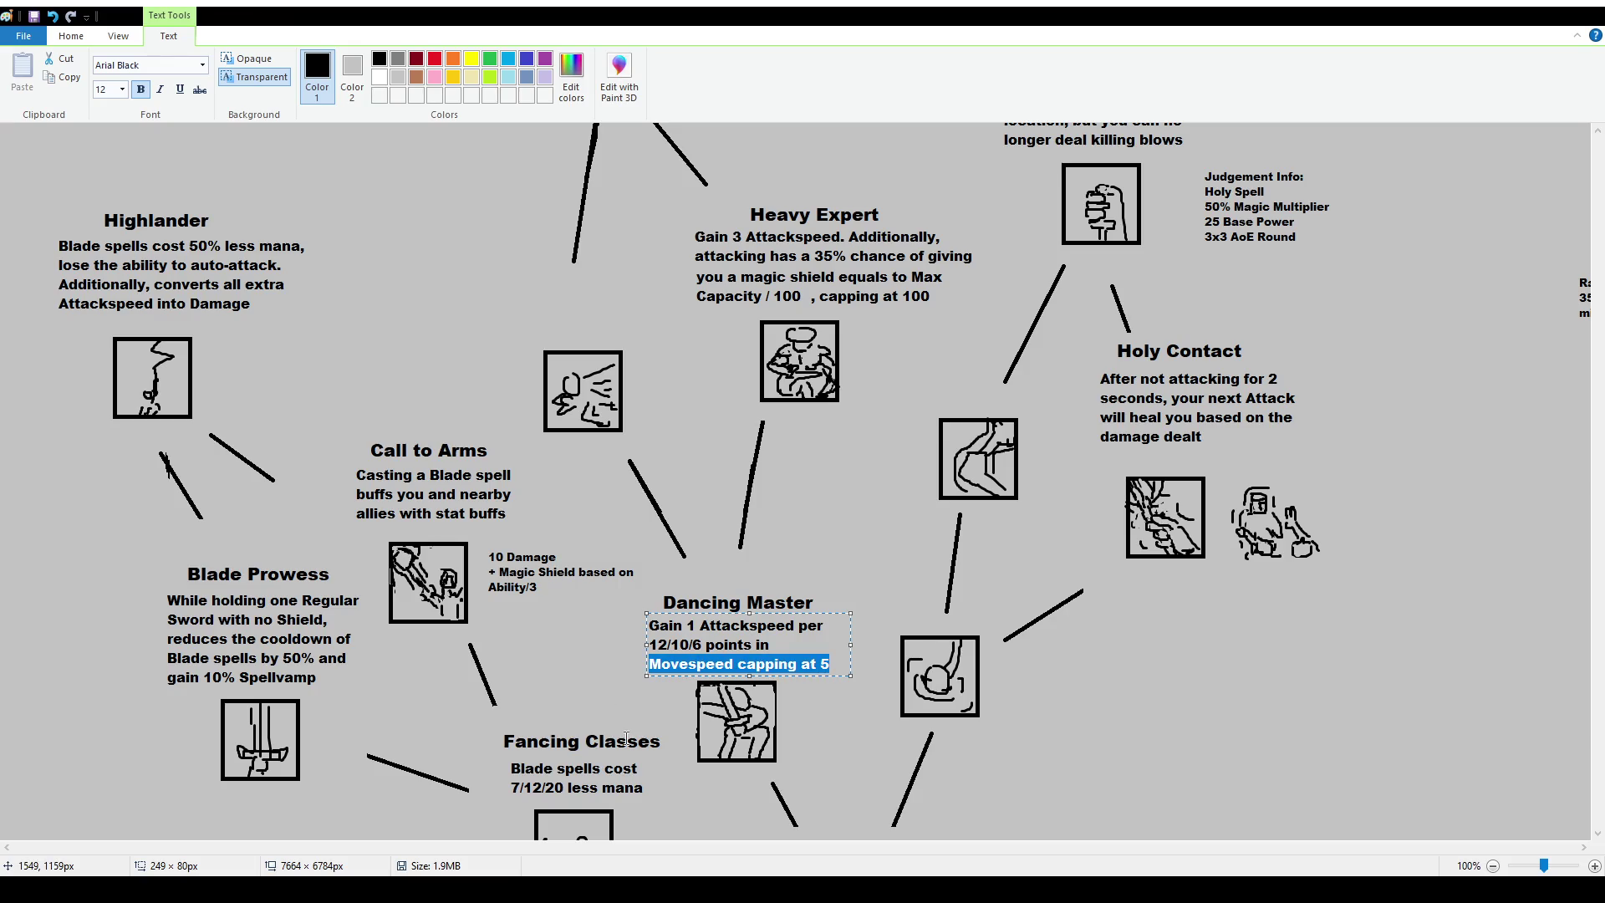
pyautogui.click(691, 645)
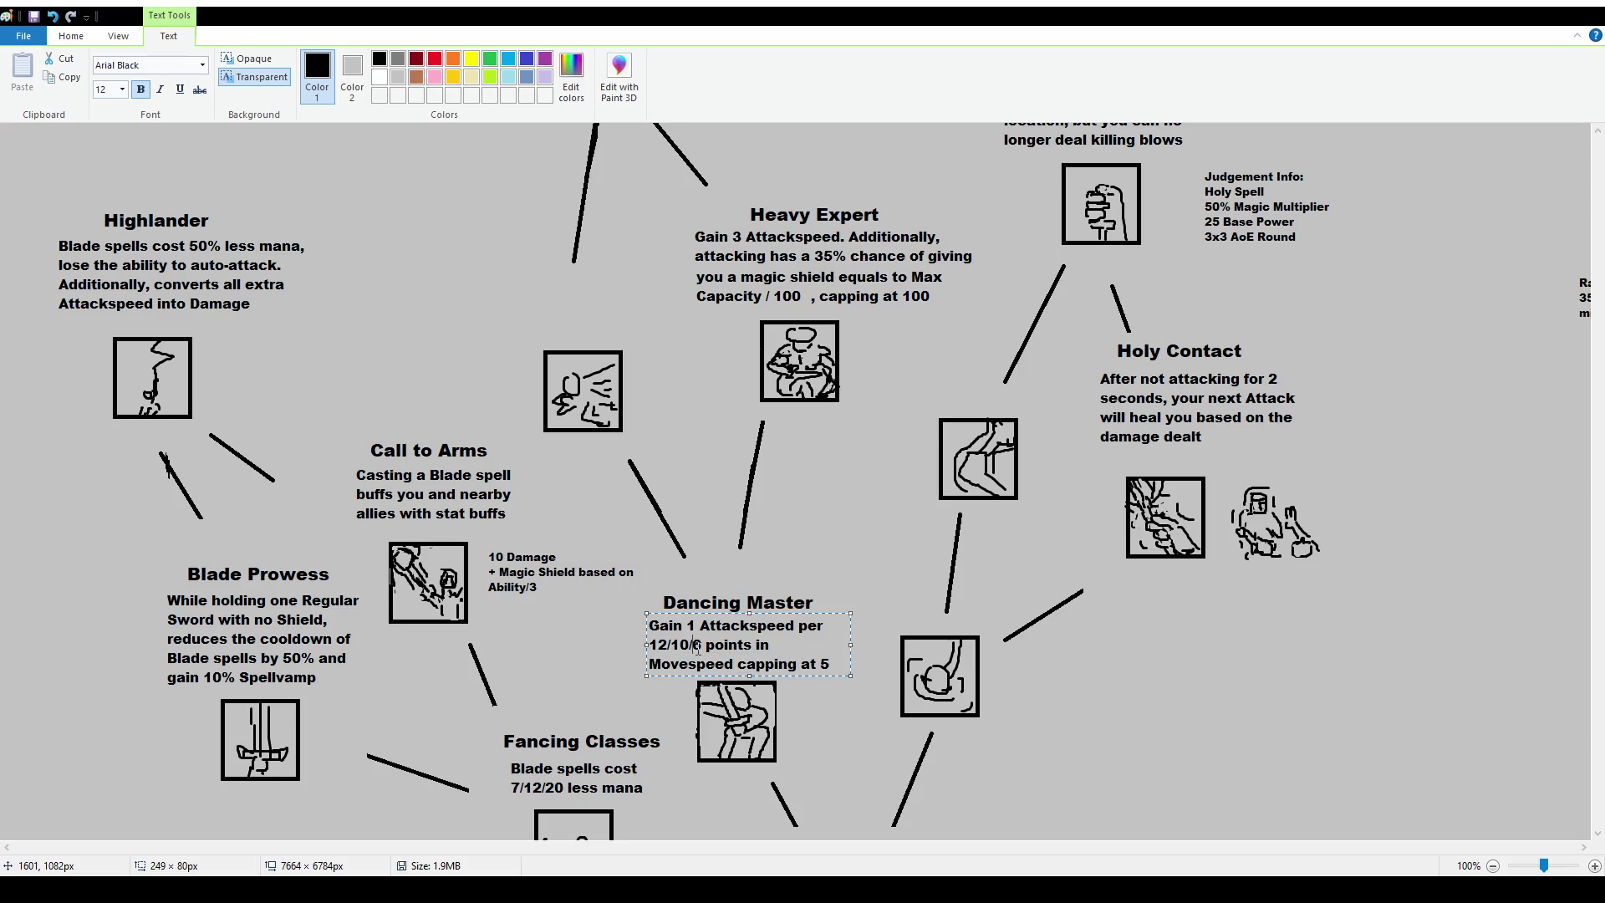
pyautogui.moveTo(702, 645); pyautogui.dragTo(646, 651)
pyautogui.press('Left')
pyautogui.doubleClick(824, 664)
pyautogui.write('6')
pyautogui.press('Escape')
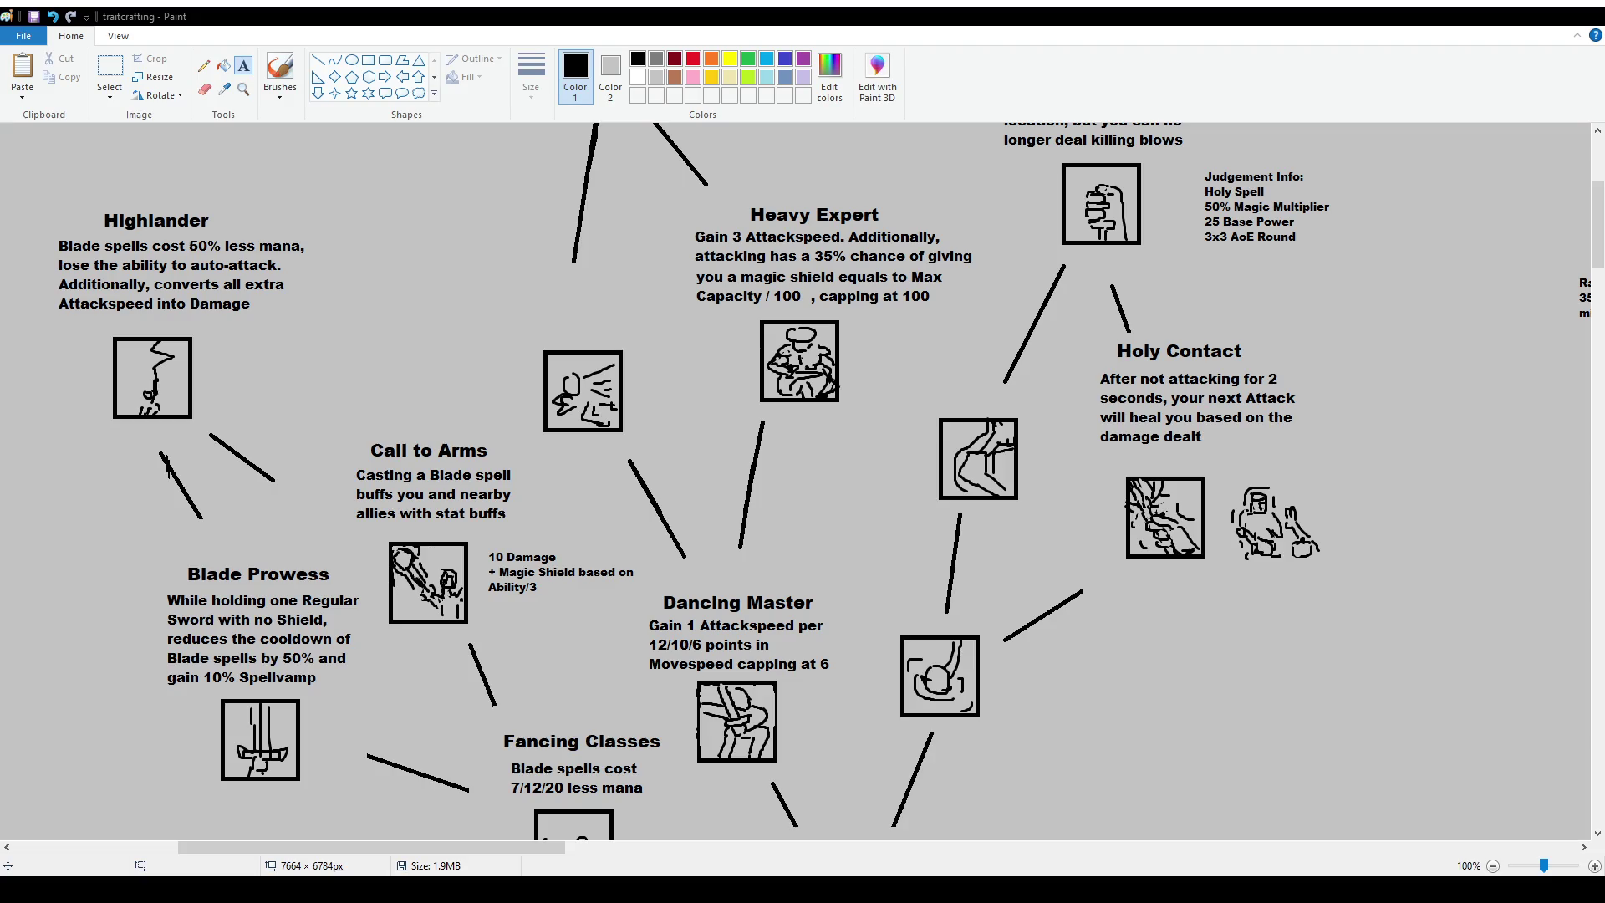
# Erase the lower end of the line under Dual Wielding.
pyautogui.scroll(2, 606, 494)
pyautogui.scroll(1, 606, 495)
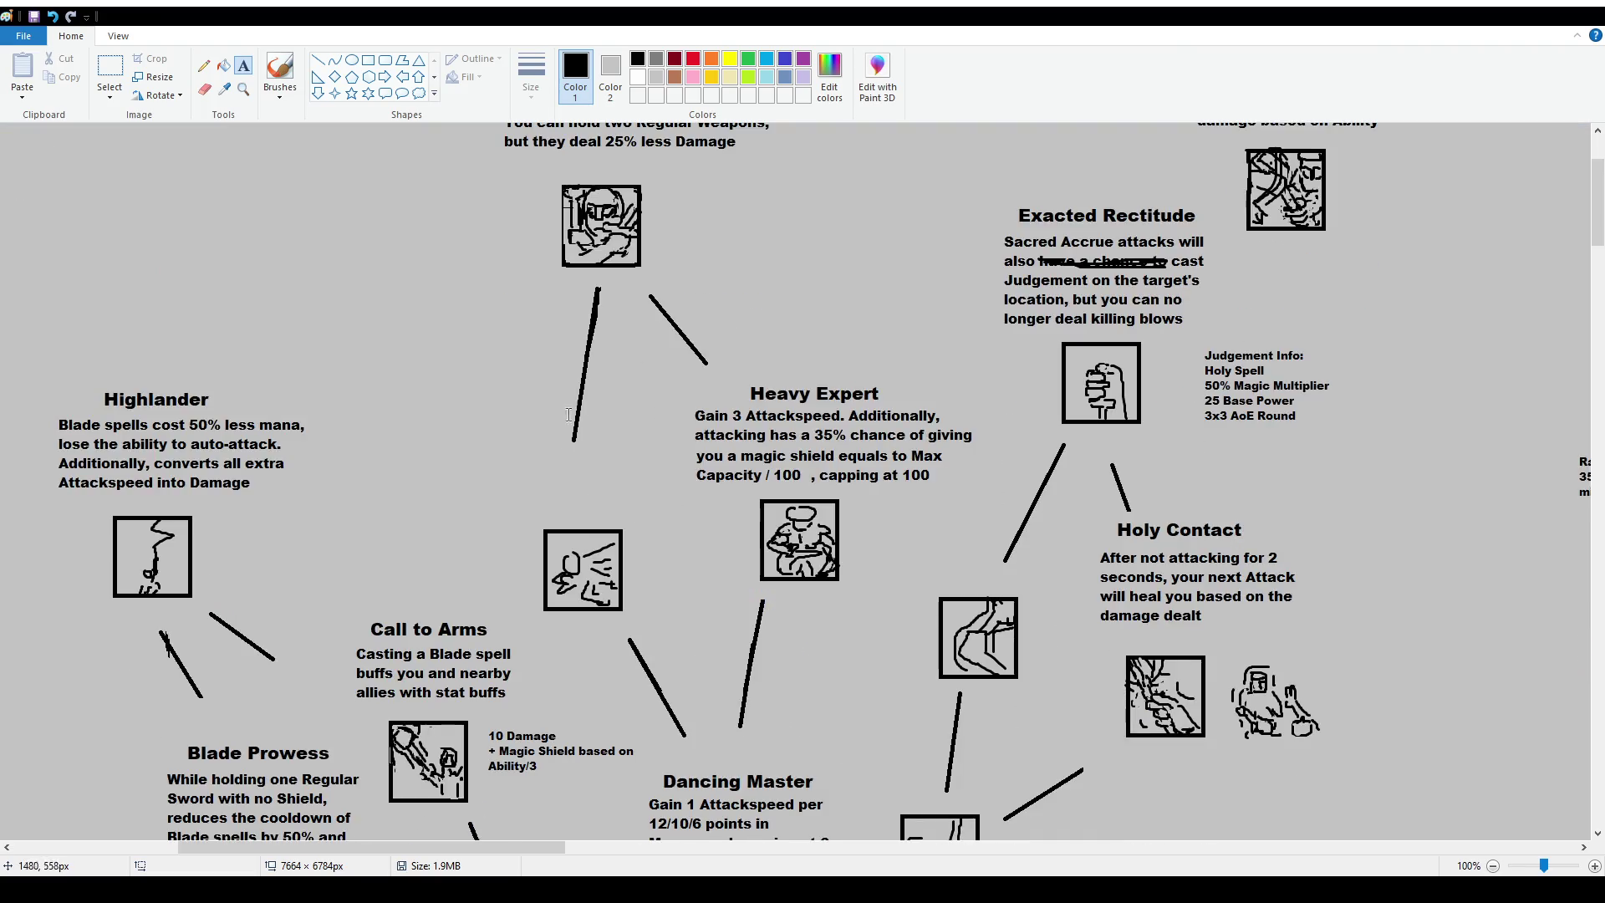
pyautogui.click(109, 67)
pyautogui.moveTo(537, 383); pyautogui.dragTo(636, 453)
pyautogui.press('Delete')
# Paste the Attackspeed and Movespeed description into a text box above the megaphone icon.
pyautogui.click(243, 66)
pyautogui.moveTo(455, 431)
pyautogui.mouseDown()
pyautogui.moveTo(626, 496)
pyautogui.moveTo(688, 500)
pyautogui.mouseUp()
pyautogui.write('Gain 3 Attackspeed. Additionally, attacking has a 35% chance of boosting your Movespeed by 10 for 4 seconds')
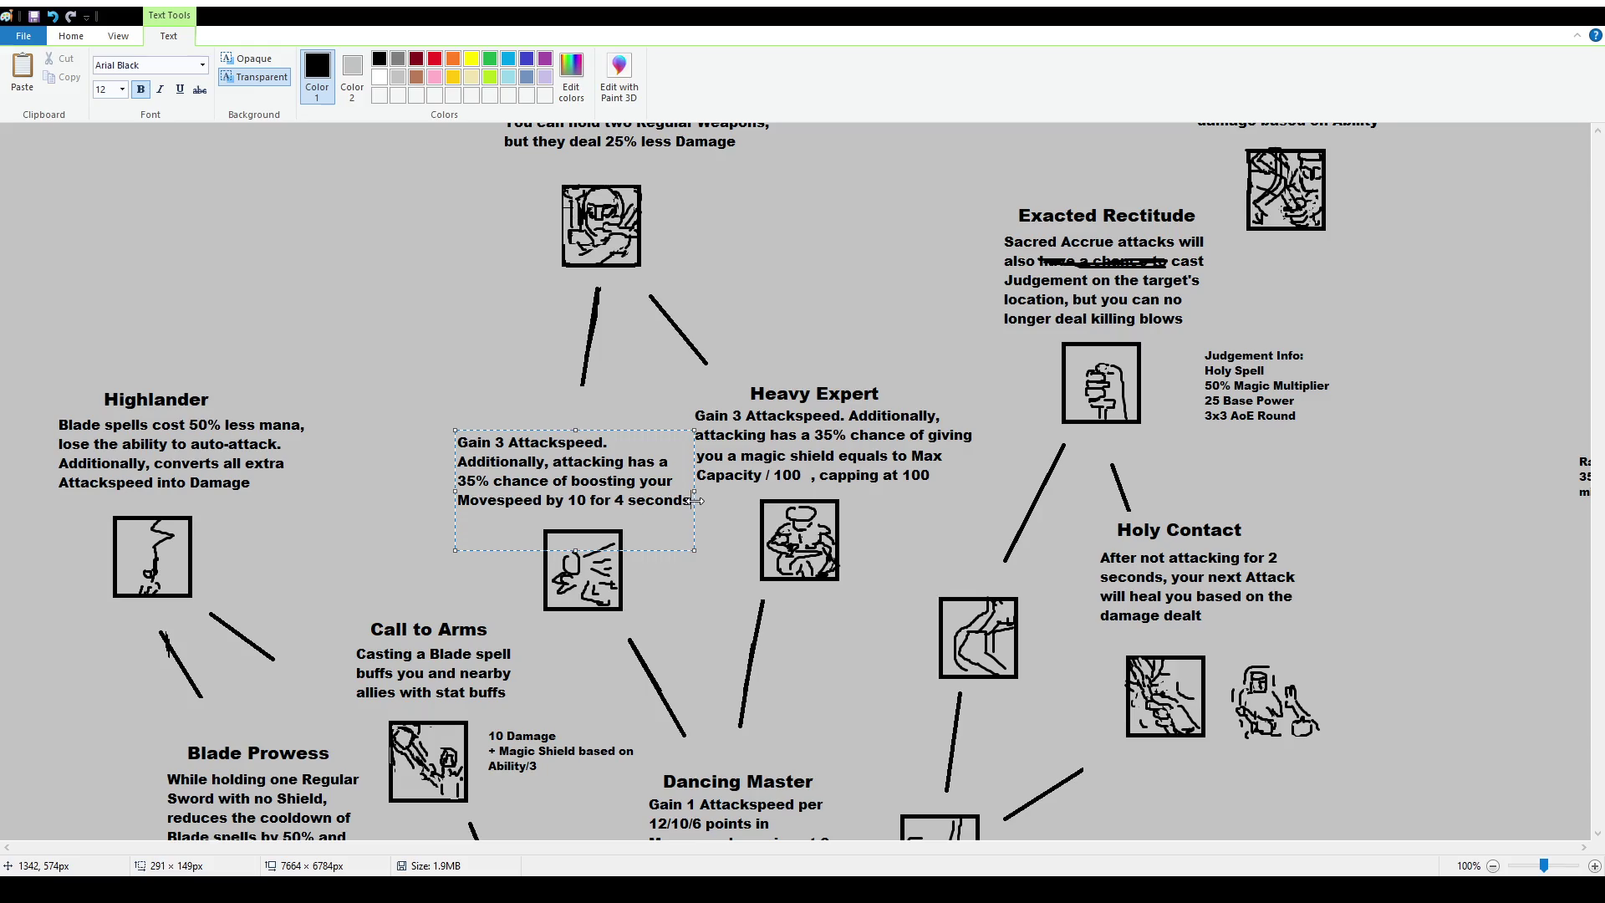
pyautogui.click(625, 419)
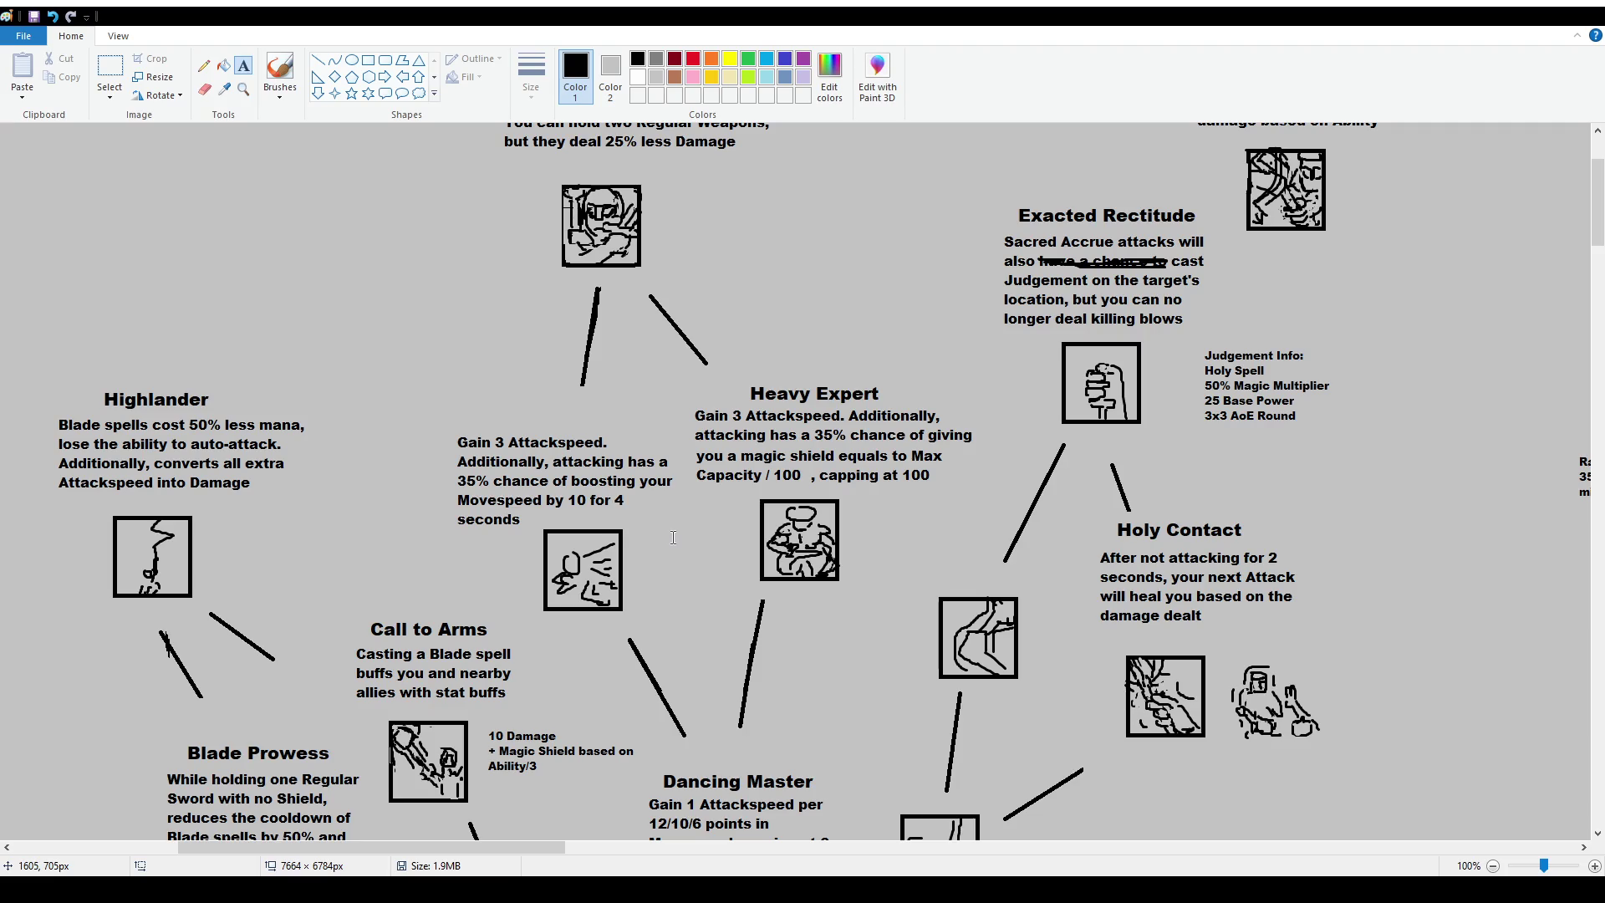
pyautogui.scroll(-2, 779, 584)
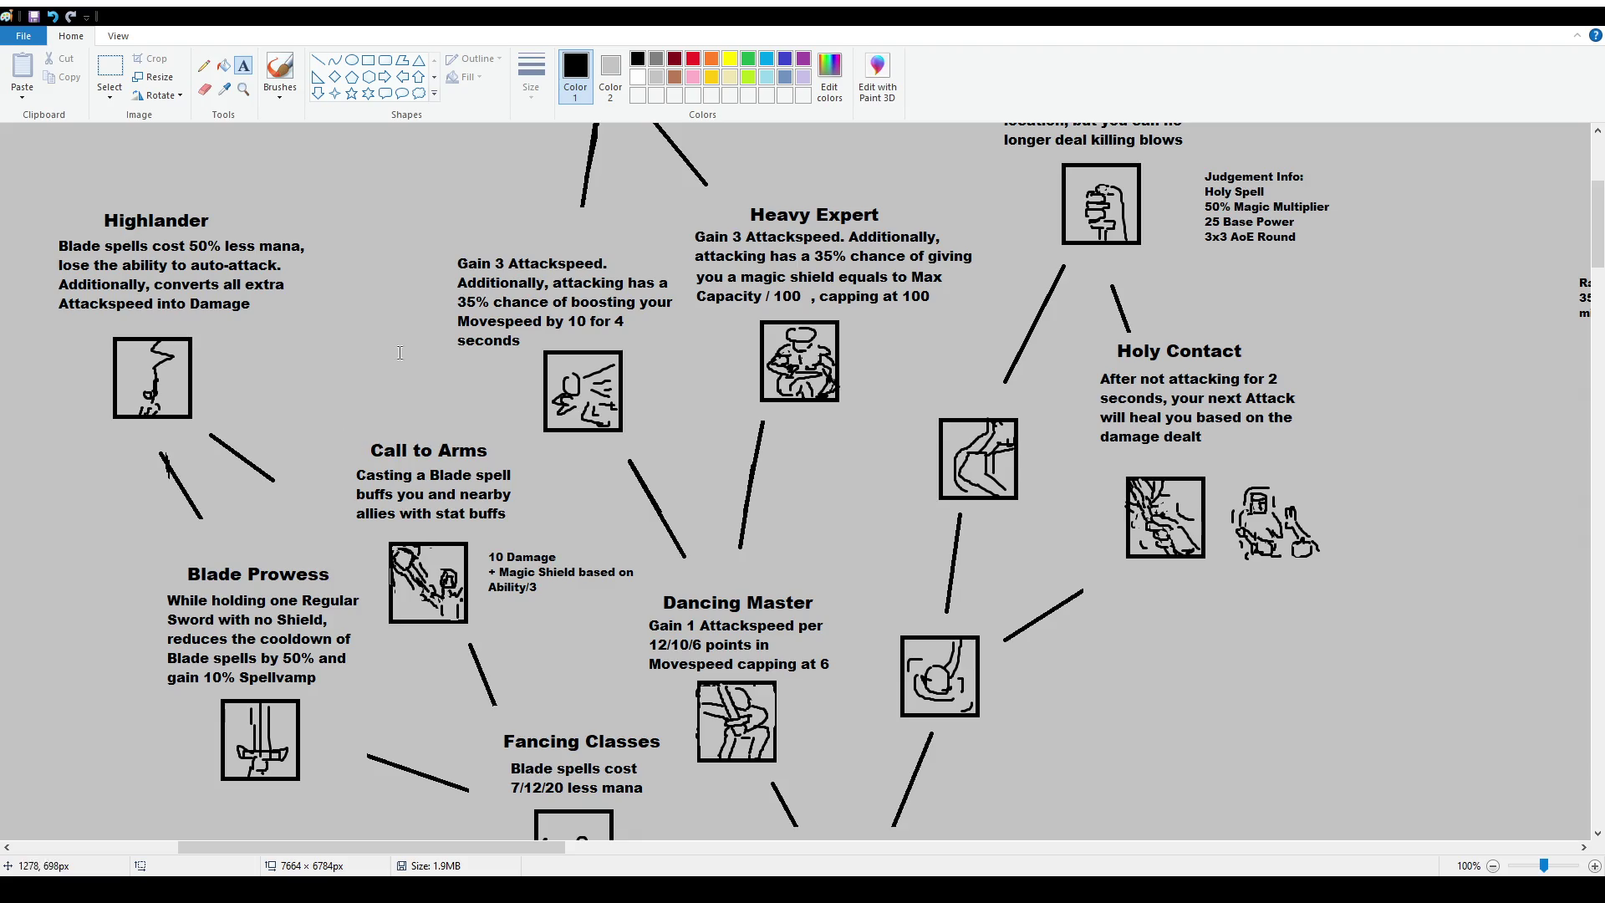
# Replace the old description with 'Gain 1 Ability per 12/10/6 points in Movespeed' and save.
pyautogui.click(109, 69)
pyautogui.moveTo(632, 618); pyautogui.dragTo(848, 680)
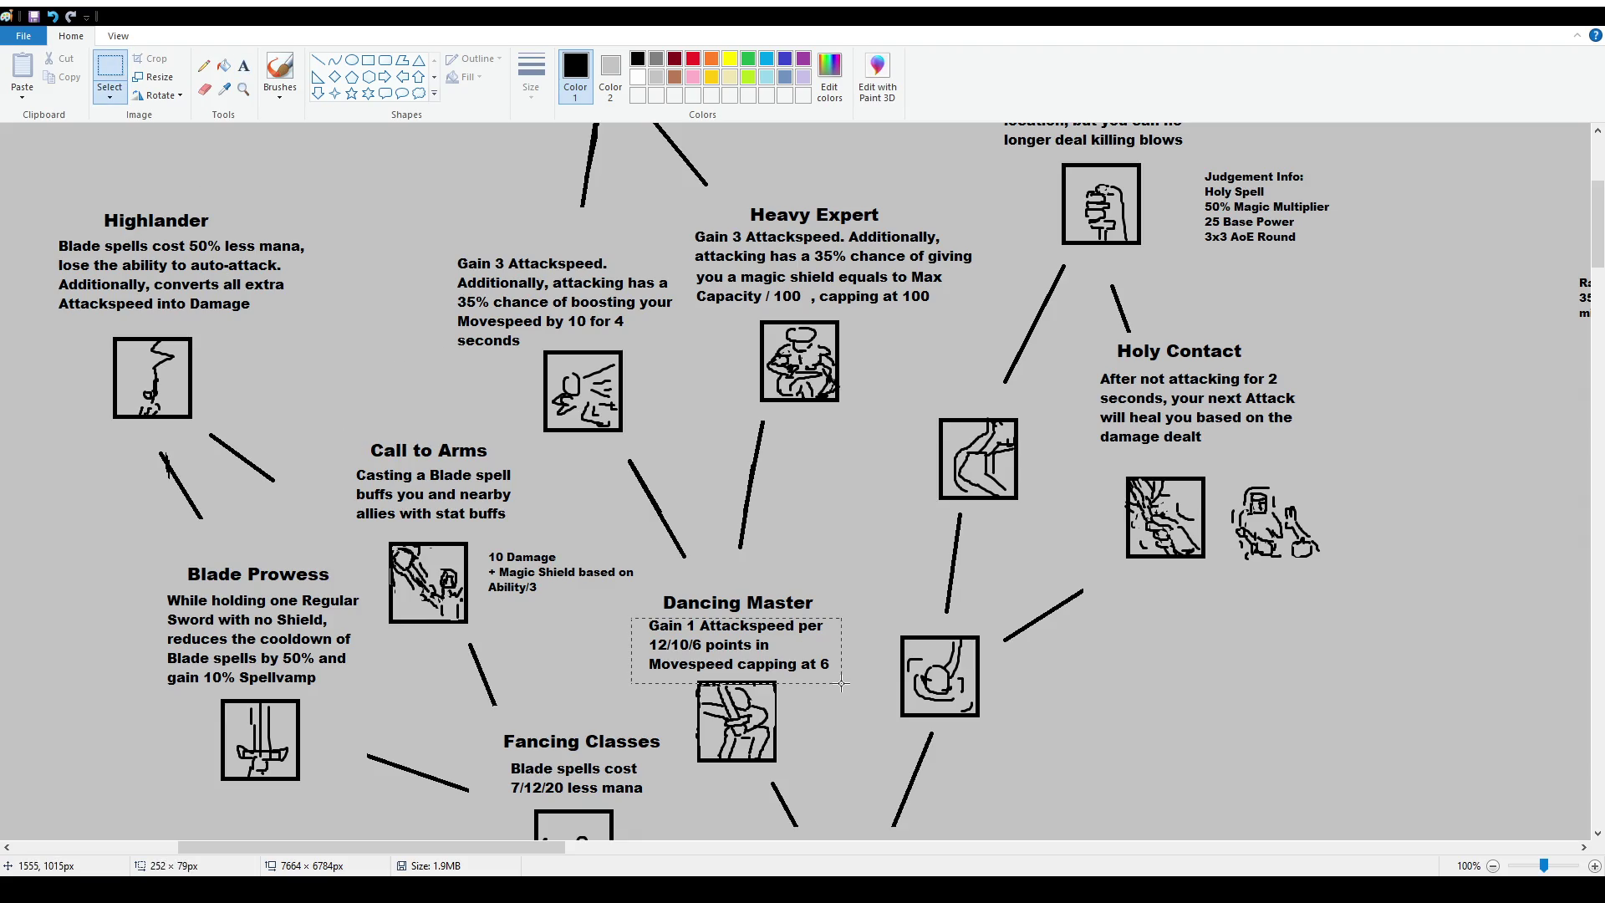
pyautogui.press('Delete')
pyautogui.click(244, 66)
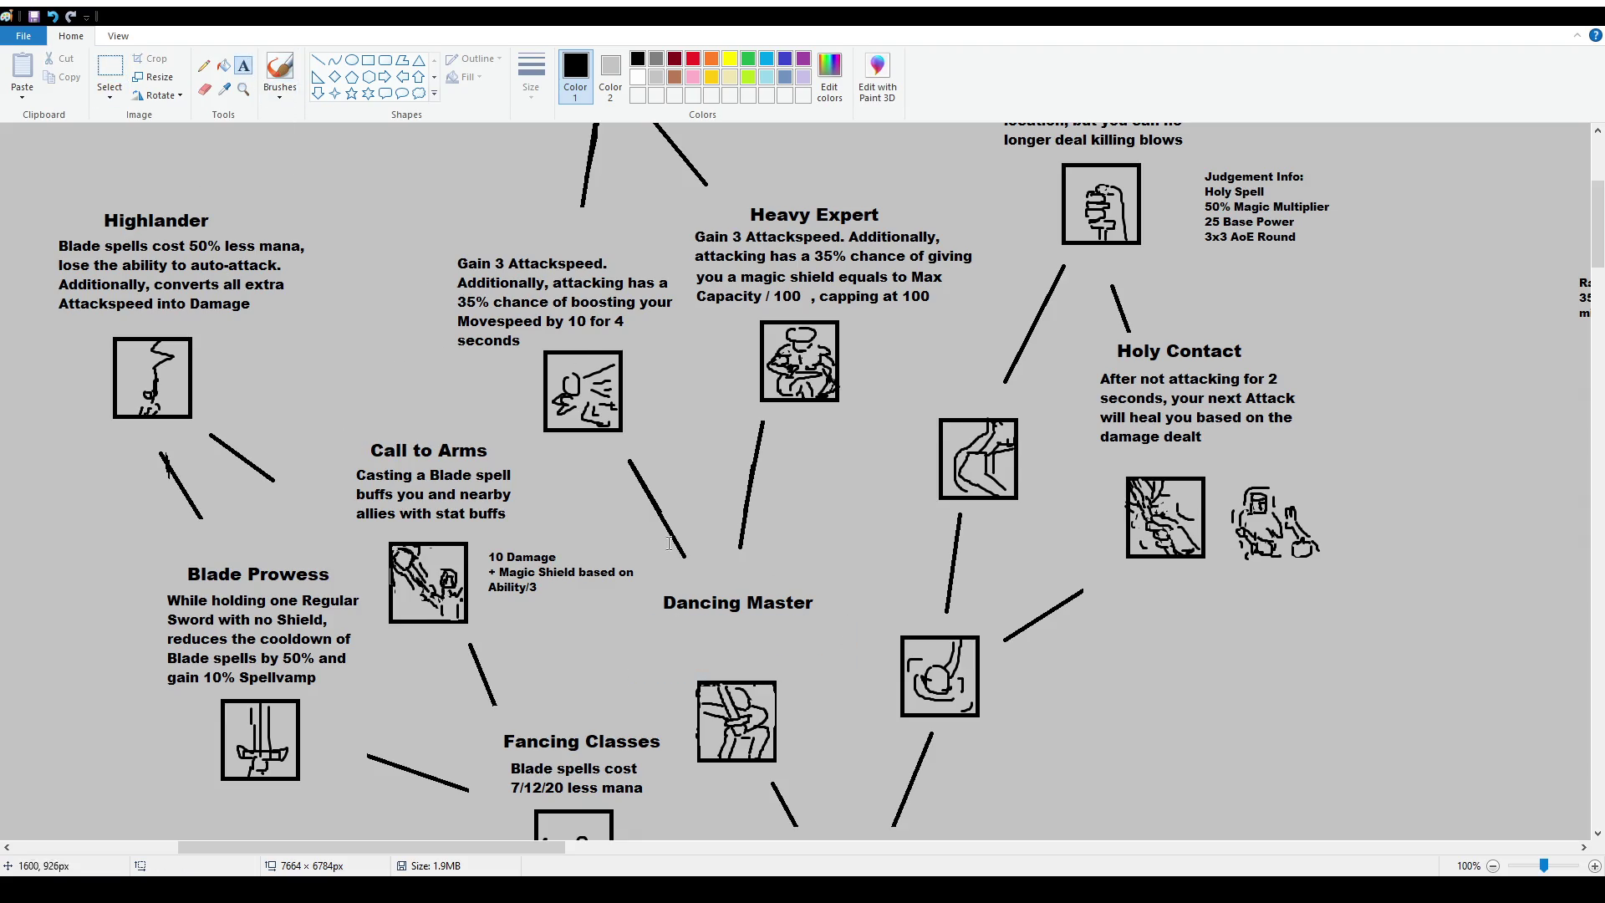
pyautogui.moveTo(647, 625); pyautogui.dragTo(847, 669)
pyautogui.write('Gain 1 Ability')
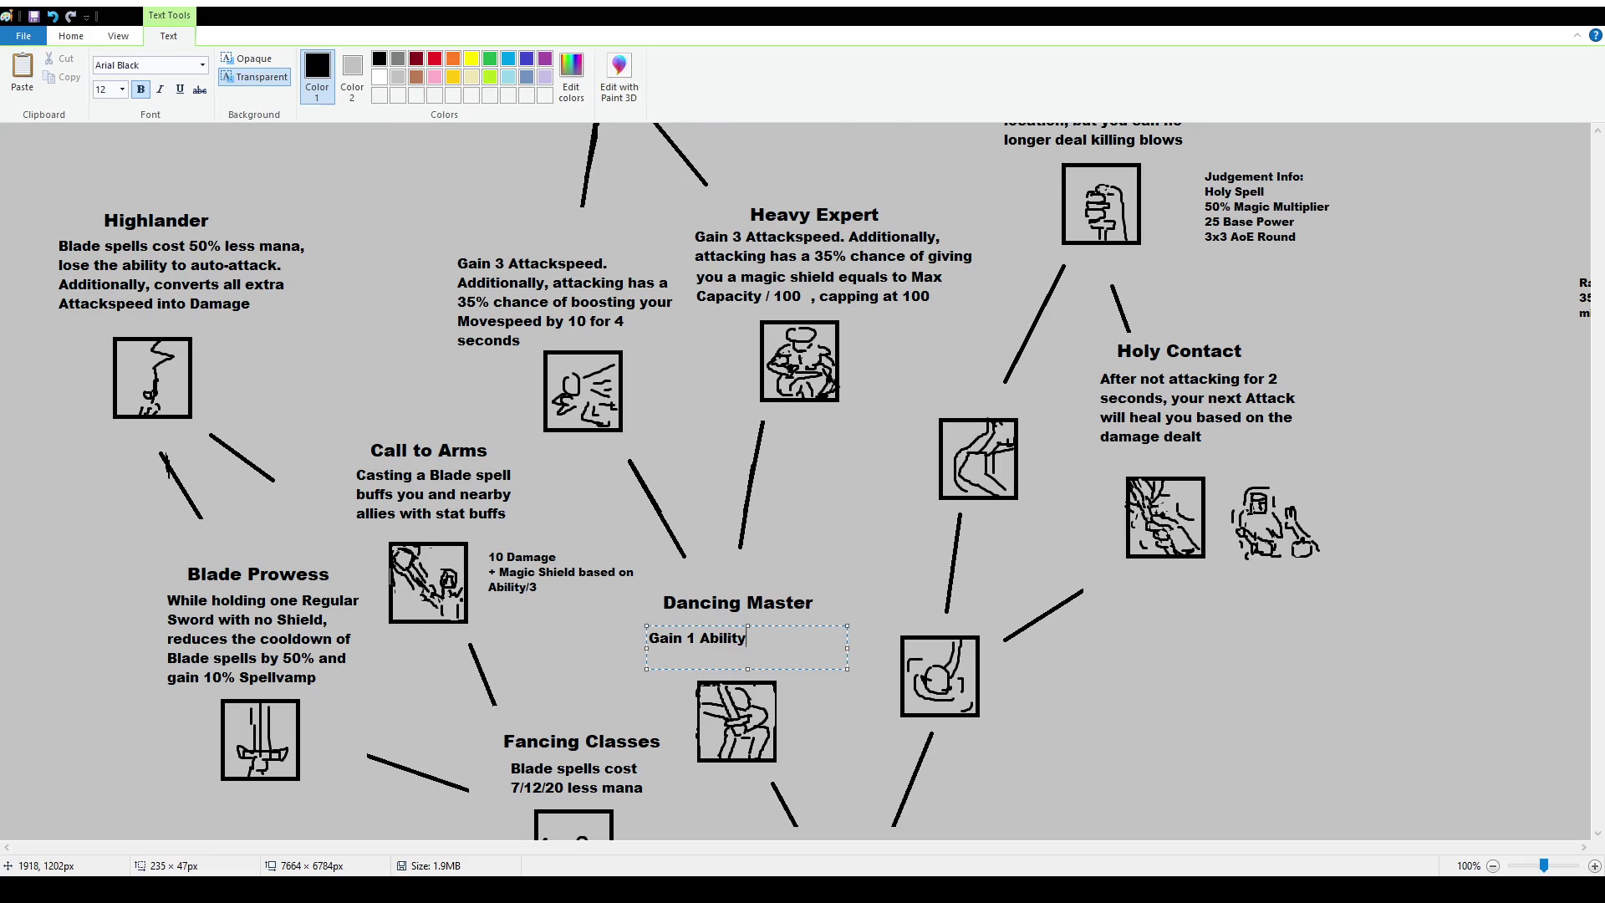
pyautogui.write(' per ')
pyautogui.write('12/10/6')
pyautogui.write(' points in Movespeed')
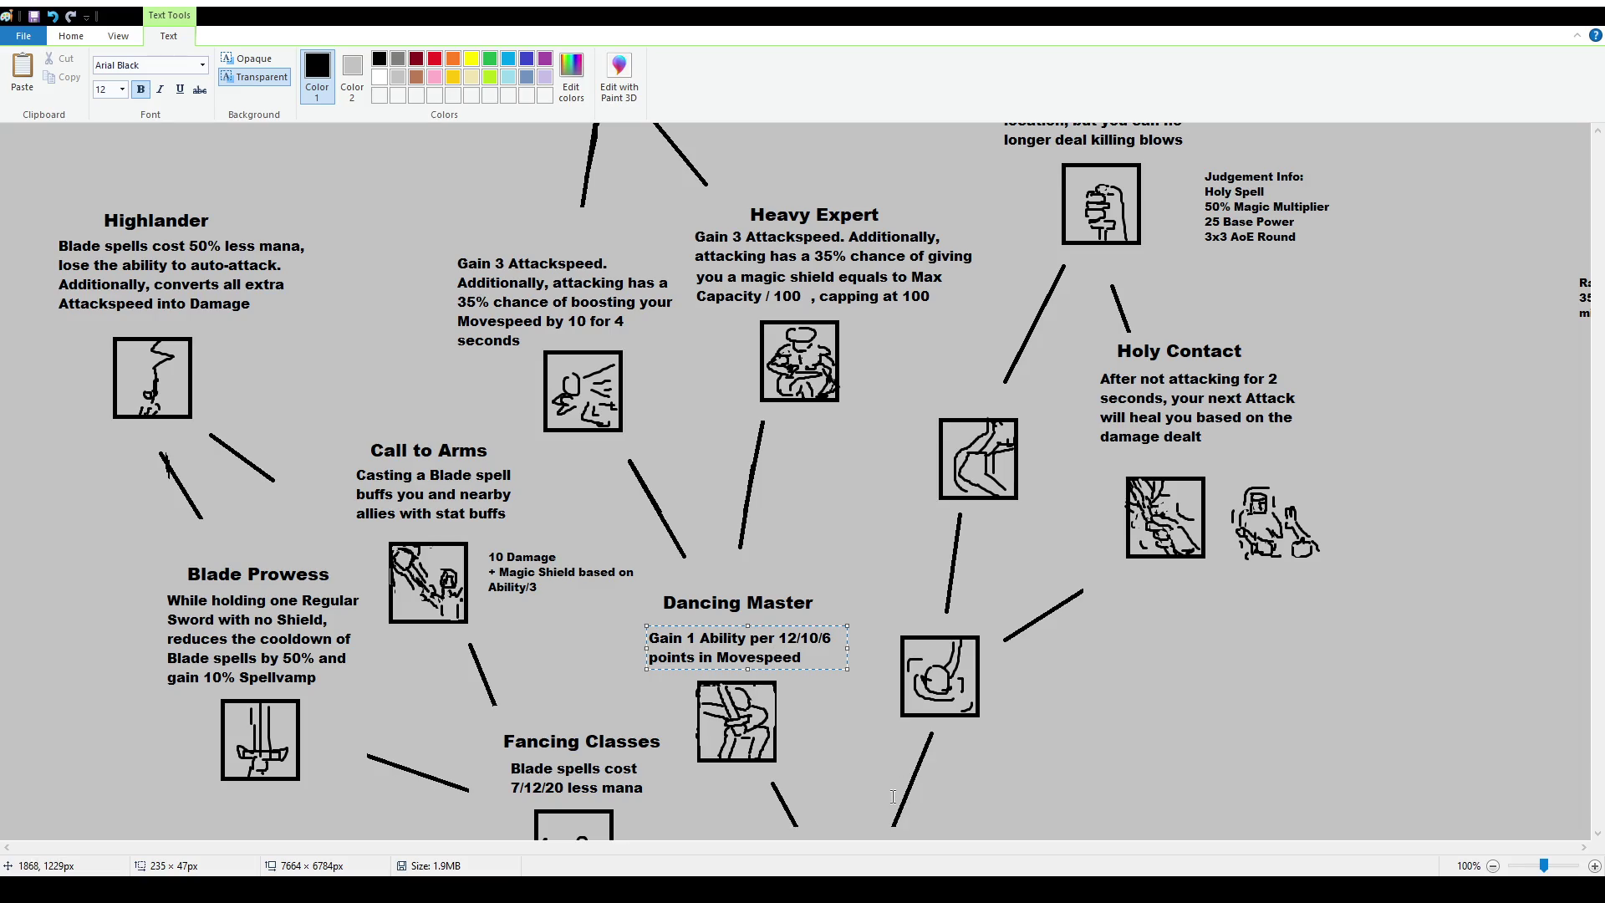
pyautogui.click(826, 545)
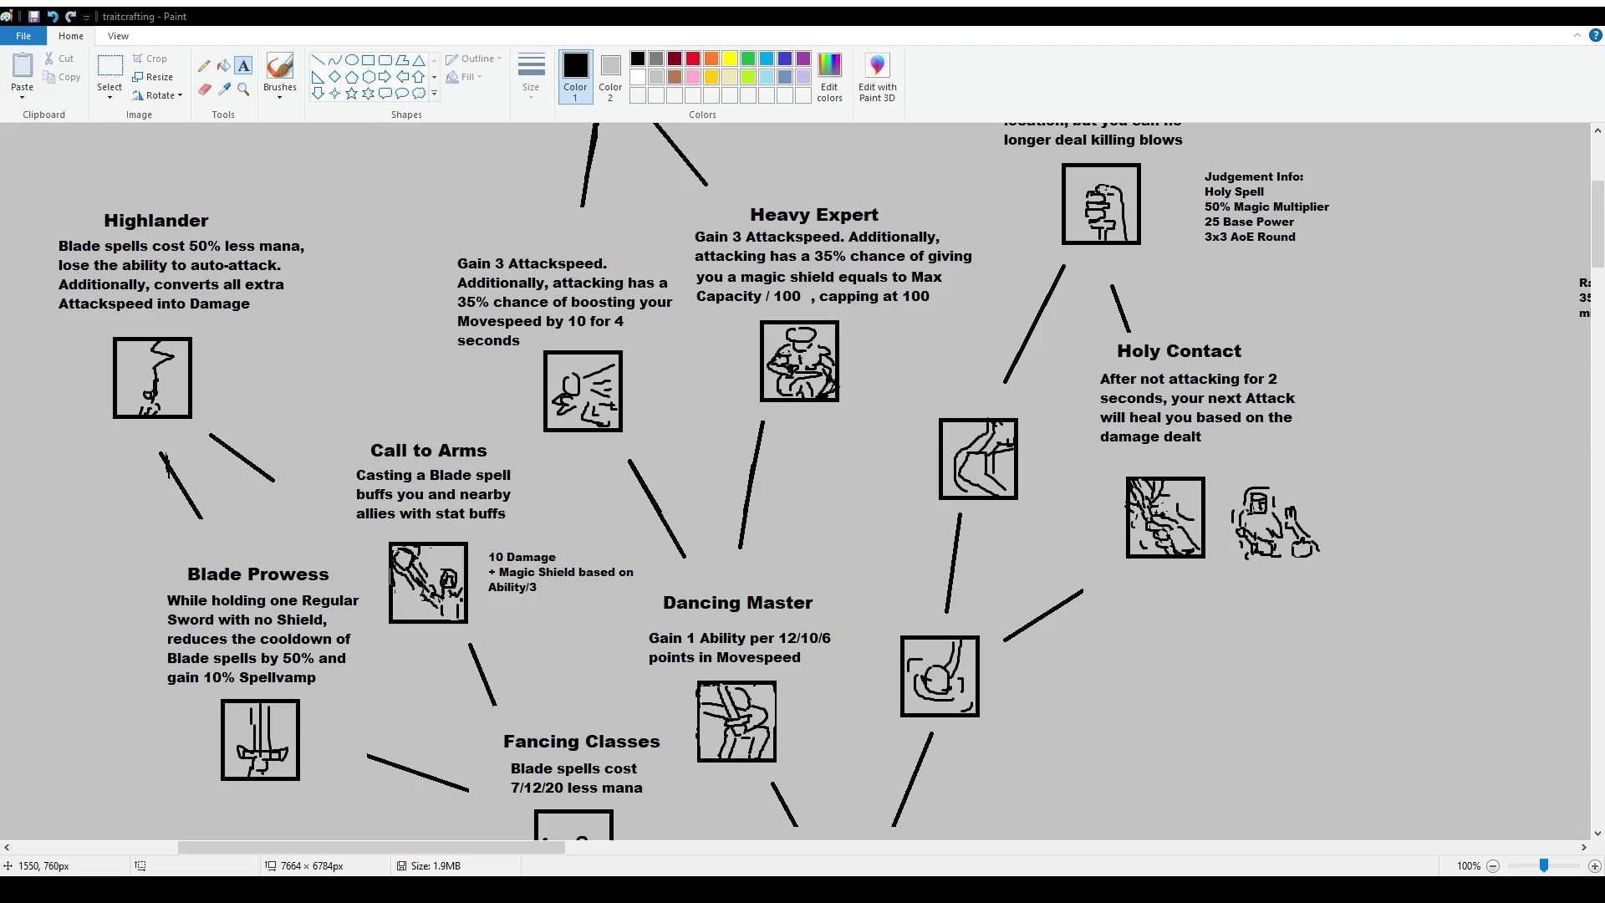
pyautogui.hotkey('ctrl', 's')
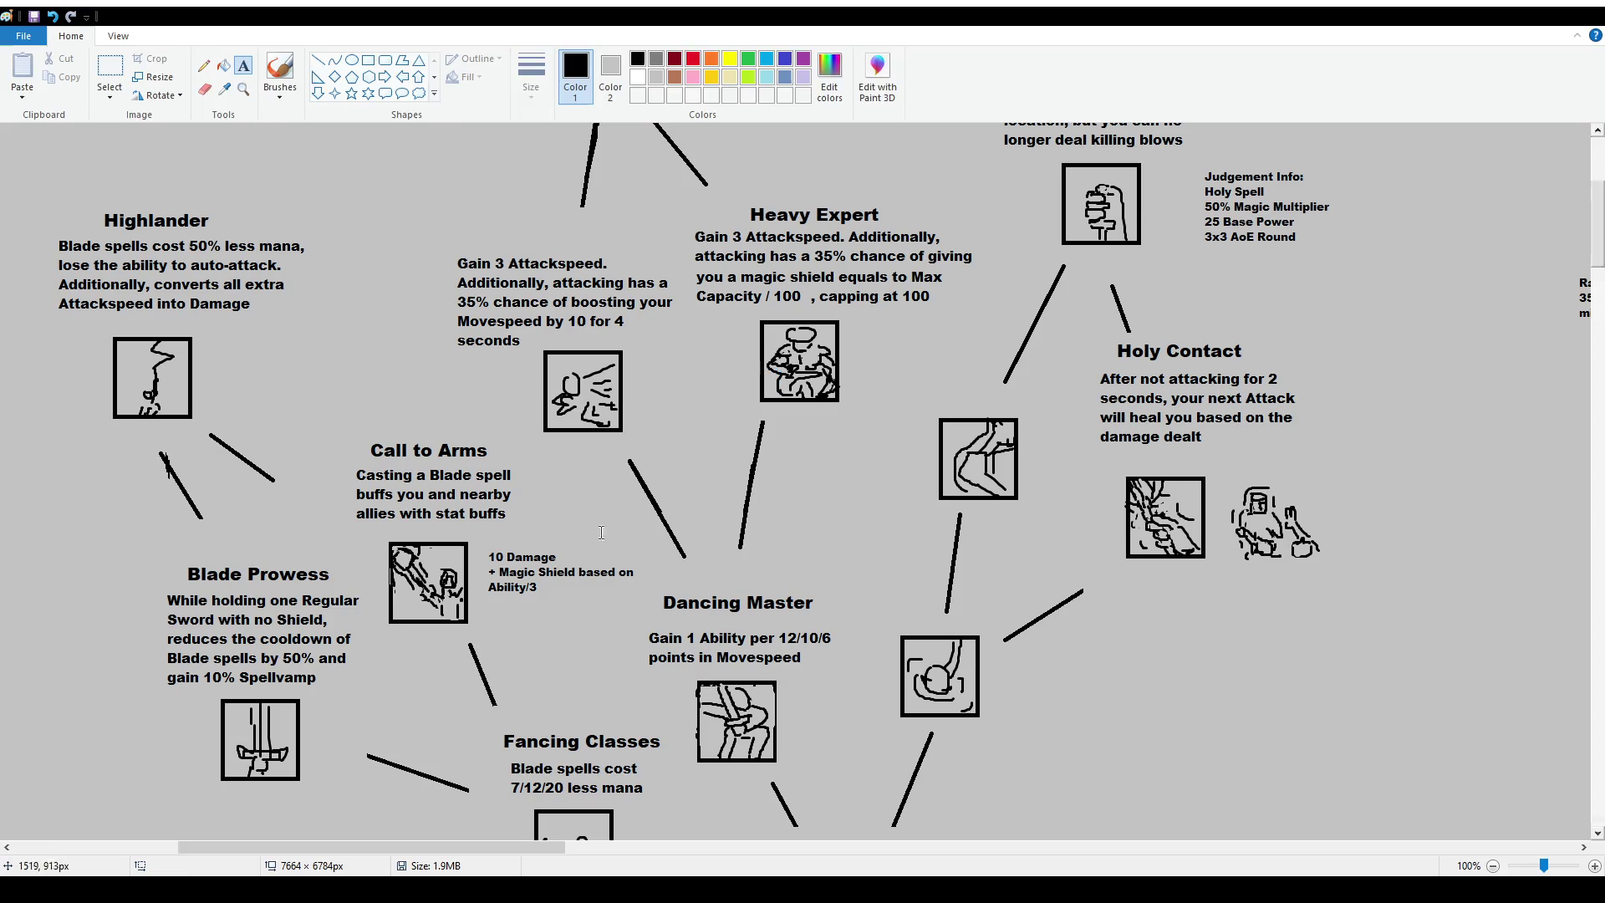
# Swap the 12/10/6 values for a separate 10/8/5 label placed in the sentence gap.
pyautogui.click(777, 615)
pyautogui.write('10/8/5')
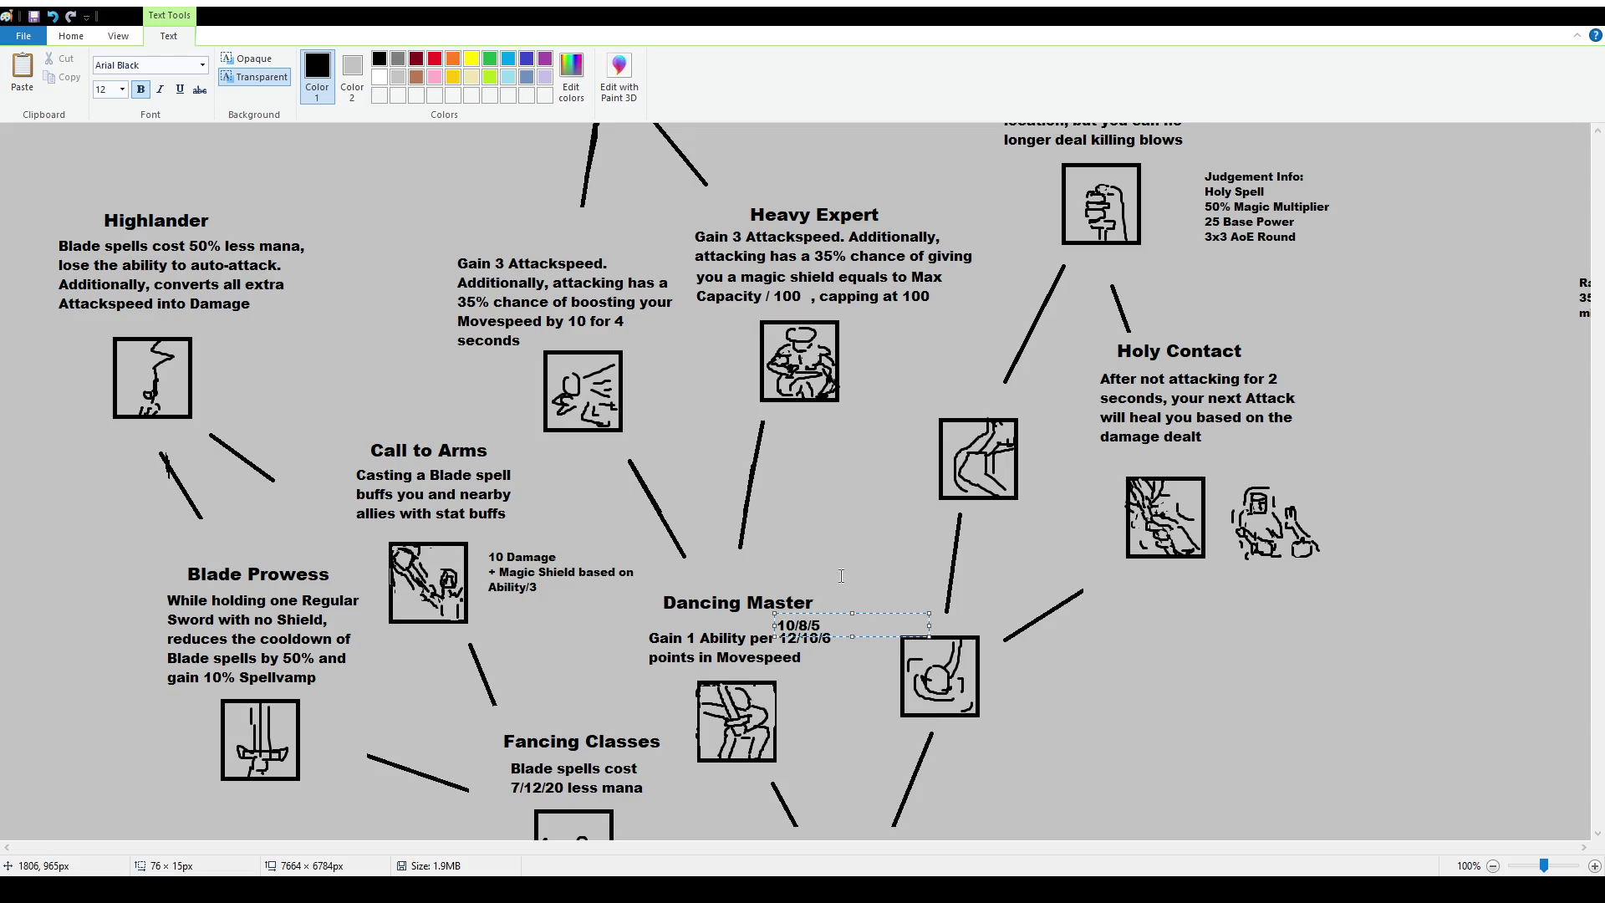
pyautogui.moveTo(890, 613); pyautogui.dragTo(906, 555)
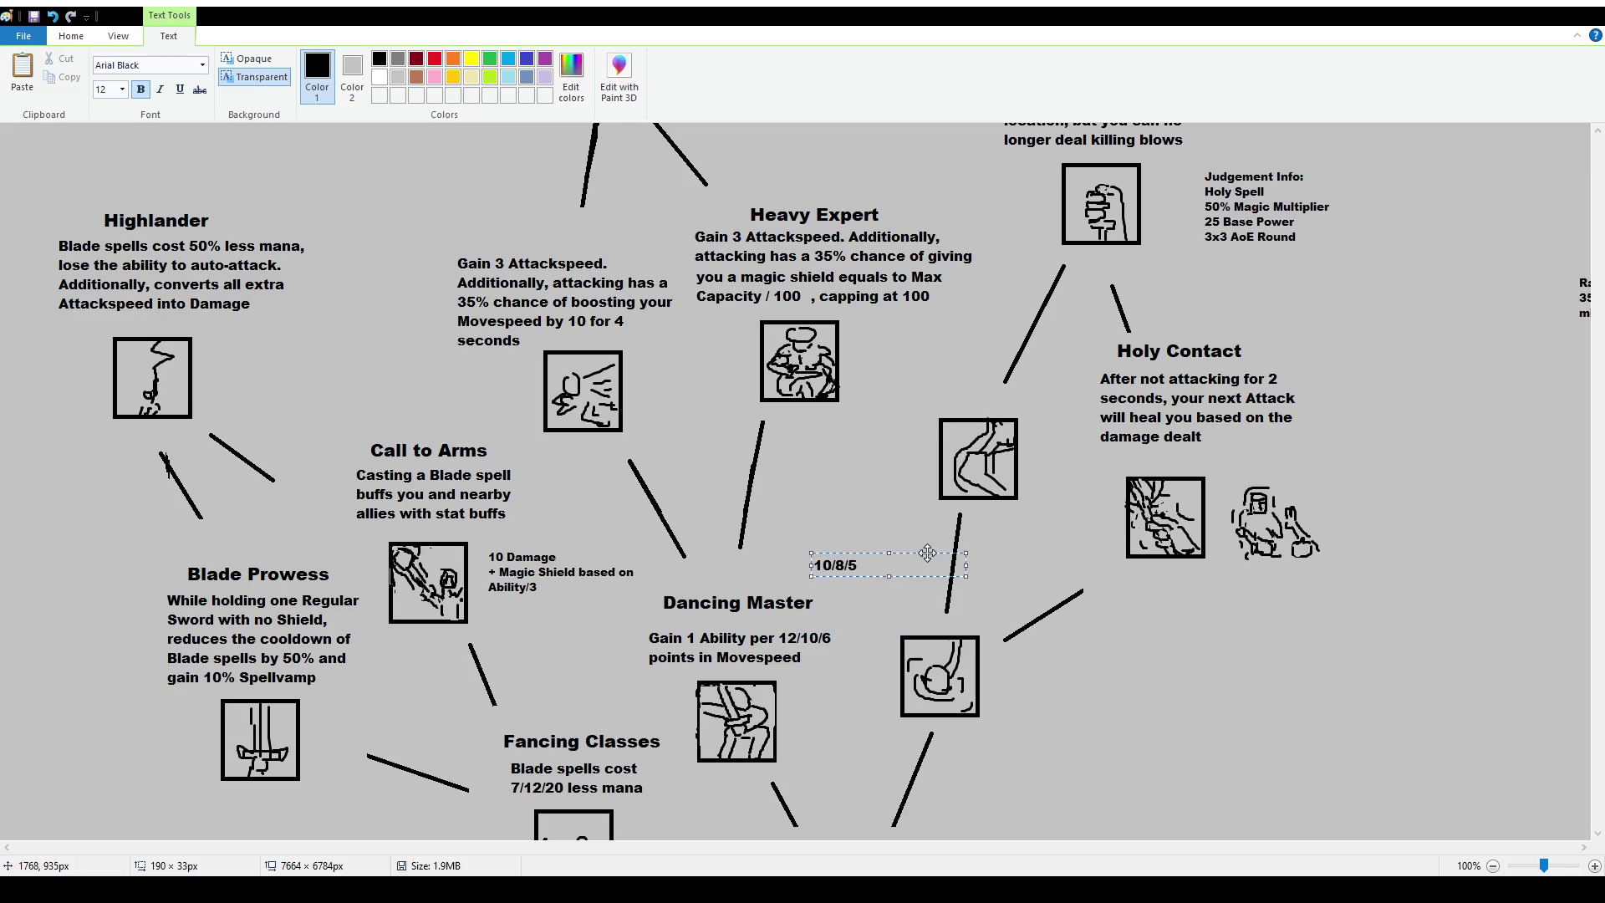
pyautogui.click(882, 673)
pyautogui.moveTo(776, 628); pyautogui.dragTo(846, 656)
pyautogui.press('Delete')
pyautogui.moveTo(786, 554)
pyautogui.mouseDown()
pyautogui.moveTo(859, 578)
pyautogui.moveTo(834, 640)
pyautogui.mouseUp()
pyautogui.moveTo(832, 637); pyautogui.dragTo(849, 650)
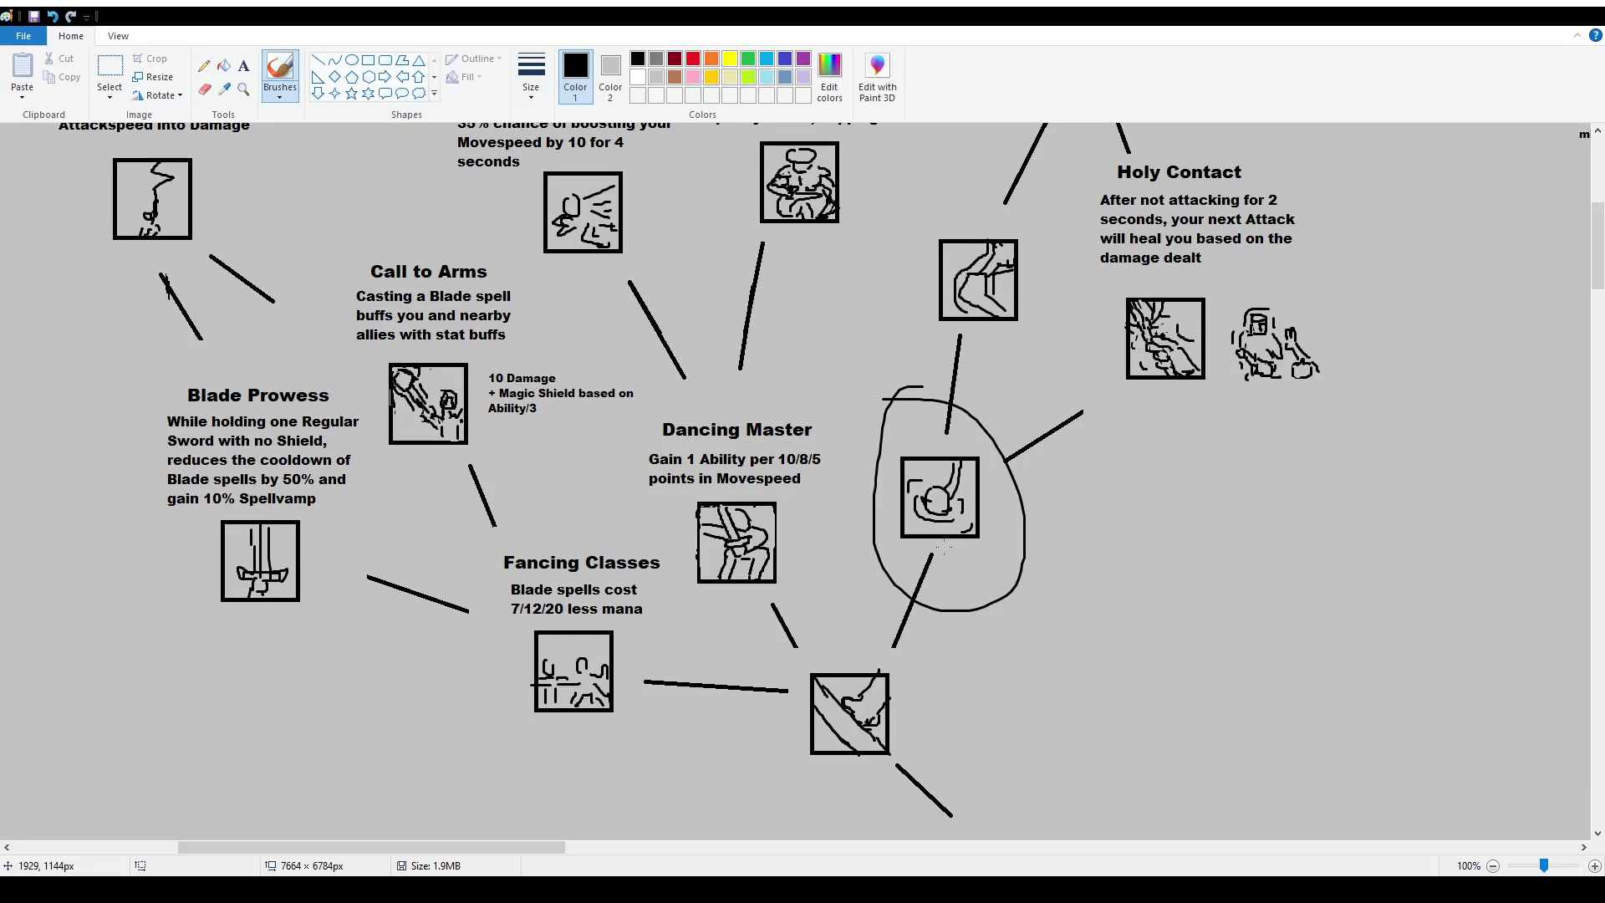
pyautogui.hotkey('ctrl', 'z')
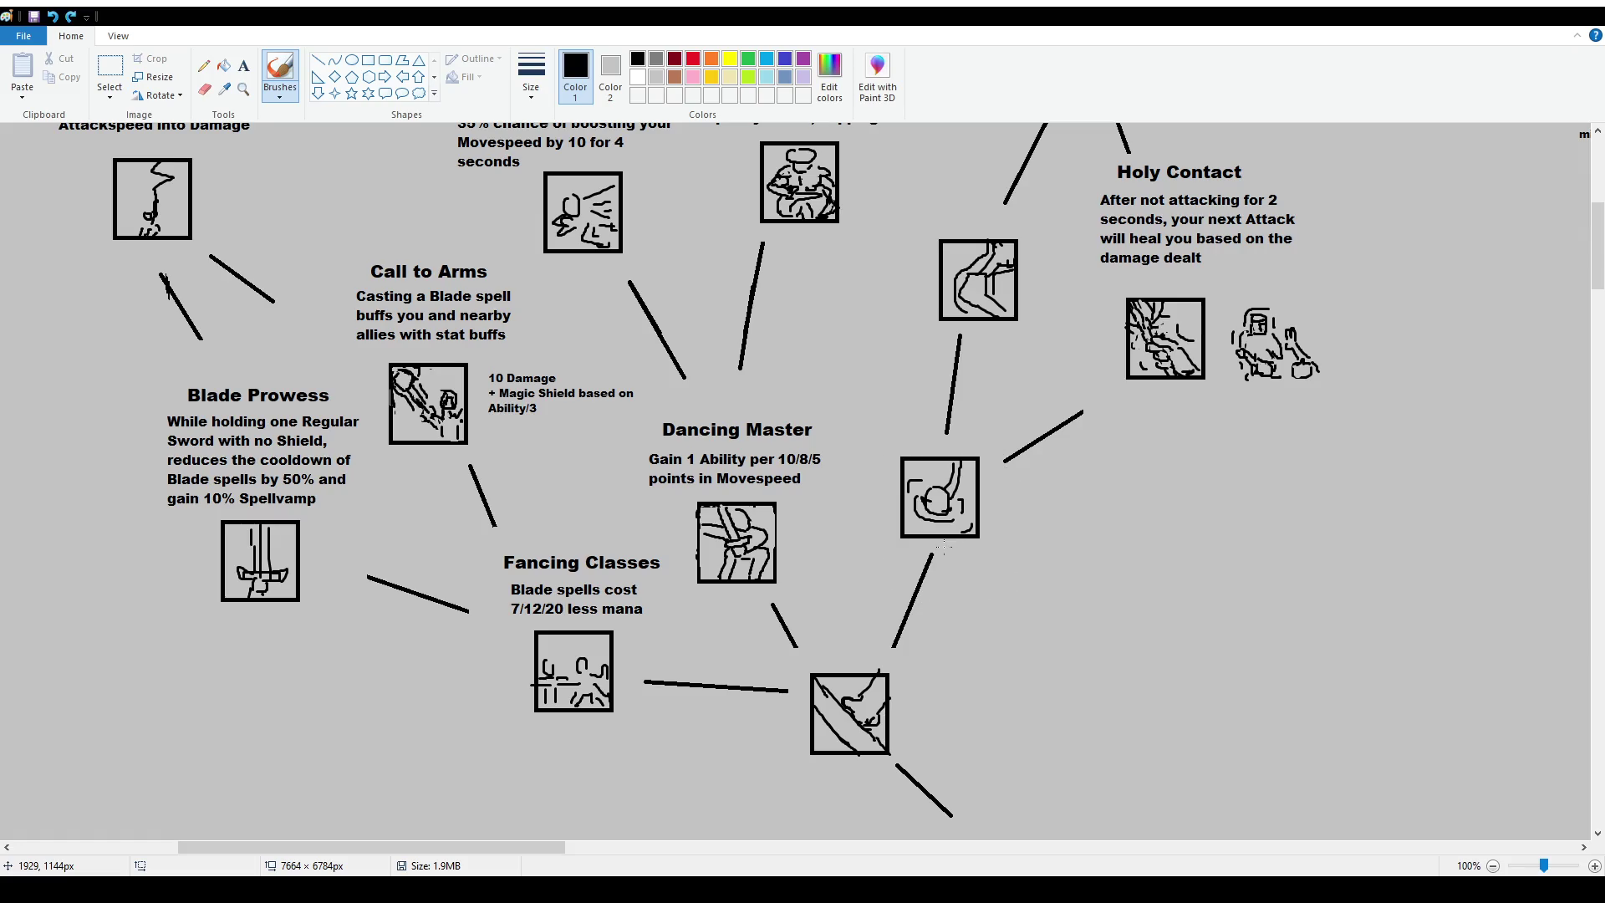
# Scroll and pan around the canvas to look over the skill tree.
pyautogui.scroll(2, 330, 797)
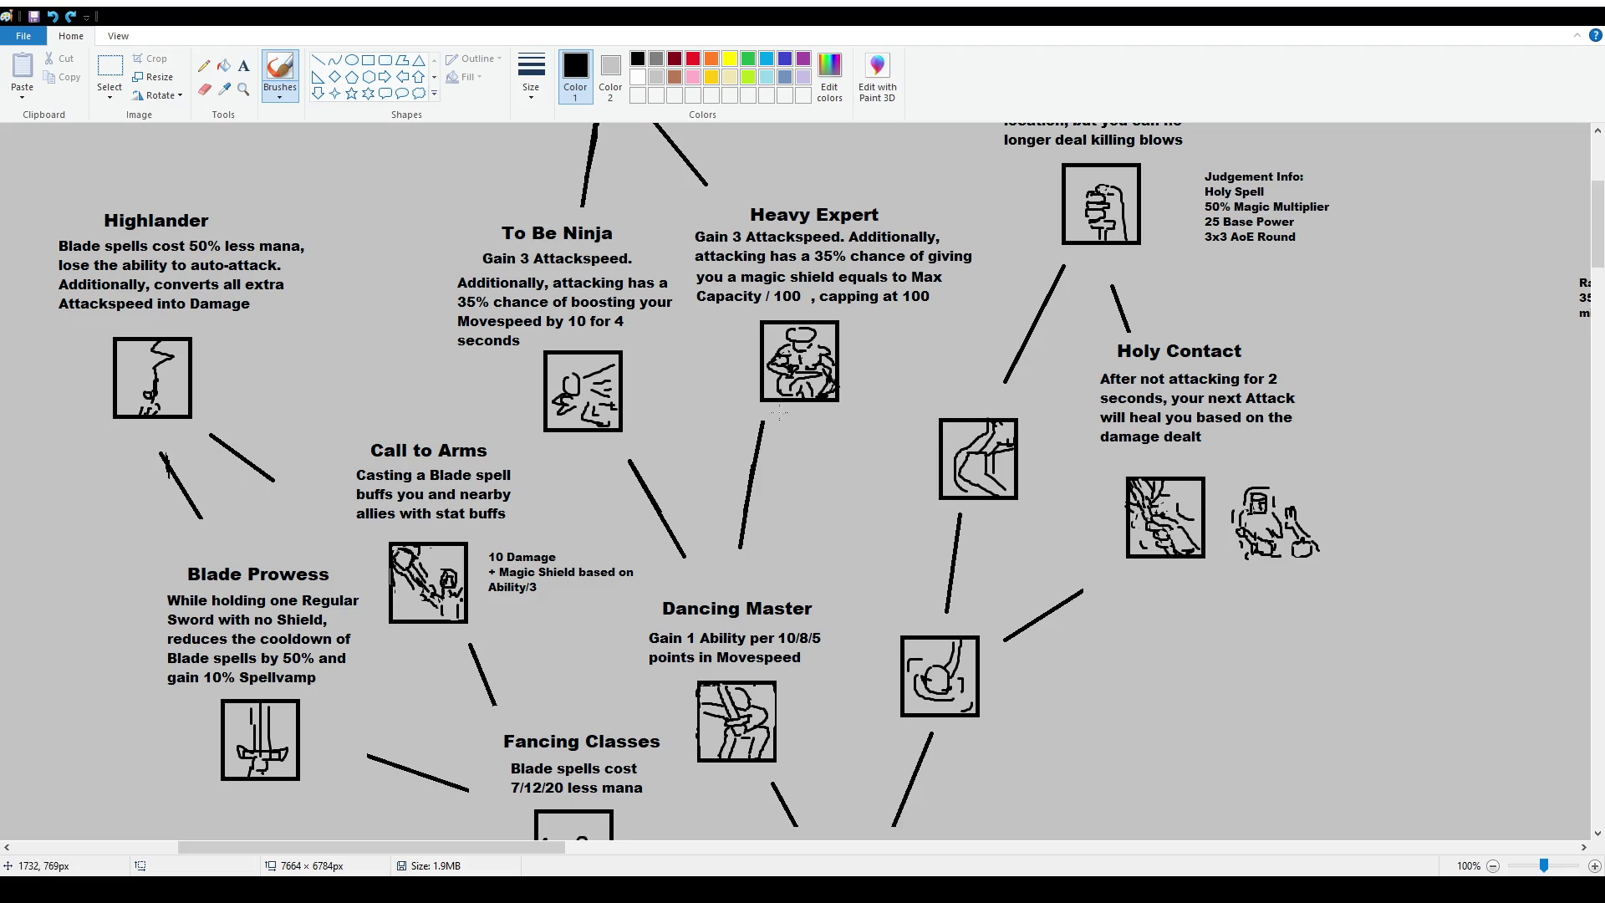
pyautogui.scroll(4, 794, 481)
pyautogui.scroll(-2, 794, 481)
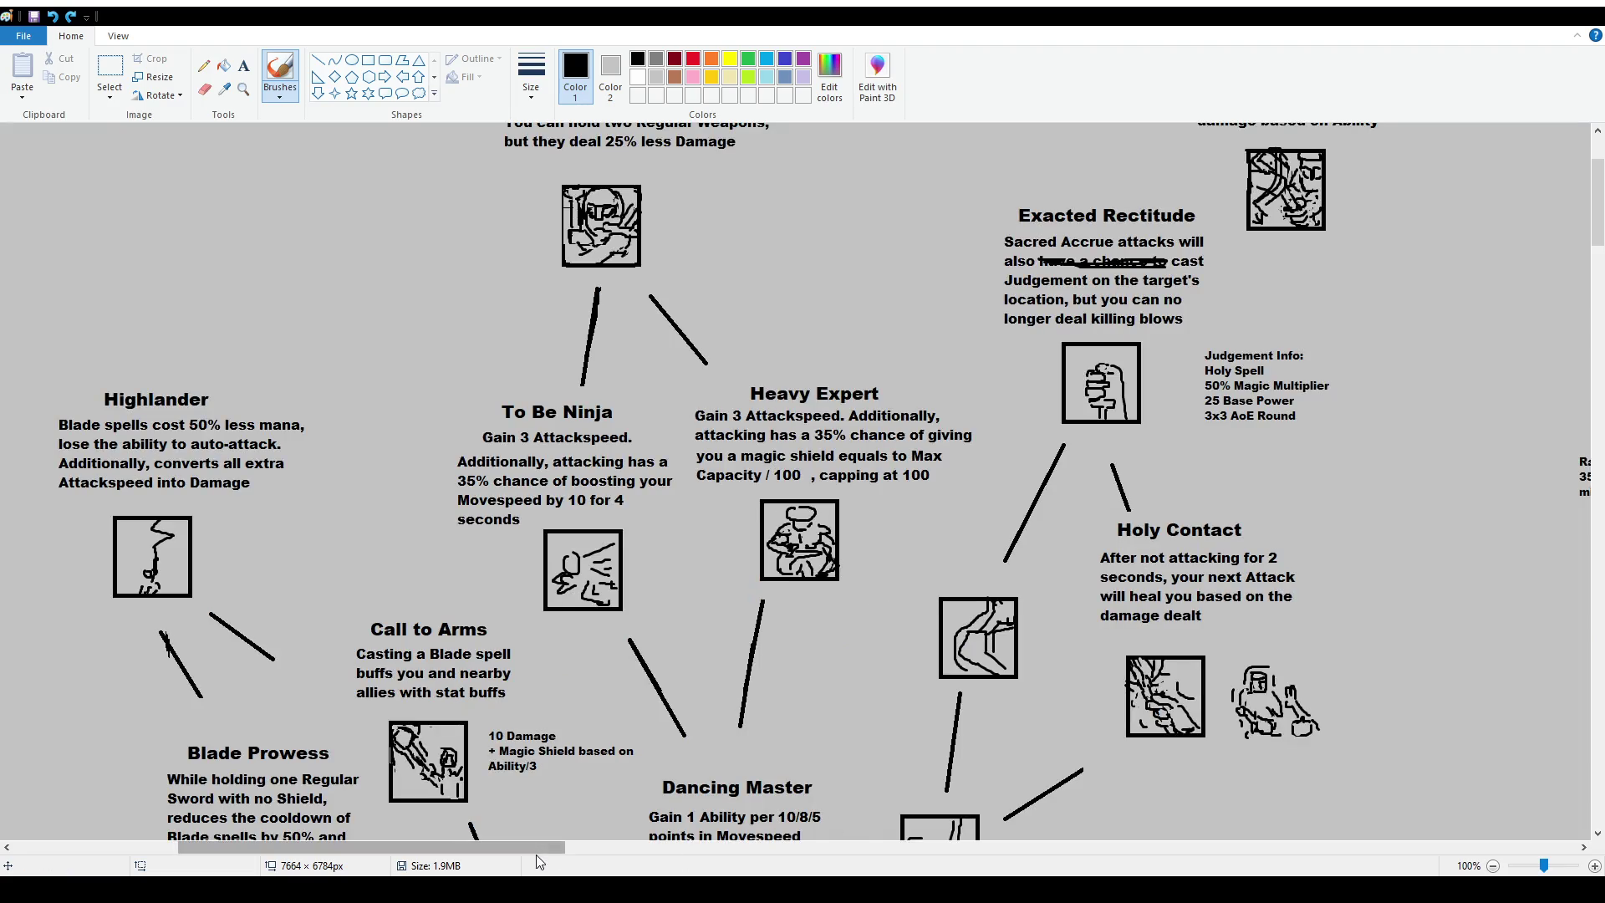
pyautogui.moveTo(537, 846); pyautogui.dragTo(1360, 846)
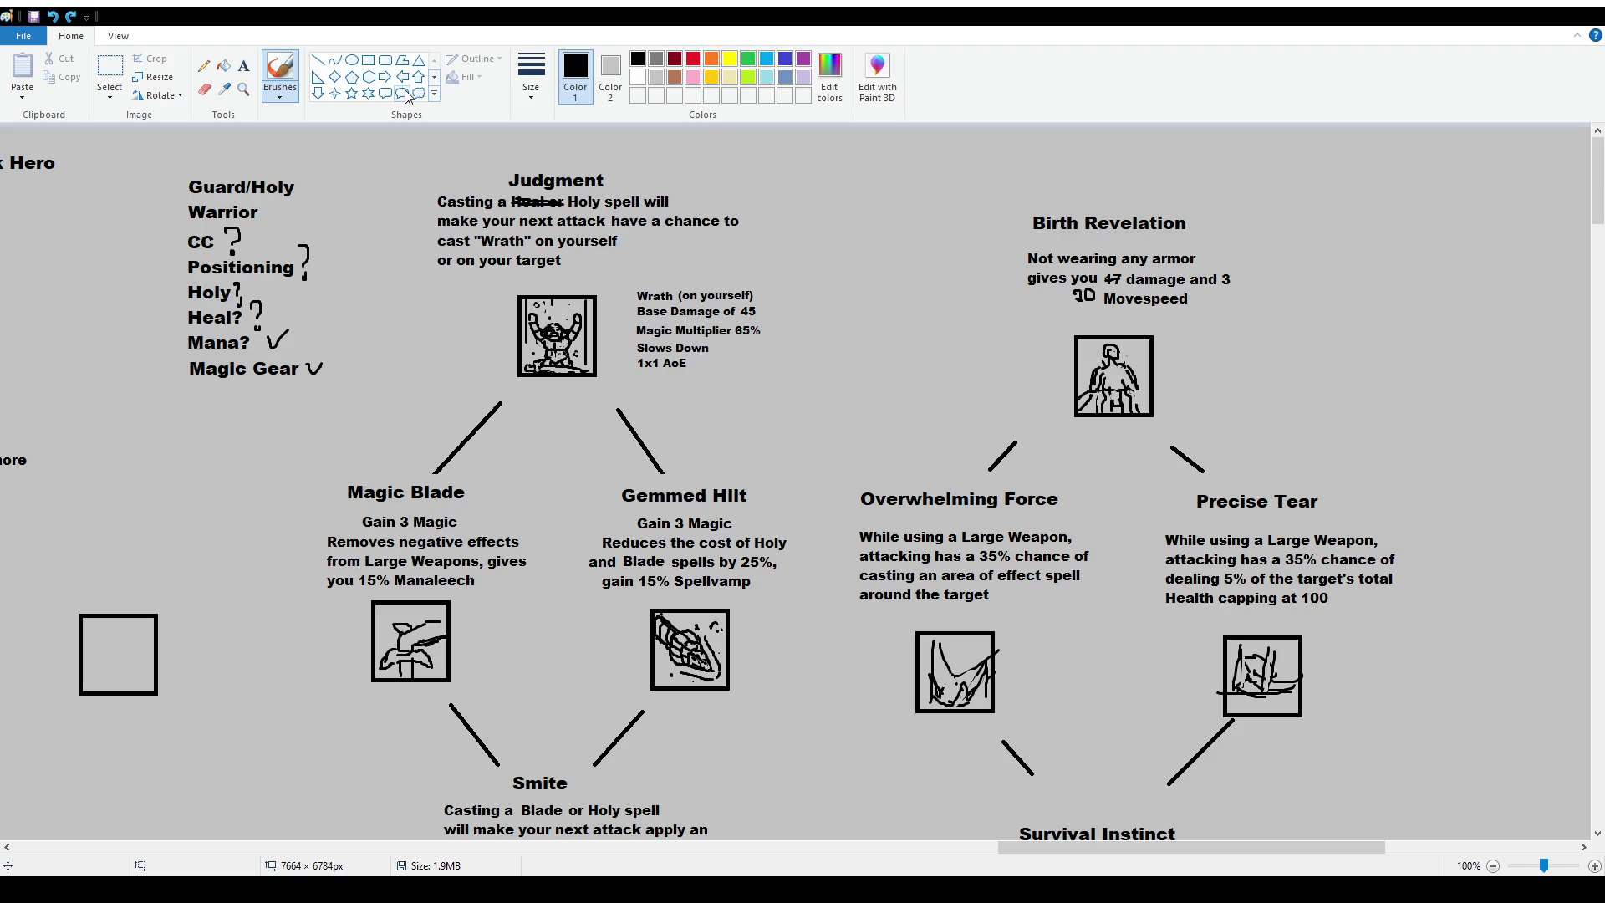
pyautogui.scroll(-10, 990, 763)
pyautogui.scroll(-10, 991, 763)
pyautogui.scroll(-10, 990, 763)
pyautogui.scroll(-5, 990, 763)
pyautogui.moveTo(1059, 846); pyautogui.dragTo(843, 846)
pyautogui.scroll(-5, 756, 632)
pyautogui.scroll(5, 756, 632)
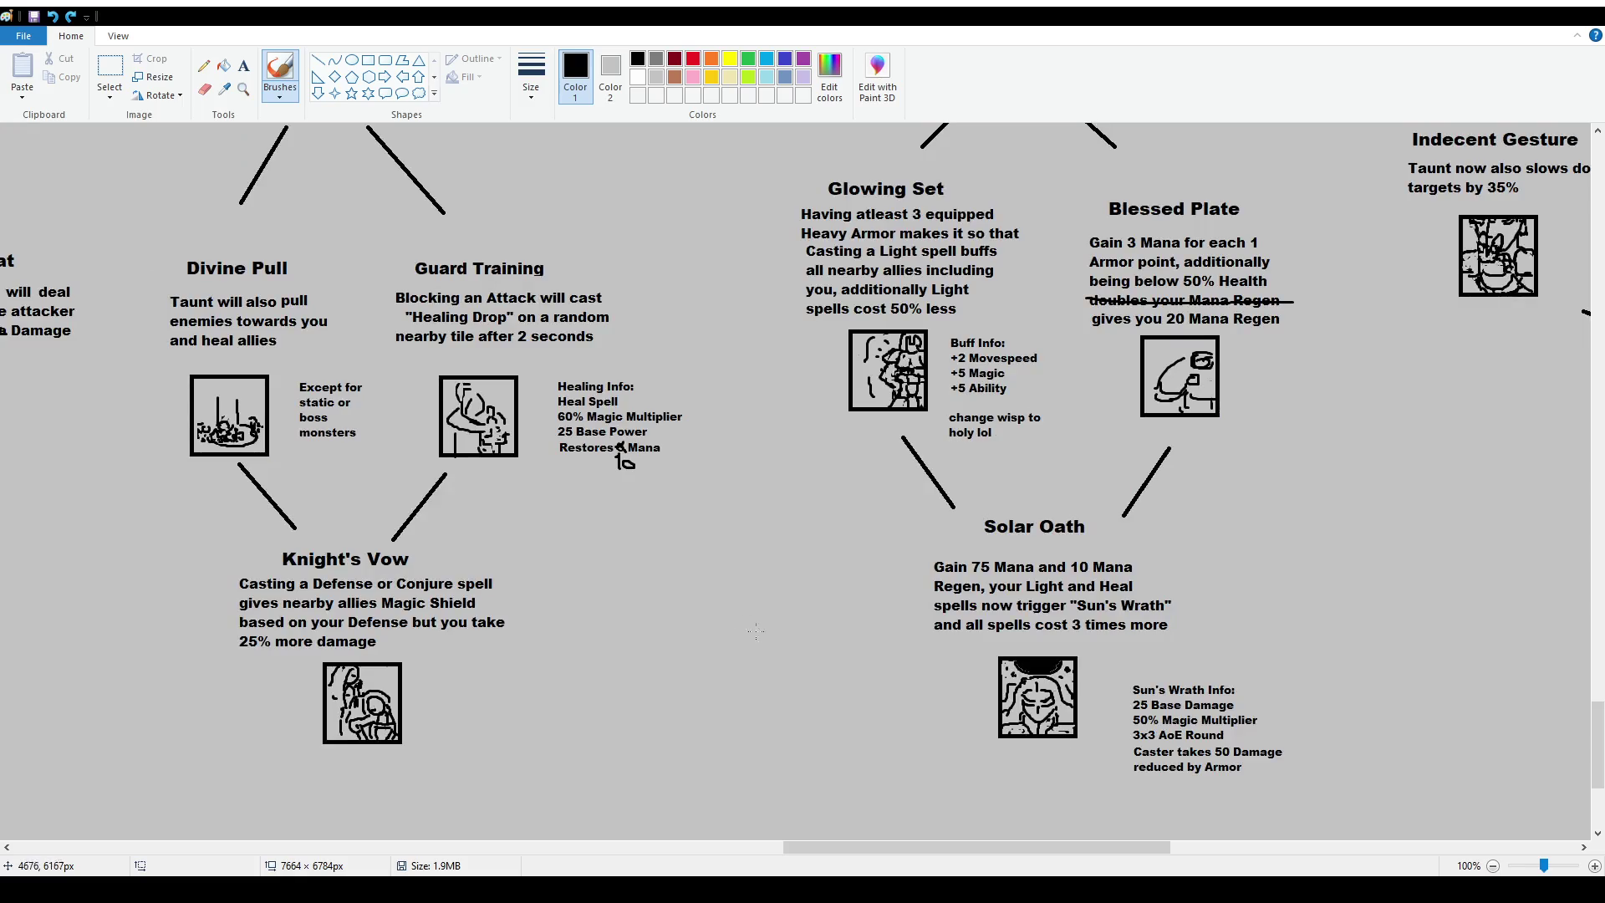
pyautogui.moveTo(982, 839); pyautogui.dragTo(778, 843)
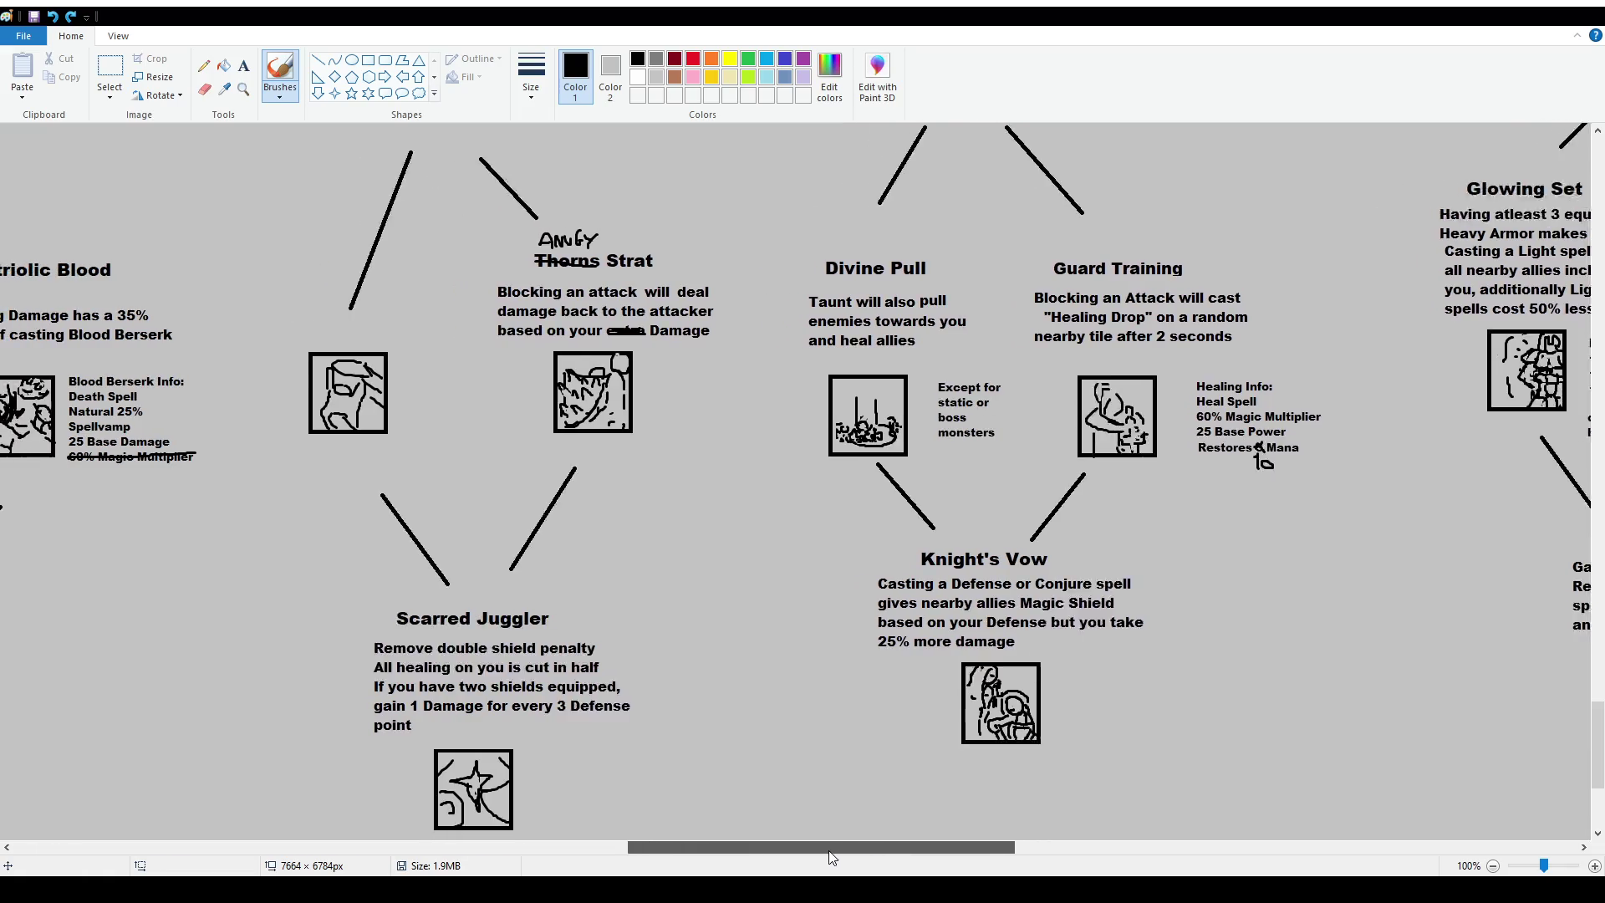
# Undo a stray circle drawn around an icon, then move the view to the Judgment section.
pyautogui.moveTo(532, 315)
pyautogui.mouseDown()
pyautogui.moveTo(475, 391)
pyautogui.moveTo(577, 418)
pyautogui.mouseUp()
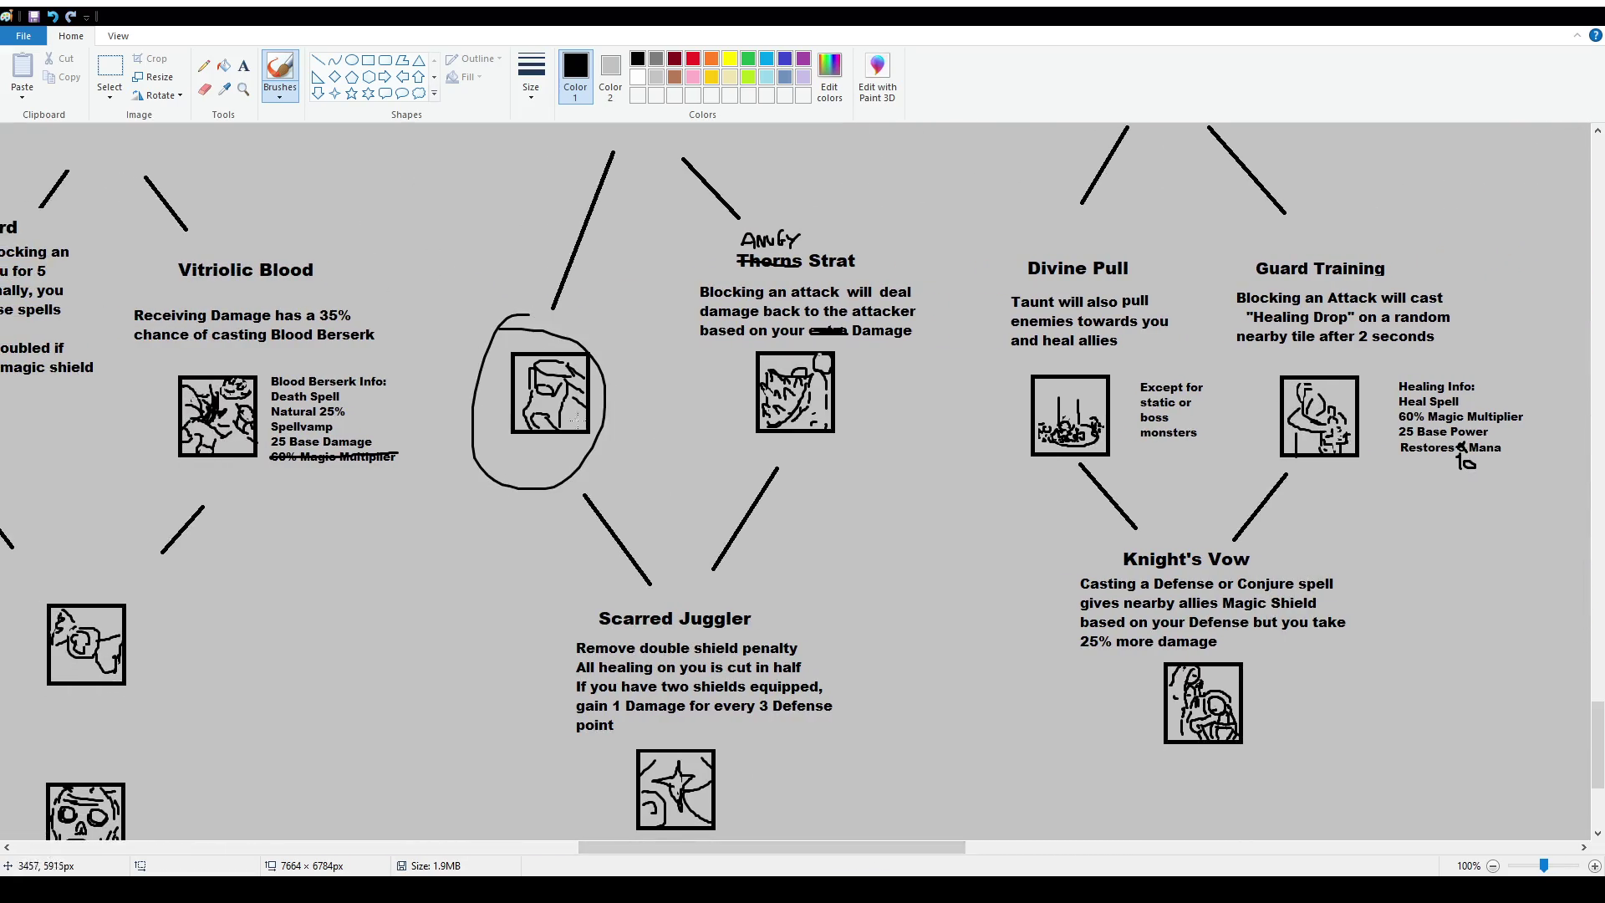
pyautogui.hotkey('ctrl', 'z')
pyautogui.scroll(20, 1126, 573)
pyautogui.scroll(5, 794, 704)
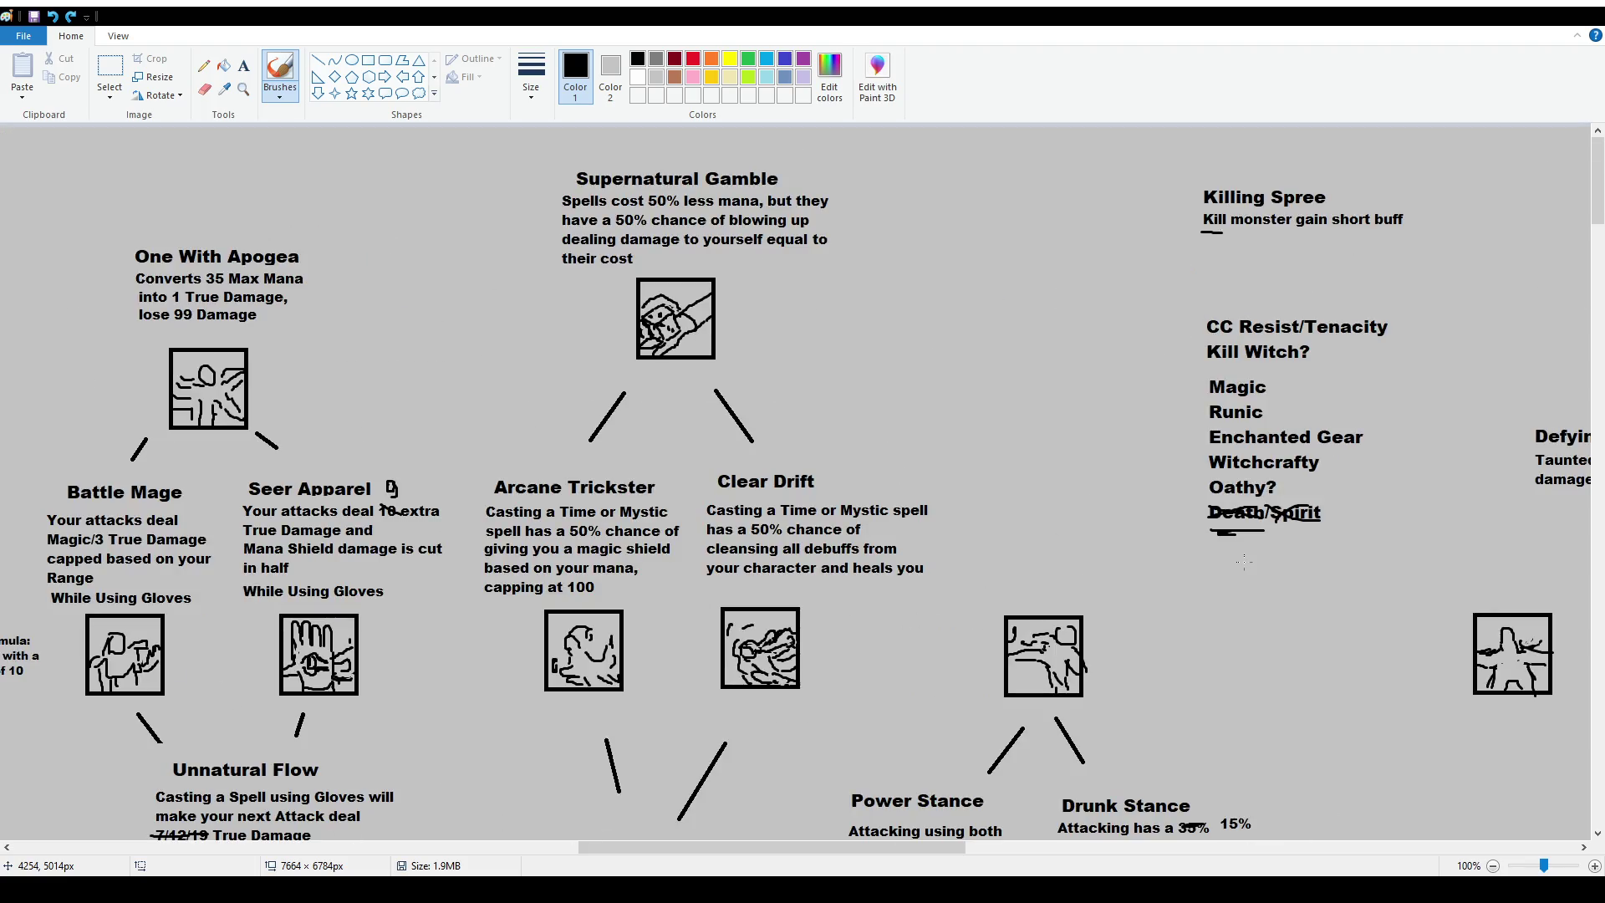
pyautogui.moveTo(848, 847); pyautogui.dragTo(1245, 858)
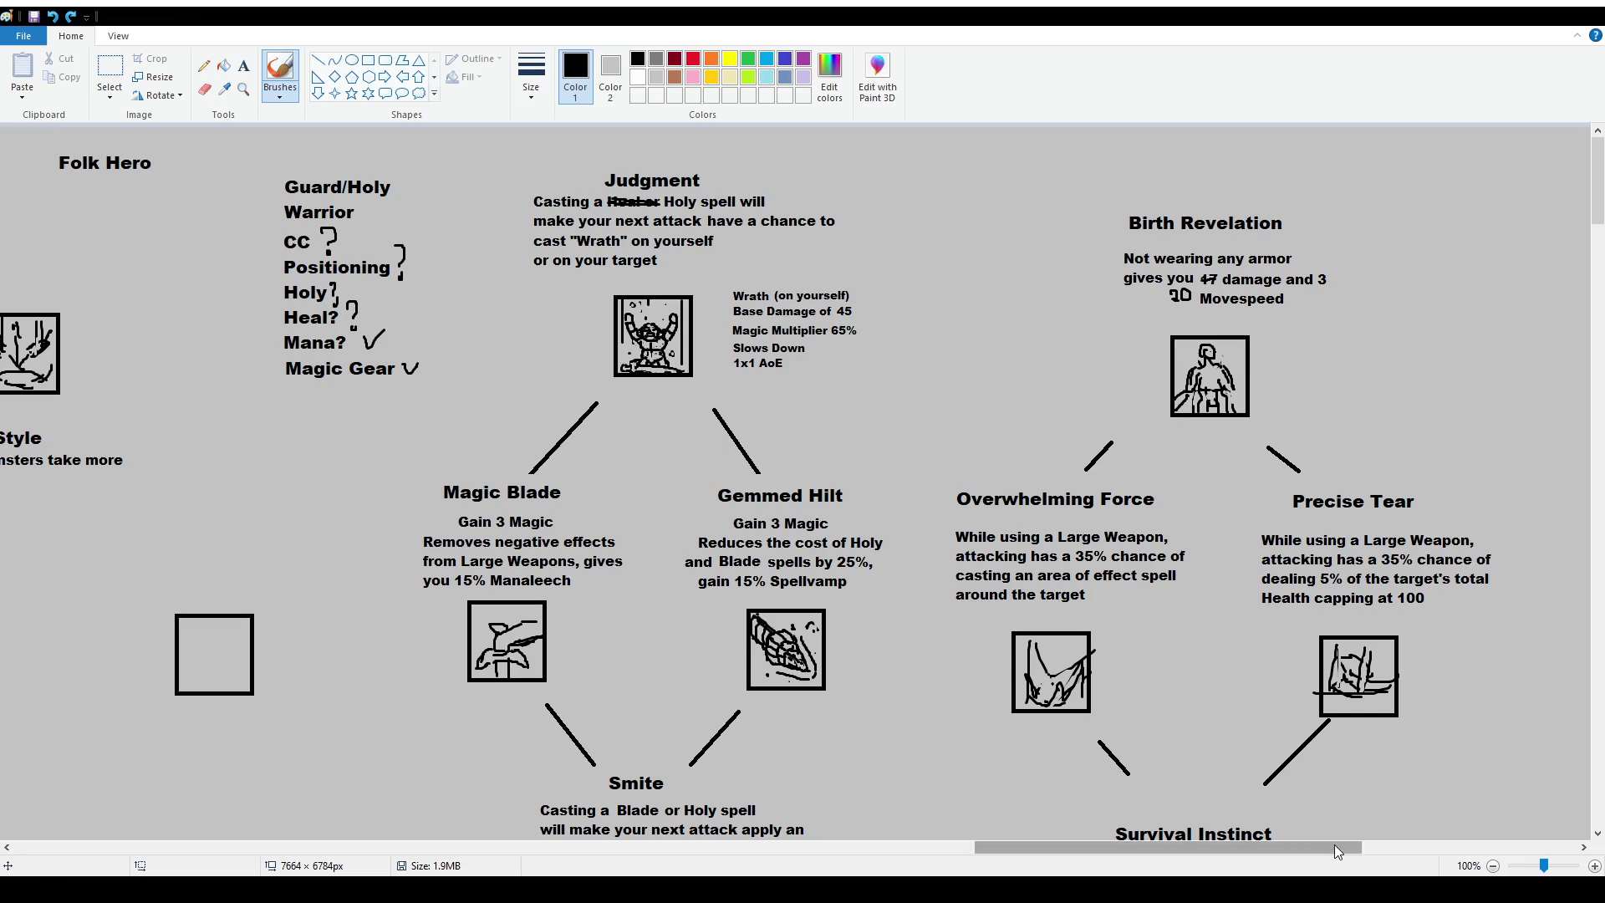
# Draw a straight connecting line between two boxes and erase its overlapping ends.
pyautogui.moveTo(1334, 844); pyautogui.dragTo(1184, 846)
pyautogui.scroll(-5, 815, 554)
pyautogui.scroll(-4, 815, 555)
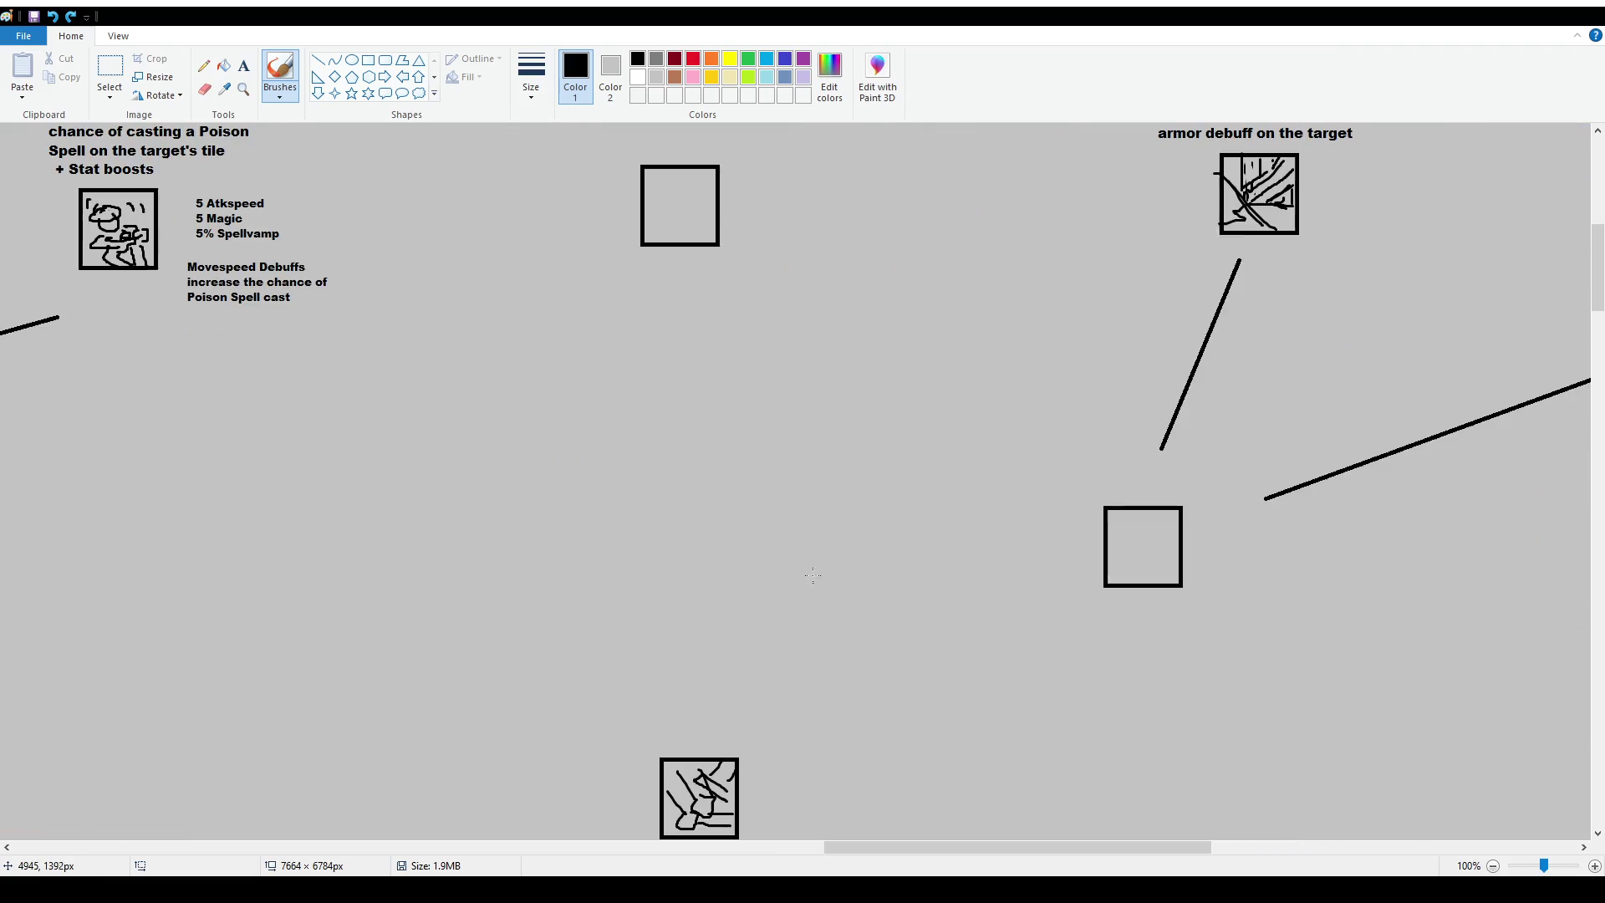
pyautogui.scroll(2, 815, 554)
pyautogui.click(321, 61)
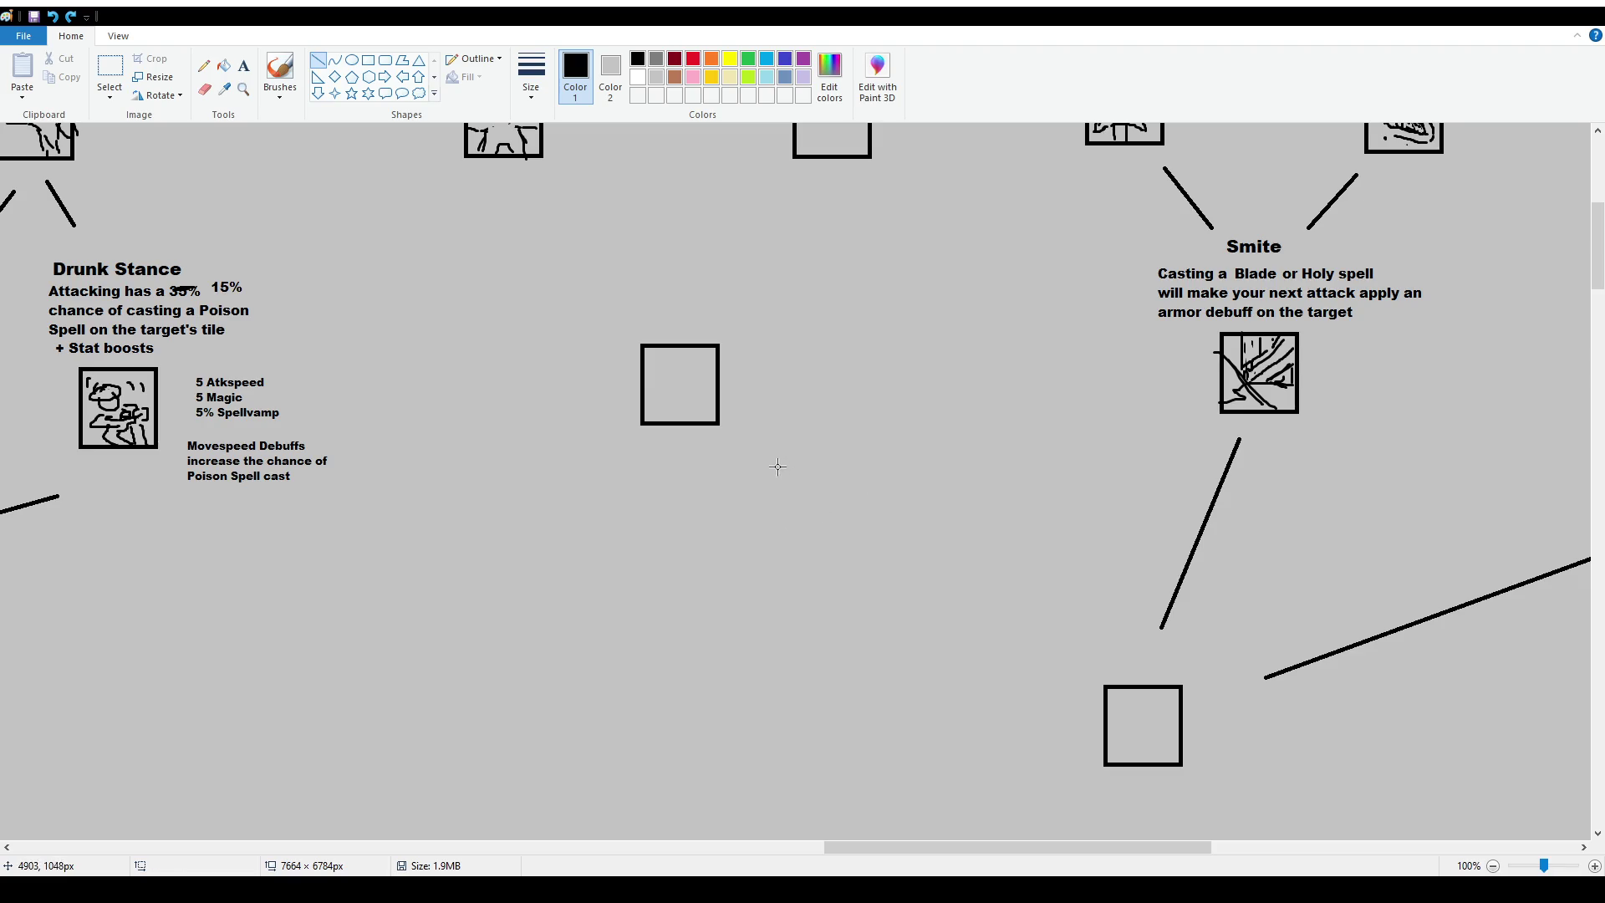
pyautogui.moveTo(776, 465); pyautogui.dragTo(1050, 634)
pyautogui.click(97, 67)
pyautogui.moveTo(983, 520)
pyautogui.mouseDown()
pyautogui.moveTo(1306, 665)
pyautogui.moveTo(1301, 682)
pyautogui.mouseUp()
pyautogui.press('Delete')
pyautogui.press('Delete')
# Move the Killing Spree notes lower and delete the 'Kill monster gain short buff' line.
pyautogui.scroll(3, 1045, 577)
pyautogui.scroll(3, 886, 586)
pyautogui.scroll(-2, 794, 552)
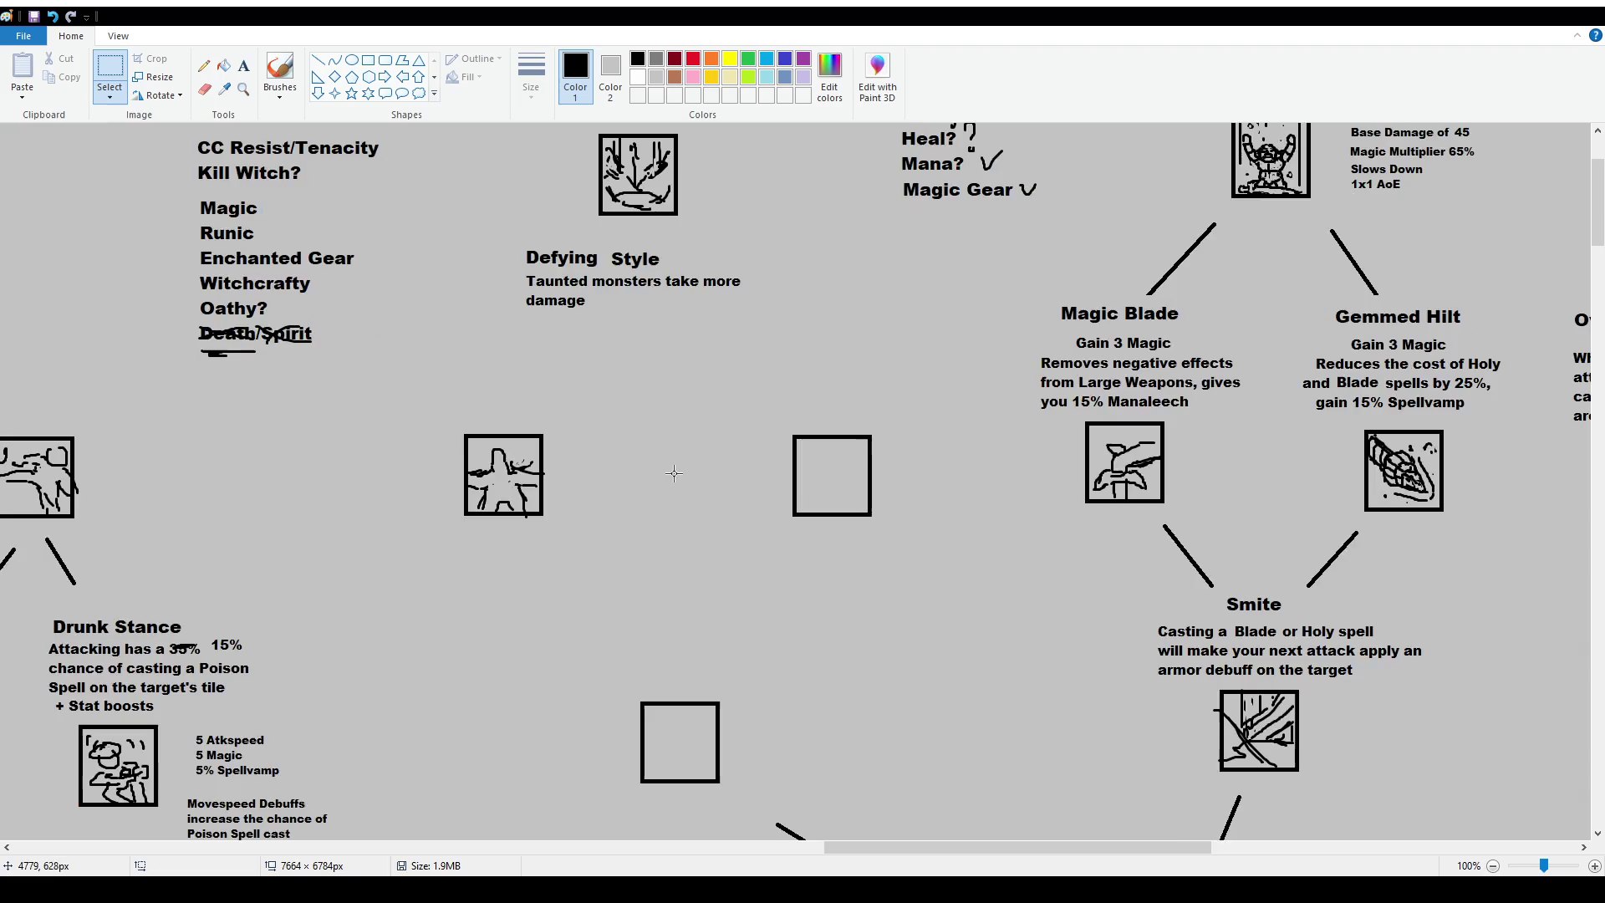
pyautogui.scroll(2, 635, 480)
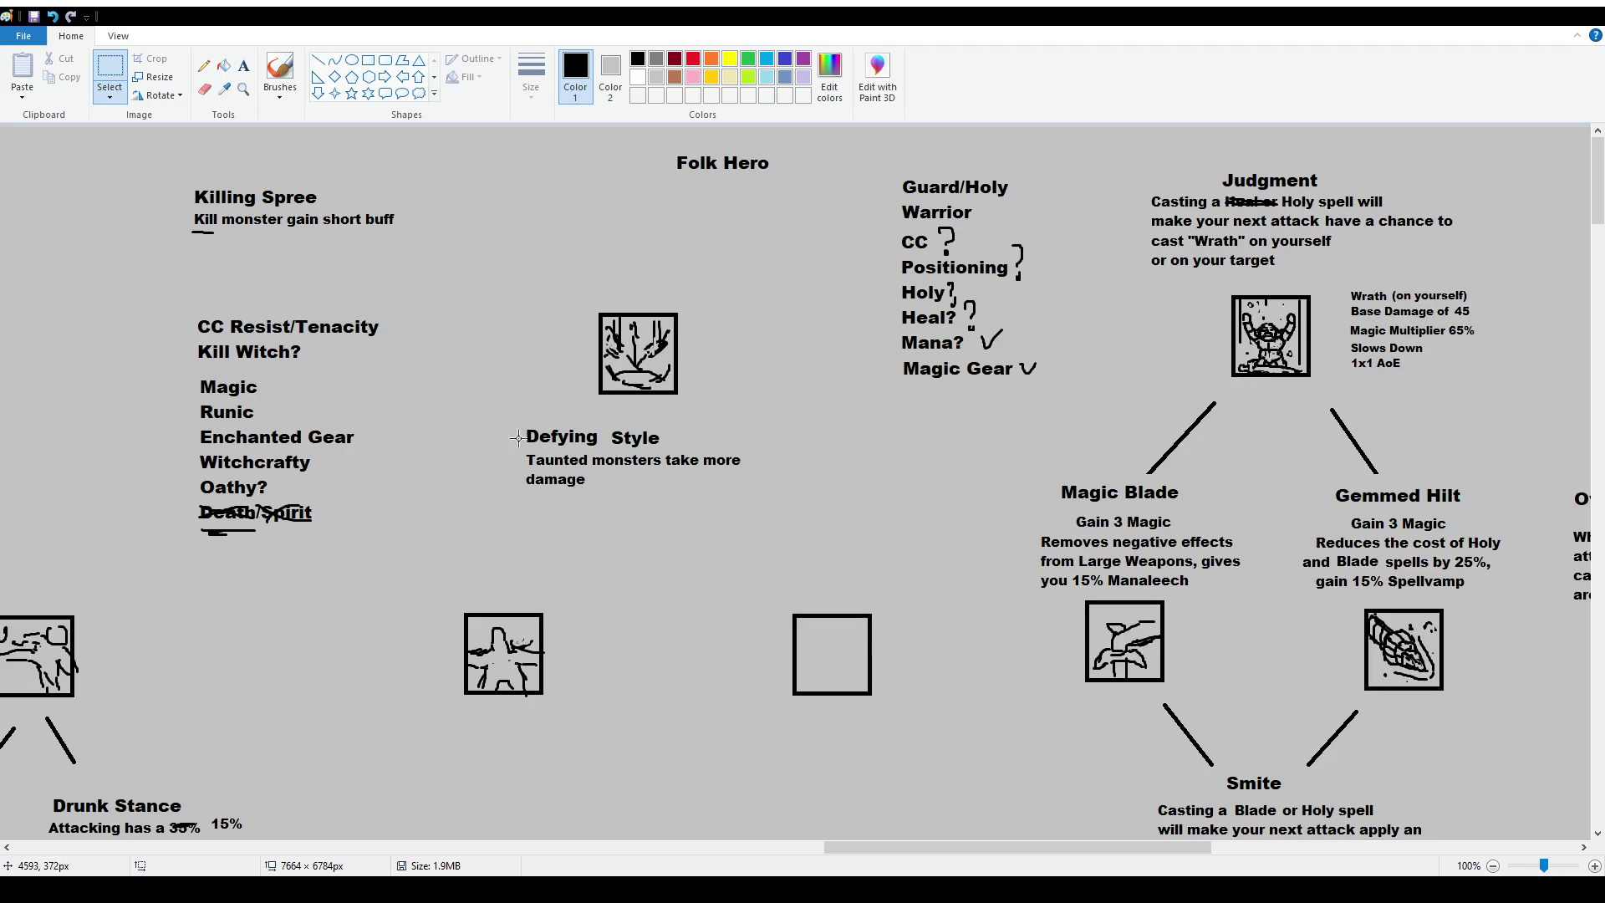
pyautogui.moveTo(167, 171)
pyautogui.mouseDown()
pyautogui.moveTo(416, 253)
pyautogui.moveTo(721, 772)
pyautogui.moveTo(767, 648)
pyautogui.mouseUp()
pyautogui.scroll(-2, 722, 772)
pyautogui.click(554, 620)
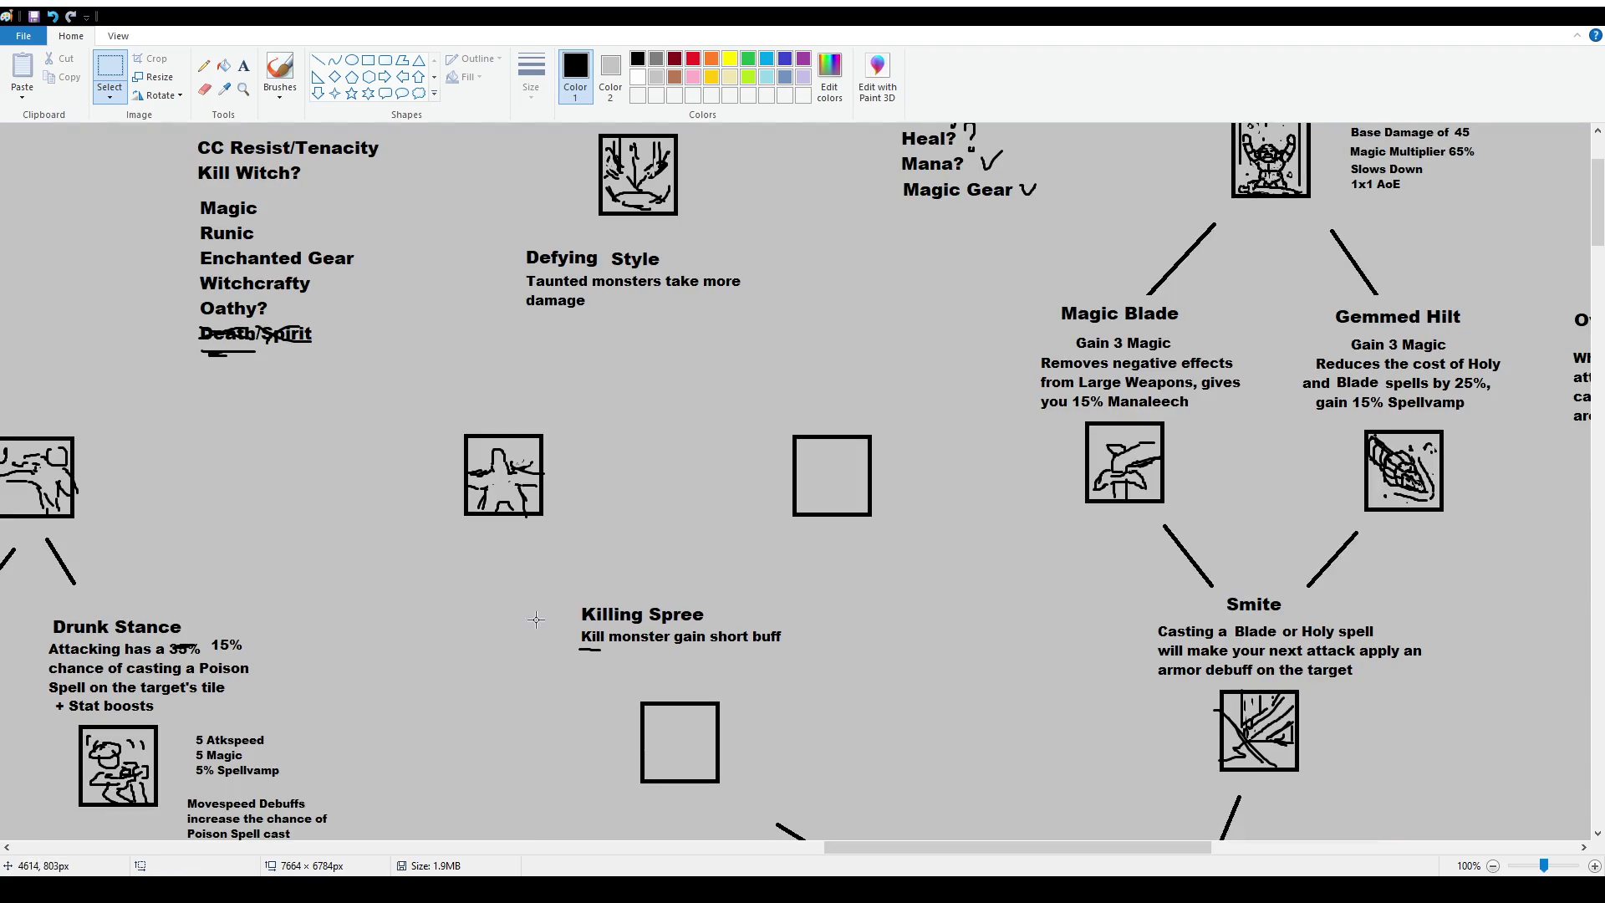
pyautogui.moveTo(571, 627); pyautogui.dragTo(835, 666)
pyautogui.press('Delete')
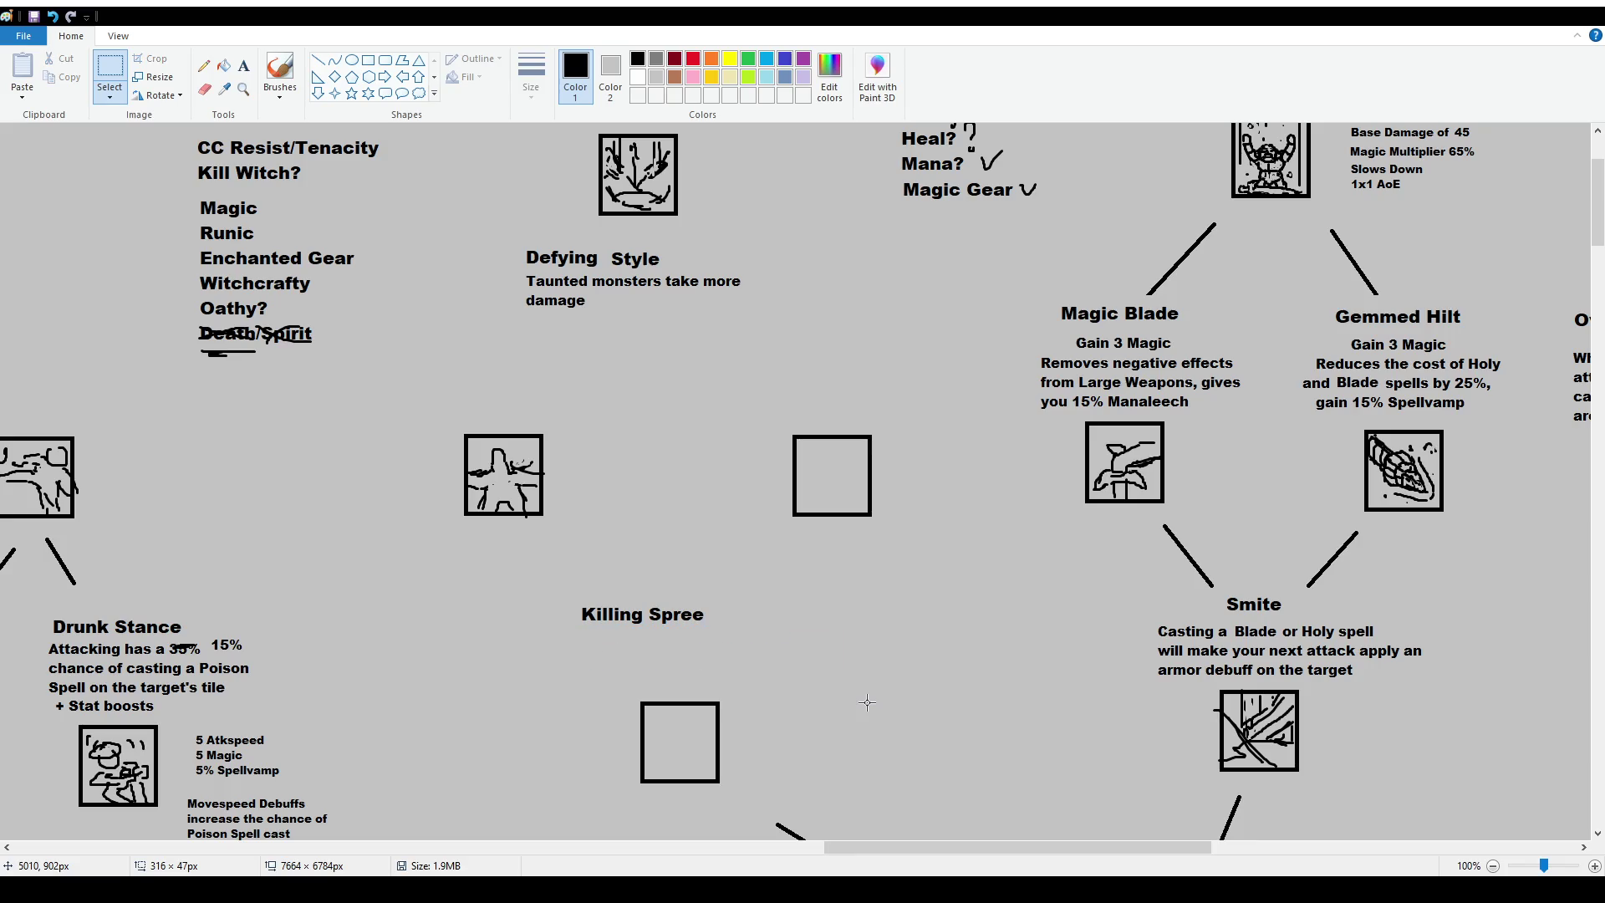
# Move the Defying Style block above the empty square and draw a text area above the second icon box.
pyautogui.scroll(2, 655, 418)
pyautogui.moveTo(512, 418); pyautogui.dragTo(781, 505)
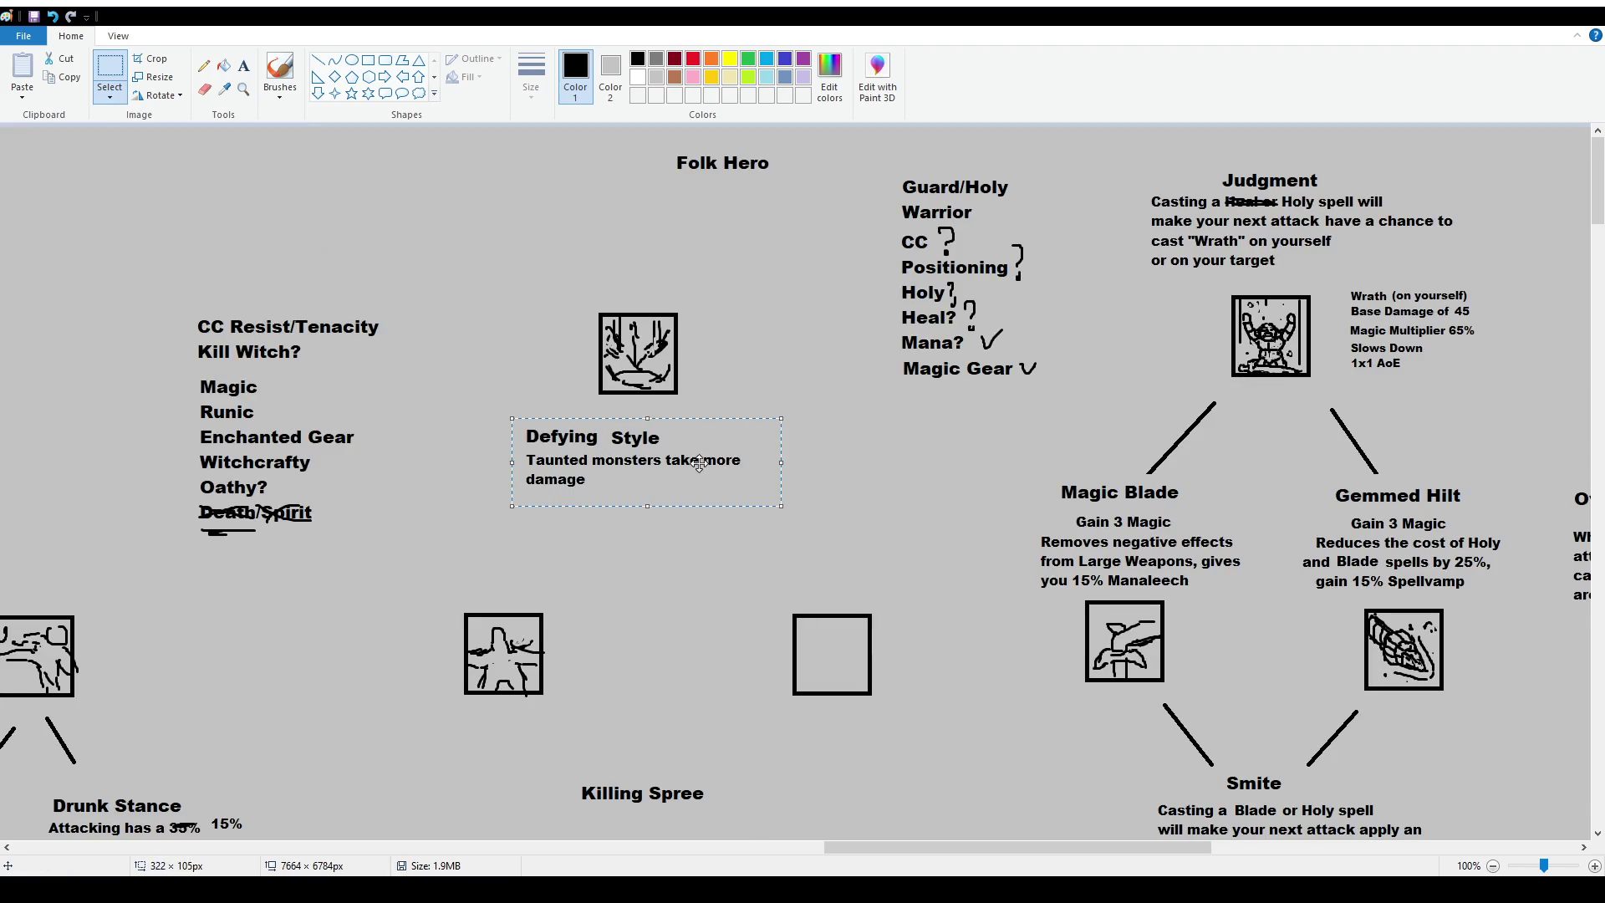
pyautogui.moveTo(603, 449)
pyautogui.mouseDown()
pyautogui.moveTo(818, 527)
pyautogui.moveTo(822, 550)
pyautogui.mouseUp()
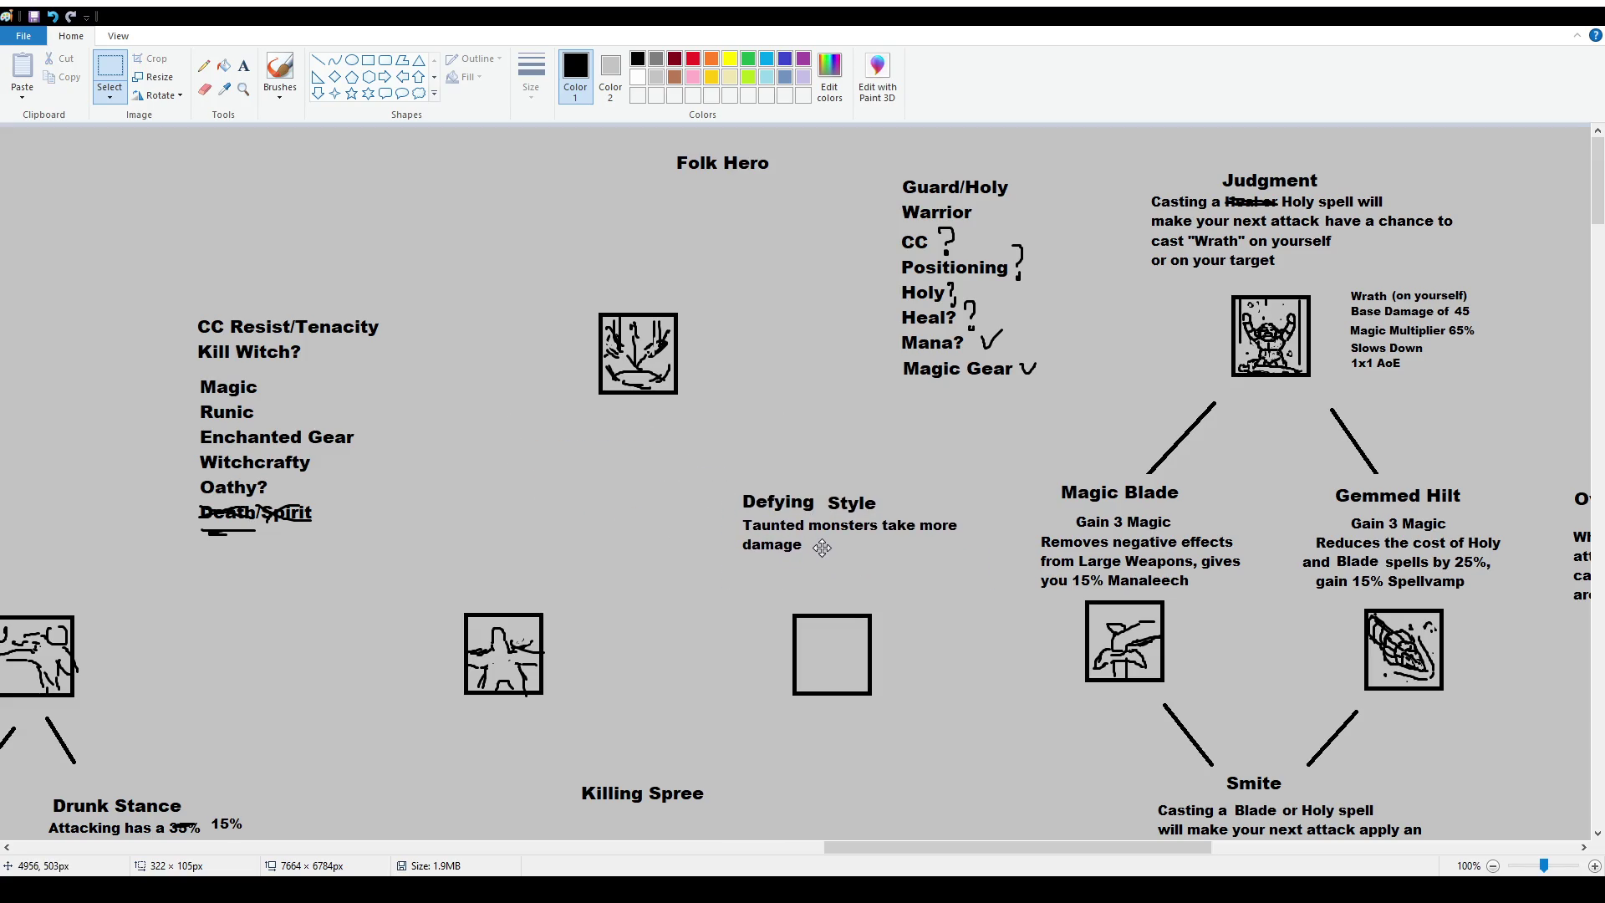
pyautogui.click(784, 604)
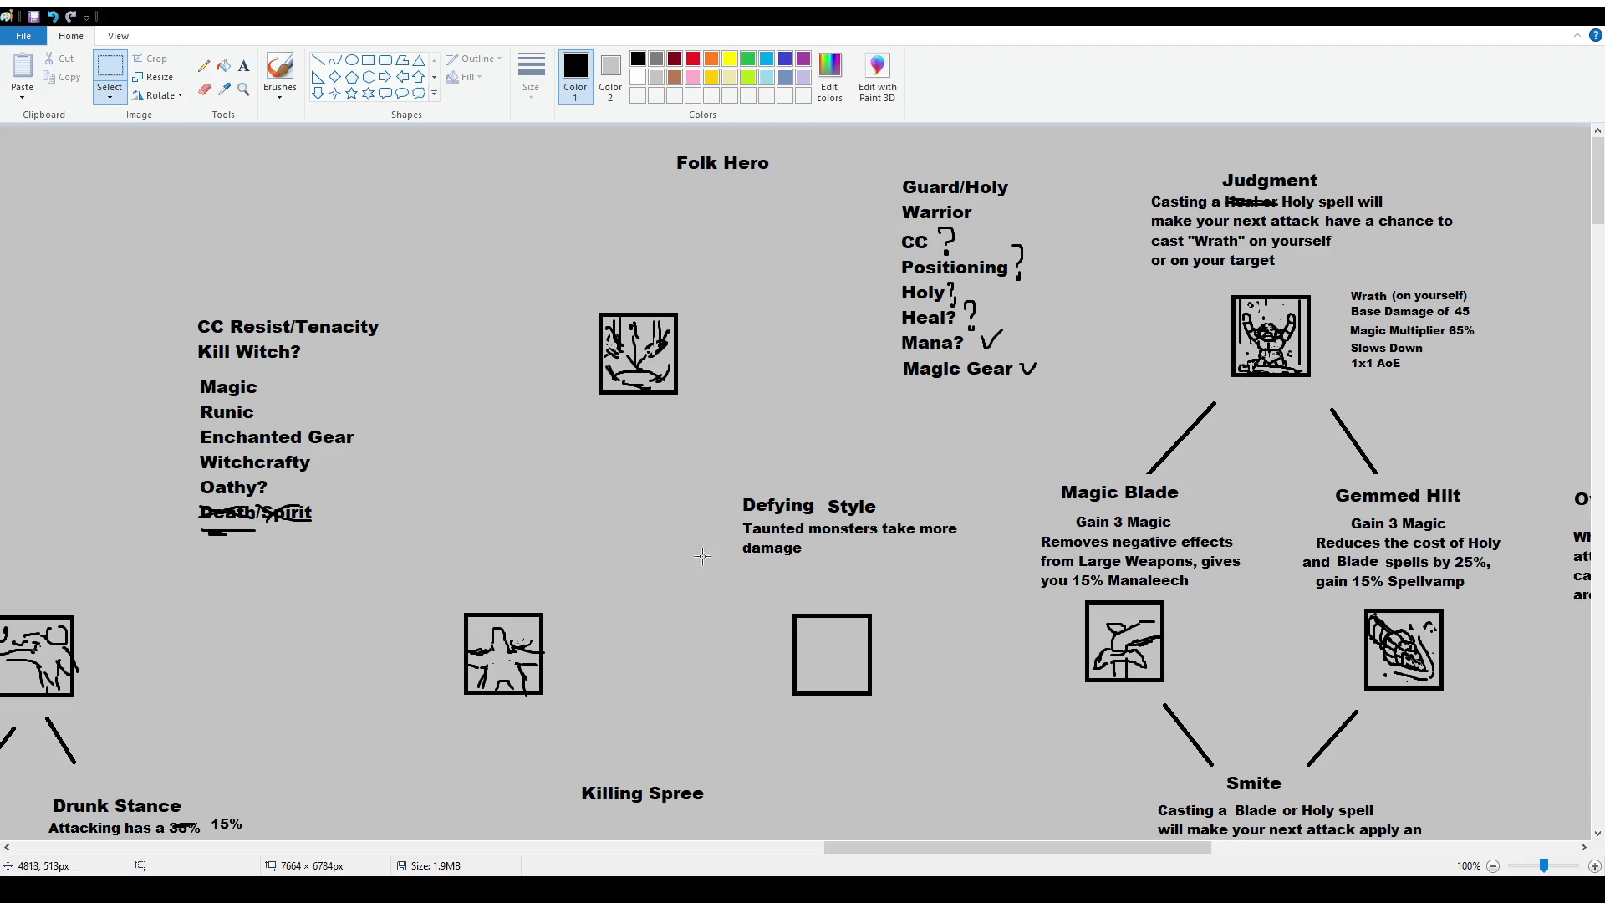
pyautogui.click(244, 65)
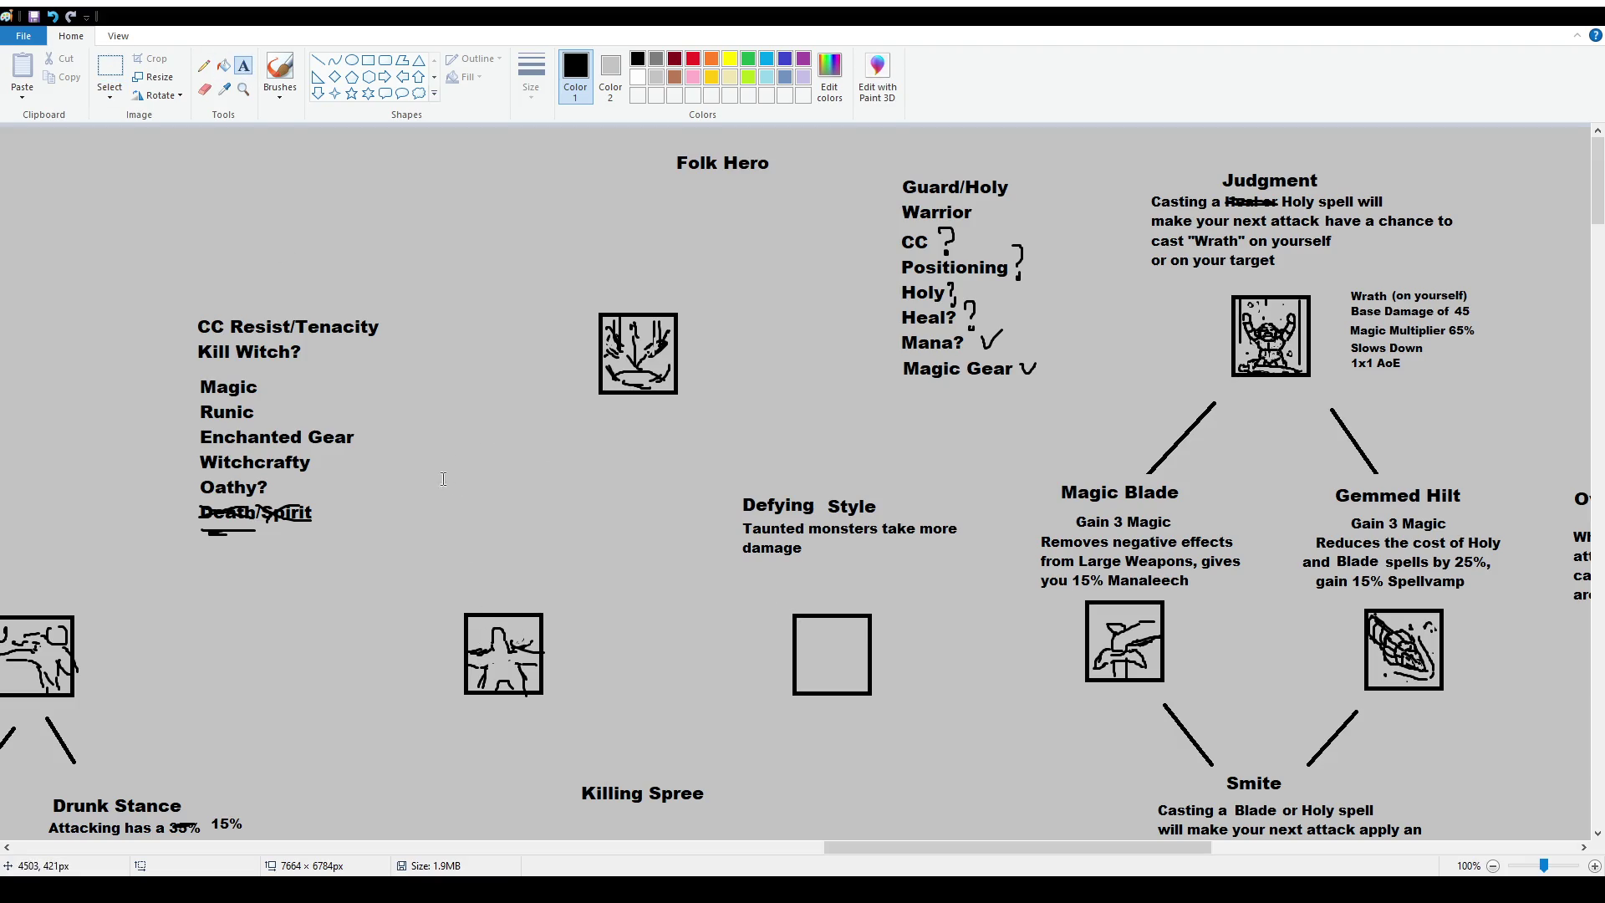
pyautogui.moveTo(436, 490); pyautogui.dragTo(642, 539)
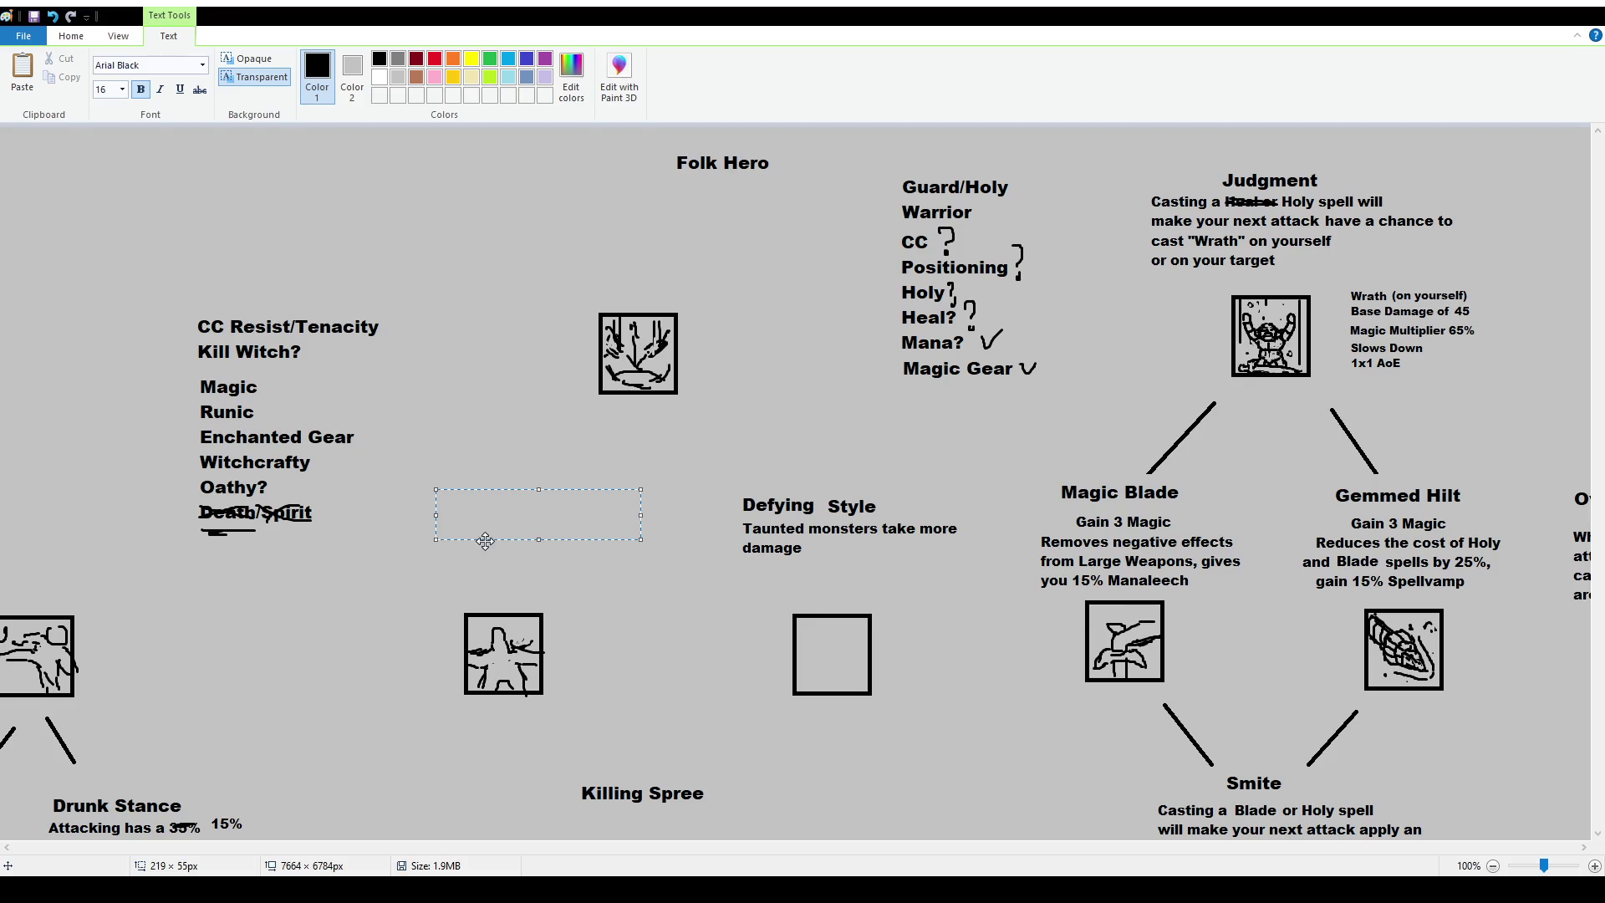
# Paste the Max Health true damage description at font size 12.
pyautogui.click(123, 92)
pyautogui.write('12')
pyautogui.press('Return')
pyautogui.write('Attacks will spend 5% of your Max Health and convert it into True Damage capping at 20')
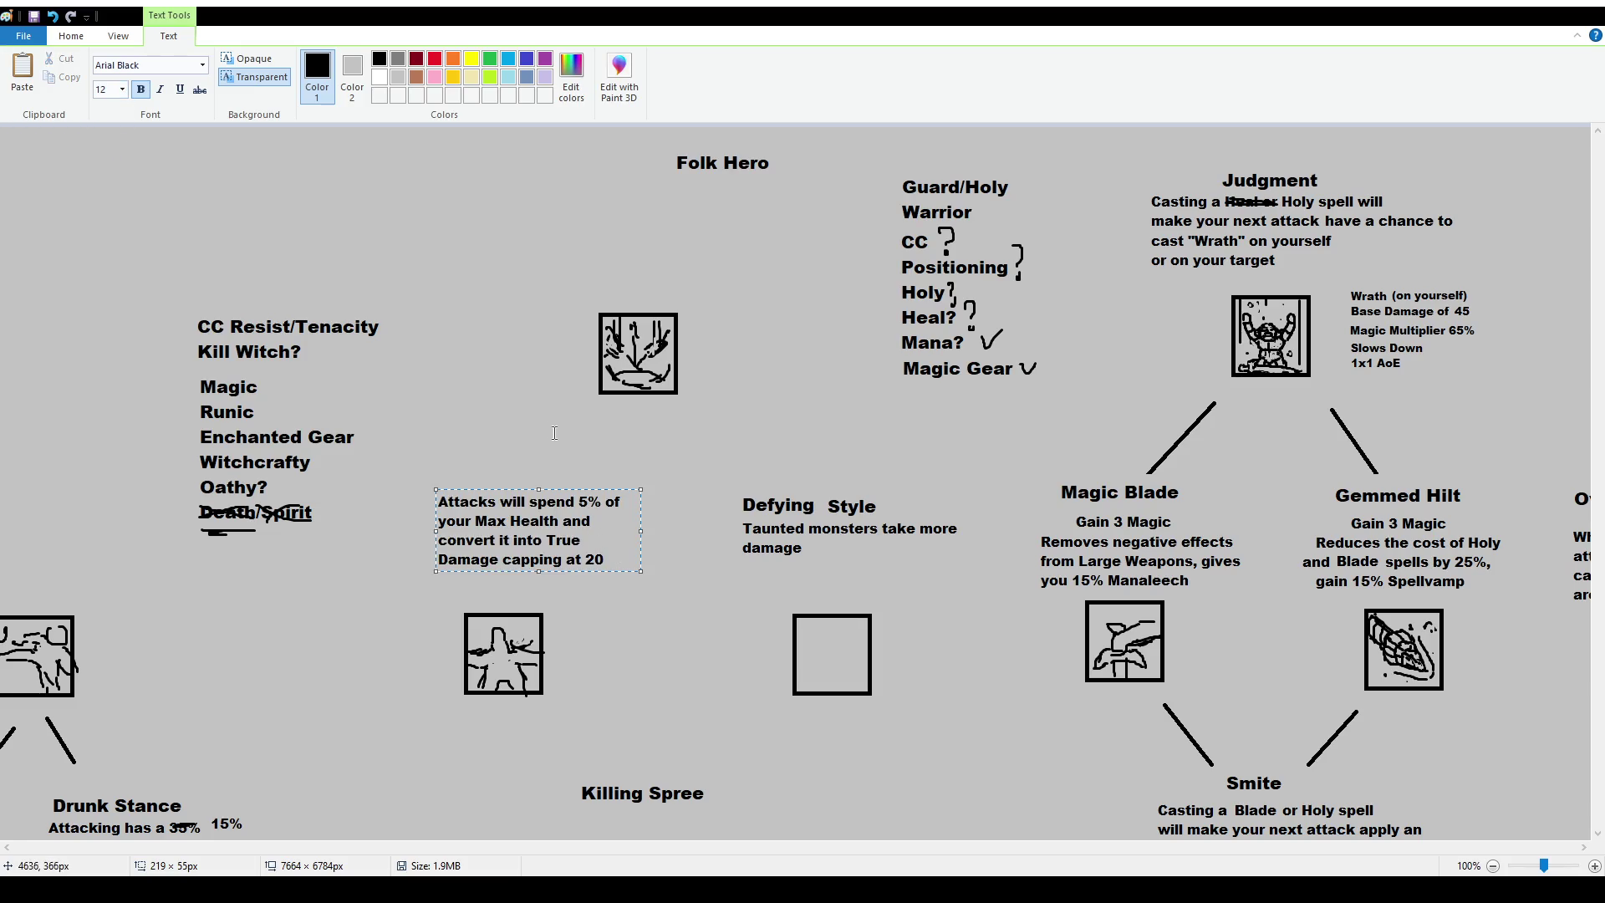
pyautogui.click(546, 429)
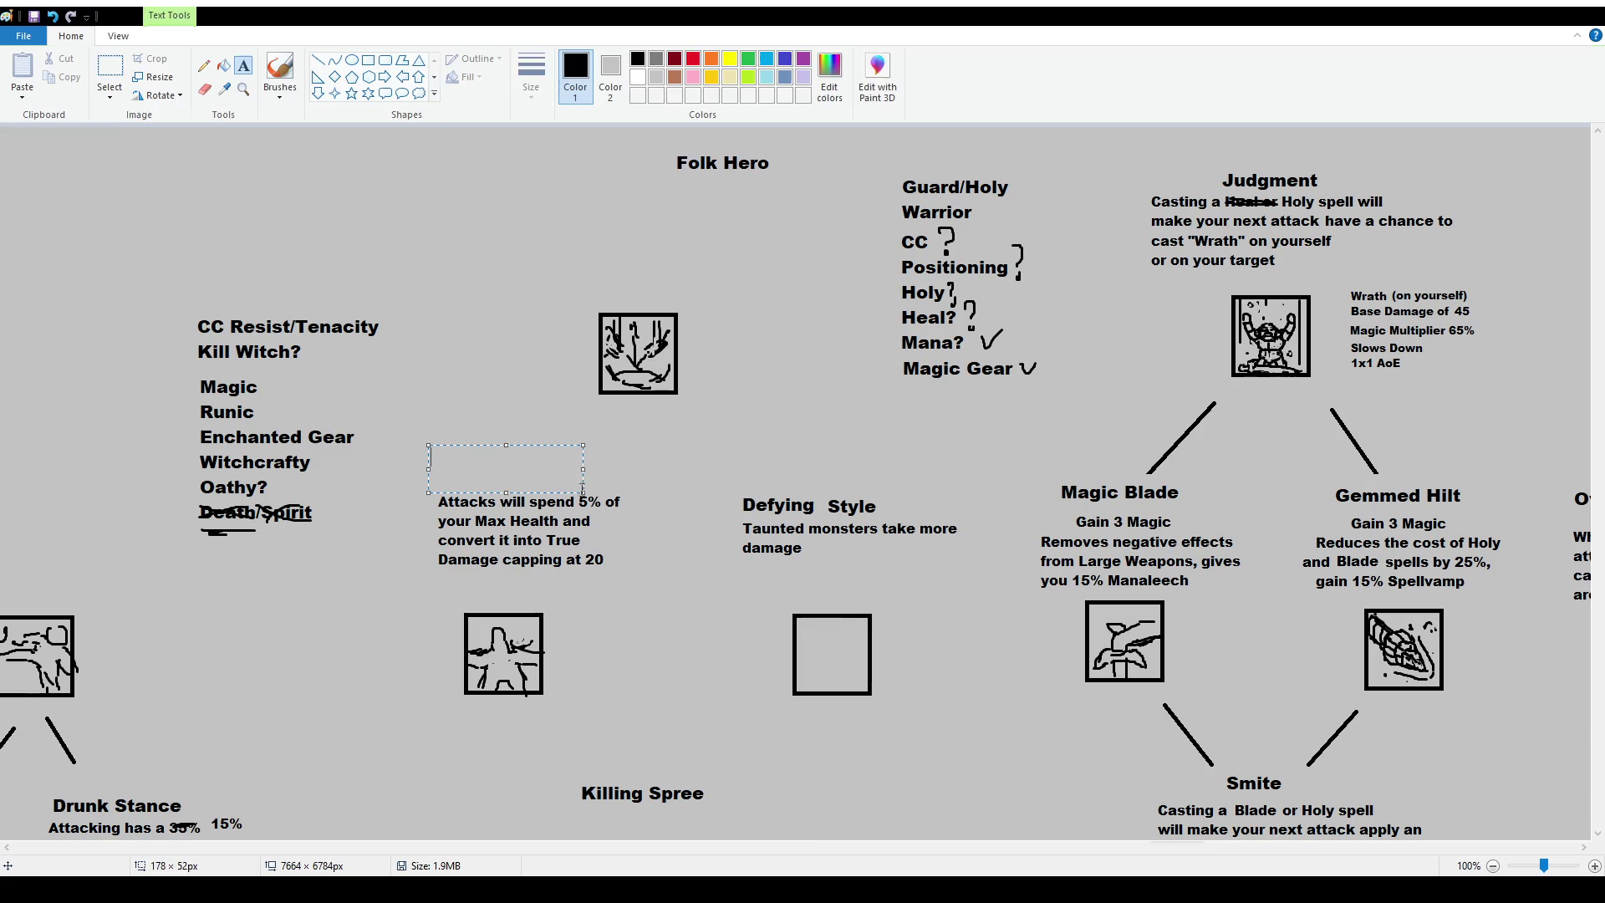
# Add the title 'Core Strength' at size 16 above the description.
pyautogui.moveTo(428, 445); pyautogui.dragTo(584, 493)
pyautogui.click(120, 91)
pyautogui.write('16')
pyautogui.press('Return')
pyautogui.write('Core Strength')
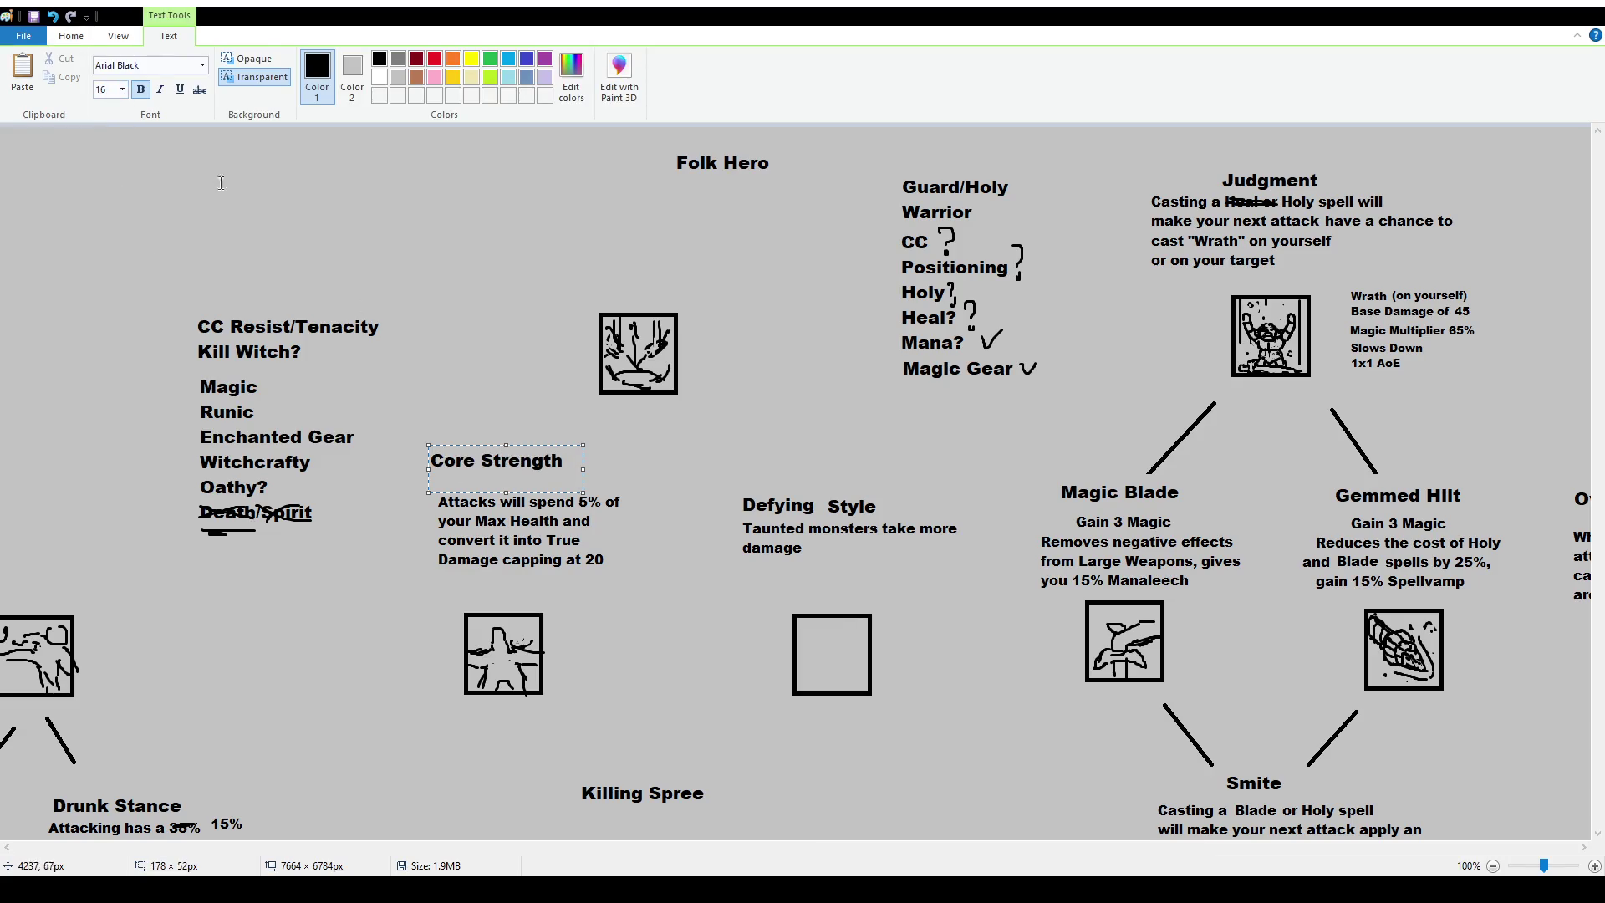
pyautogui.click(909, 565)
# Replace 'Style' with 'Aura' so the title reads Defying Aura.
pyautogui.moveTo(823, 494); pyautogui.dragTo(893, 518)
pyautogui.press('Delete')
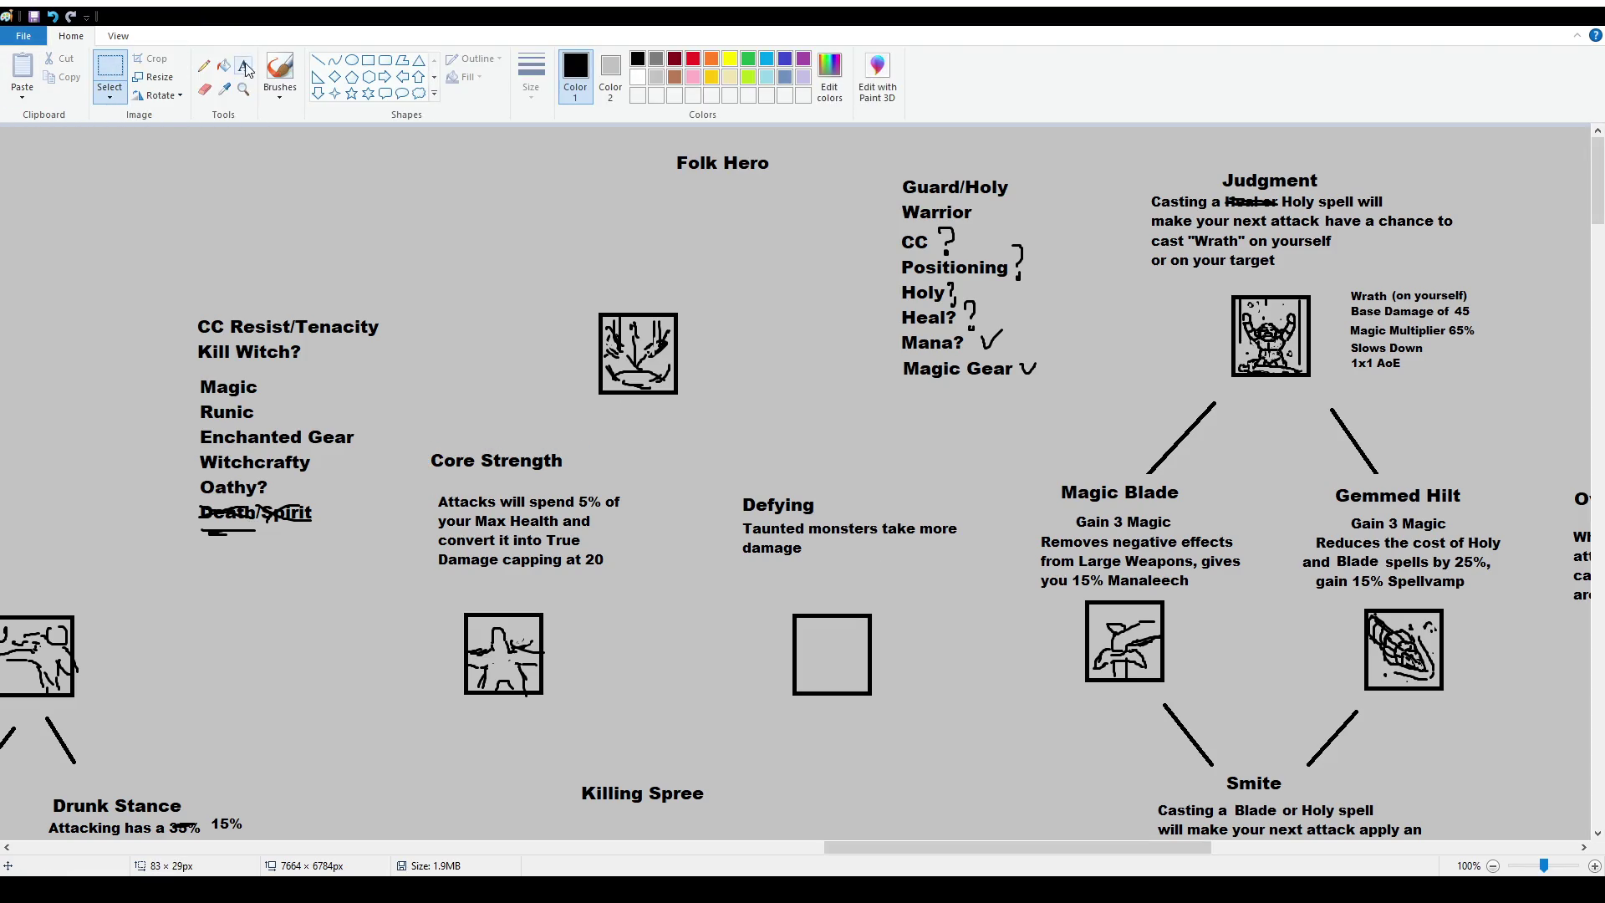
pyautogui.click(243, 66)
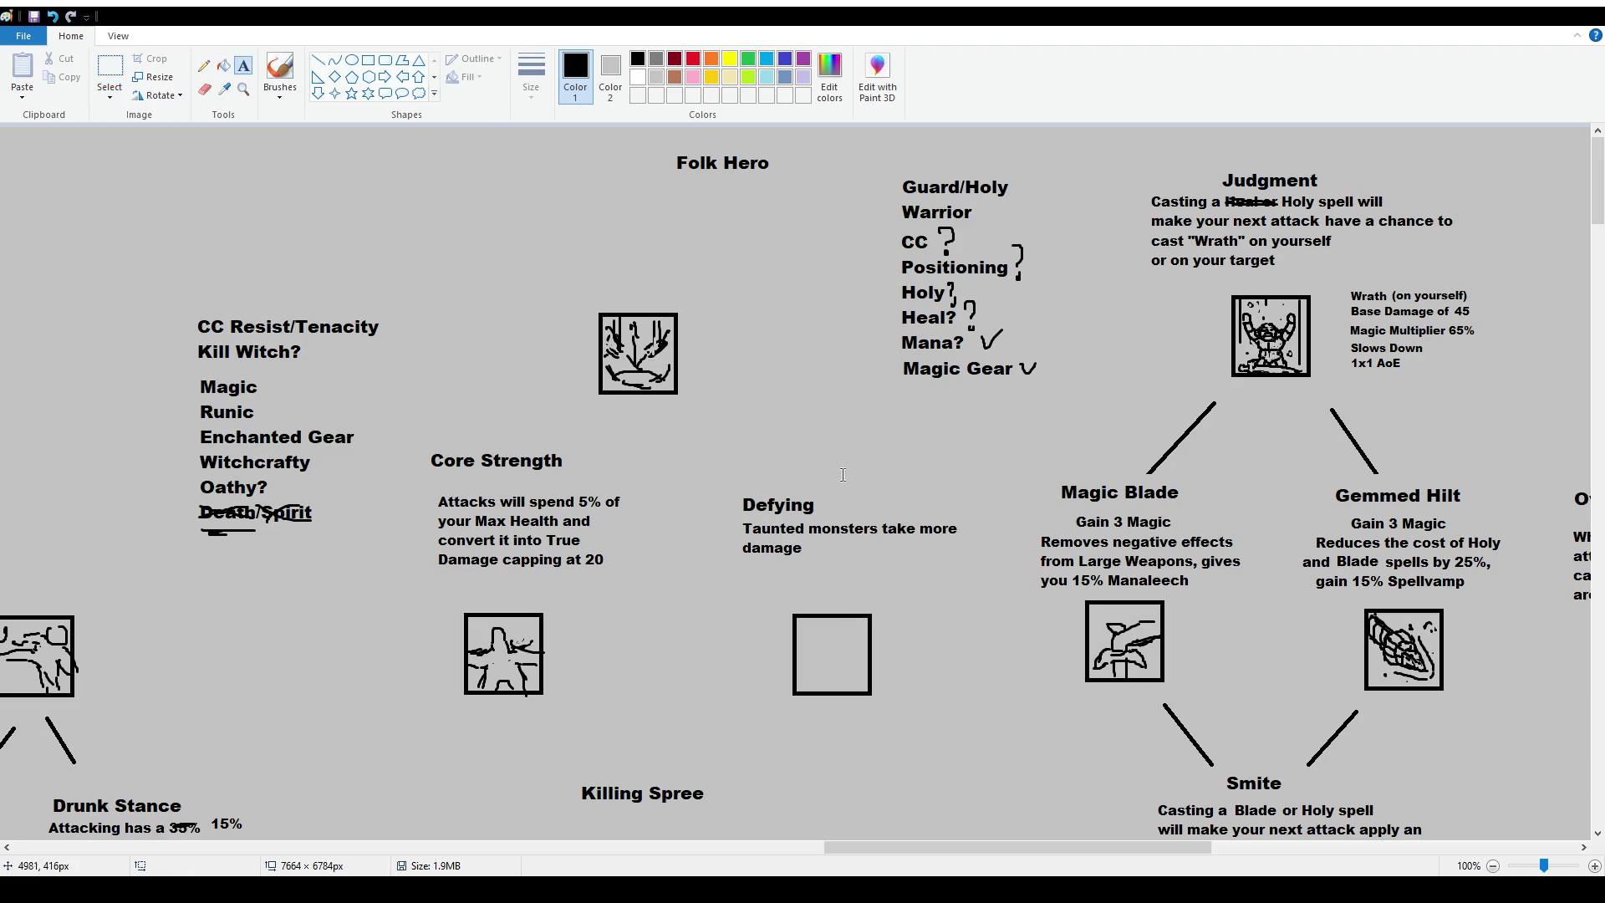
pyautogui.click(820, 487)
pyautogui.write('Aura')
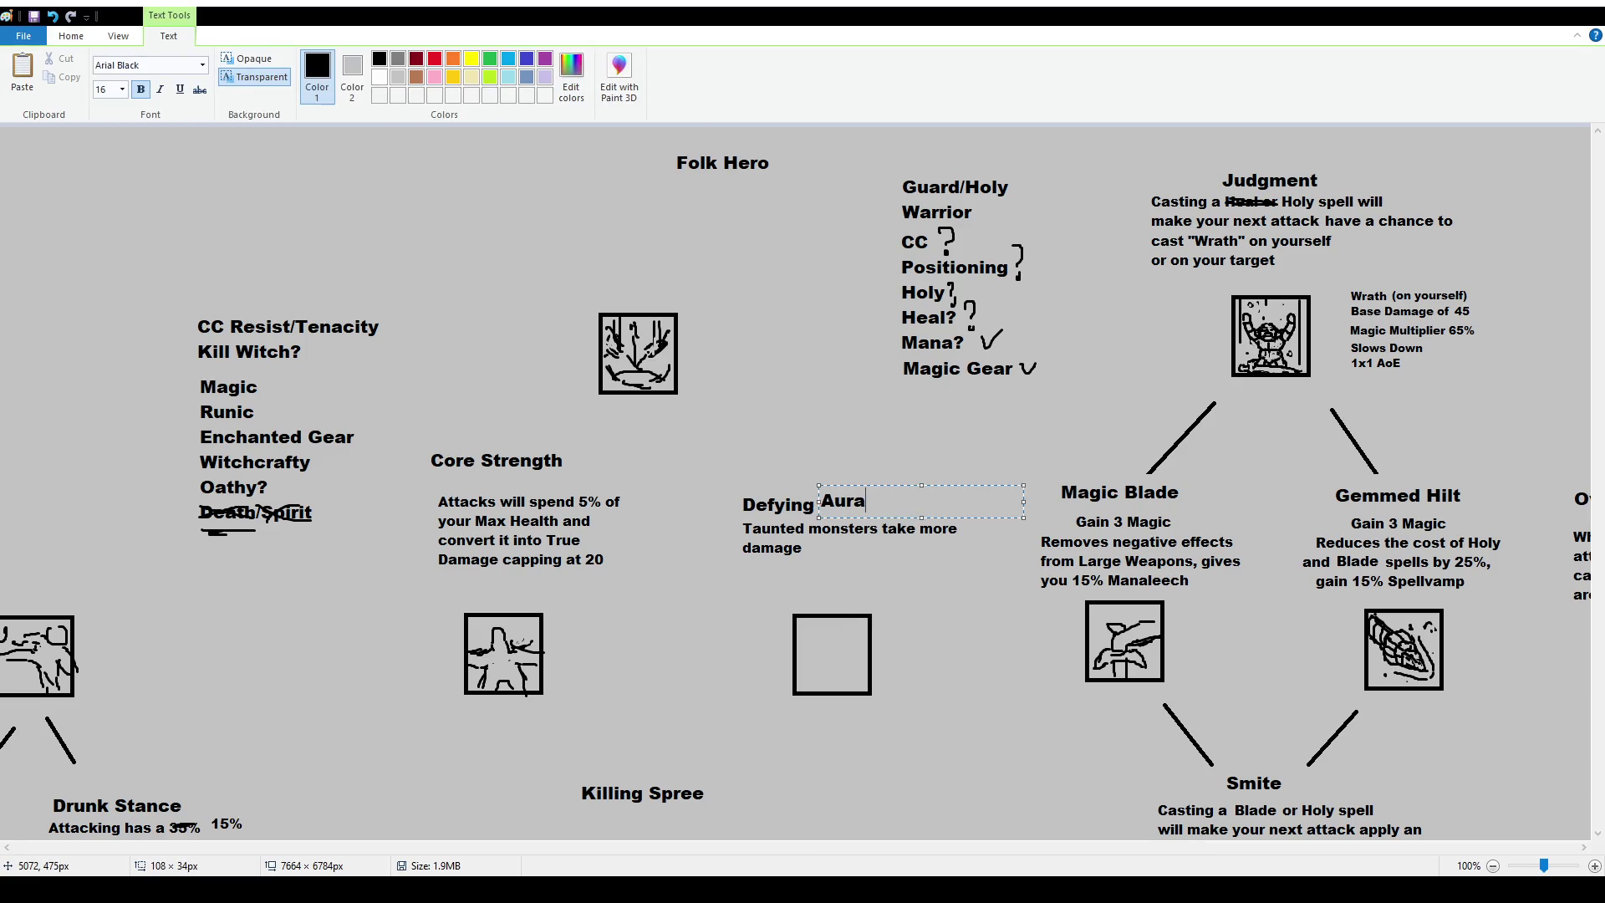
pyautogui.moveTo(942, 485); pyautogui.dragTo(943, 490)
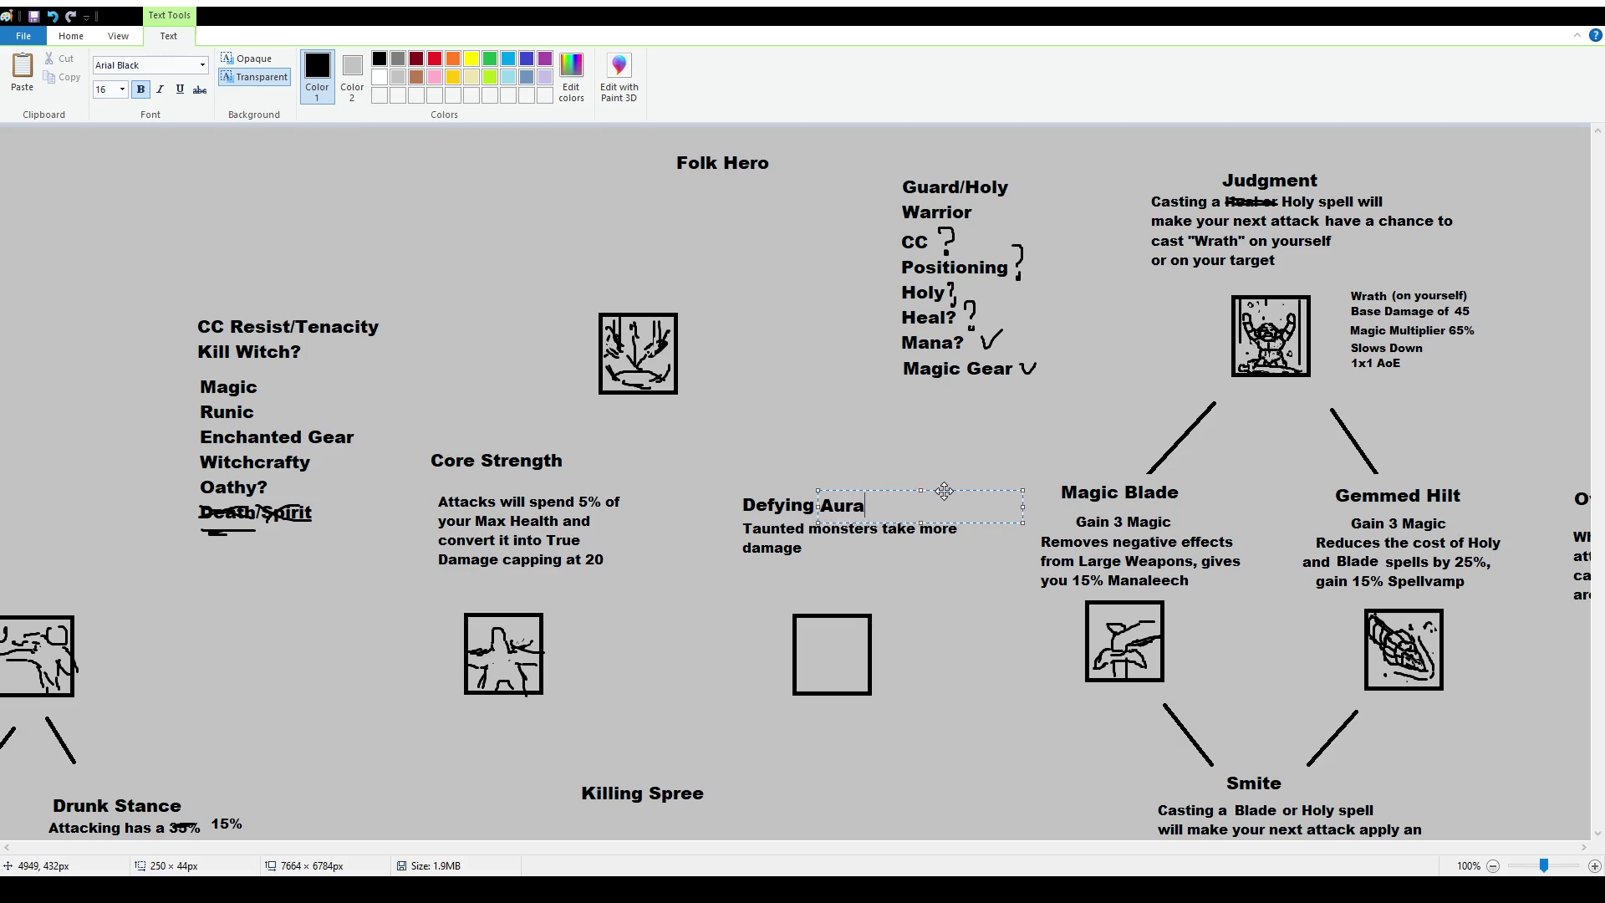
pyautogui.click(863, 456)
# Nudge the Defying Aura block, undoing an accidental underline under 'monsters'.
pyautogui.click(109, 68)
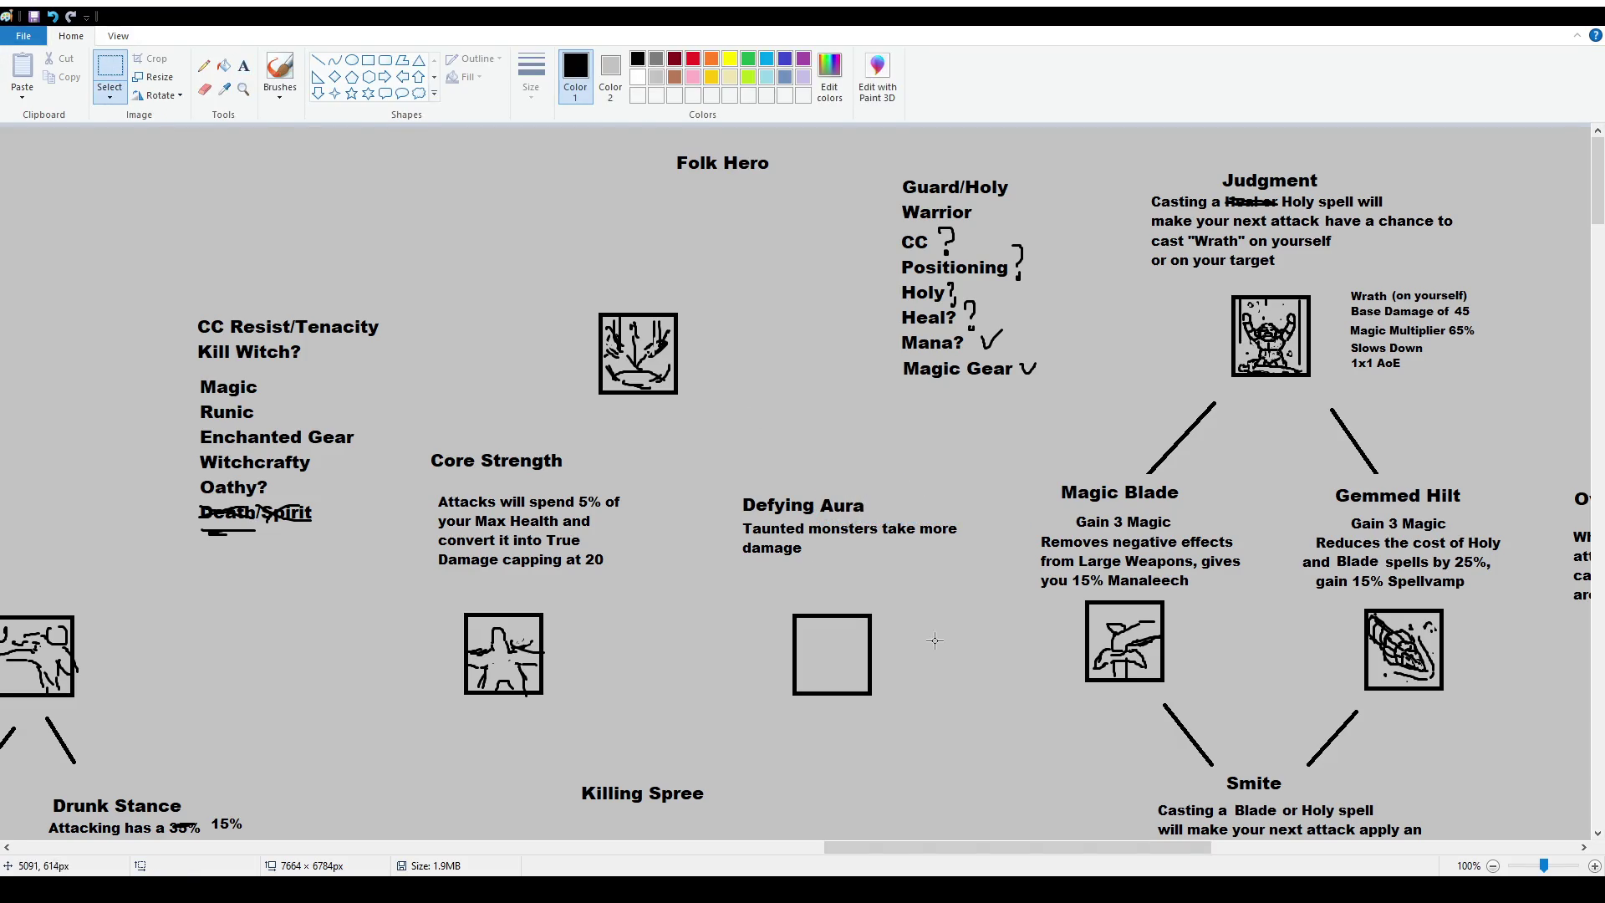
pyautogui.moveTo(729, 522); pyautogui.dragTo(973, 571)
pyautogui.moveTo(723, 465)
pyautogui.mouseDown()
pyautogui.moveTo(980, 567)
pyautogui.moveTo(956, 528)
pyautogui.mouseUp()
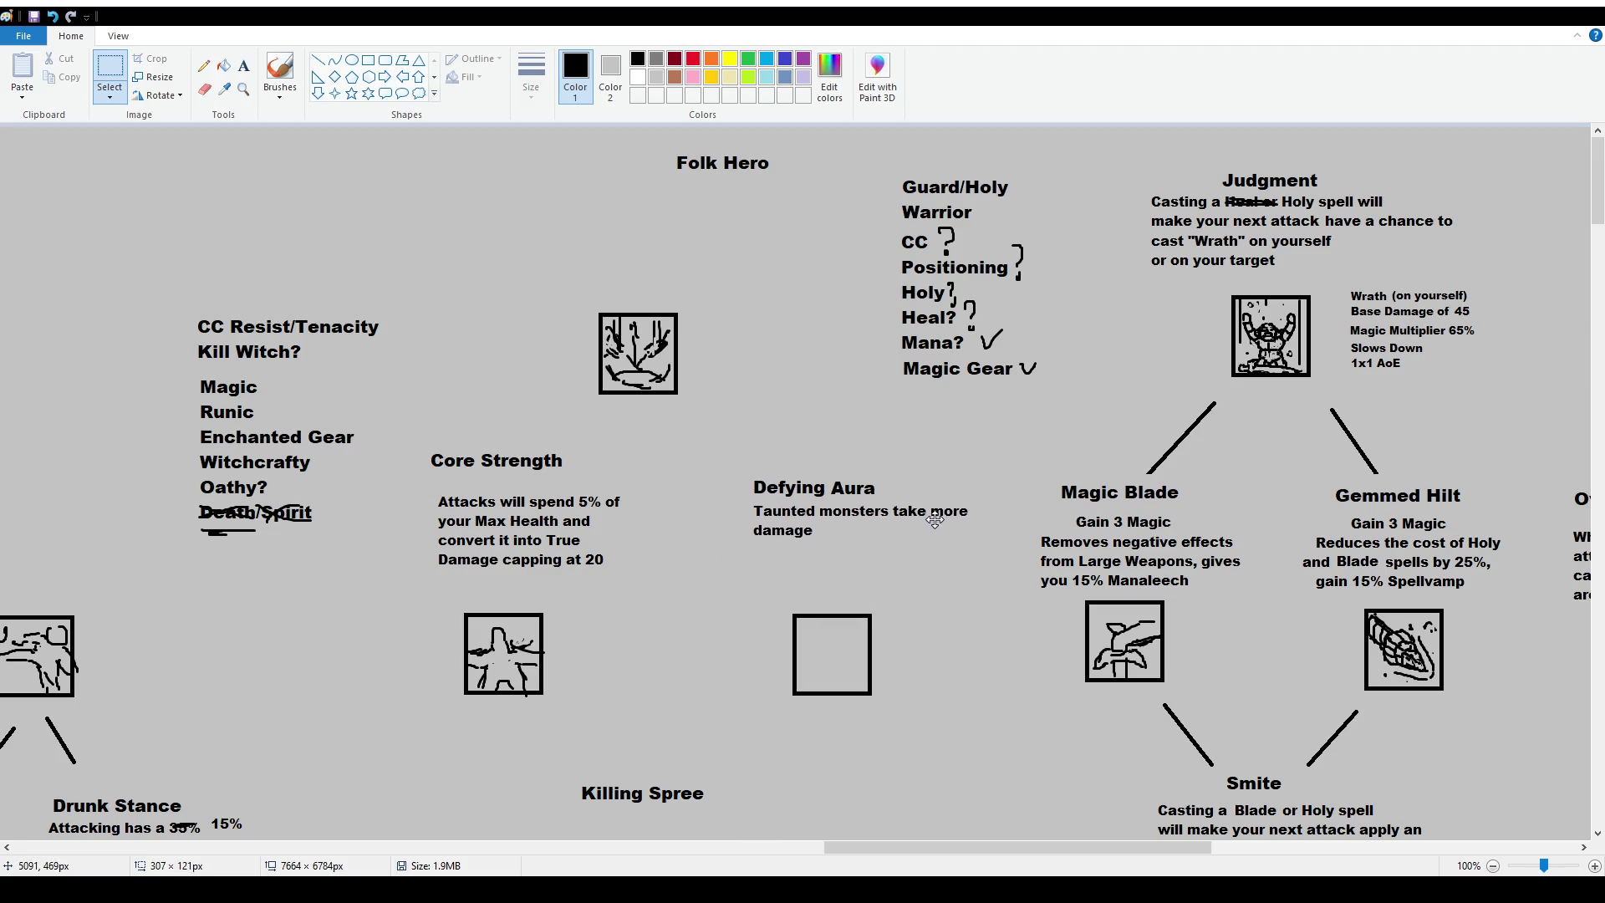
pyautogui.click(280, 71)
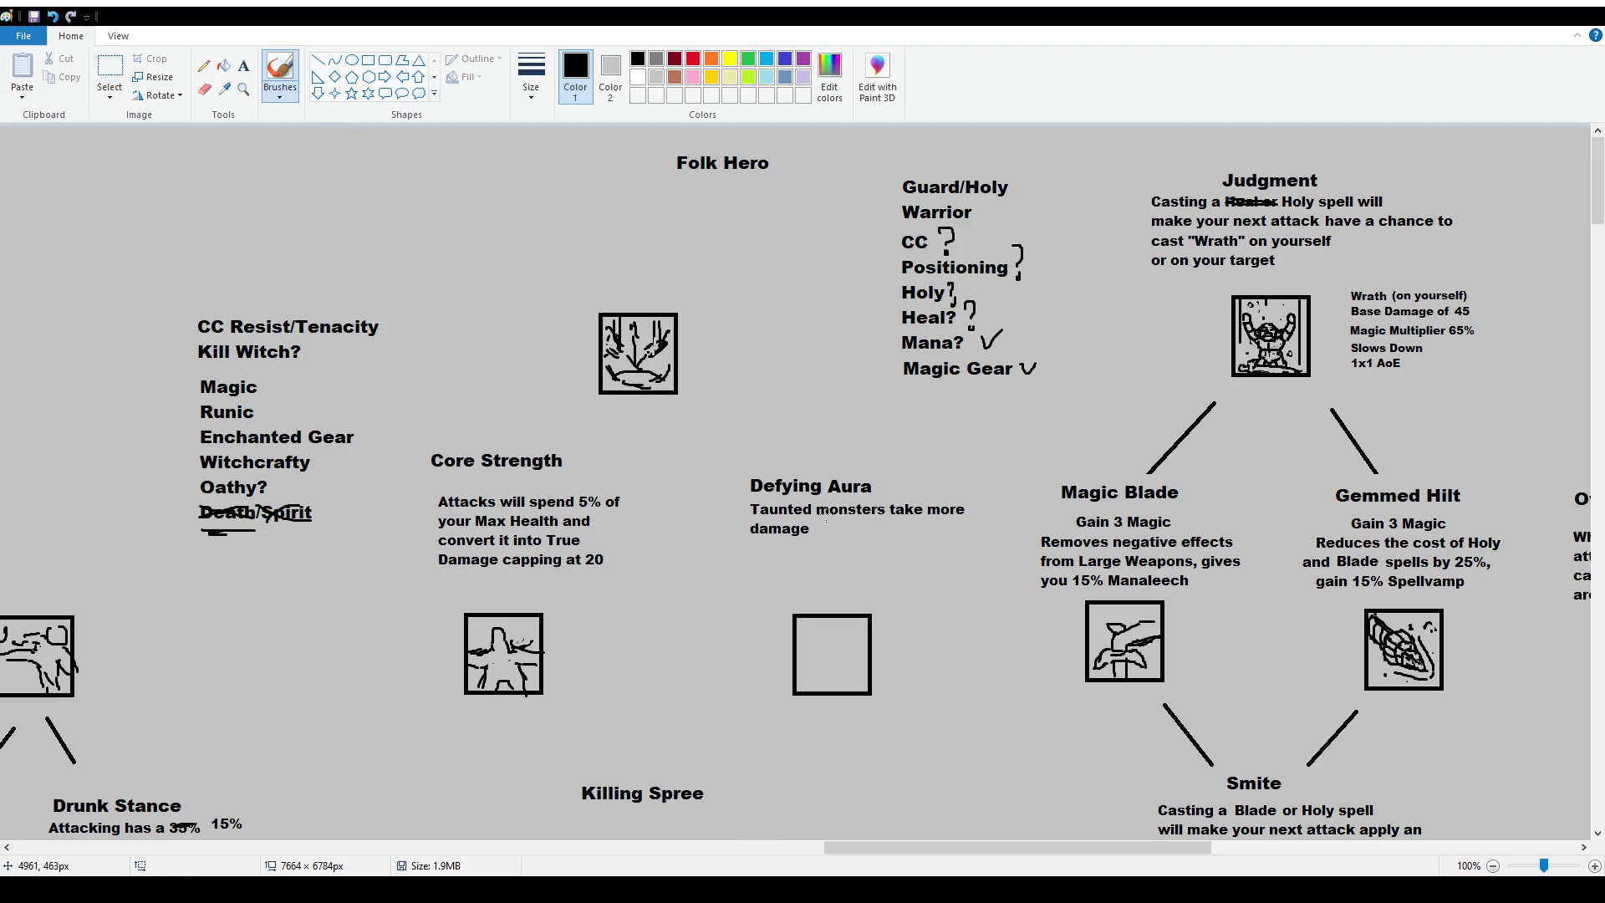
pyautogui.moveTo(818, 518); pyautogui.dragTo(885, 521)
pyautogui.hotkey('ctrl', 'z')
pyautogui.click(110, 71)
pyautogui.moveTo(973, 571); pyautogui.dragTo(735, 501)
pyautogui.click(735, 502)
# Change the title to Defying Stance and delete the old 'Taunted monsters take more damage' description.
pyautogui.moveTo(825, 470); pyautogui.dragTo(885, 500)
pyautogui.press('Delete')
pyautogui.click(243, 65)
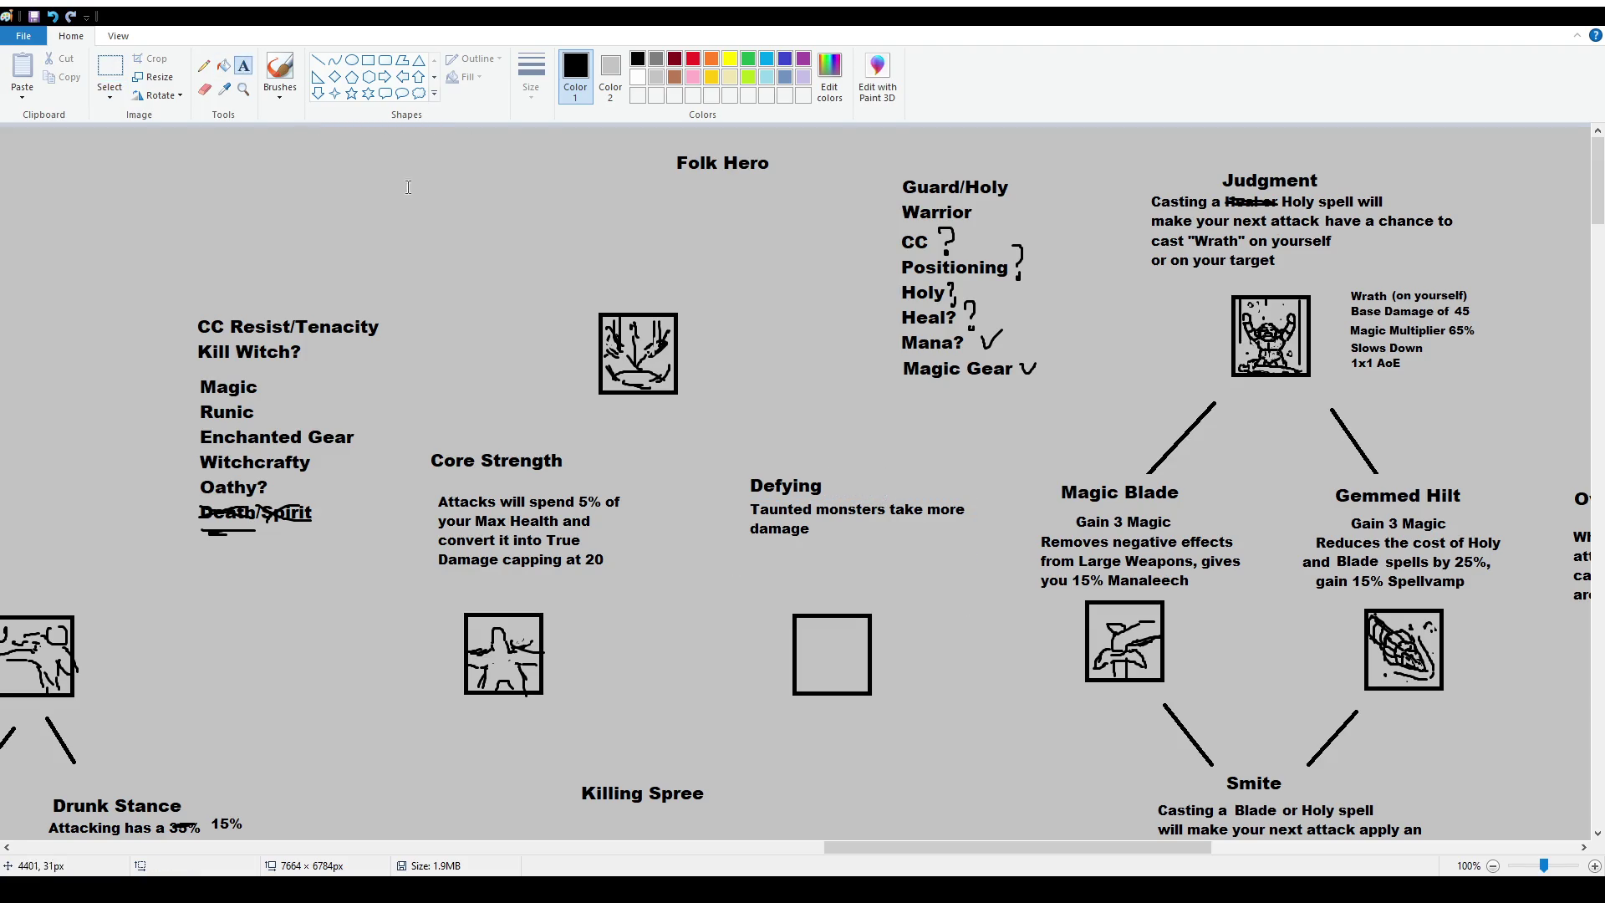
pyautogui.click(832, 466)
pyautogui.write('Stance')
pyautogui.moveTo(963, 466); pyautogui.dragTo(957, 472)
pyautogui.click(919, 543)
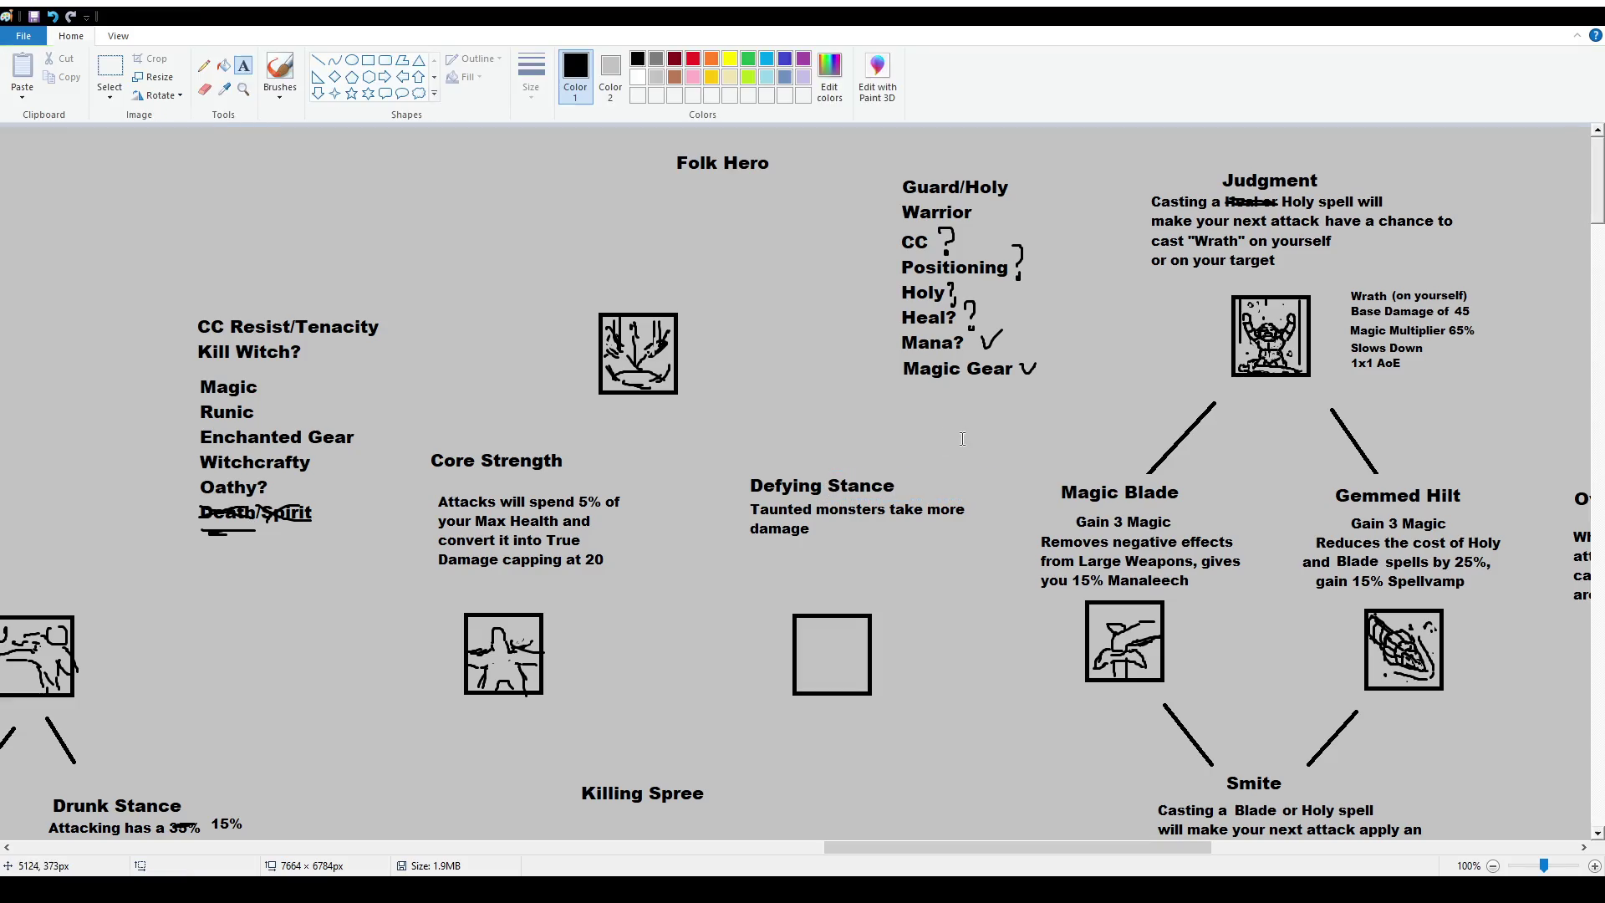
pyautogui.moveTo(750, 501); pyautogui.dragTo(1004, 561)
pyautogui.press('Delete')
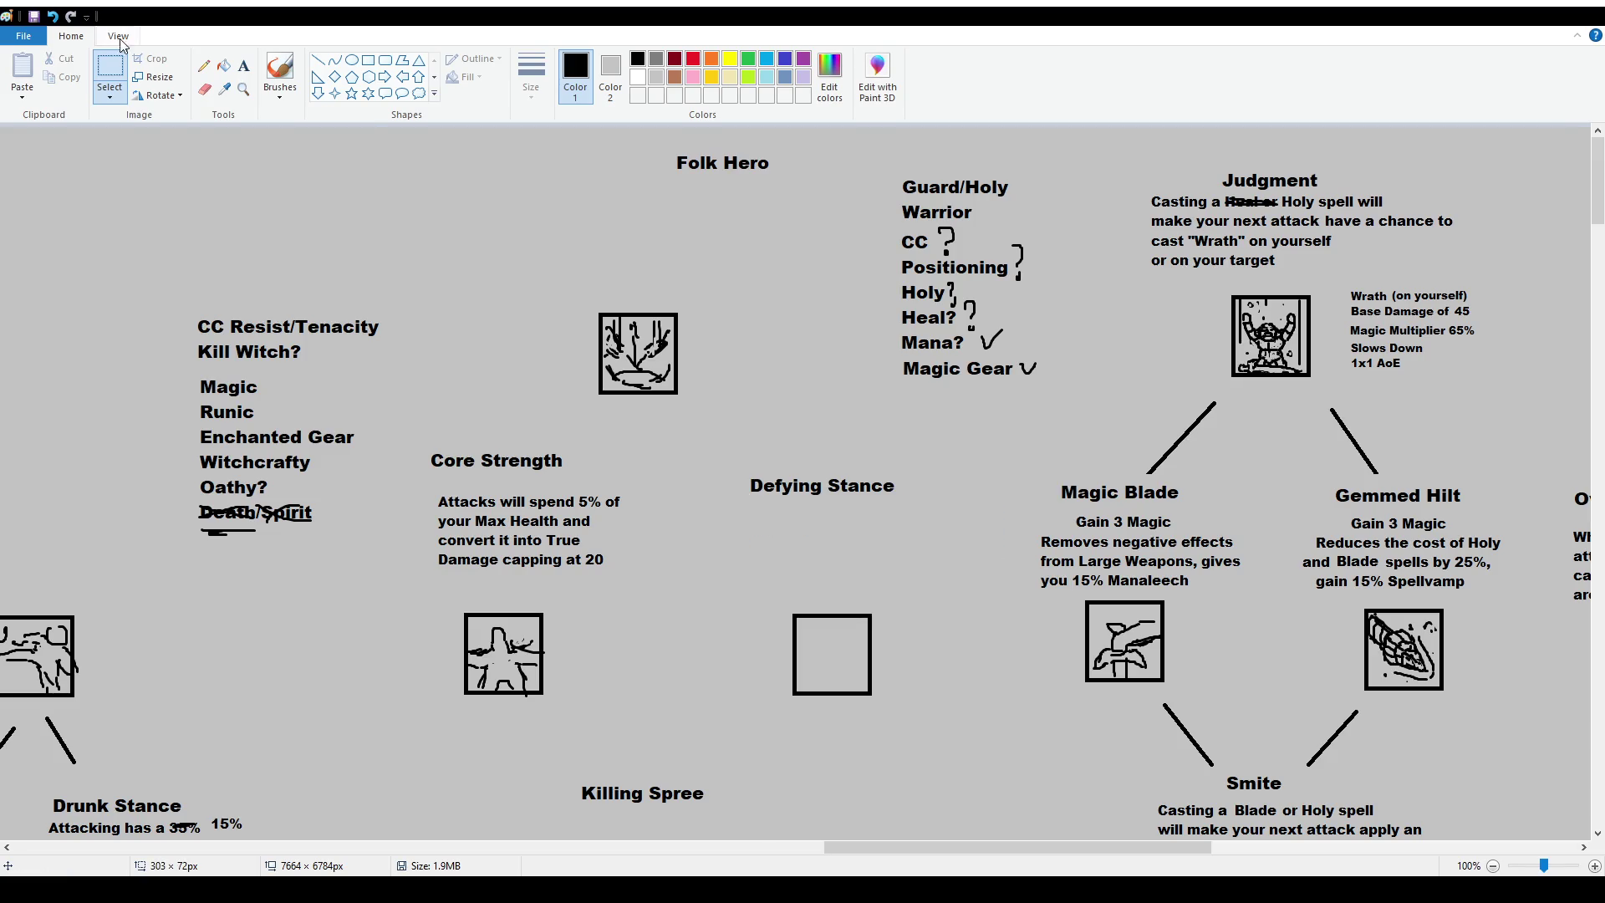
# Type 'Taunted or Slowed monsters take 35% more Damage' at size 12 under Defying Stance.
pyautogui.click(243, 65)
pyautogui.moveTo(751, 501); pyautogui.dragTo(938, 578)
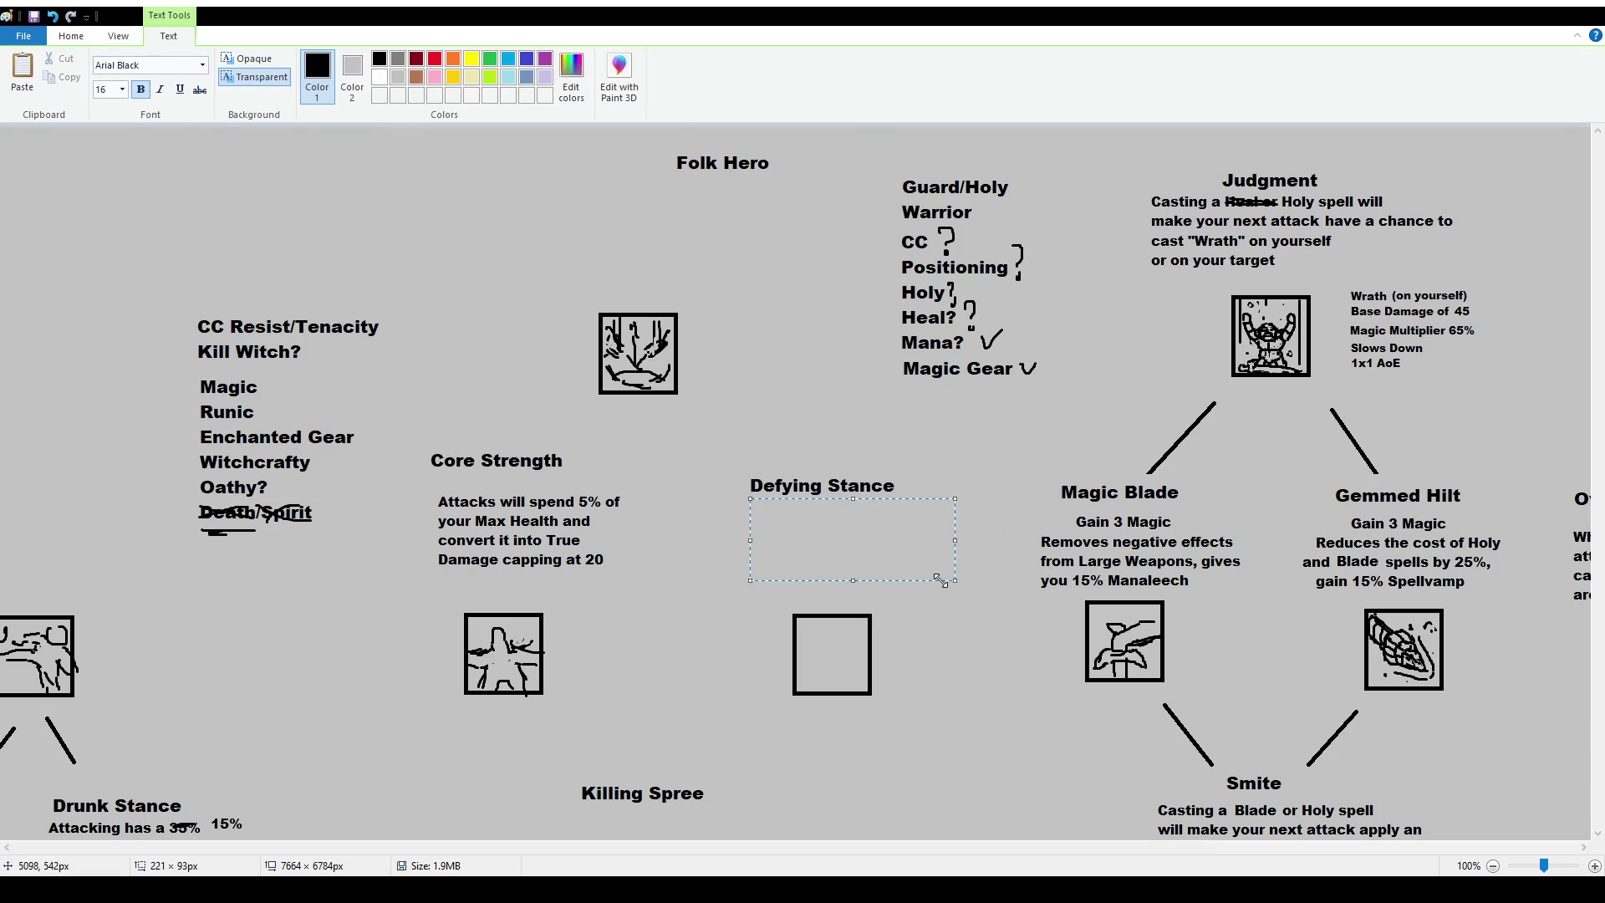
pyautogui.click(117, 88)
pyautogui.write('12')
pyautogui.press('Return')
pyautogui.write('Taunted or Slowed monsters take 3')
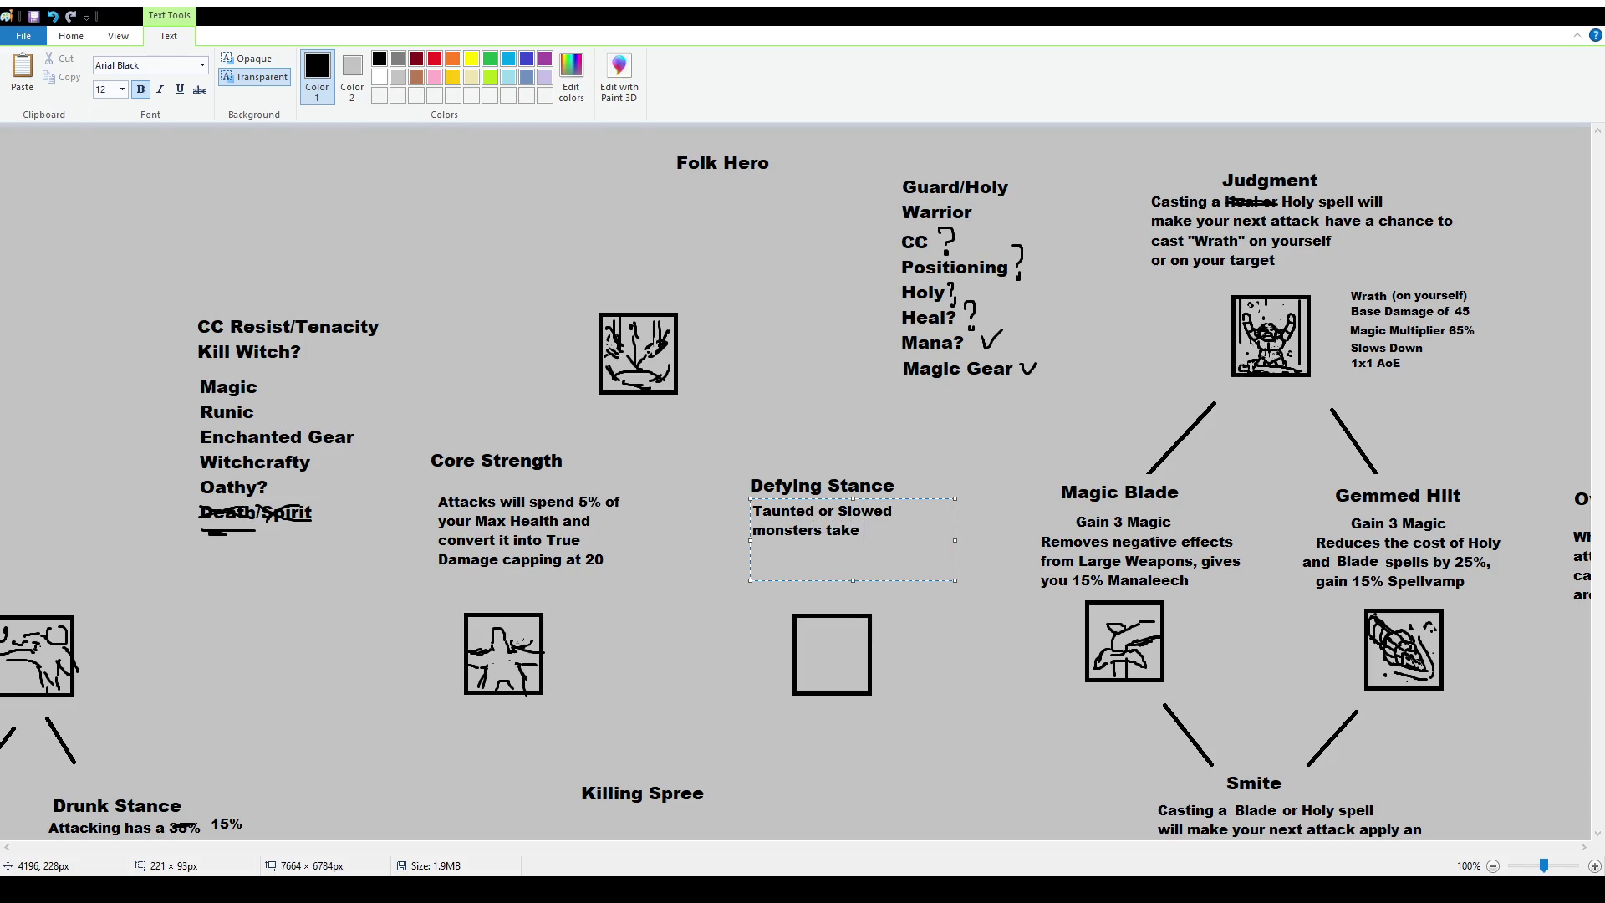
pyautogui.write('5% more ')
pyautogui.write('Damage')
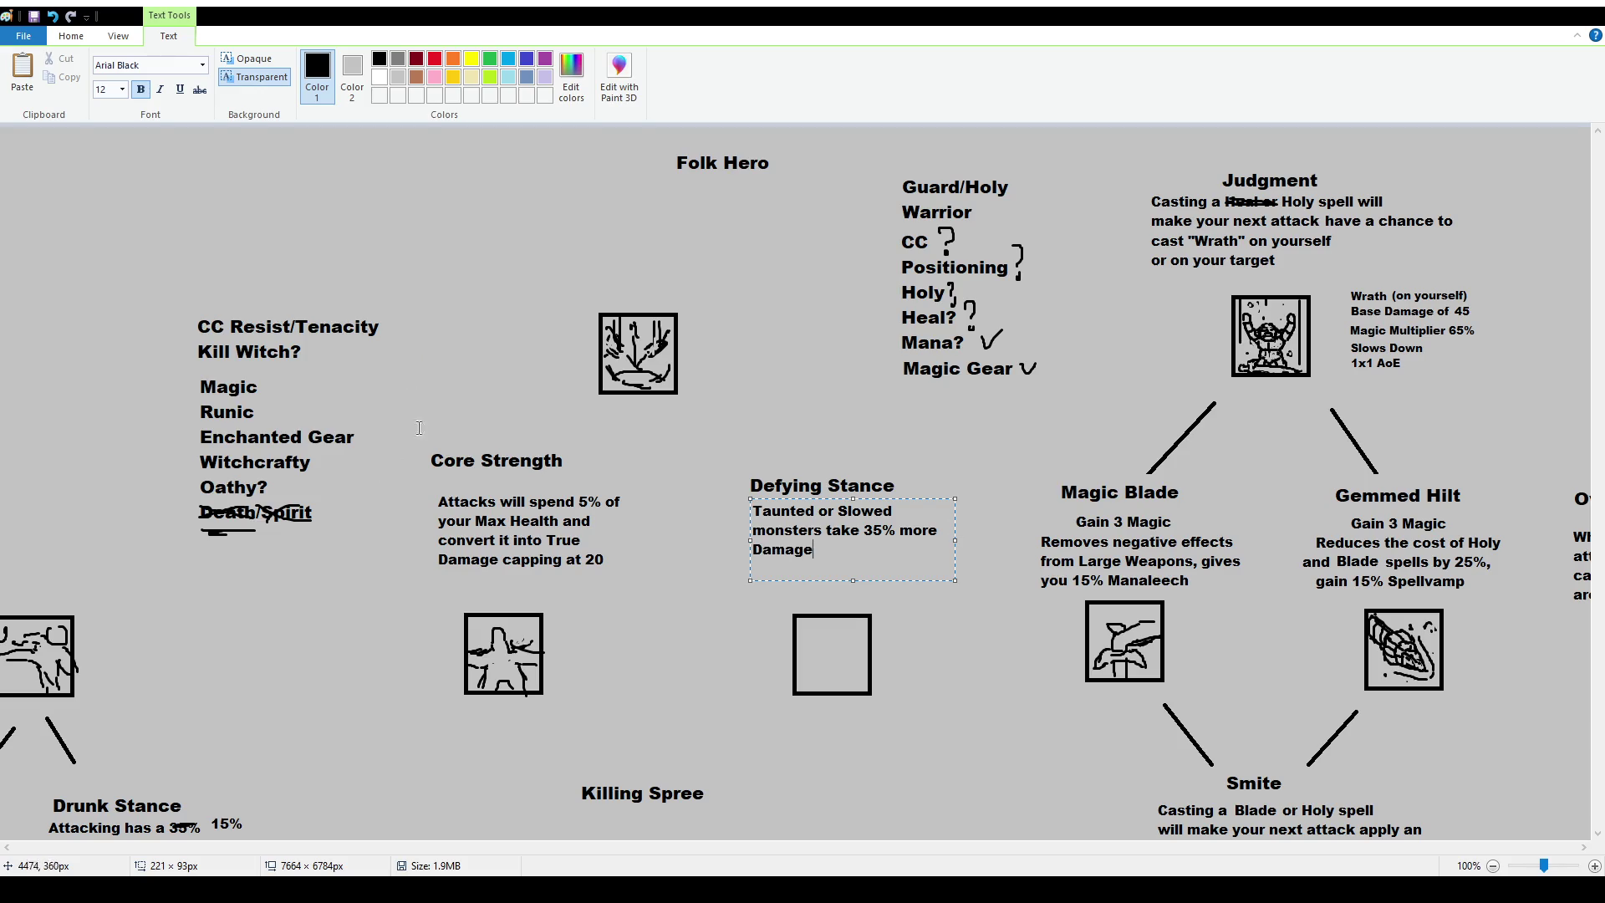
# Rewrite it to 'You deal 25% more damage on Taunted or Slowed targets' and commit.
pyautogui.moveTo(864, 530); pyautogui.dragTo(873, 530)
pyautogui.write('2')
pyautogui.click(844, 558)
pyautogui.doubleClick(823, 535)
pyautogui.write('targets')
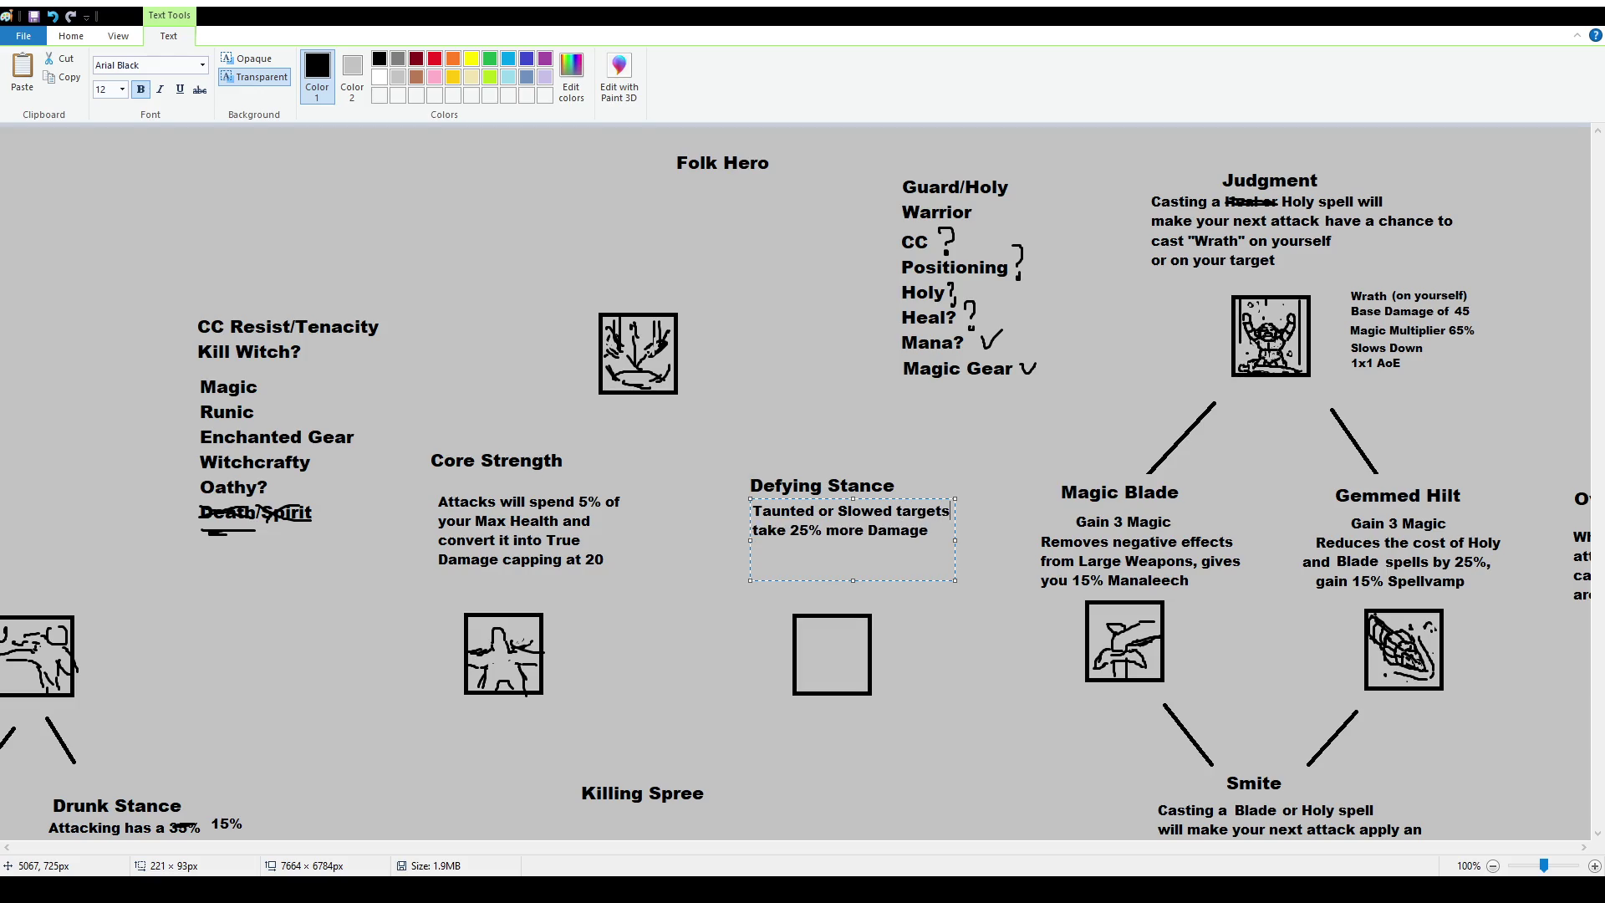
pyautogui.hotkey('ctrl', 'a')
pyautogui.write('You deal')
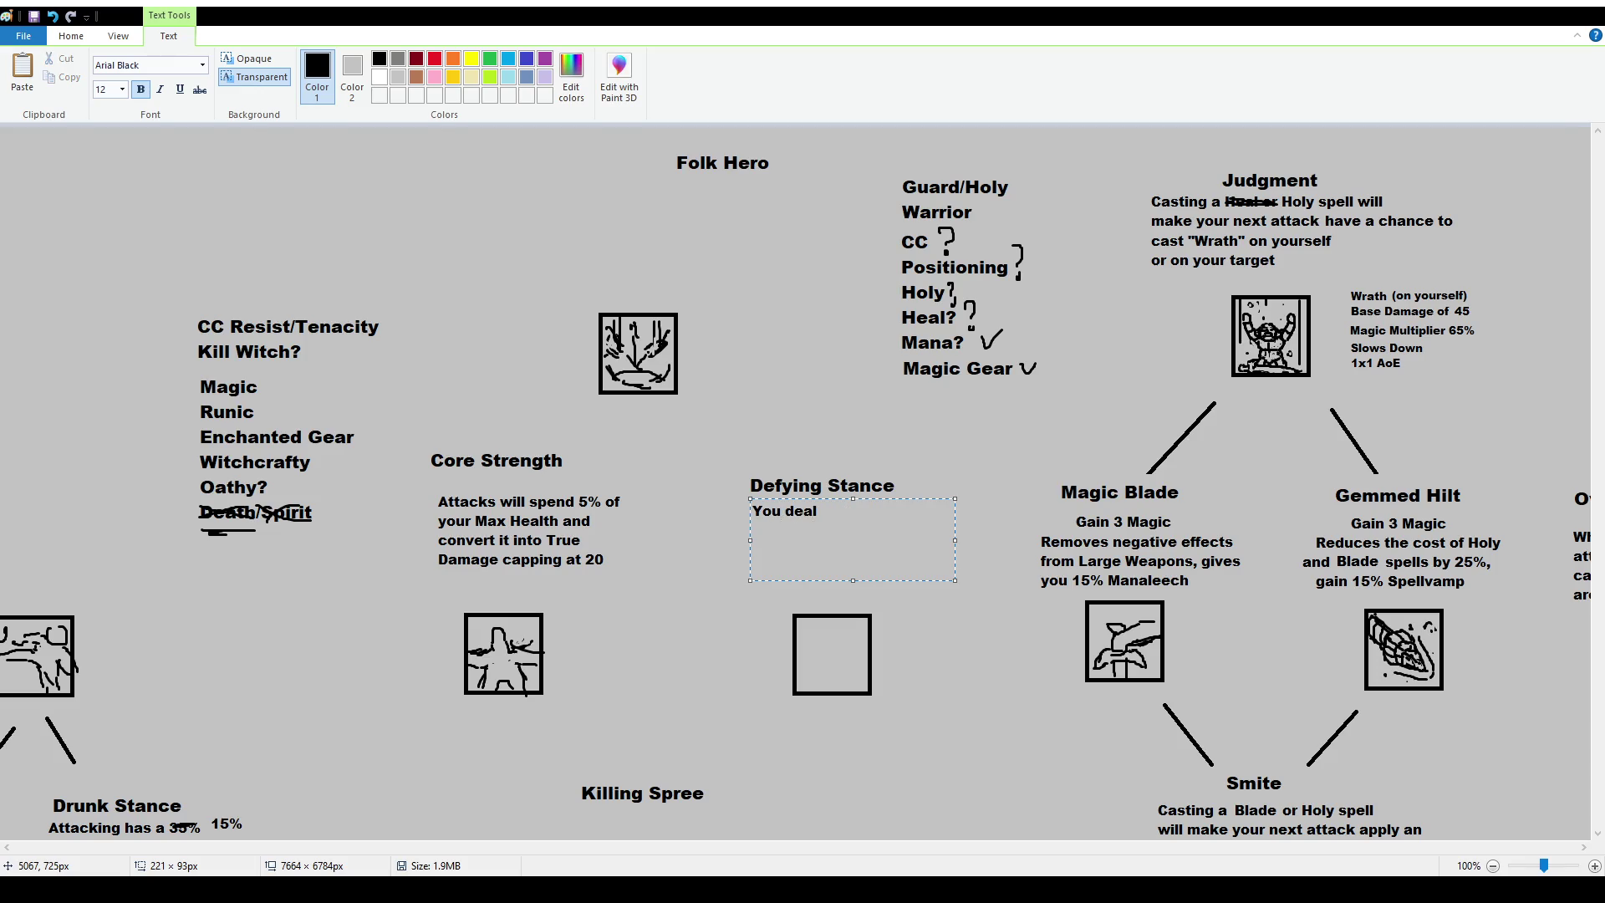
pyautogui.write(' 25% more damage on ')
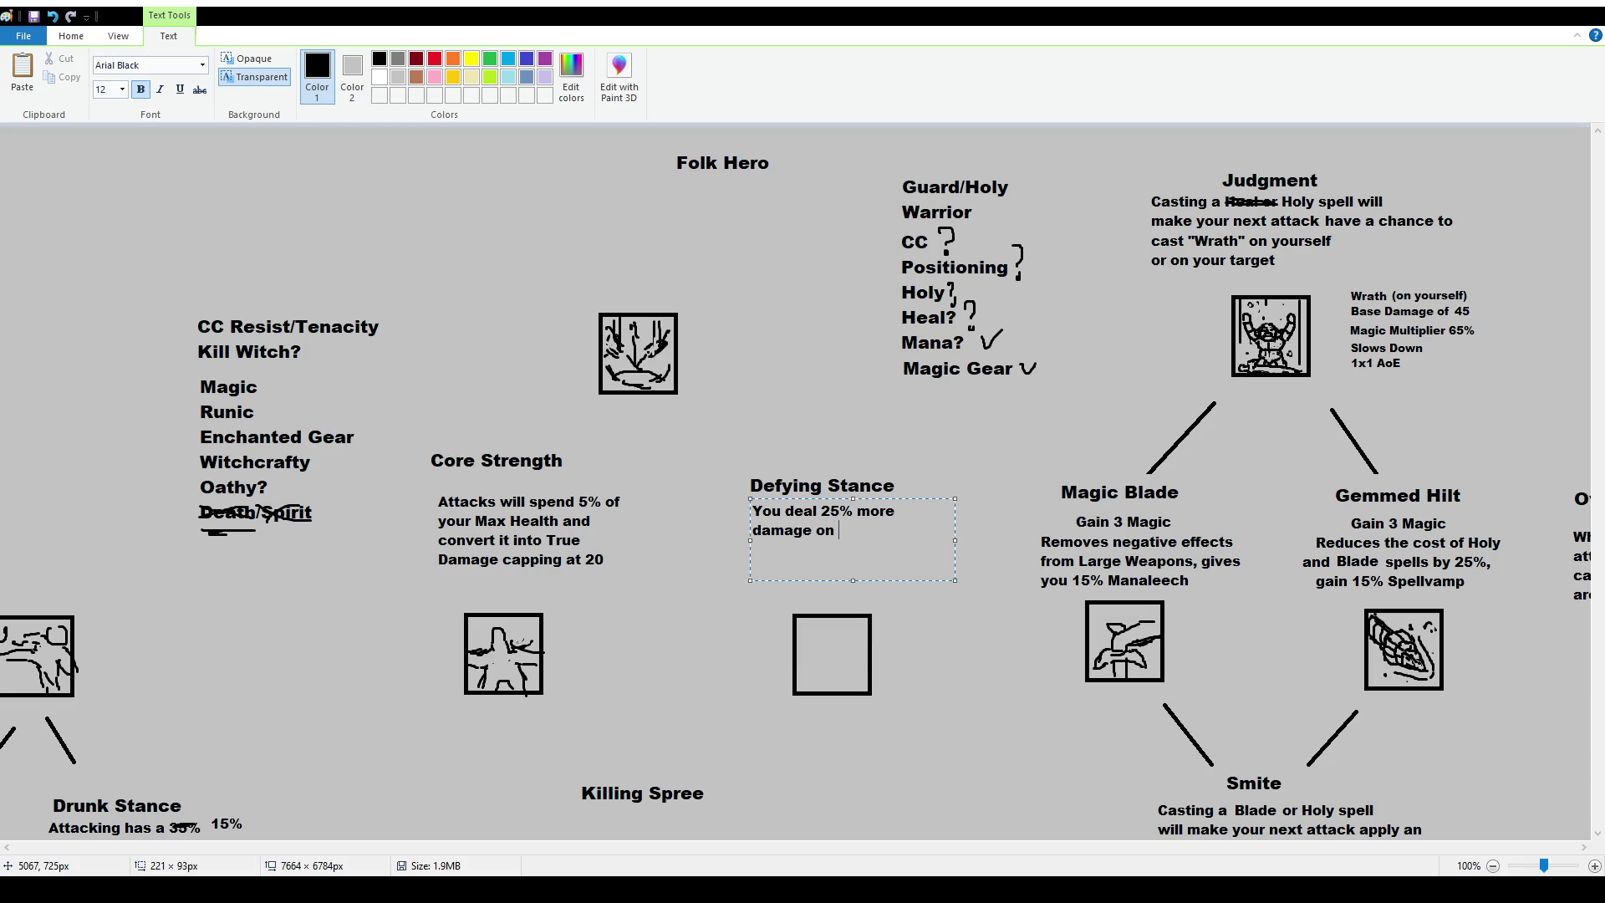
pyautogui.write('Taunted or Slowed targets')
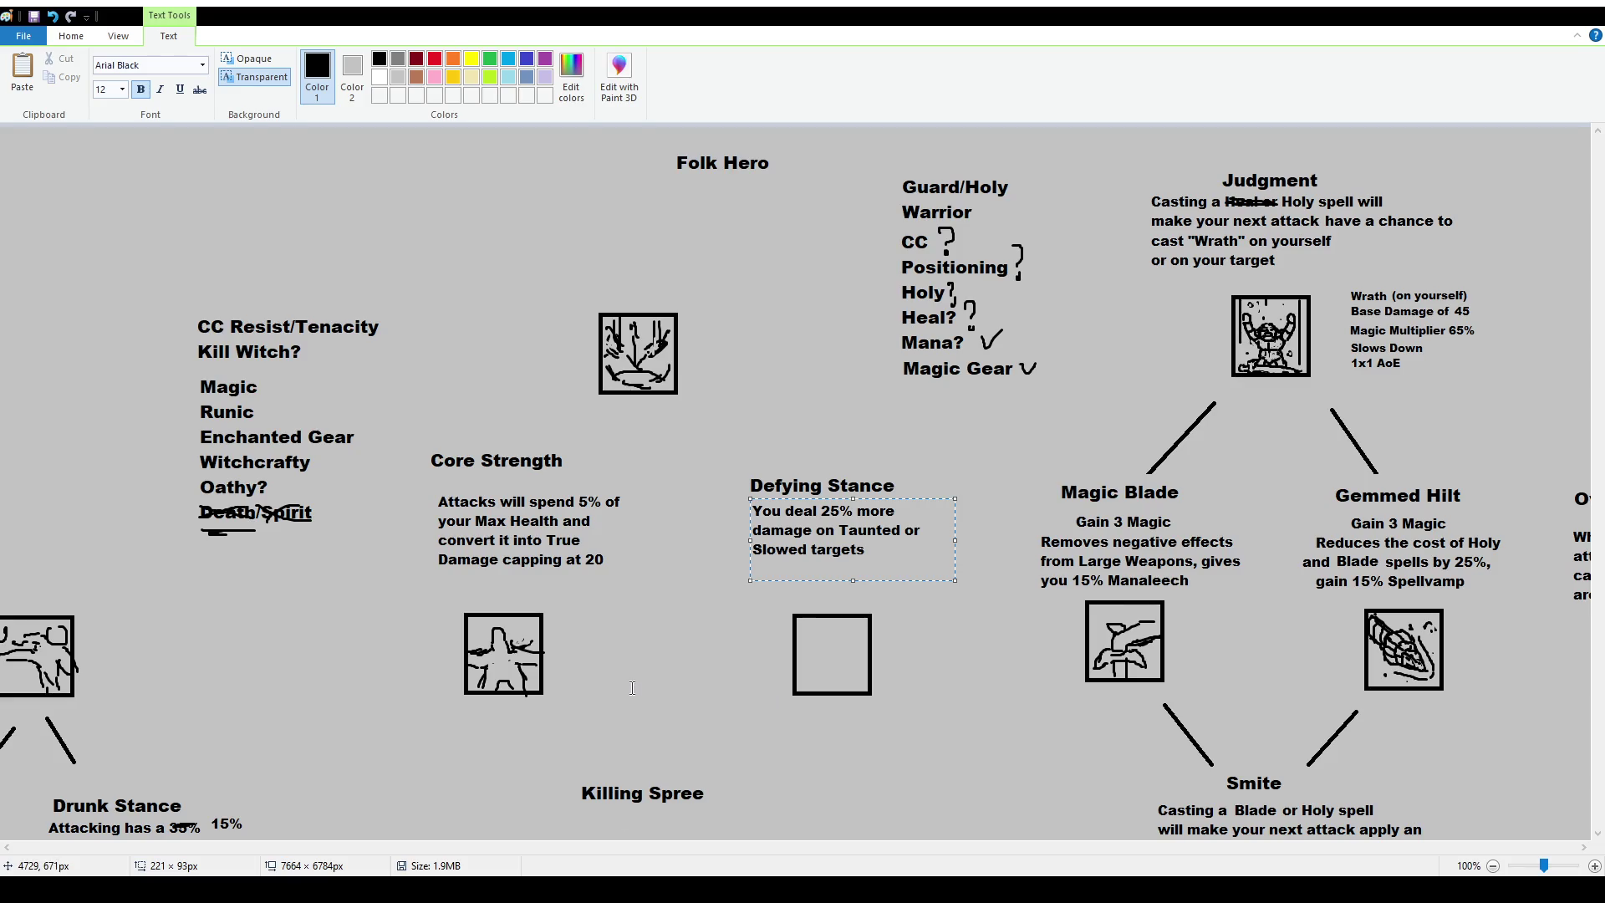
pyautogui.click(658, 708)
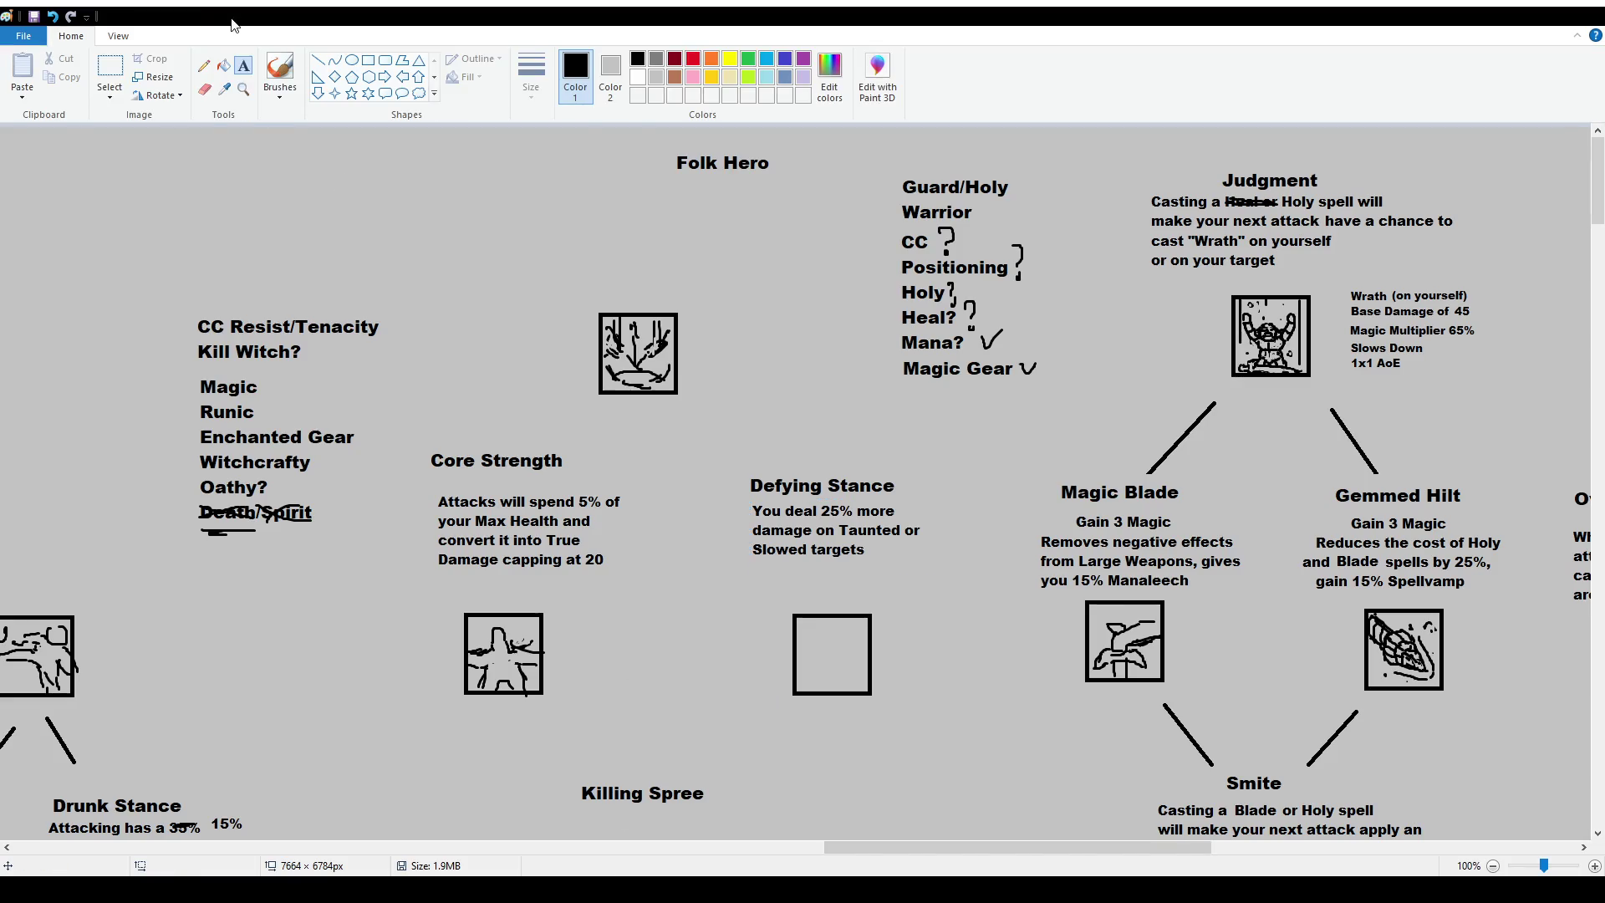
# Switch from the brush to the Text tool and restore the note 'All spells are castable using Health but Heal spells cost twice as much'.
pyautogui.click(280, 75)
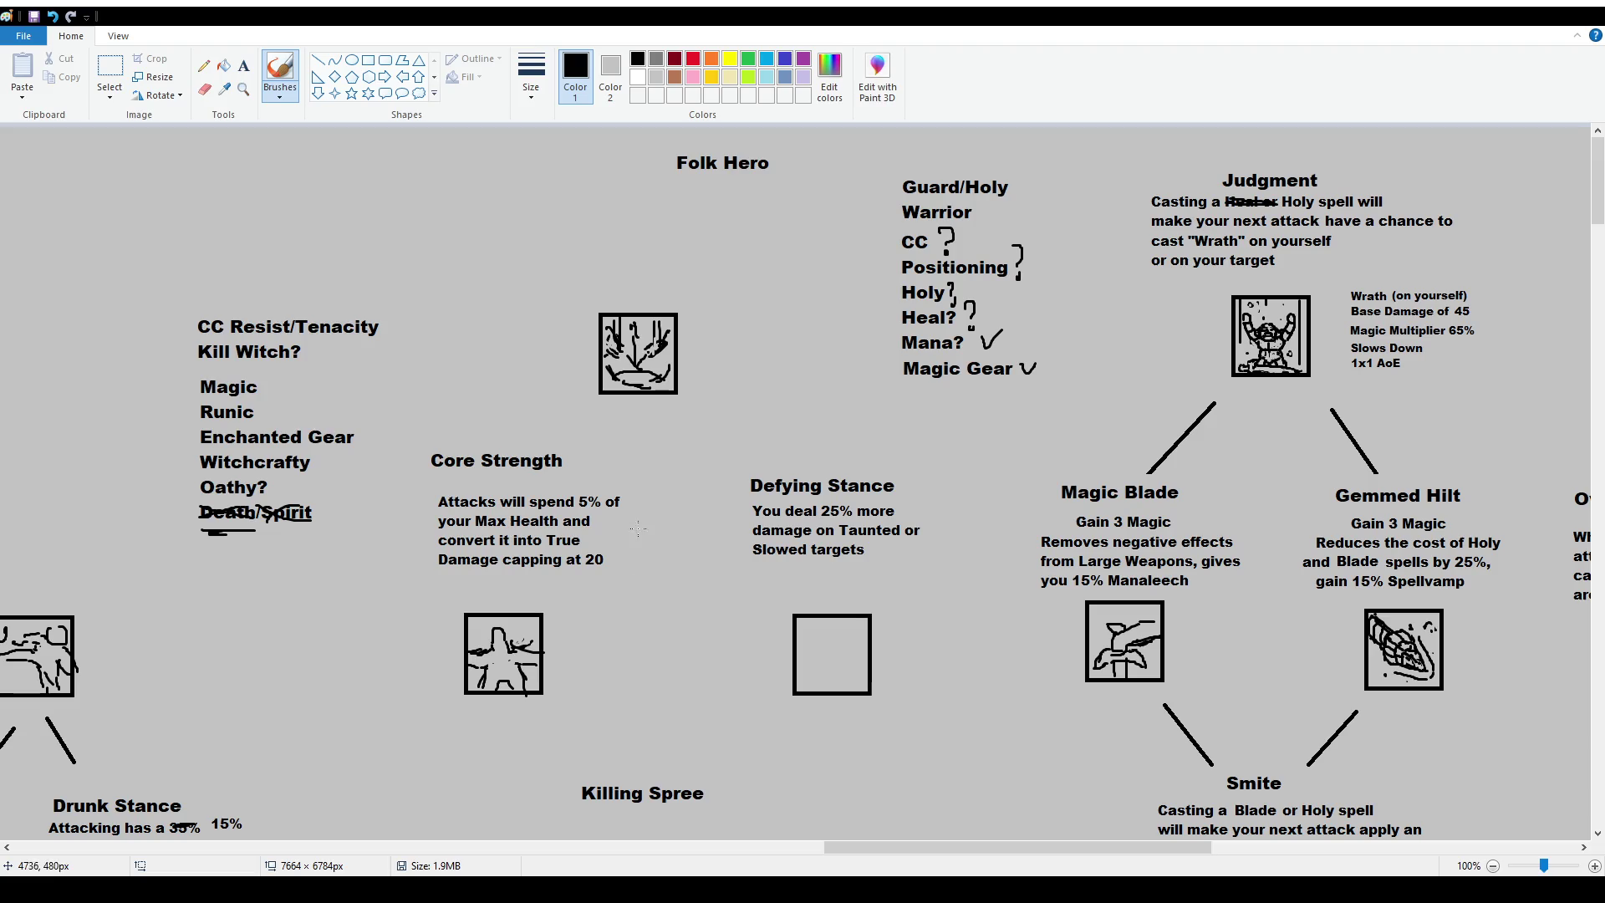
pyautogui.click(243, 65)
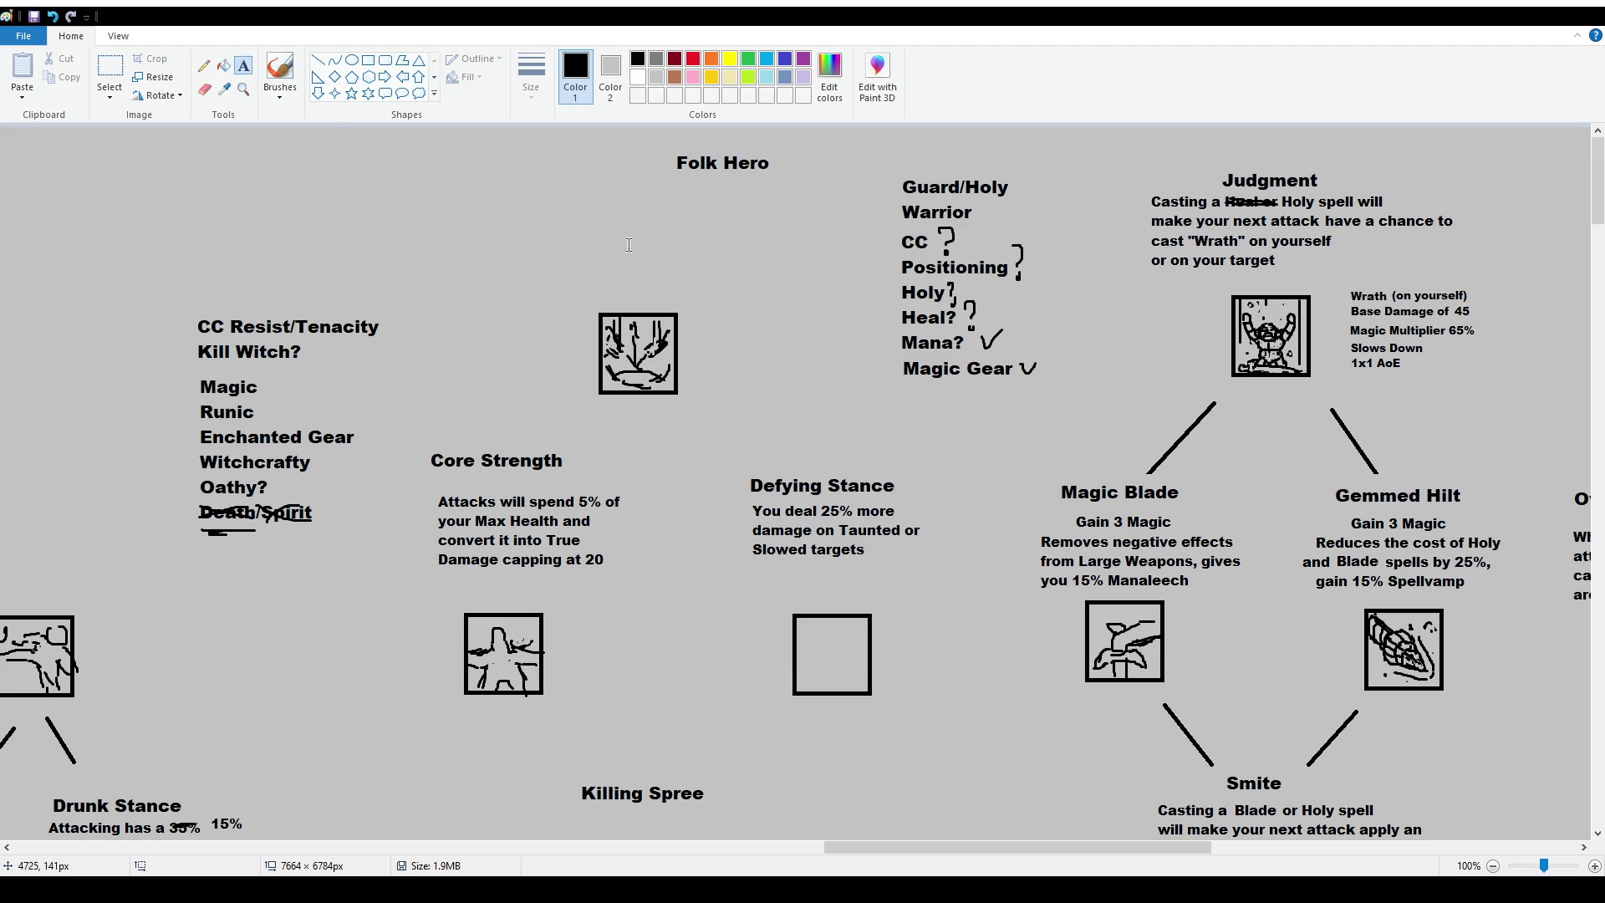
pyautogui.hotkey('ctrl', 'y')
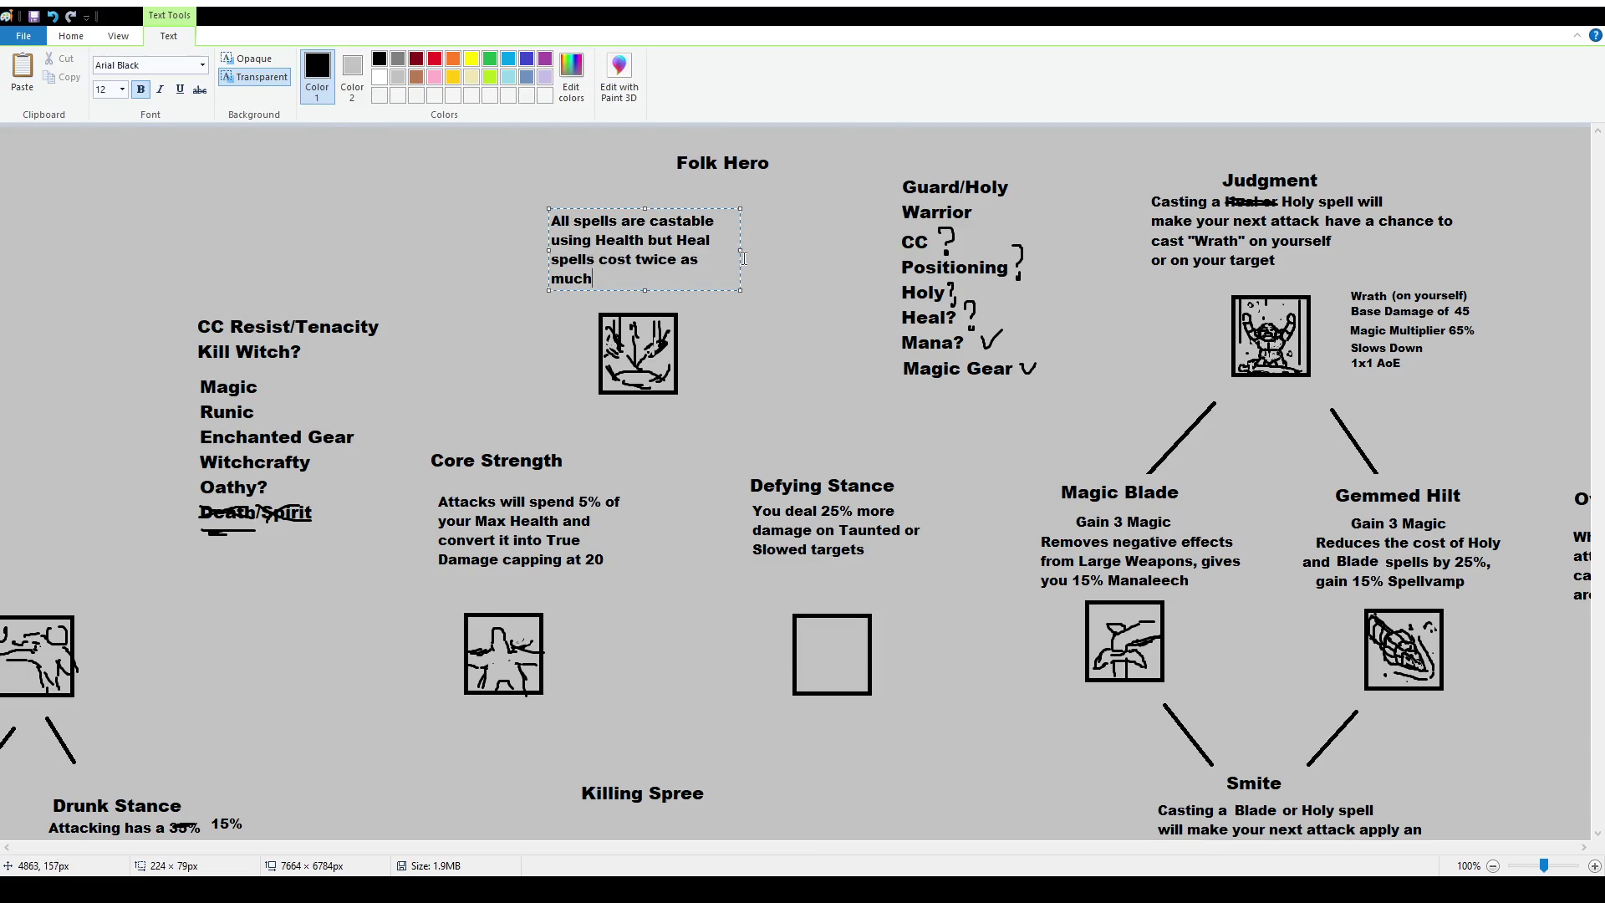
# Widen and commit the spell-cost note, then delete the Folk Hero title.
pyautogui.moveTo(746, 249)
pyautogui.mouseDown()
pyautogui.moveTo(762, 250)
pyautogui.moveTo(729, 240)
pyautogui.mouseUp()
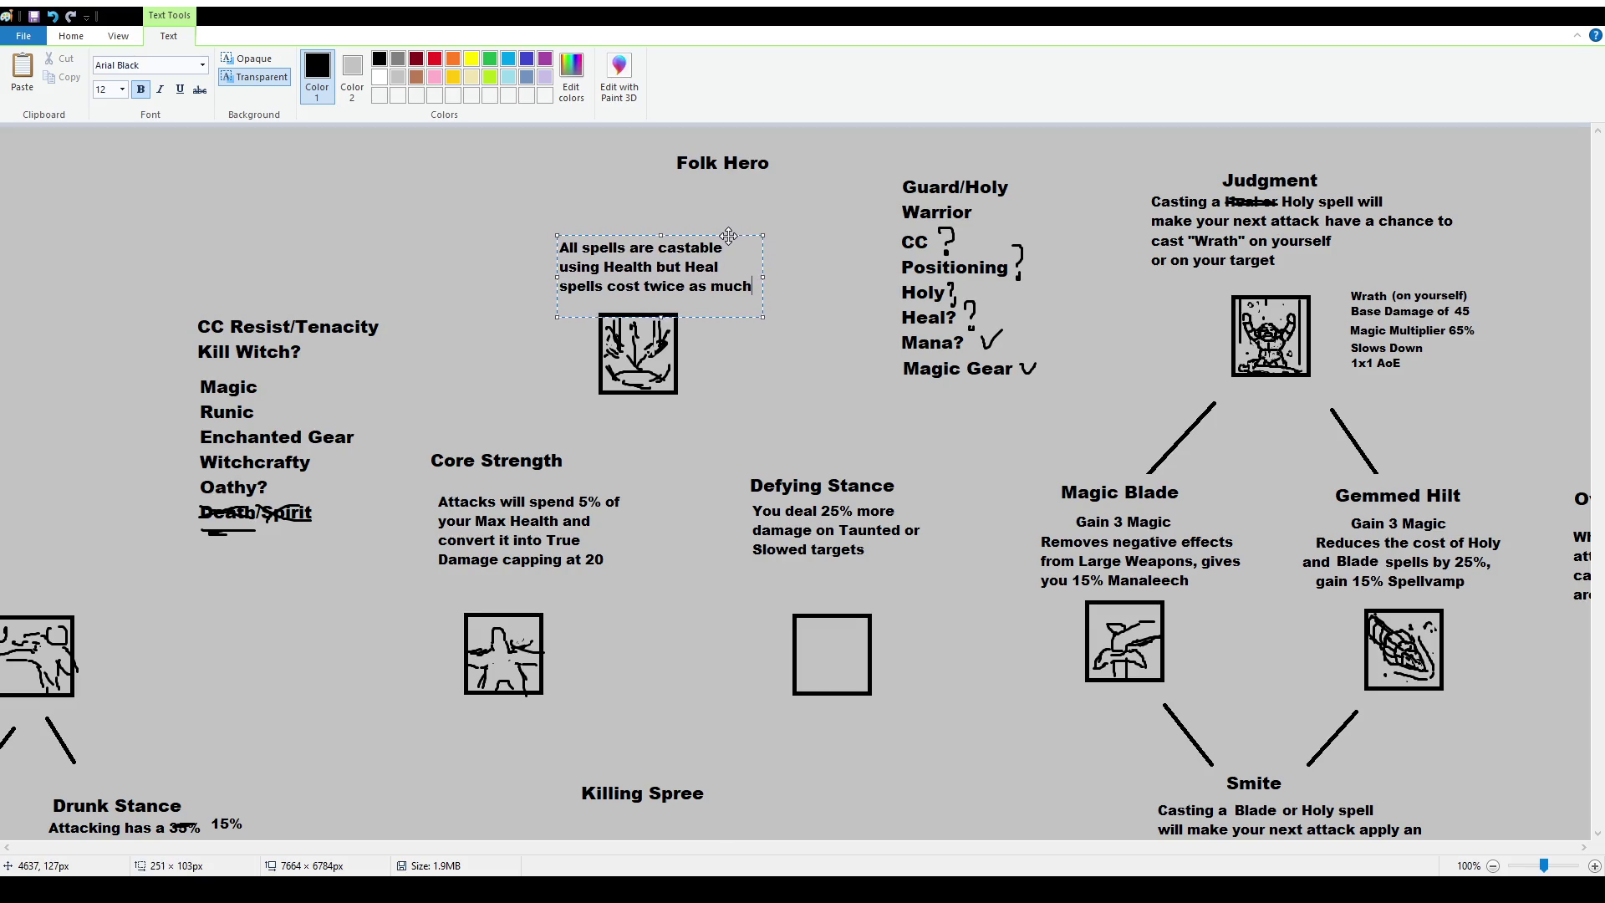
pyautogui.click(716, 199)
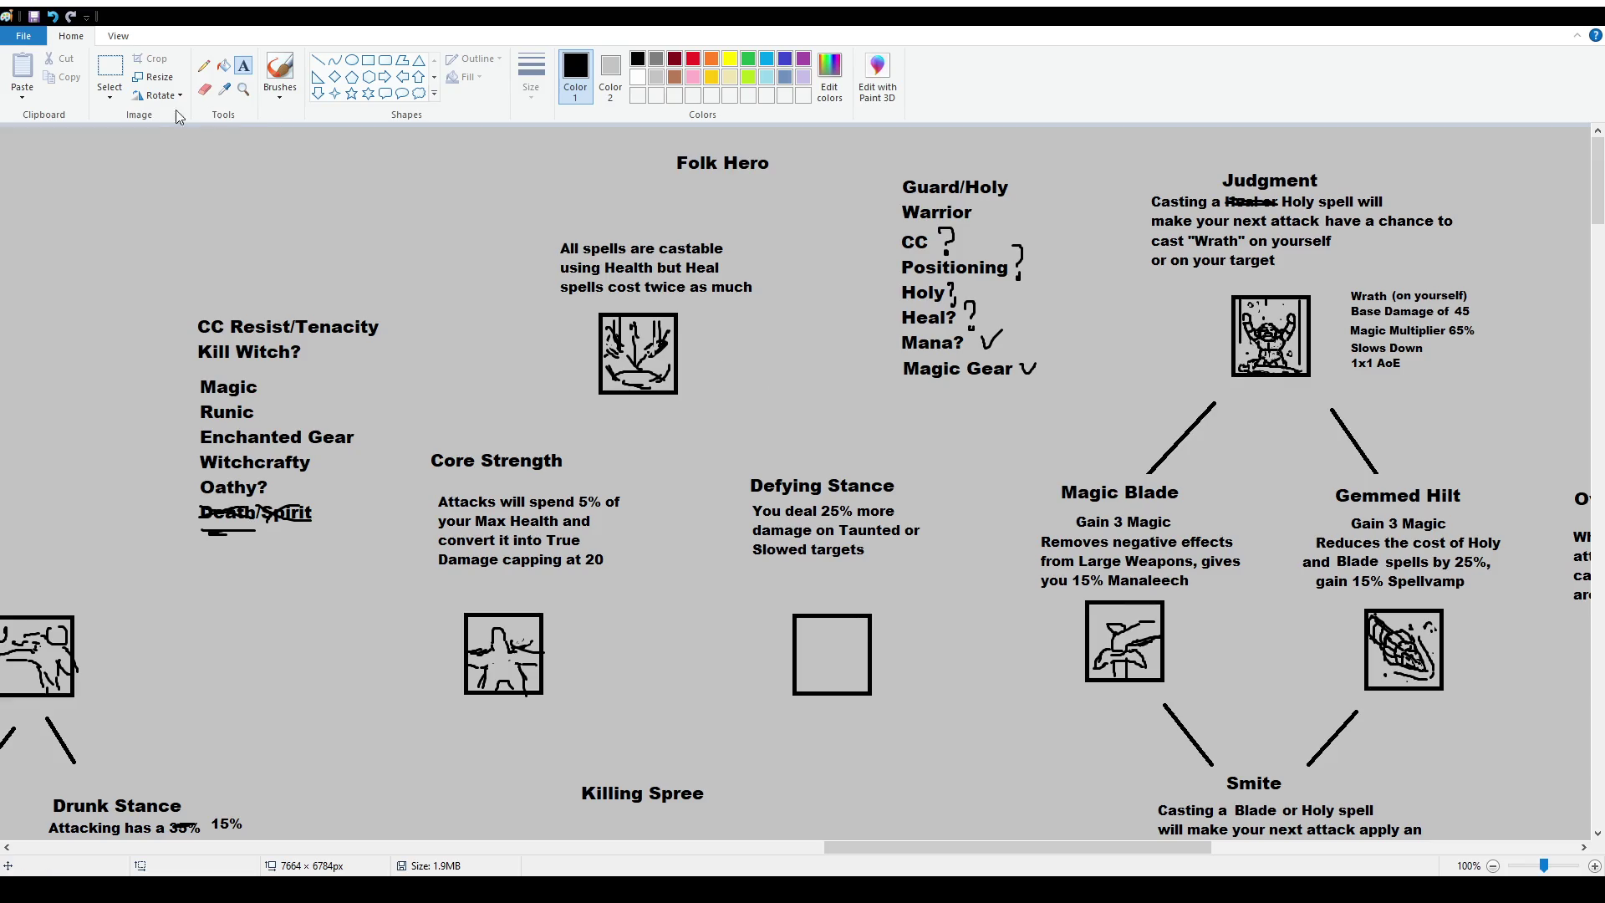
pyautogui.click(104, 70)
pyautogui.moveTo(666, 149); pyautogui.dragTo(795, 188)
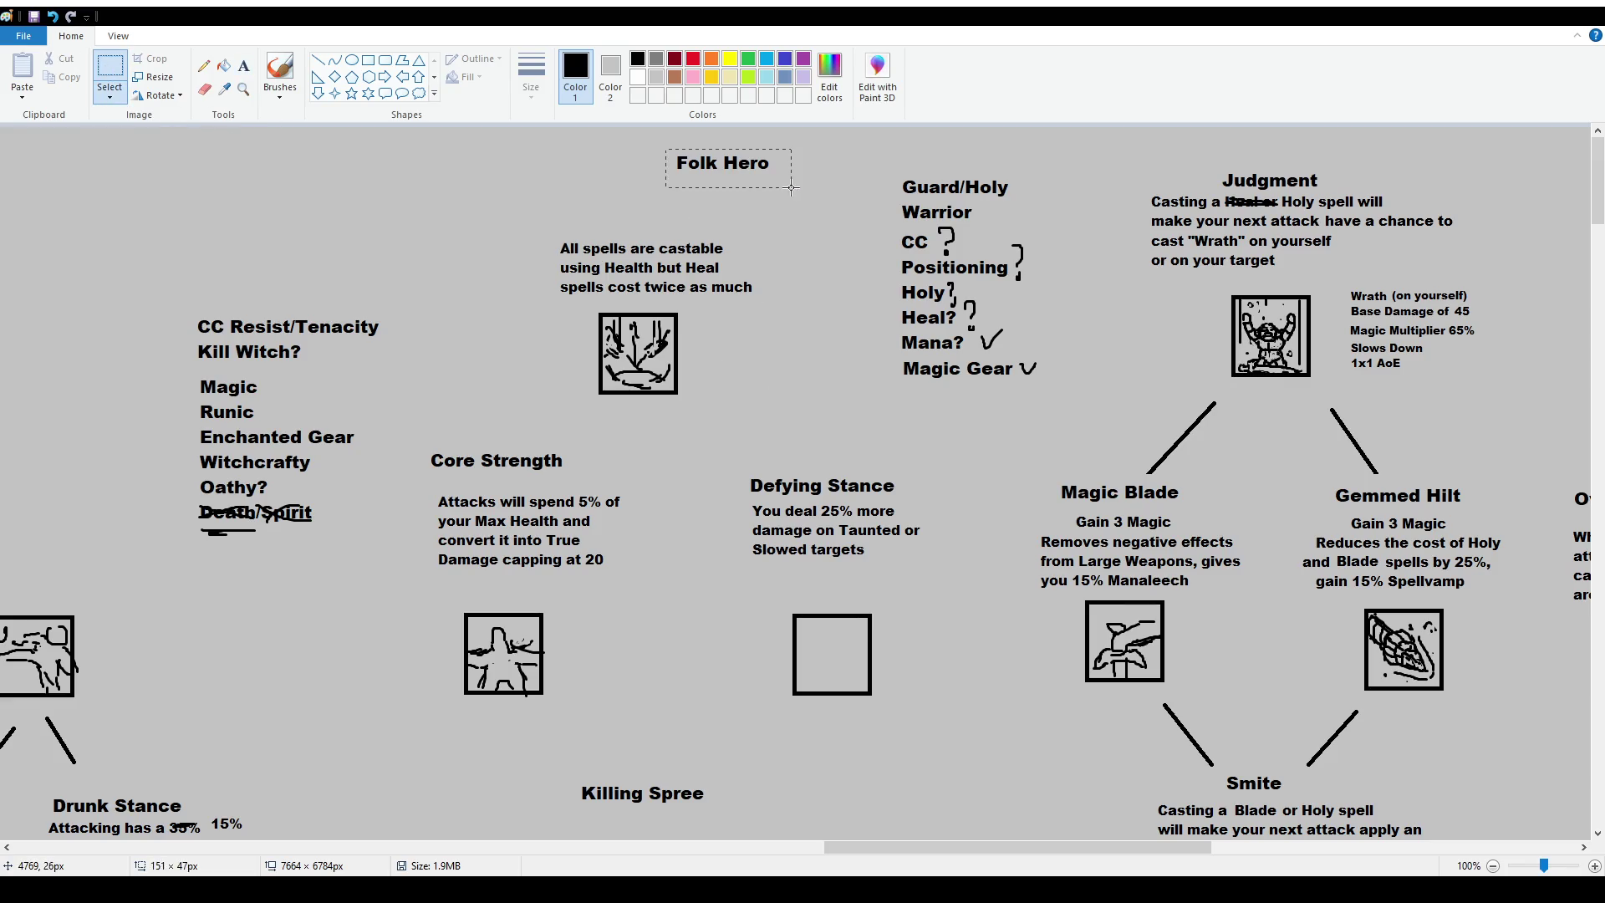
pyautogui.press('Delete')
# Shift the spell-cost note with its icon and the Killing Spree title to the right.
pyautogui.moveTo(550, 229)
pyautogui.mouseDown()
pyautogui.moveTo(787, 390)
pyautogui.moveTo(767, 358)
pyautogui.mouseUp()
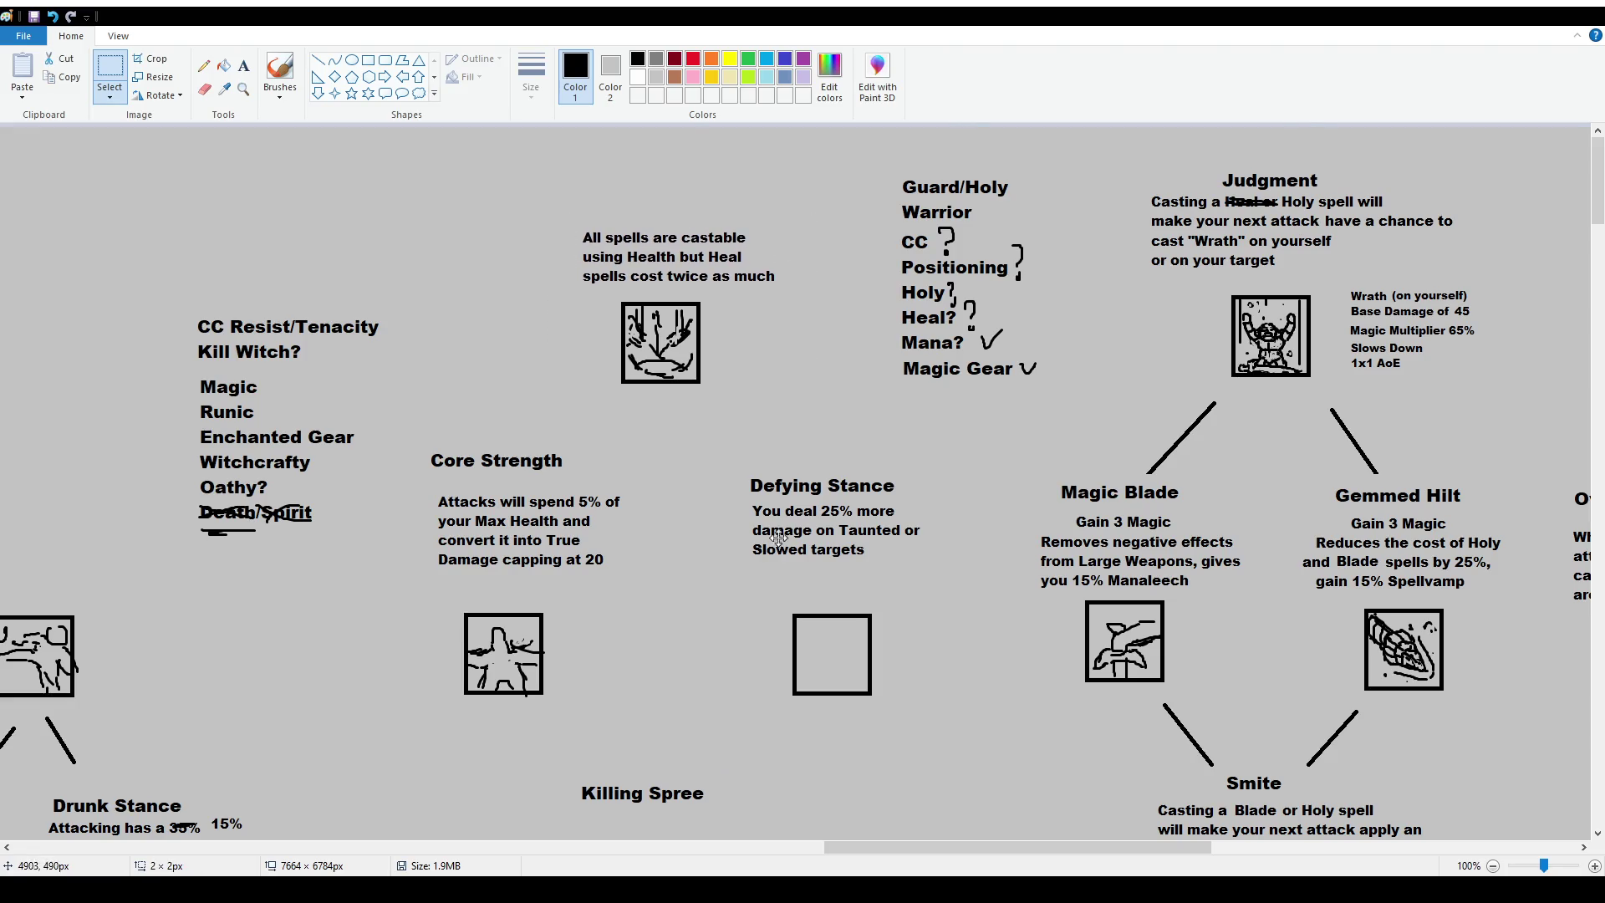
pyautogui.scroll(-5, 792, 530)
pyautogui.moveTo(555, 411); pyautogui.dragTo(753, 445)
pyautogui.scroll(5, 690, 451)
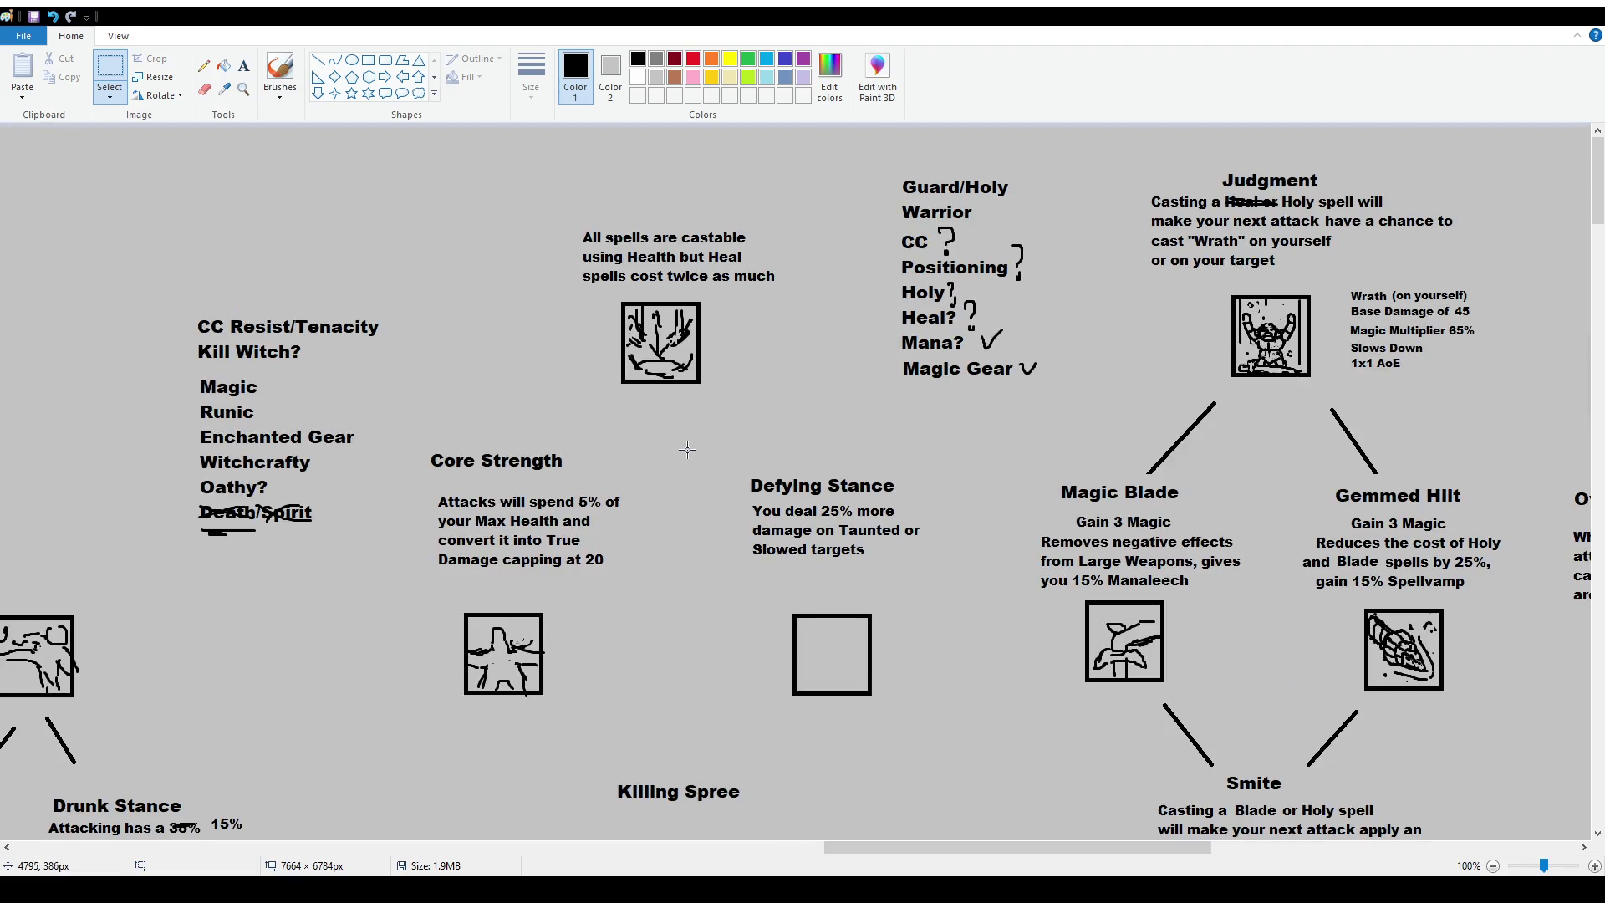
pyautogui.moveTo(568, 214)
pyautogui.mouseDown()
pyautogui.moveTo(810, 407)
pyautogui.moveTo(770, 361)
pyautogui.mouseUp()
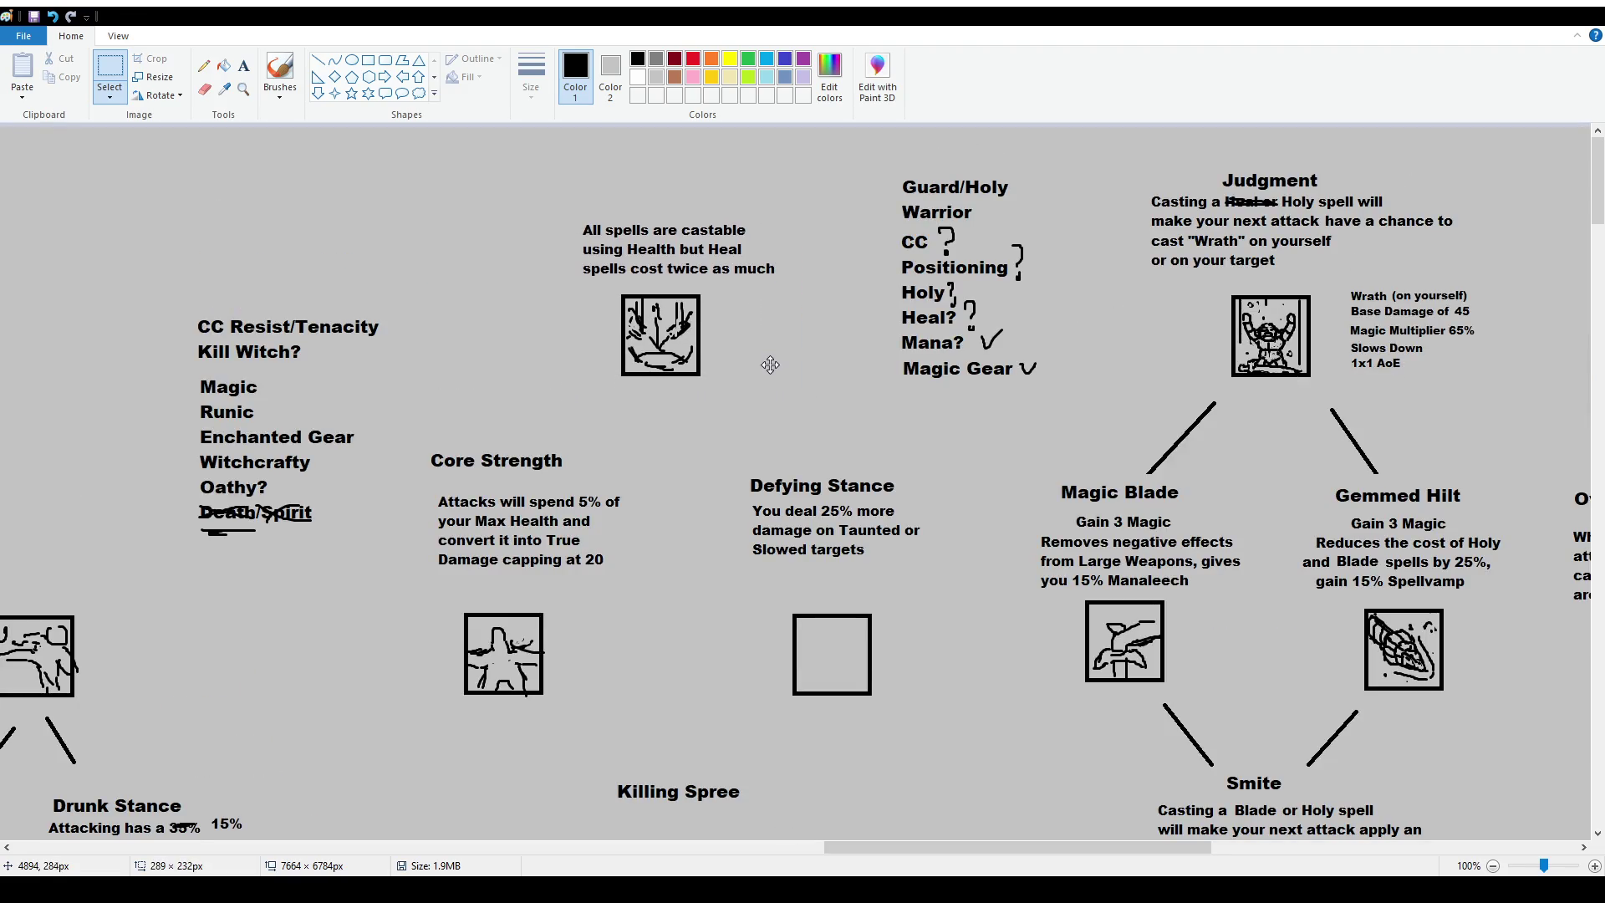
# Lower the Core Strength and Defying Stance titles and descriptions so they sit level above their icons.
pyautogui.moveTo(426, 493)
pyautogui.mouseDown()
pyautogui.moveTo(654, 574)
pyautogui.moveTo(615, 577)
pyautogui.mouseUp()
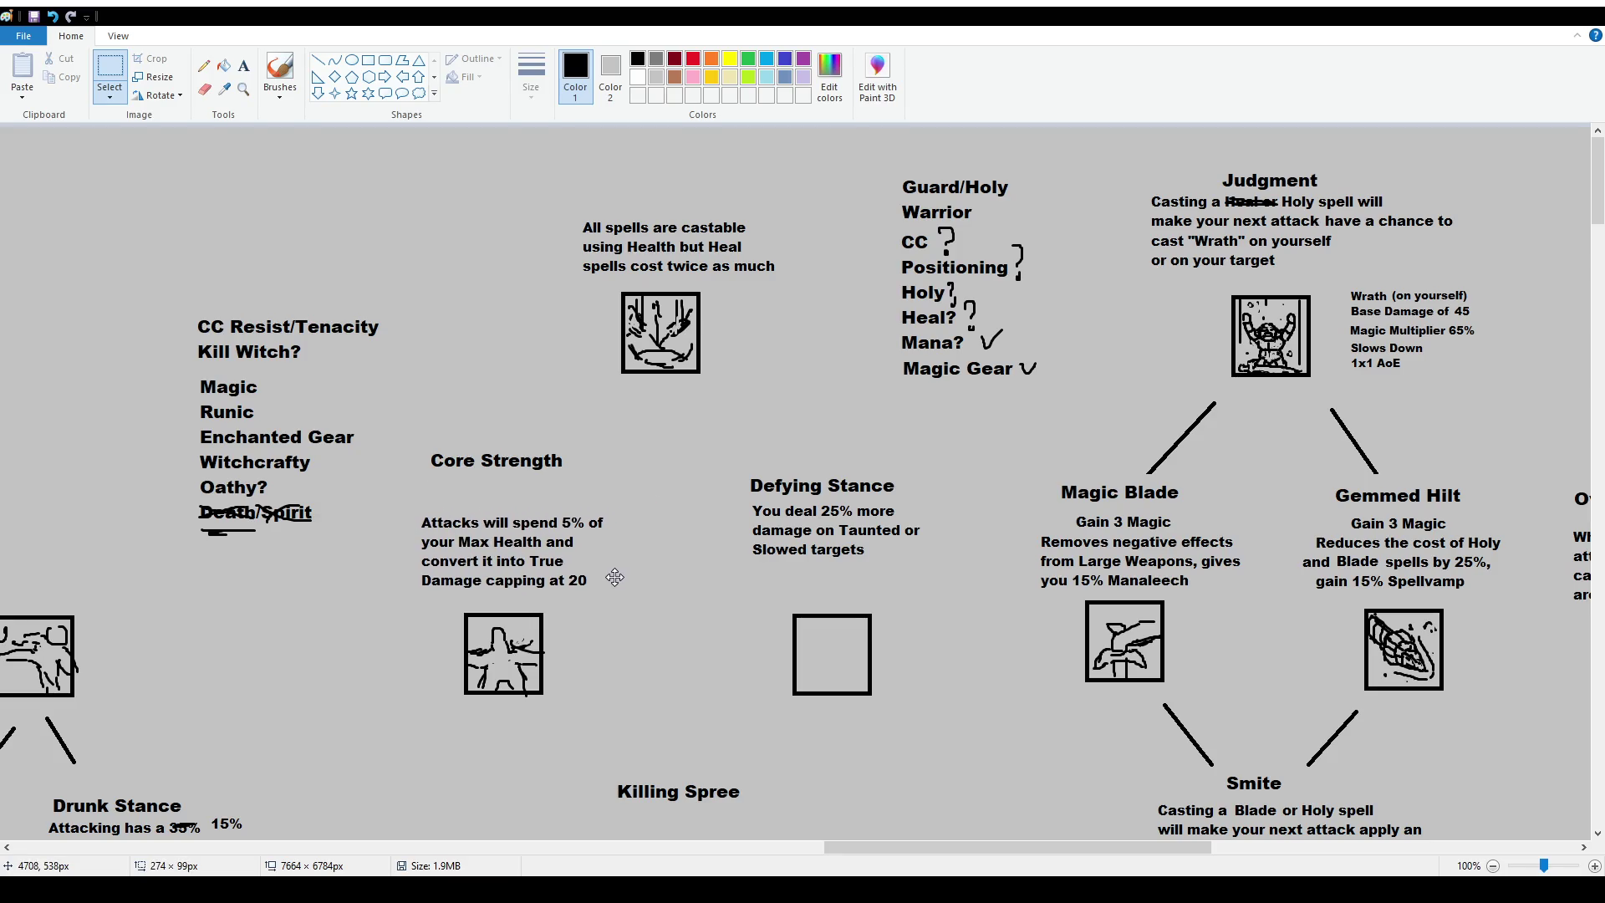
pyautogui.moveTo(412, 442)
pyautogui.mouseDown()
pyautogui.moveTo(589, 480)
pyautogui.moveTo(585, 502)
pyautogui.mouseUp()
pyautogui.click(748, 458)
pyautogui.moveTo(748, 458)
pyautogui.mouseDown()
pyautogui.moveTo(937, 562)
pyautogui.moveTo(935, 587)
pyautogui.mouseUp()
pyautogui.click(722, 448)
pyautogui.moveTo(749, 500)
pyautogui.mouseDown()
pyautogui.moveTo(937, 531)
pyautogui.moveTo(887, 492)
pyautogui.mouseUp()
pyautogui.click(880, 527)
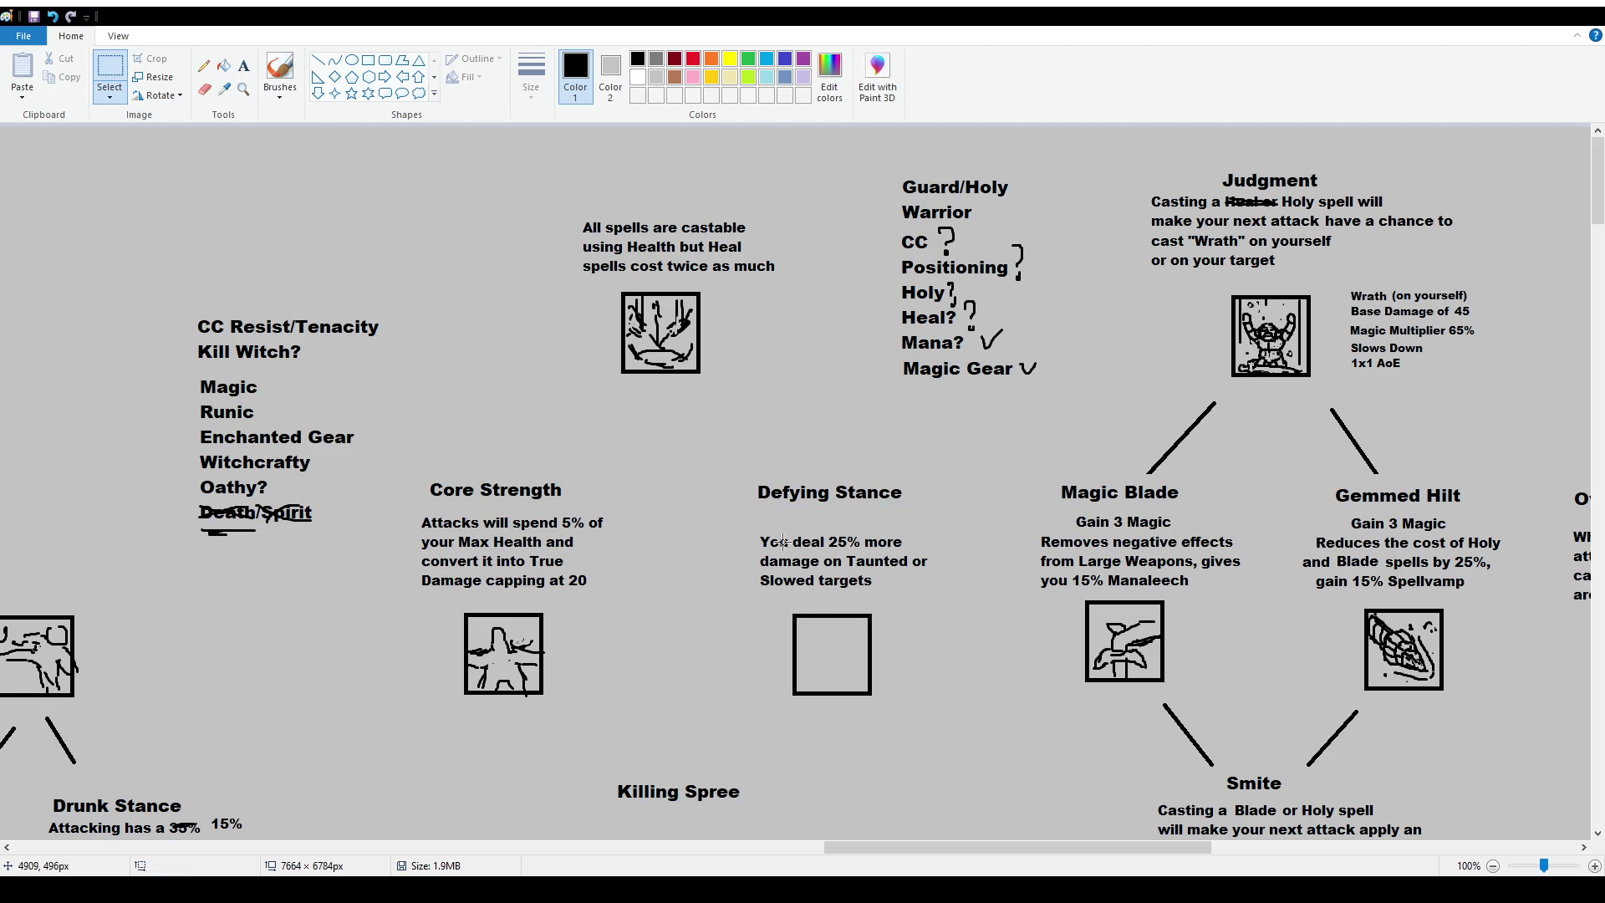
pyautogui.scroll(-5, 719, 476)
pyautogui.moveTo(589, 408)
pyautogui.mouseDown()
pyautogui.moveTo(778, 460)
pyautogui.moveTo(778, 446)
pyautogui.mouseUp()
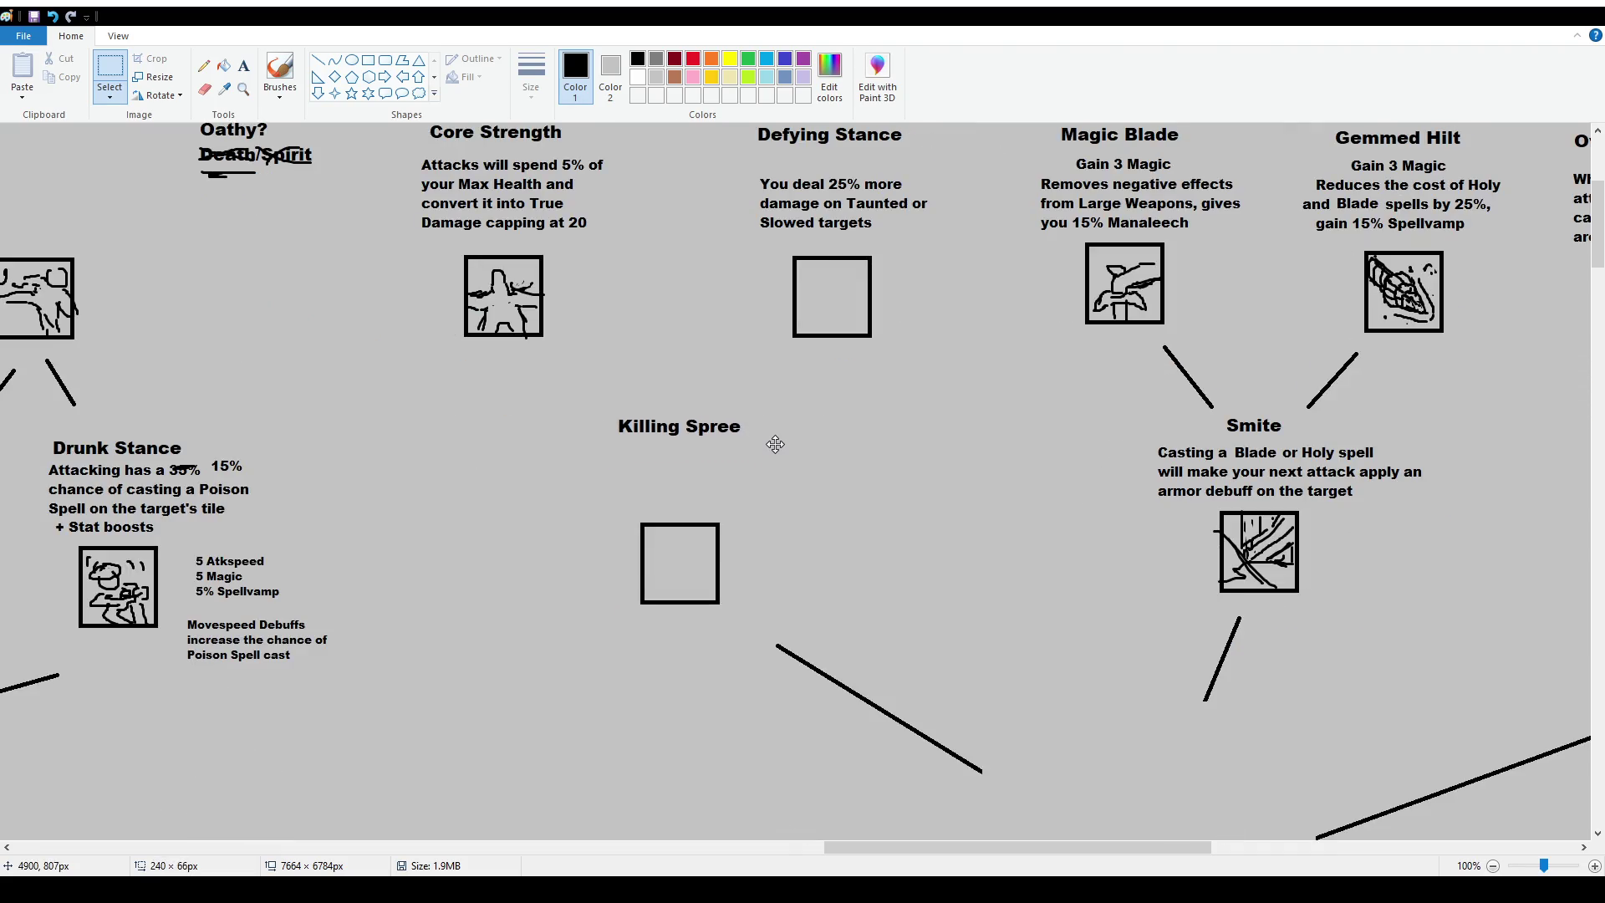
# Delete the Killing Spree title above the empty icon box.
pyautogui.click(243, 67)
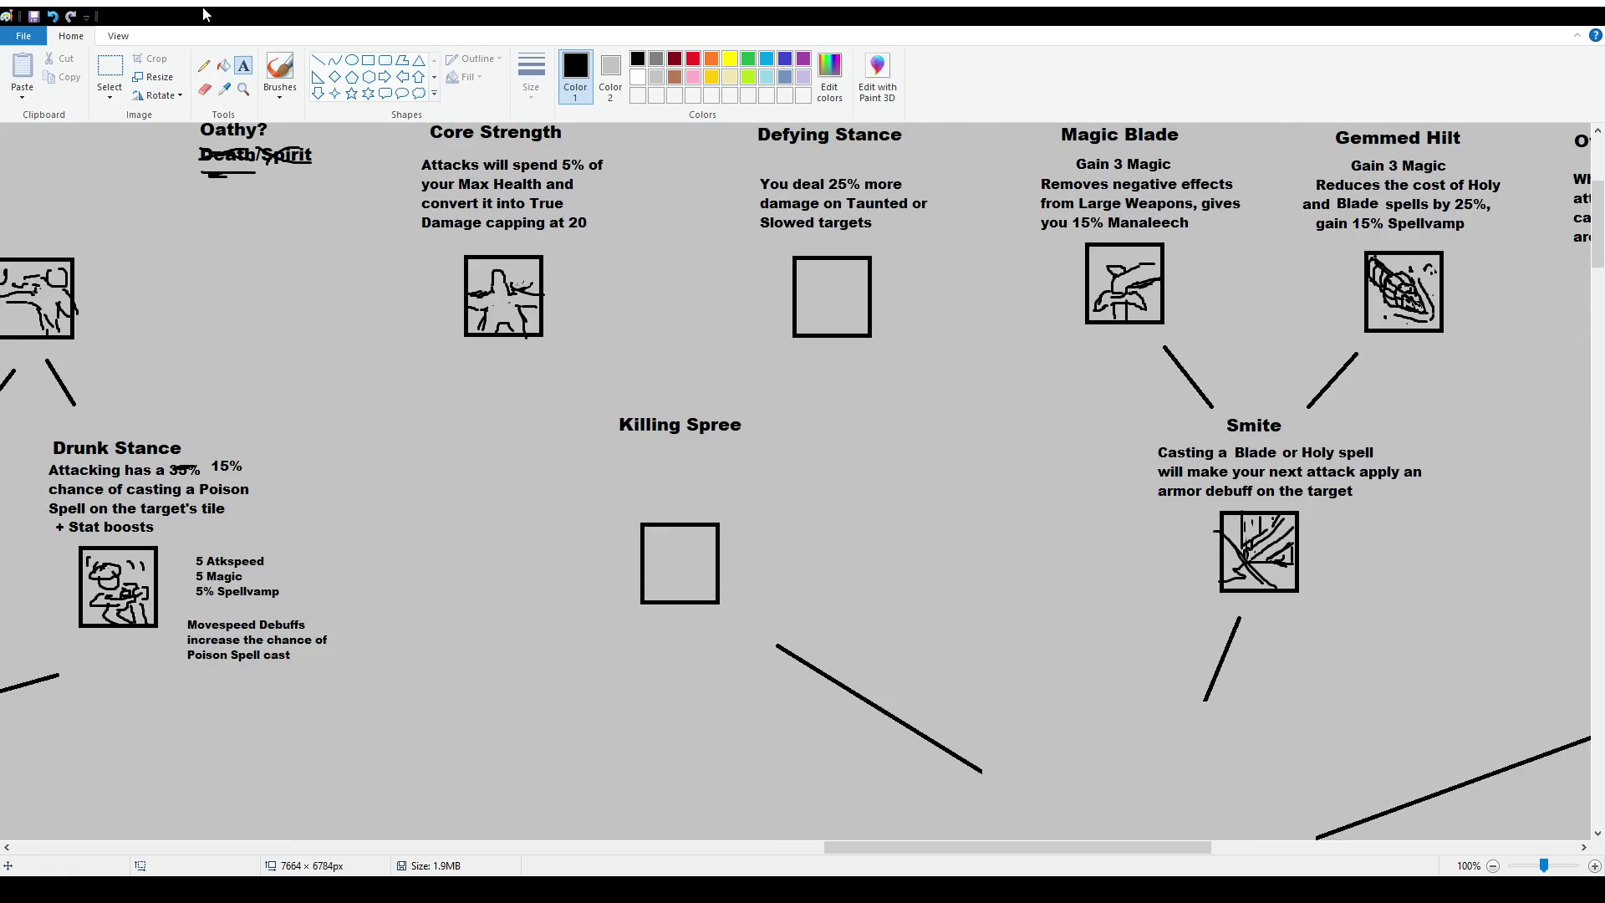
pyautogui.click(109, 71)
pyautogui.moveTo(609, 406); pyautogui.dragTo(776, 446)
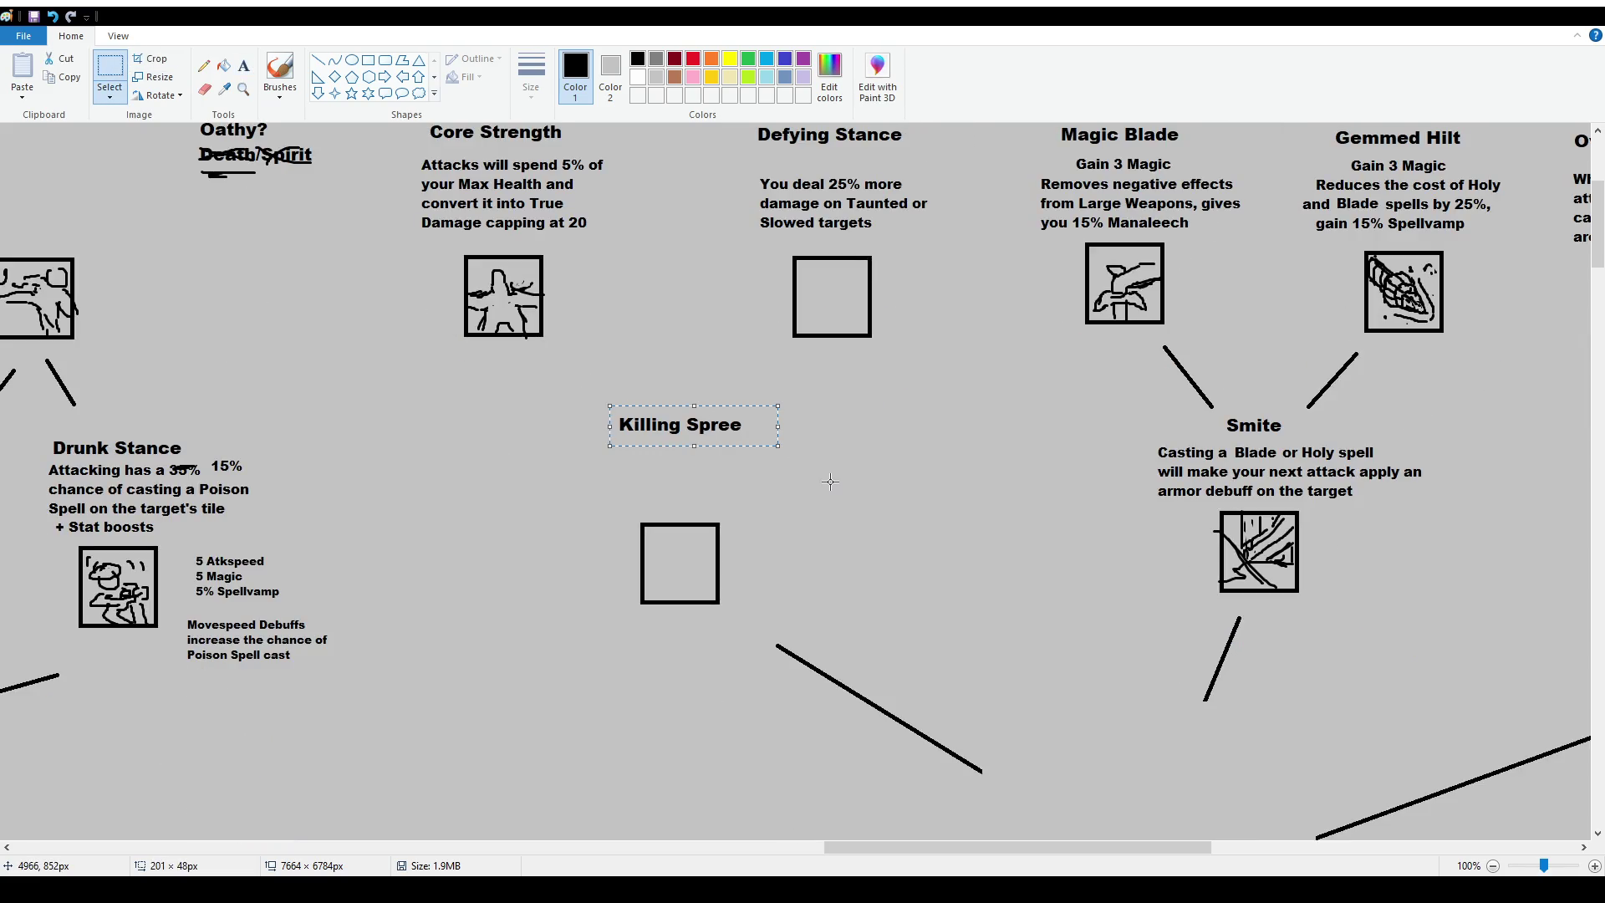
pyautogui.press('Delete')
# Add the title 'Trophy' in a new text box at font size 16.
pyautogui.click(243, 67)
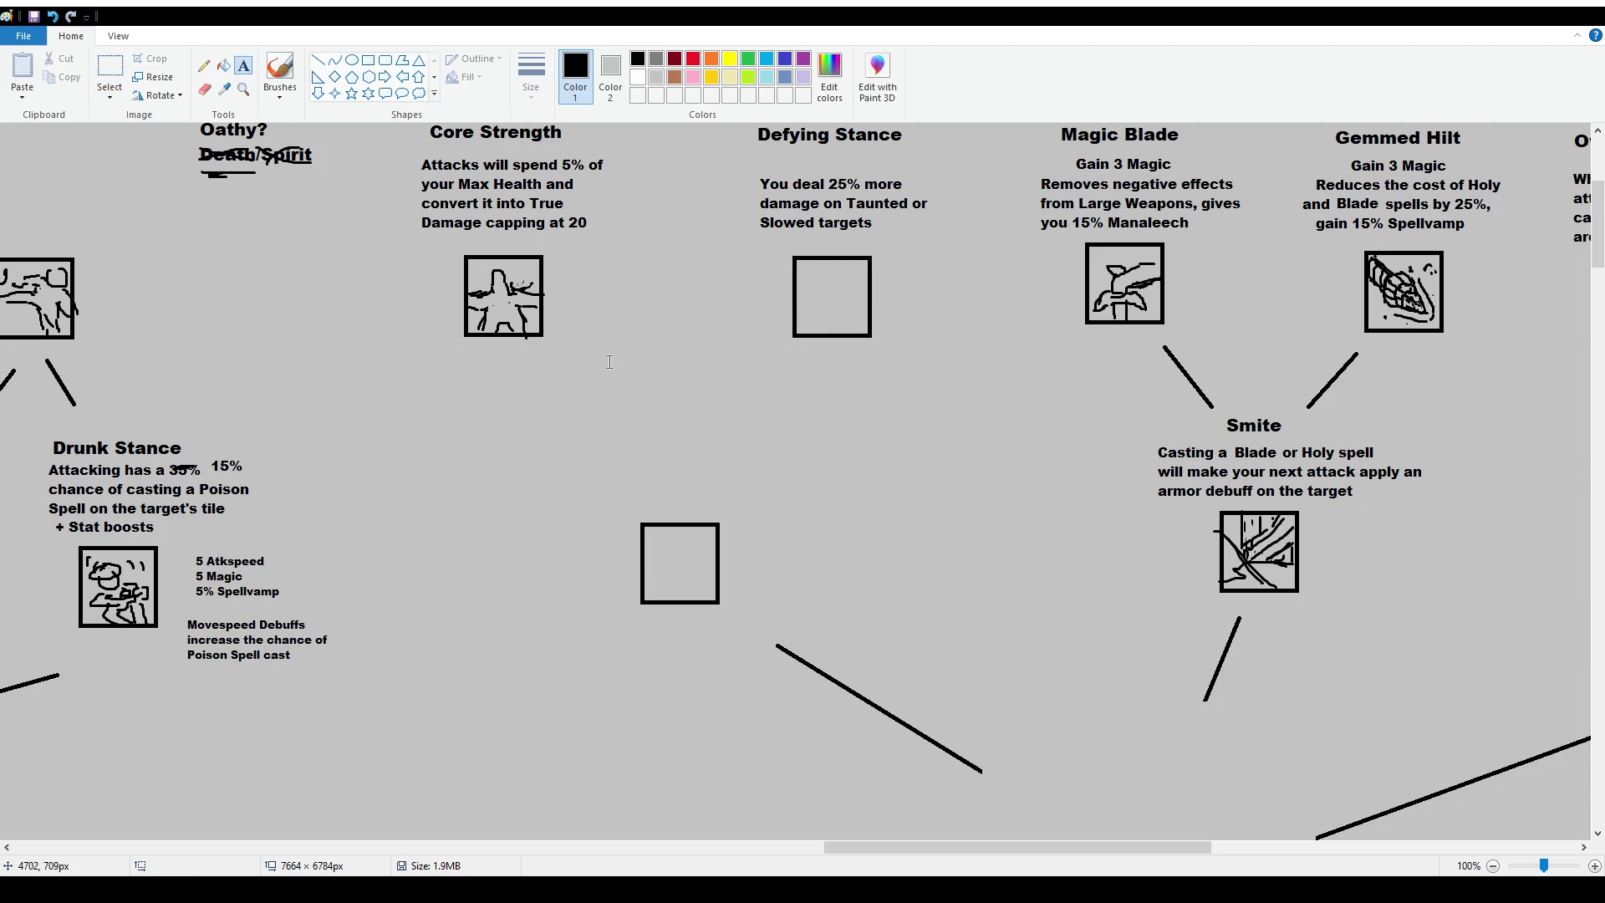
pyautogui.moveTo(600, 391); pyautogui.dragTo(755, 438)
pyautogui.write('Trophy')
pyautogui.hotkey('ctrl', 'a')
pyautogui.click(106, 90)
pyautogui.write('16')
pyautogui.press('Return')
pyautogui.click(705, 416)
pyautogui.hotkey('ctrl', 'a')
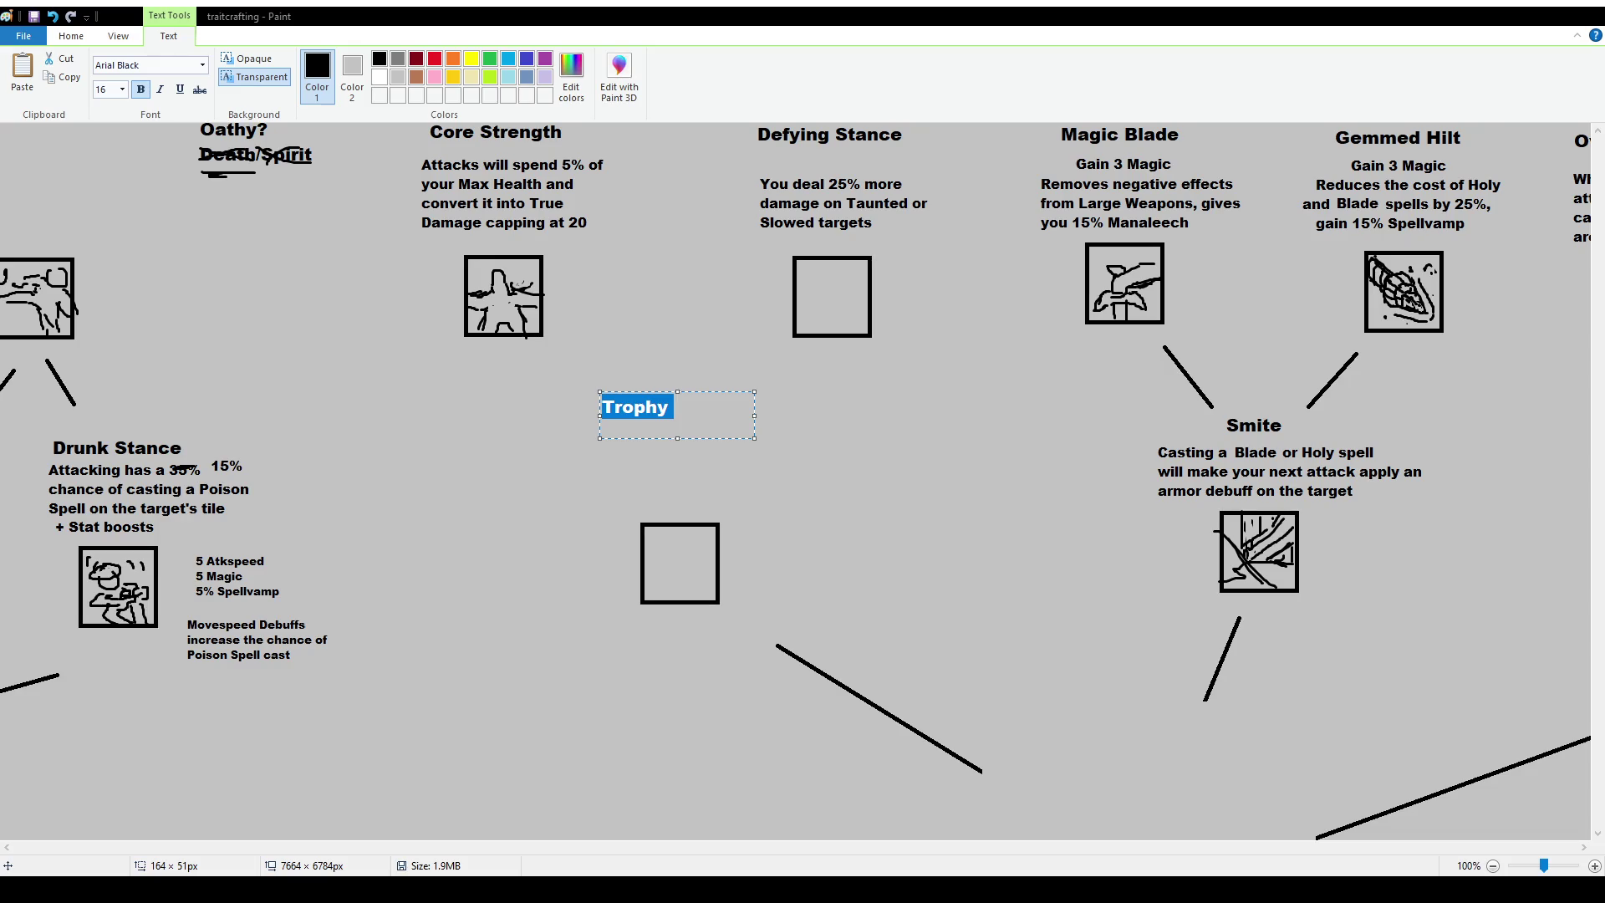
# Replace the title with 'Bloodbath' and center it above the icon box.
pyautogui.write('Bloodbath')
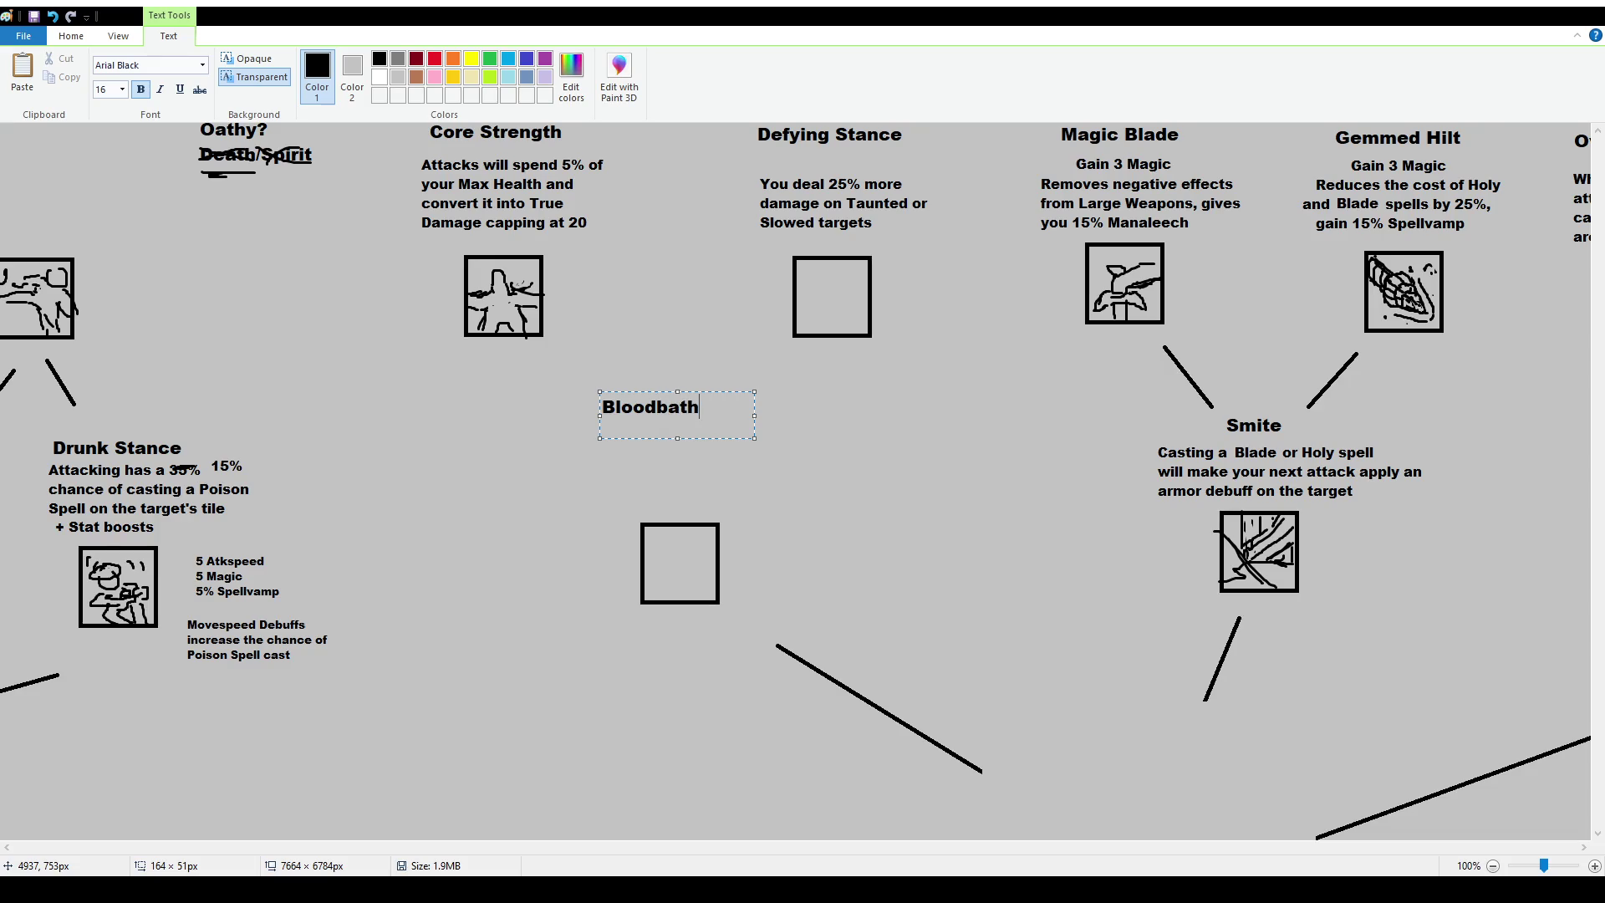
pyautogui.moveTo(717, 392); pyautogui.dragTo(742, 401)
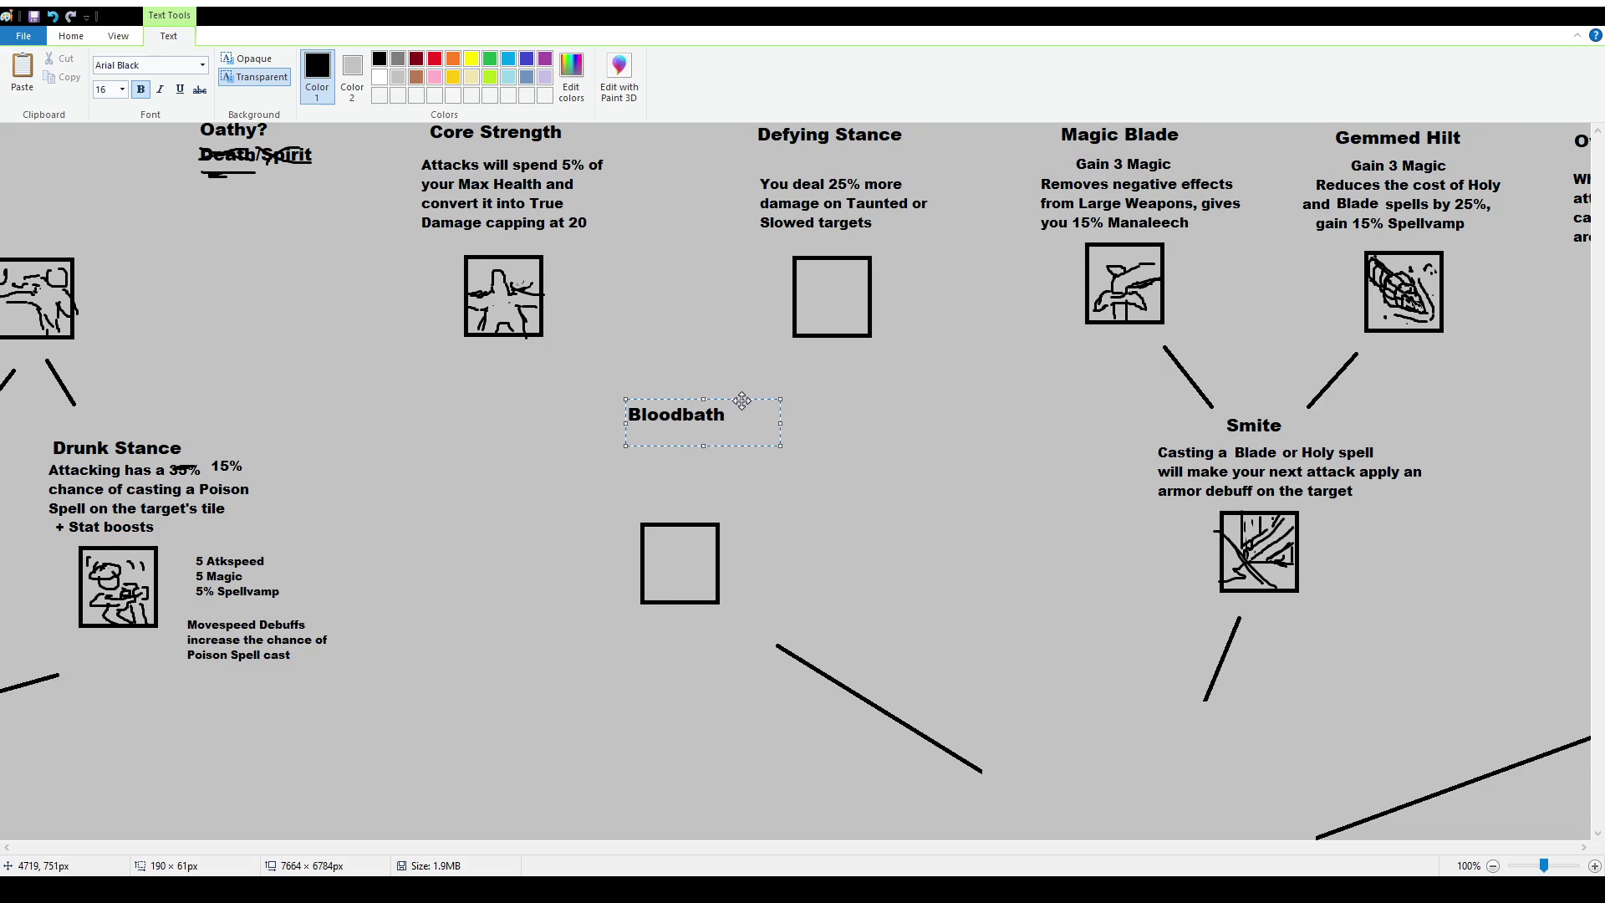
pyautogui.click(535, 276)
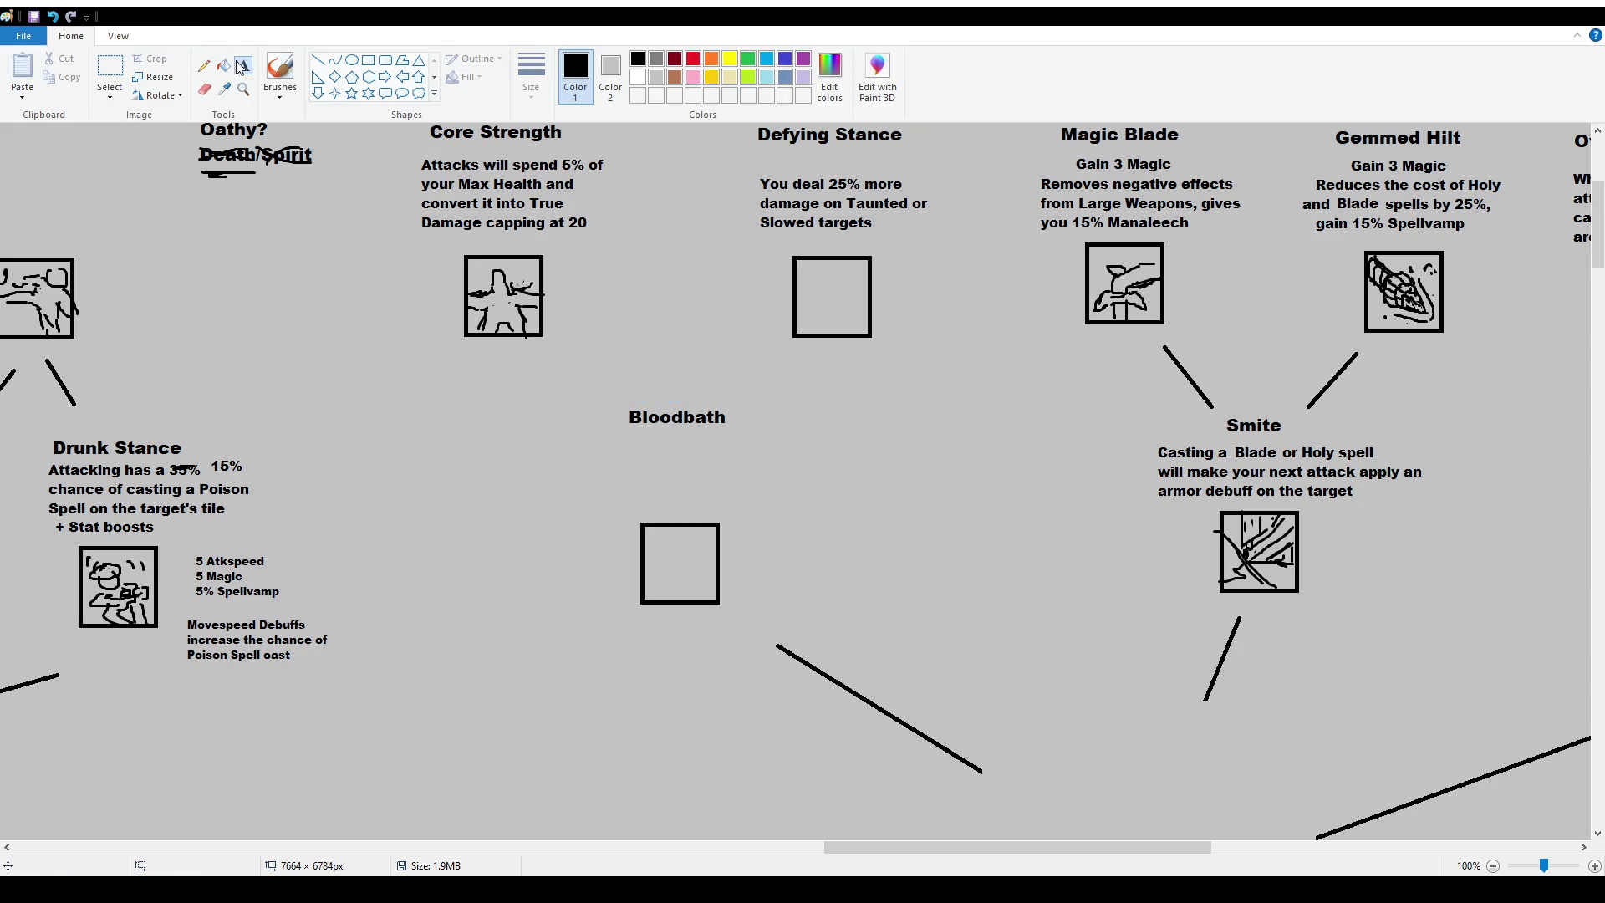
# Add the 12-point description 'Killing an unit heals you by 25/35/50 Health' below it and start the icon.
pyautogui.click(577, 440)
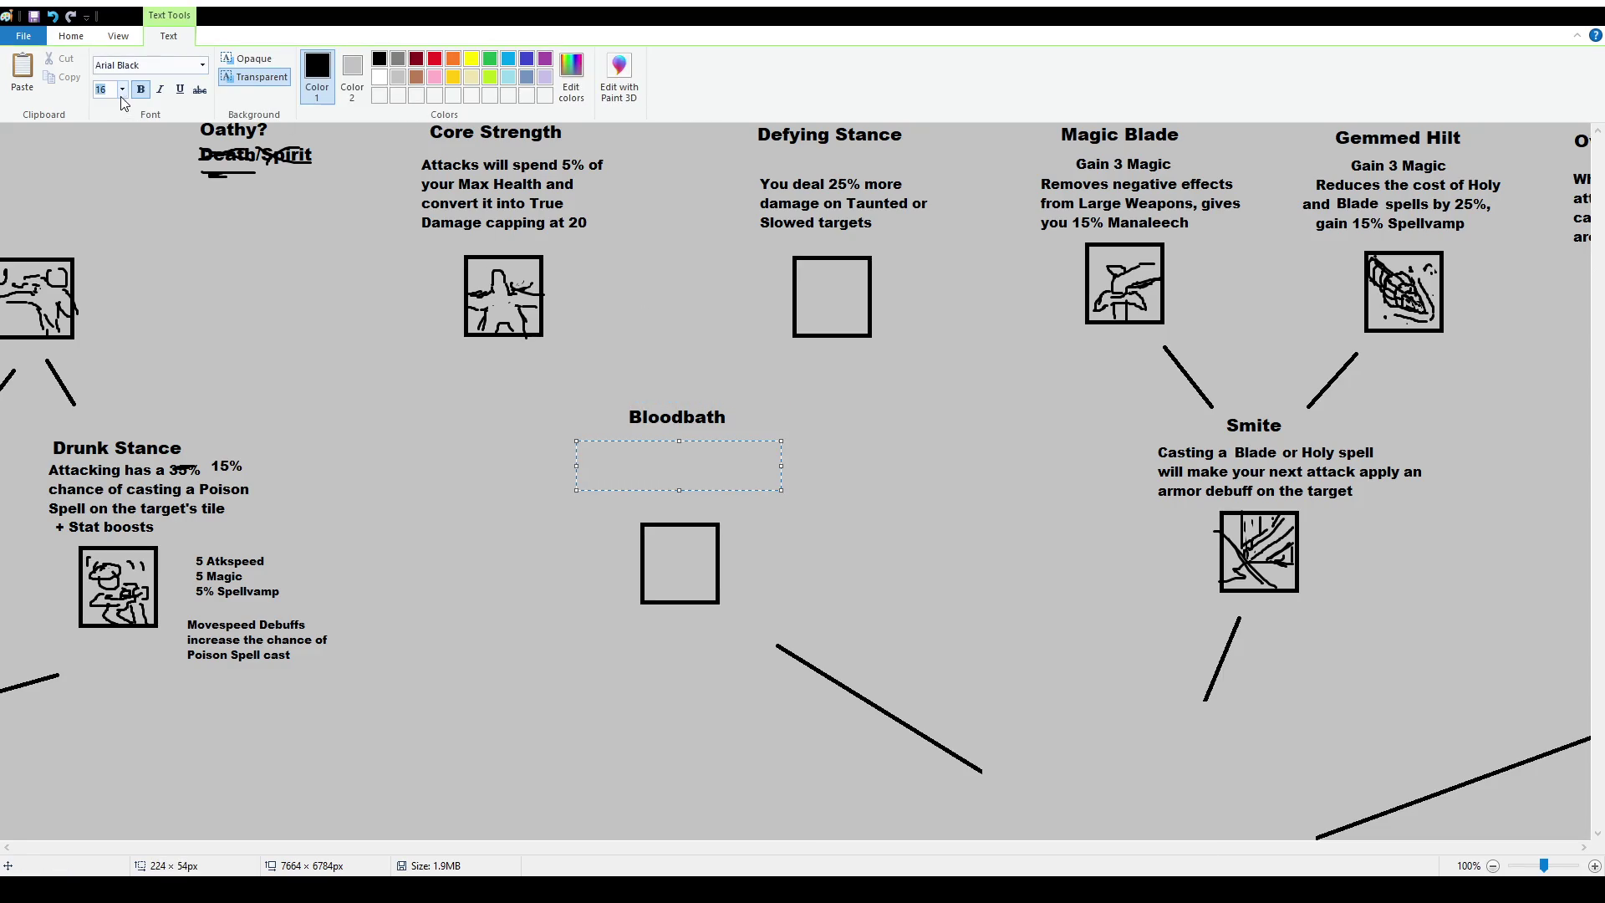
pyautogui.write('12')
pyautogui.press('Return')
pyautogui.write('Killing an unit heals you by ')
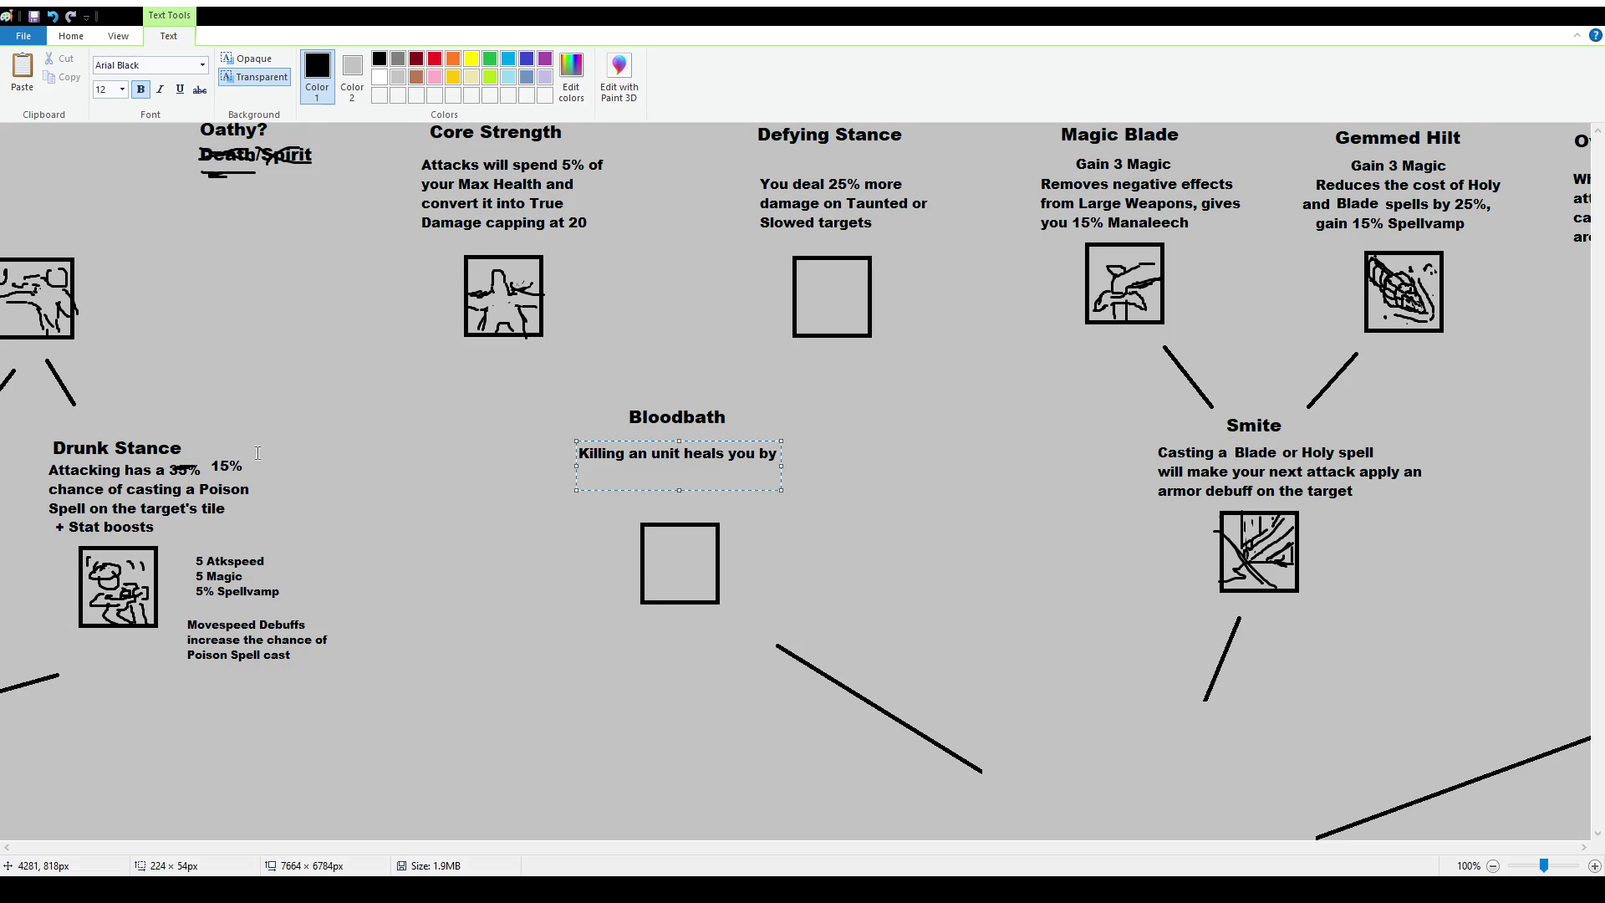
pyautogui.write('25/')
pyautogui.write('35/50 Health')
pyautogui.click(685, 420)
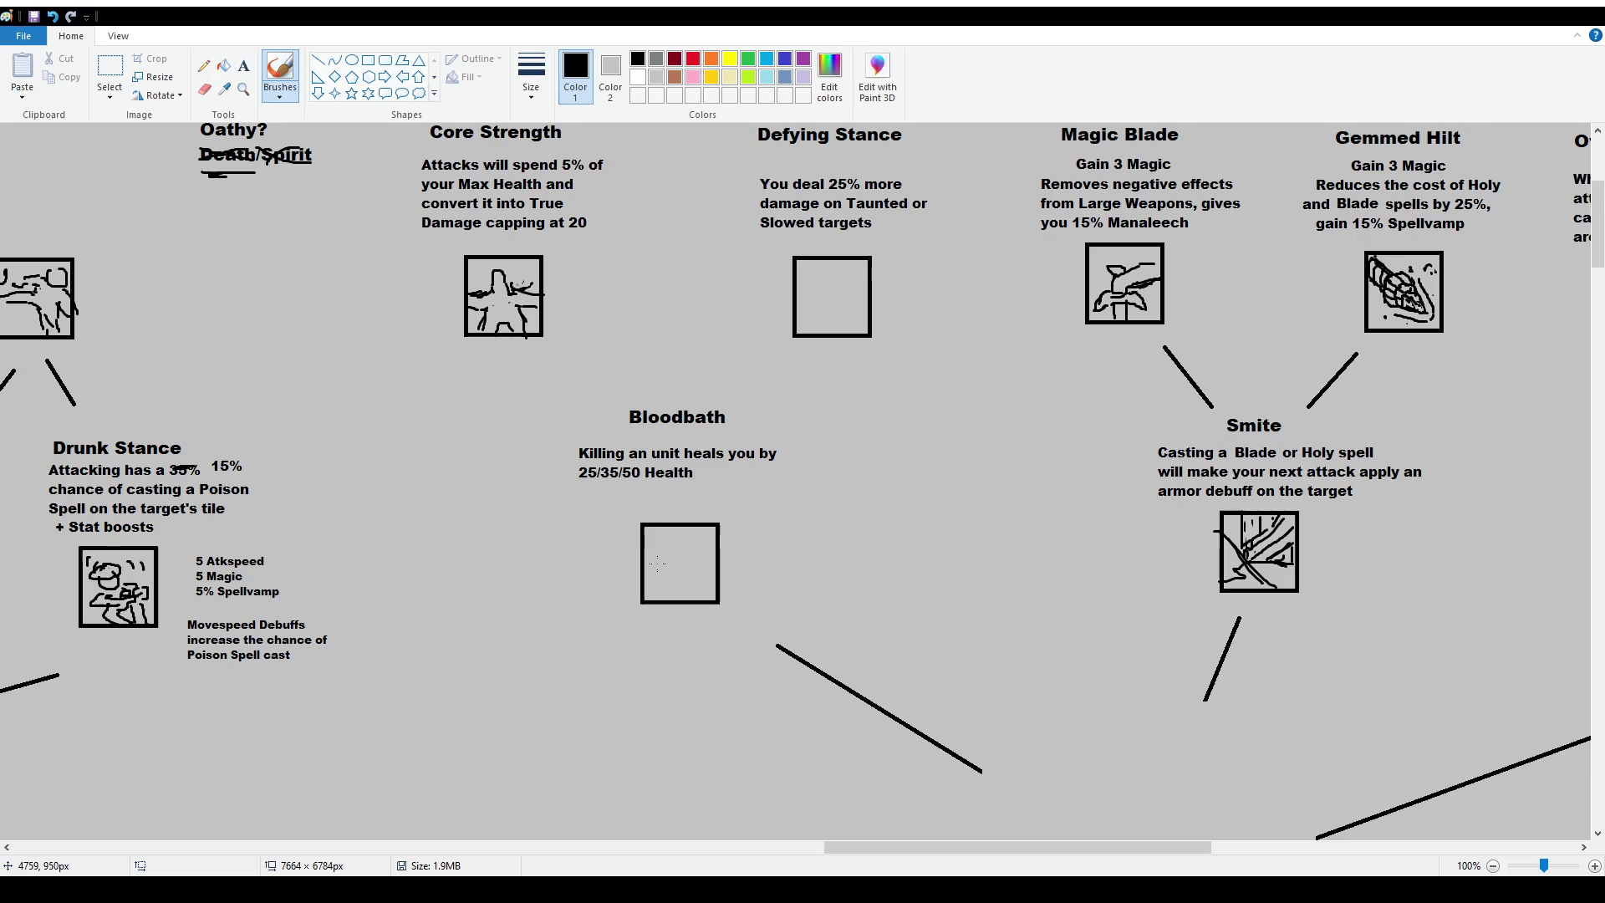
pyautogui.moveTo(654, 578)
pyautogui.mouseDown()
pyautogui.moveTo(646, 568)
pyautogui.moveTo(667, 551)
pyautogui.mouseUp()
# Add curved and short brush strokes to finish the Bloodbath icon inside its box.
pyautogui.moveTo(652, 542); pyautogui.dragTo(654, 550)
pyautogui.moveTo(660, 570)
pyautogui.mouseDown()
pyautogui.moveTo(684, 579)
pyautogui.moveTo(674, 549)
pyautogui.moveTo(687, 563)
pyautogui.mouseUp()
pyautogui.moveTo(664, 545); pyautogui.dragTo(693, 591)
pyautogui.moveTo(673, 537); pyautogui.dragTo(679, 566)
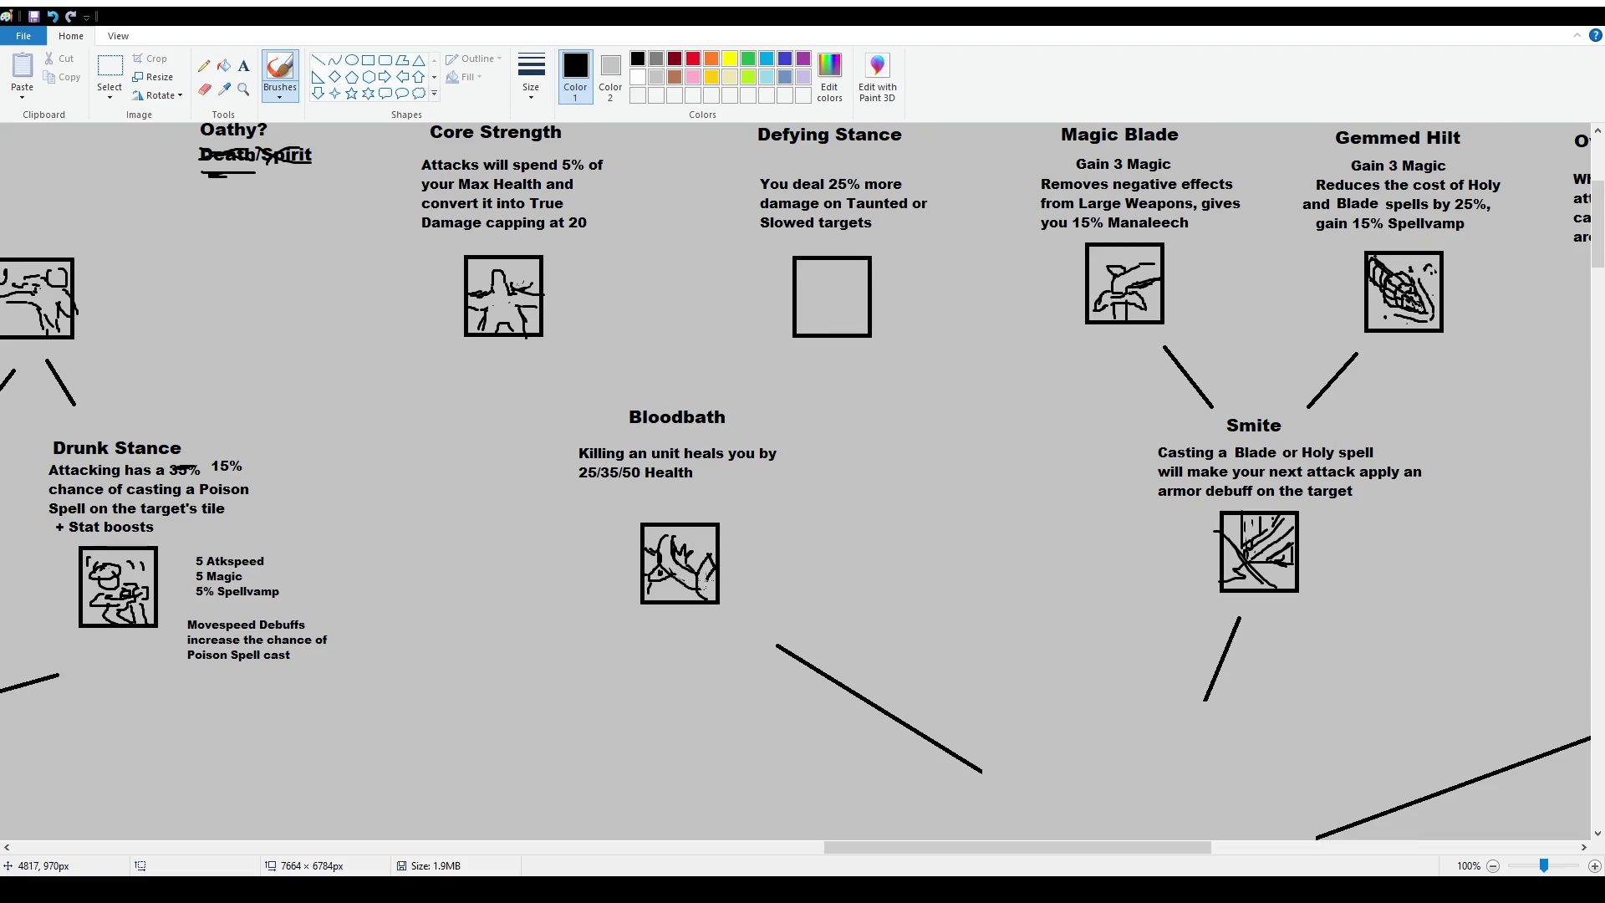
pyautogui.moveTo(717, 562); pyautogui.dragTo(717, 567)
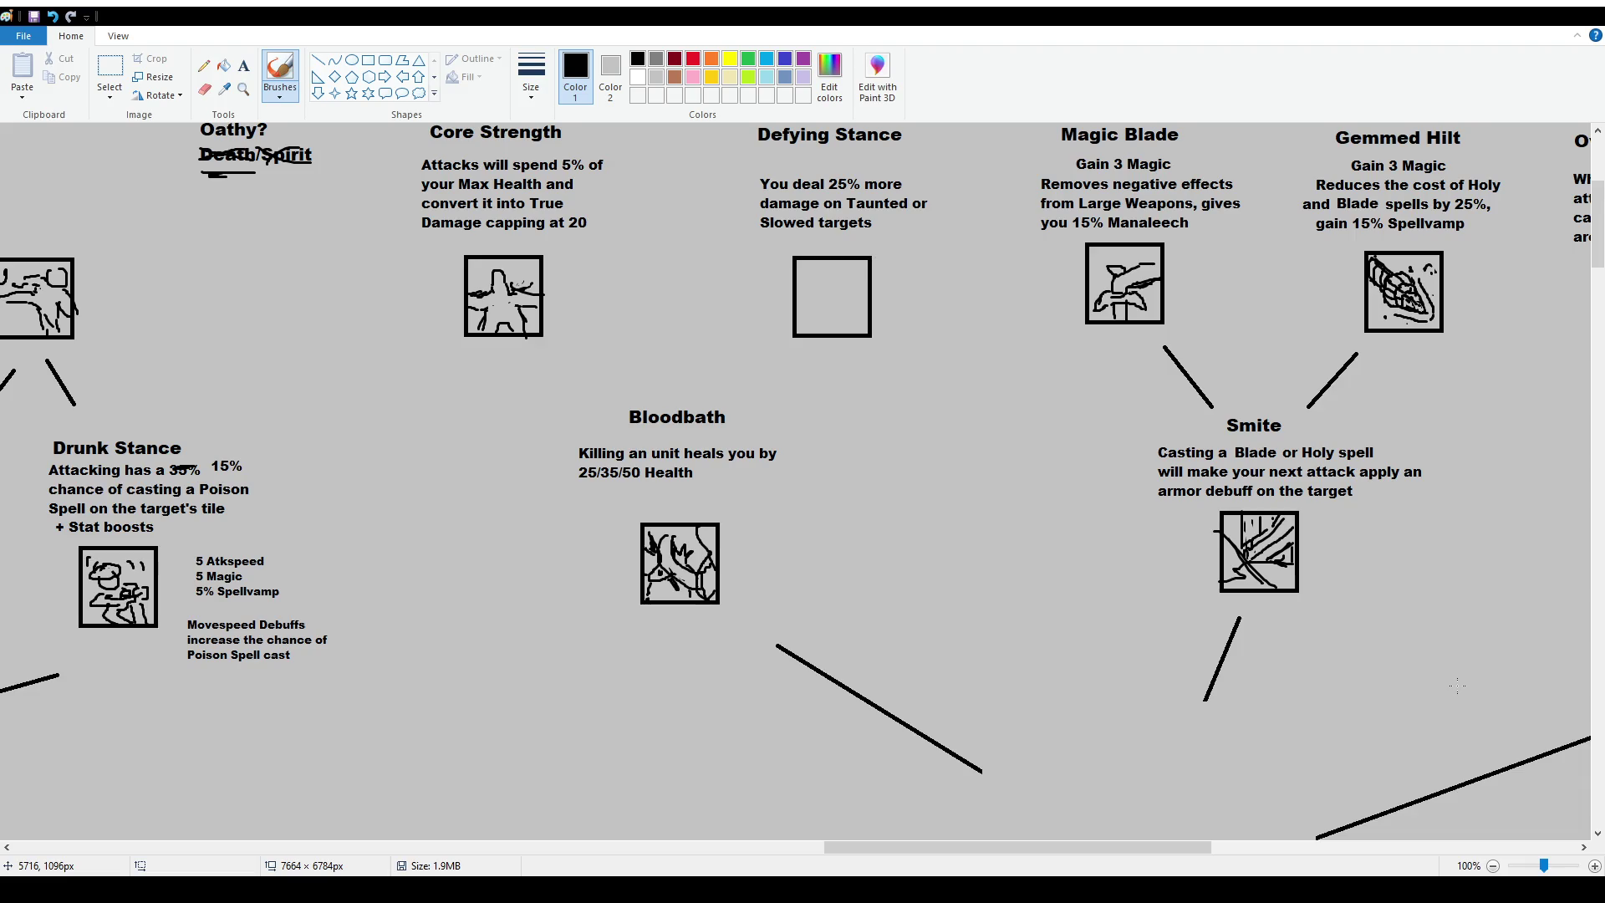
# Try circling the dagger icon with a freehand loop, then undo it.
pyautogui.scroll(-6, 1457, 686)
pyautogui.scroll(-2, 1338, 468)
pyautogui.scroll(-4, 1432, 505)
pyautogui.moveTo(1167, 421); pyautogui.dragTo(1086, 428)
pyautogui.hotkey('ctrl', 'z')
pyautogui.scroll(12, 693, 491)
# Replace the 25/35/50 Health line with '3/5/10% of their Max Health'.
pyautogui.click(109, 68)
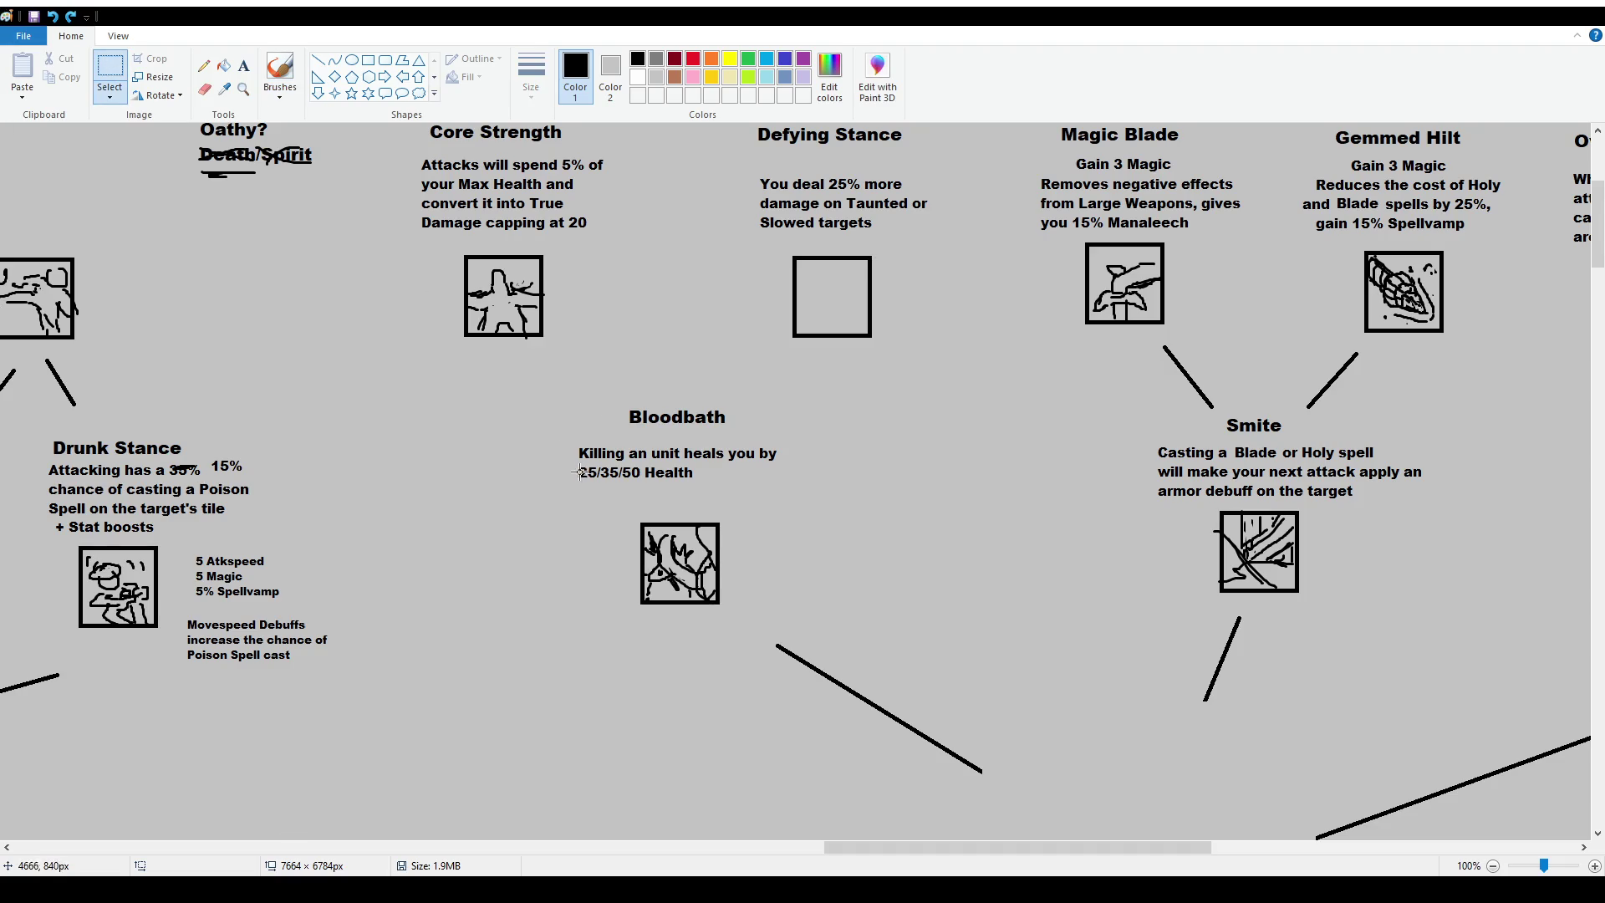
pyautogui.moveTo(565, 464); pyautogui.dragTo(712, 498)
pyautogui.press('Delete')
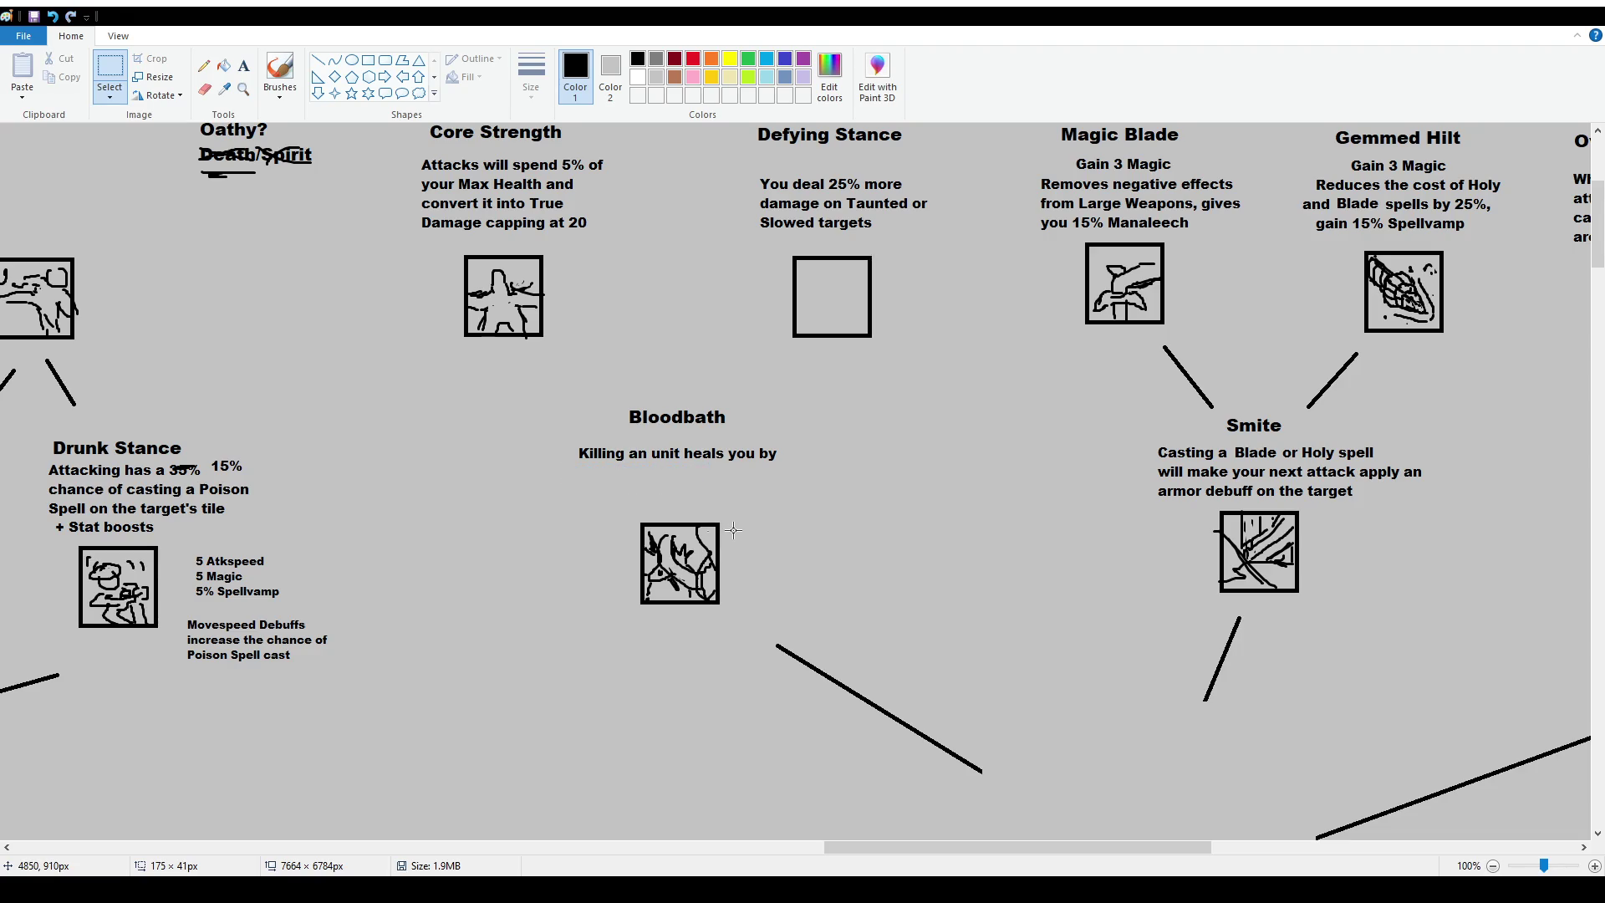
pyautogui.click(243, 65)
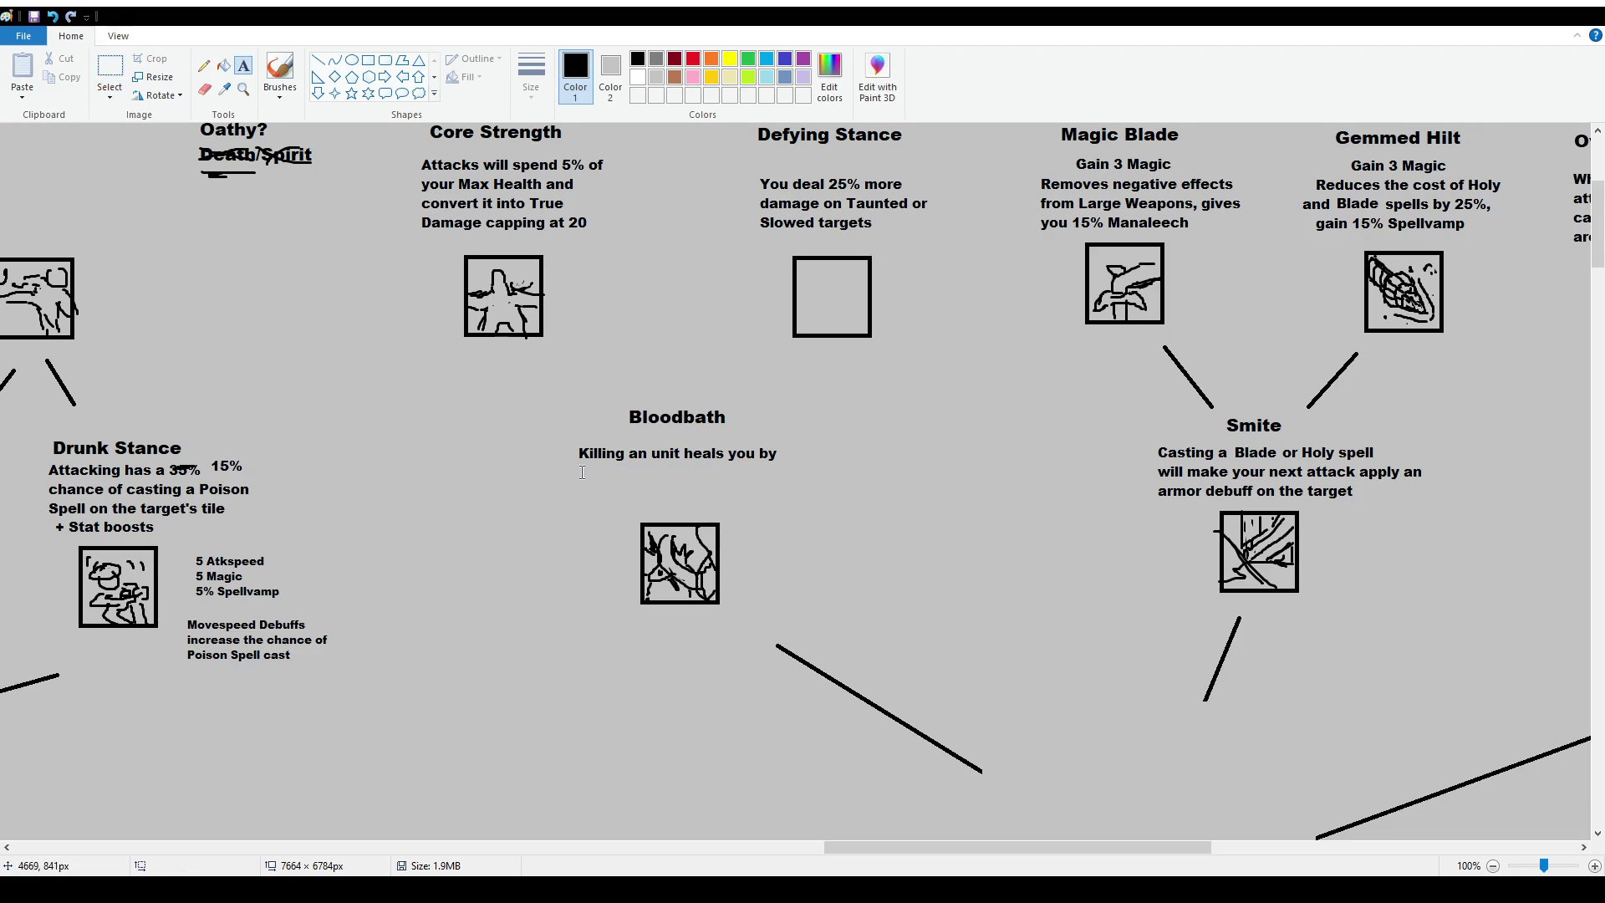
pyautogui.moveTo(576, 468); pyautogui.dragTo(732, 501)
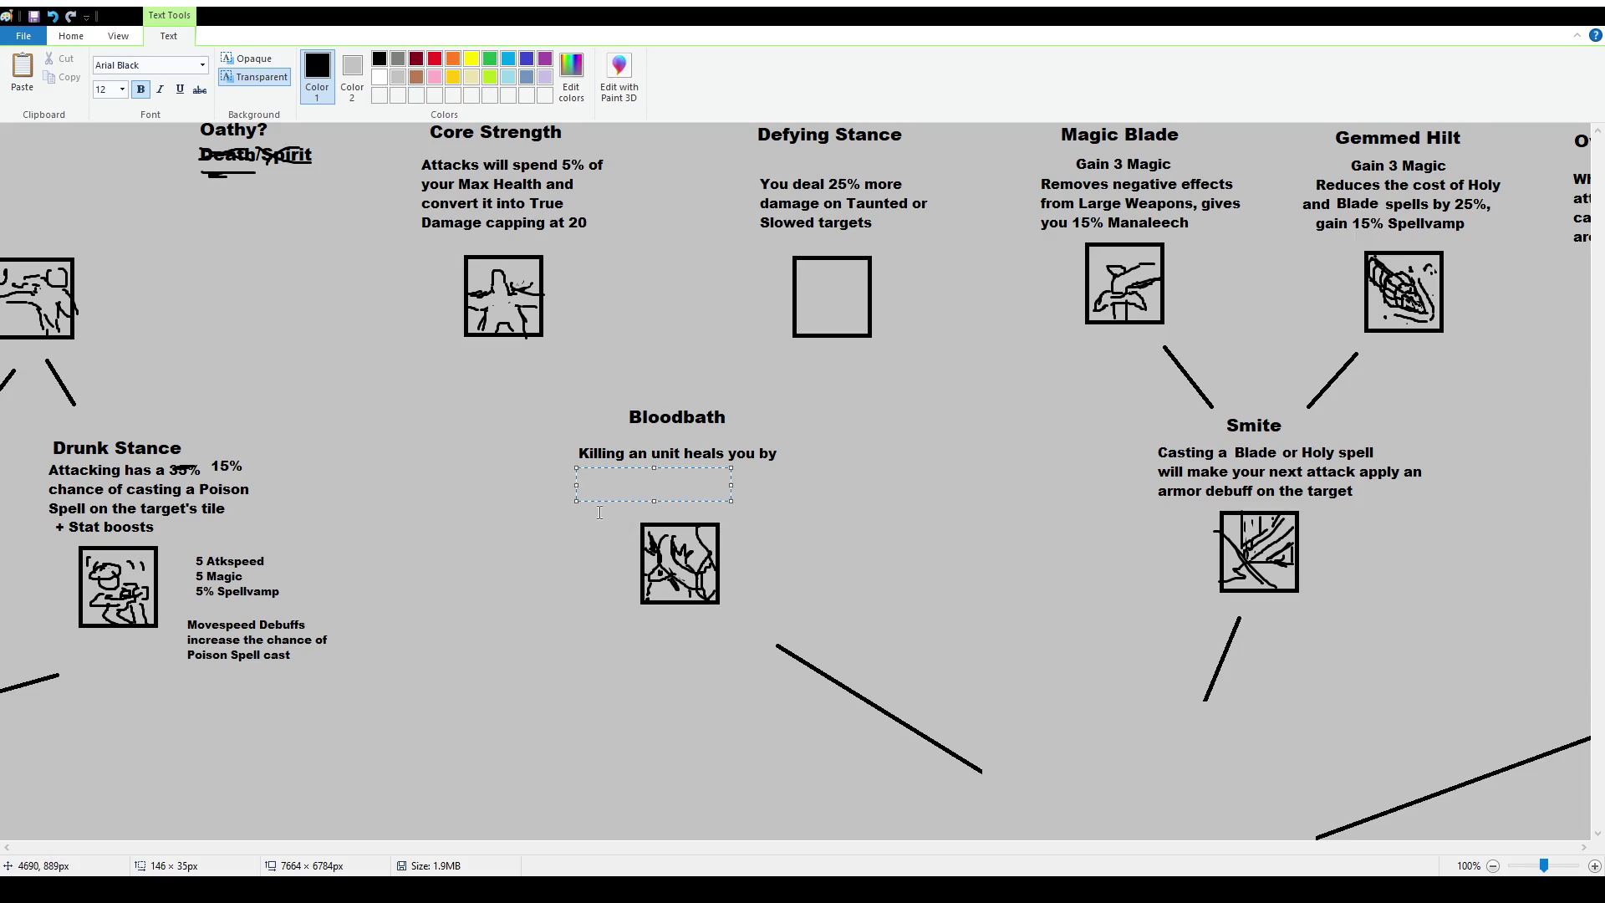
pyautogui.write('3/5/10% of their Max Health')
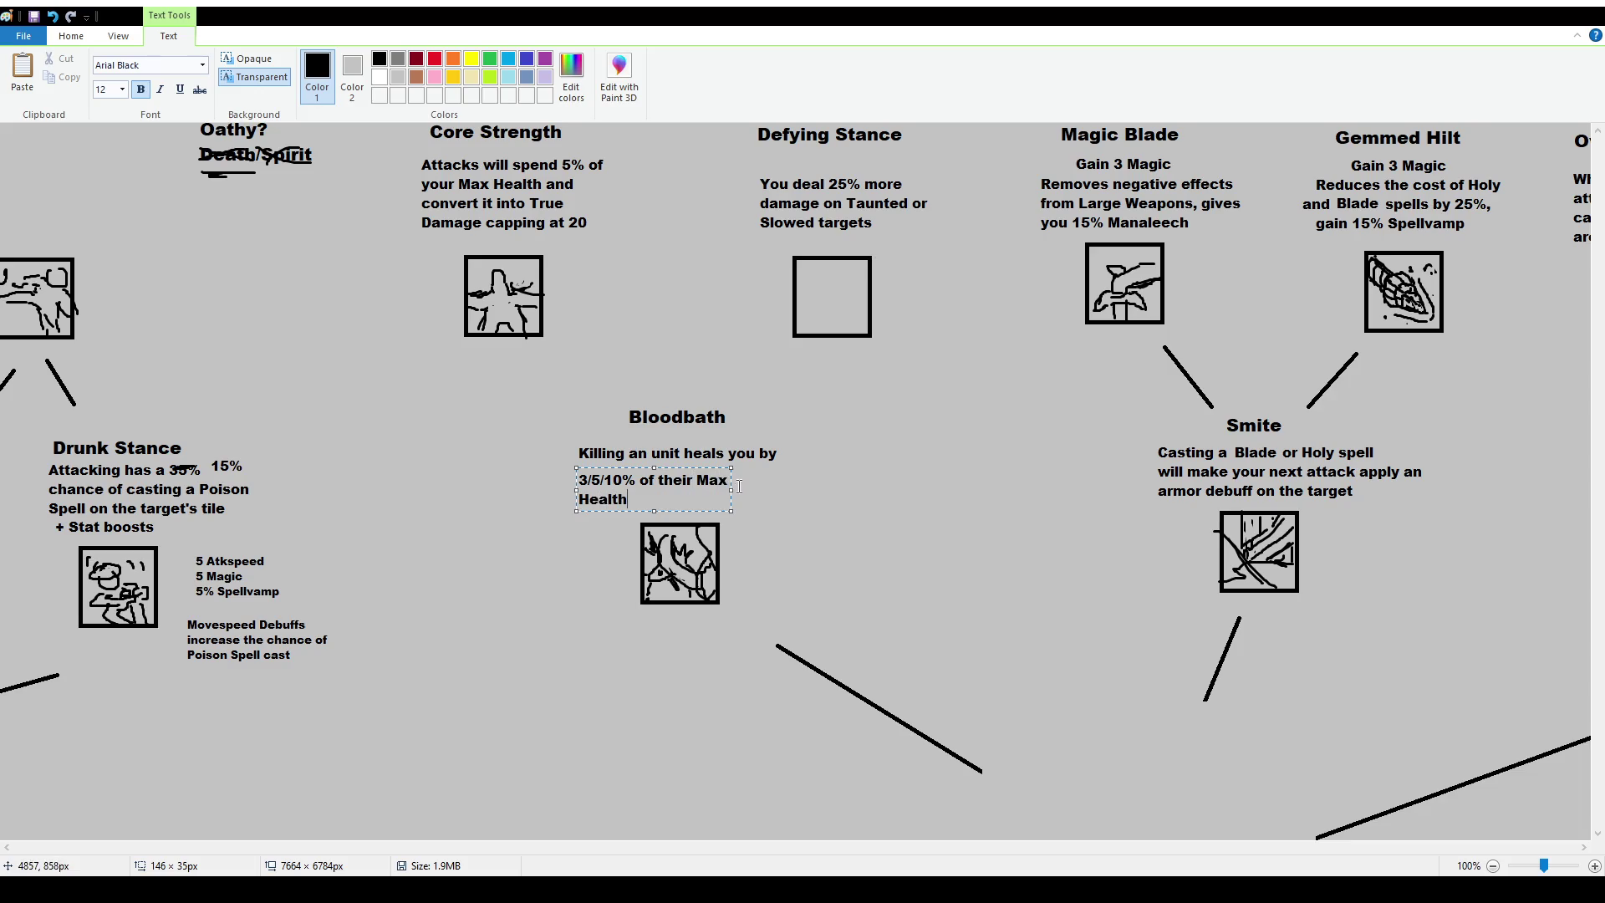
pyautogui.moveTo(732, 489); pyautogui.dragTo(797, 490)
pyautogui.click(815, 501)
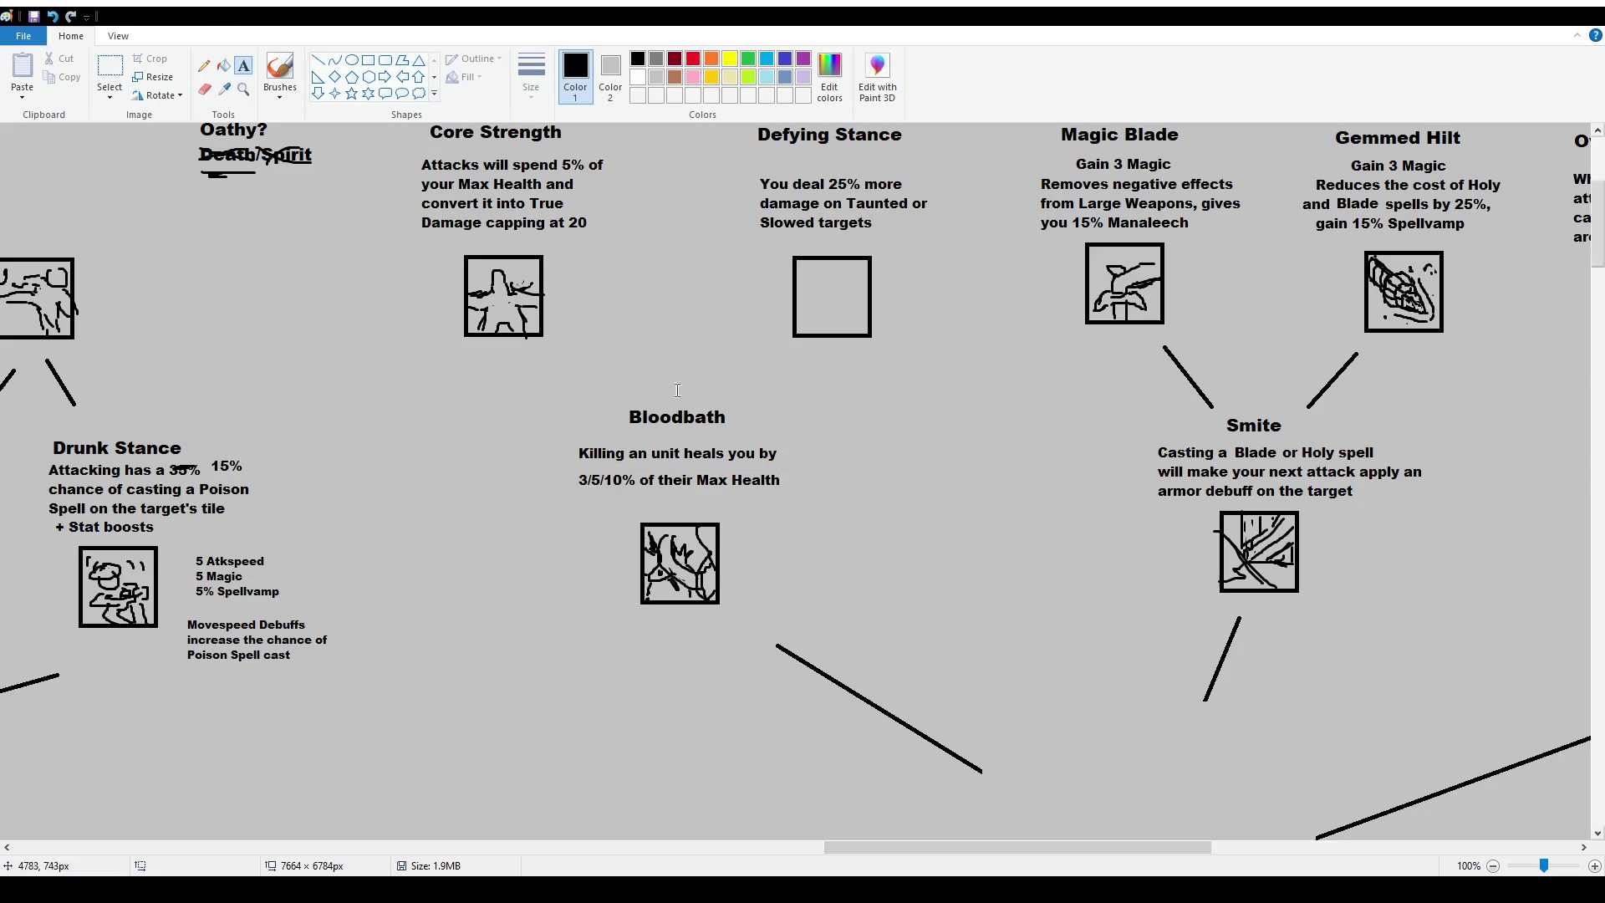
# Move the new healing line up just under the Bloodbath description.
pyautogui.moveTo(565, 469); pyautogui.dragTo(844, 503)
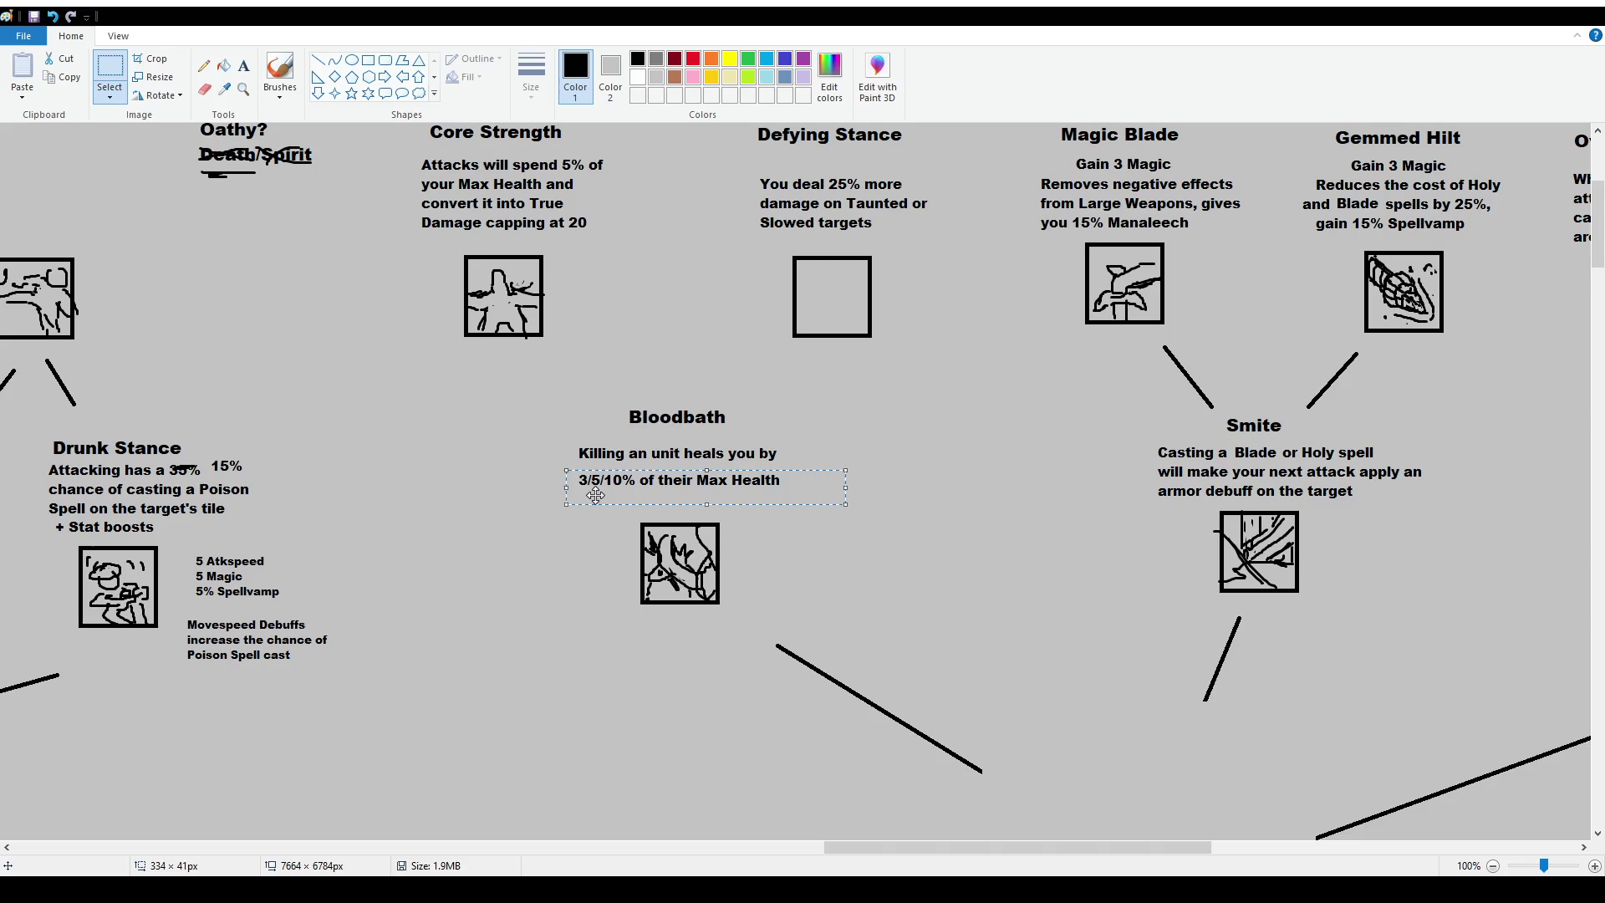
pyautogui.moveTo(595, 495); pyautogui.dragTo(595, 488)
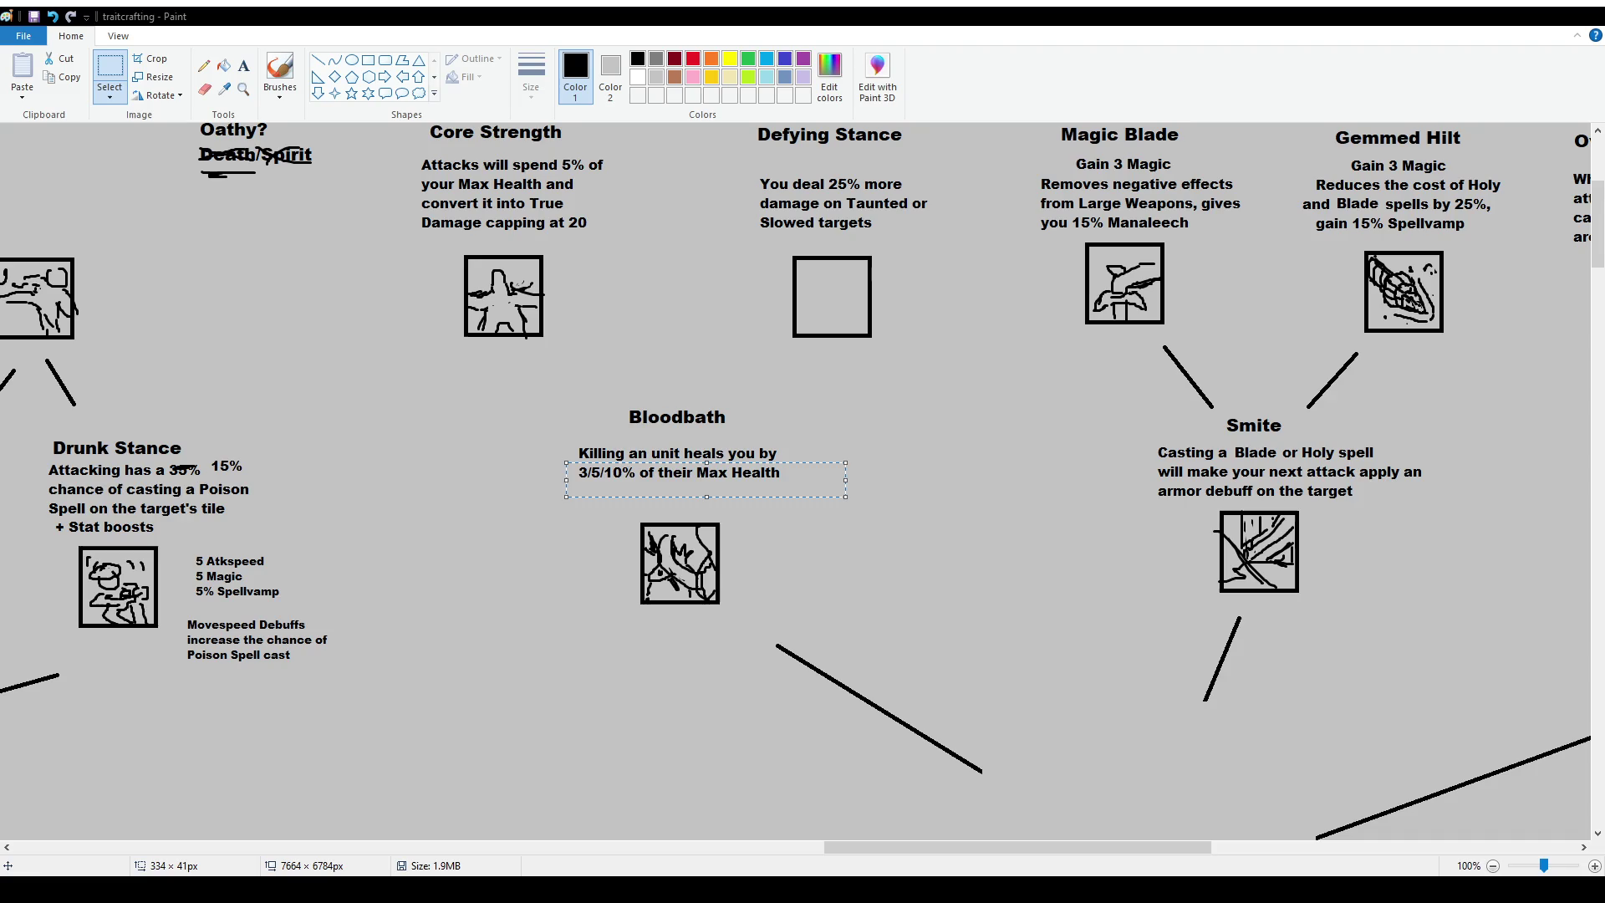
pyautogui.click(435, 376)
# Select the Bloodbath text block and set it down at a new position.
pyautogui.click(280, 71)
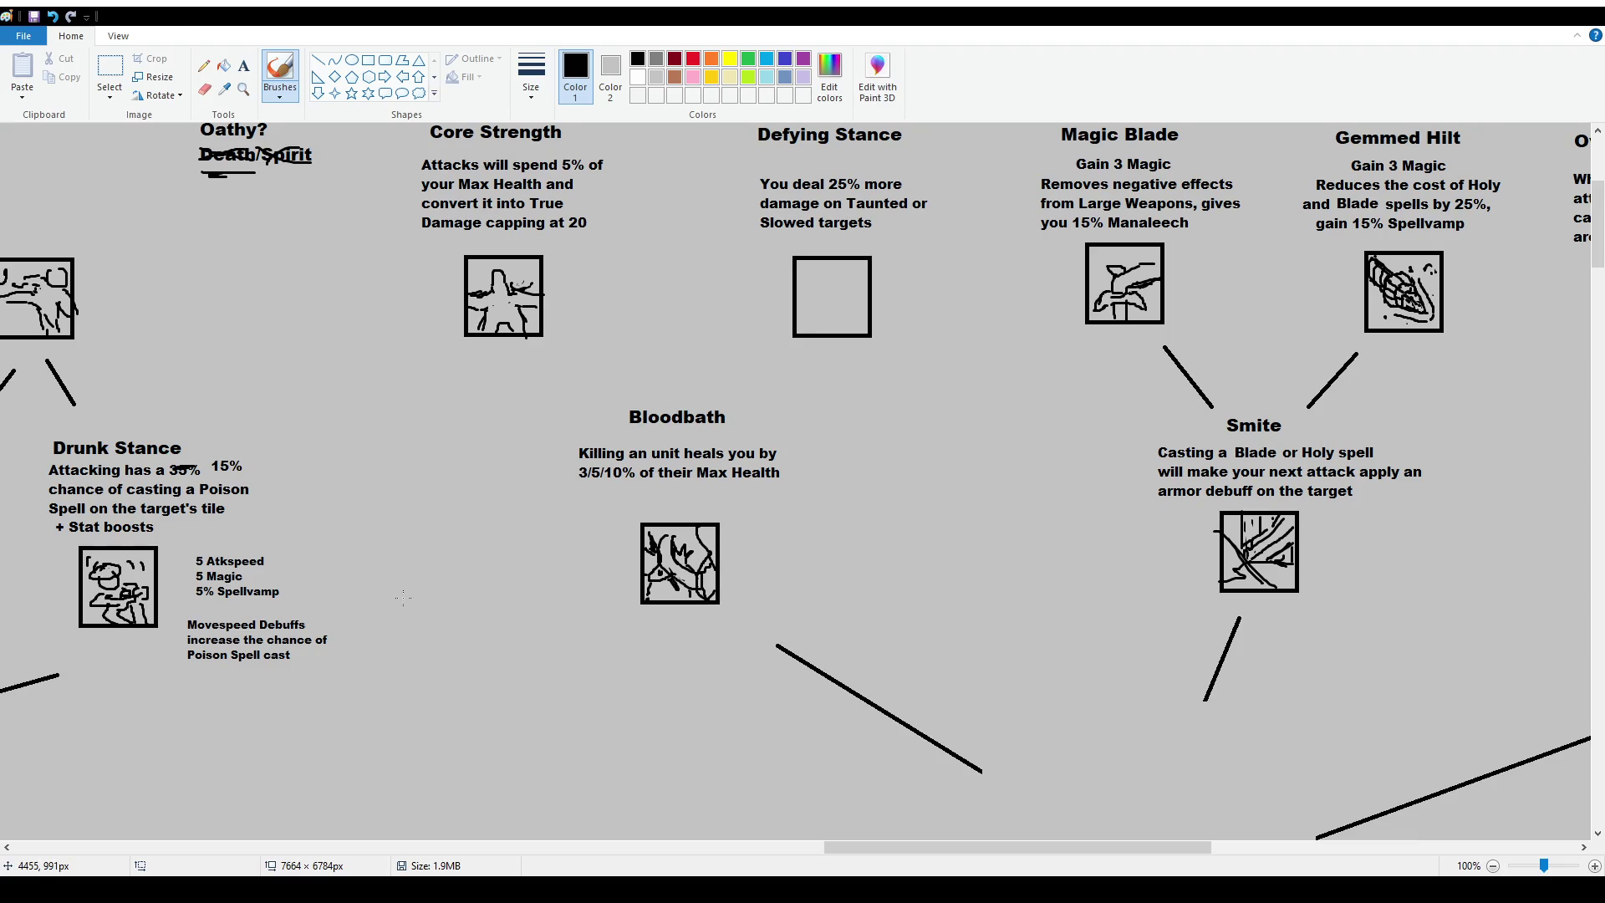
pyautogui.click(110, 68)
pyautogui.moveTo(538, 383); pyautogui.dragTo(787, 481)
pyautogui.click(801, 565)
pyautogui.scroll(-4, 777, 535)
pyautogui.scroll(2, 746, 502)
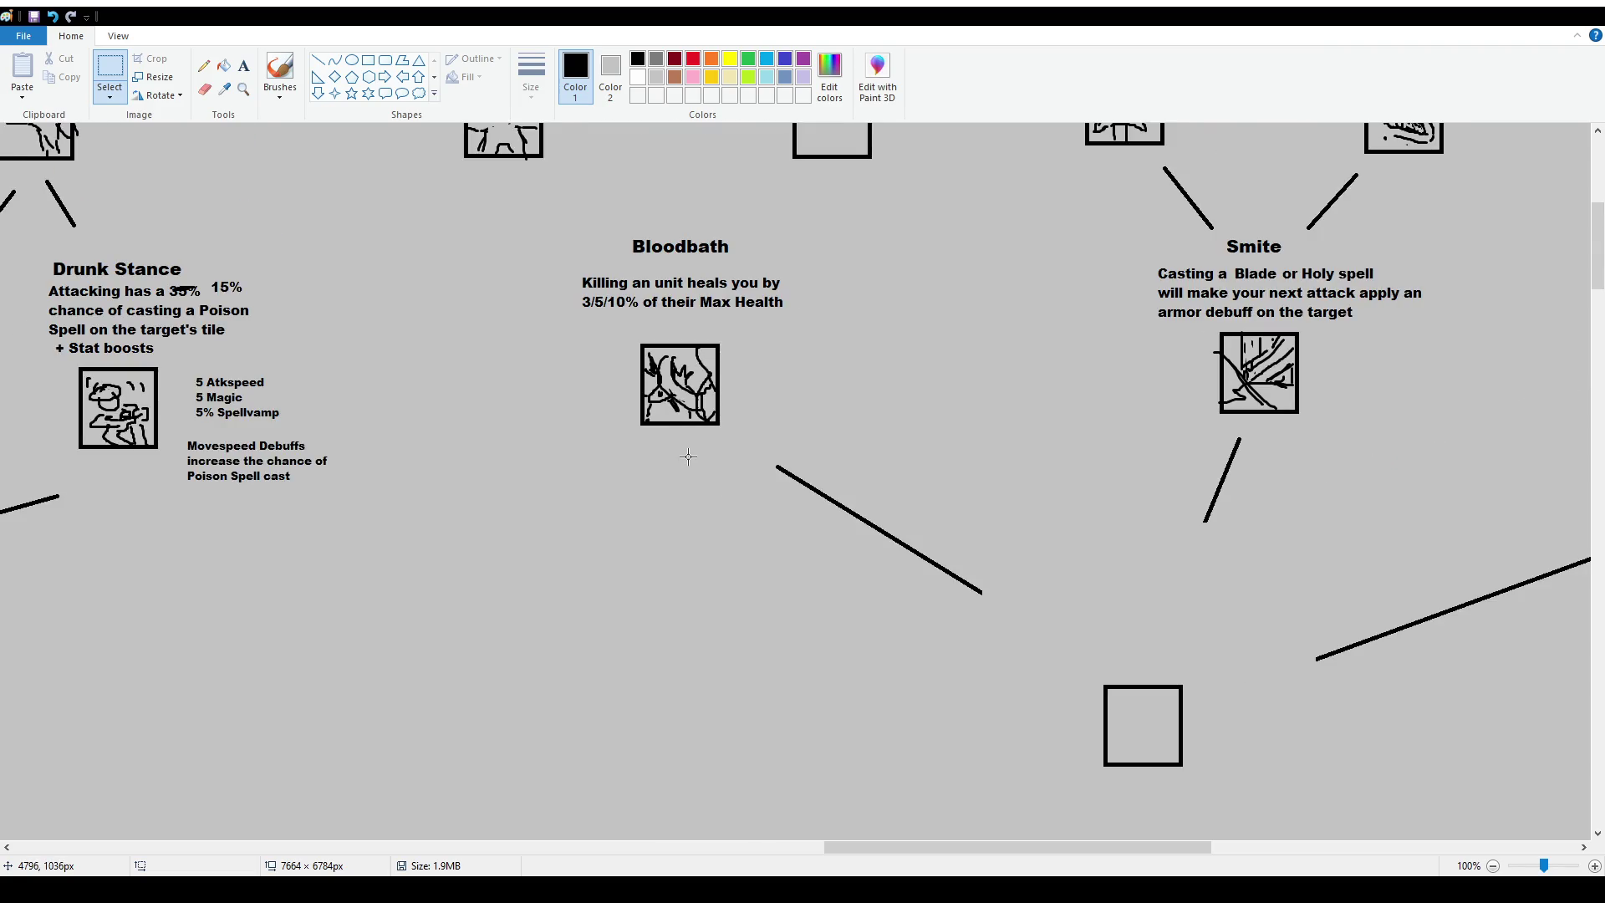
pyautogui.scroll(2, 701, 482)
# Move the Bloodbath title down toward its description, undoing an accidental stretch.
pyautogui.moveTo(577, 376); pyautogui.dragTo(721, 440)
pyautogui.click(823, 536)
pyautogui.moveTo(552, 412)
pyautogui.mouseDown()
pyautogui.moveTo(832, 498)
pyautogui.moveTo(852, 557)
pyautogui.mouseUp()
pyautogui.hotkey('ctrl', 'z')
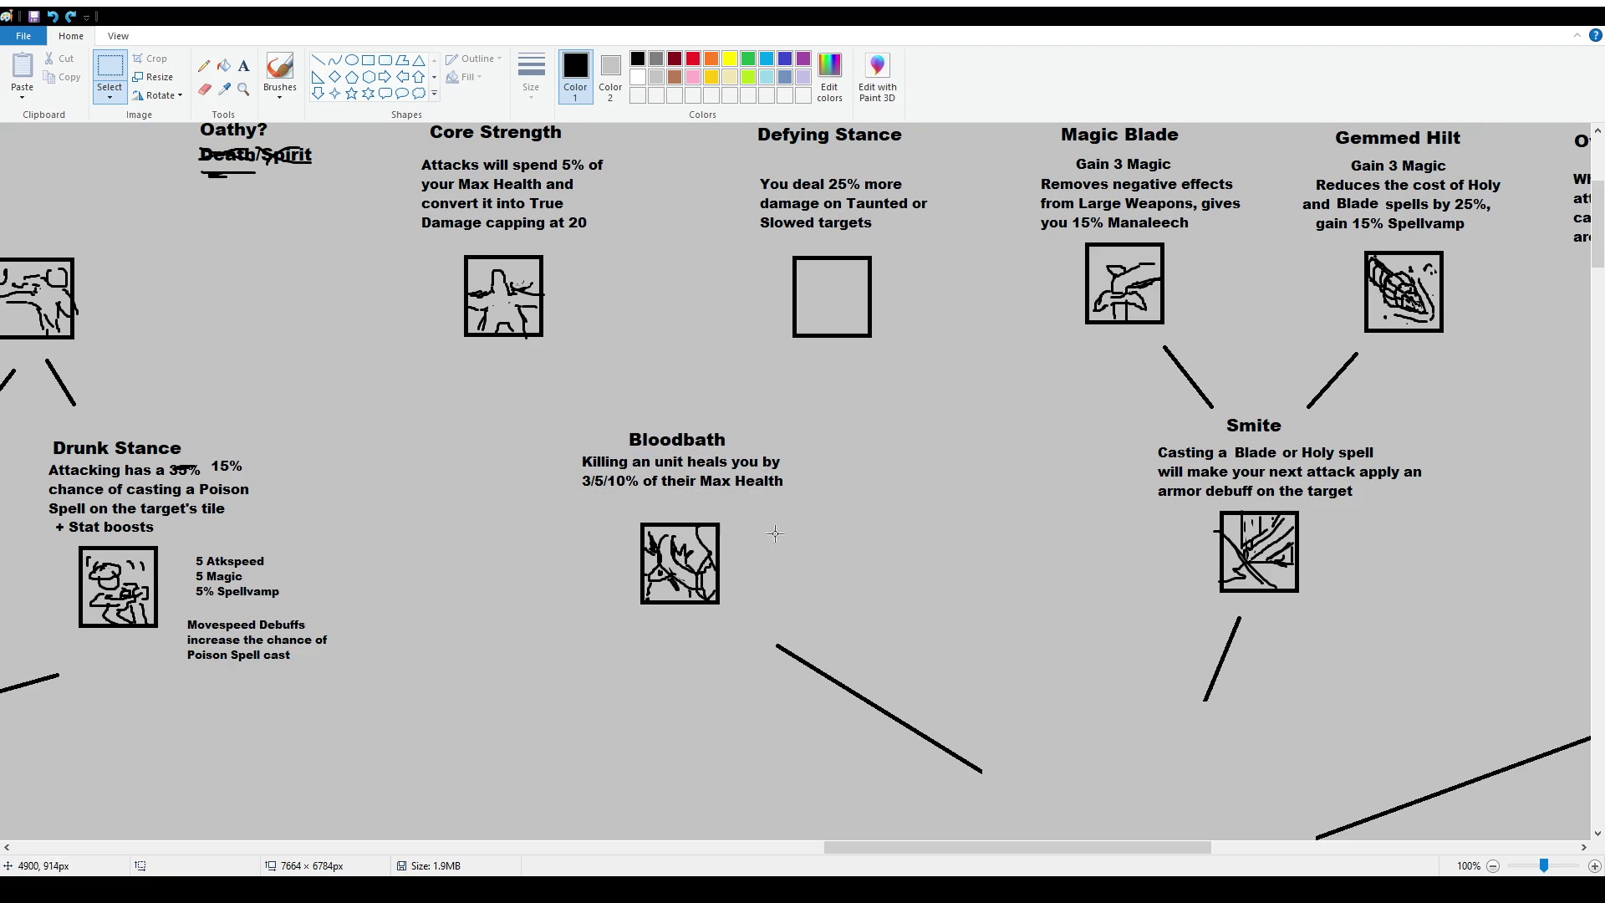
pyautogui.click(280, 74)
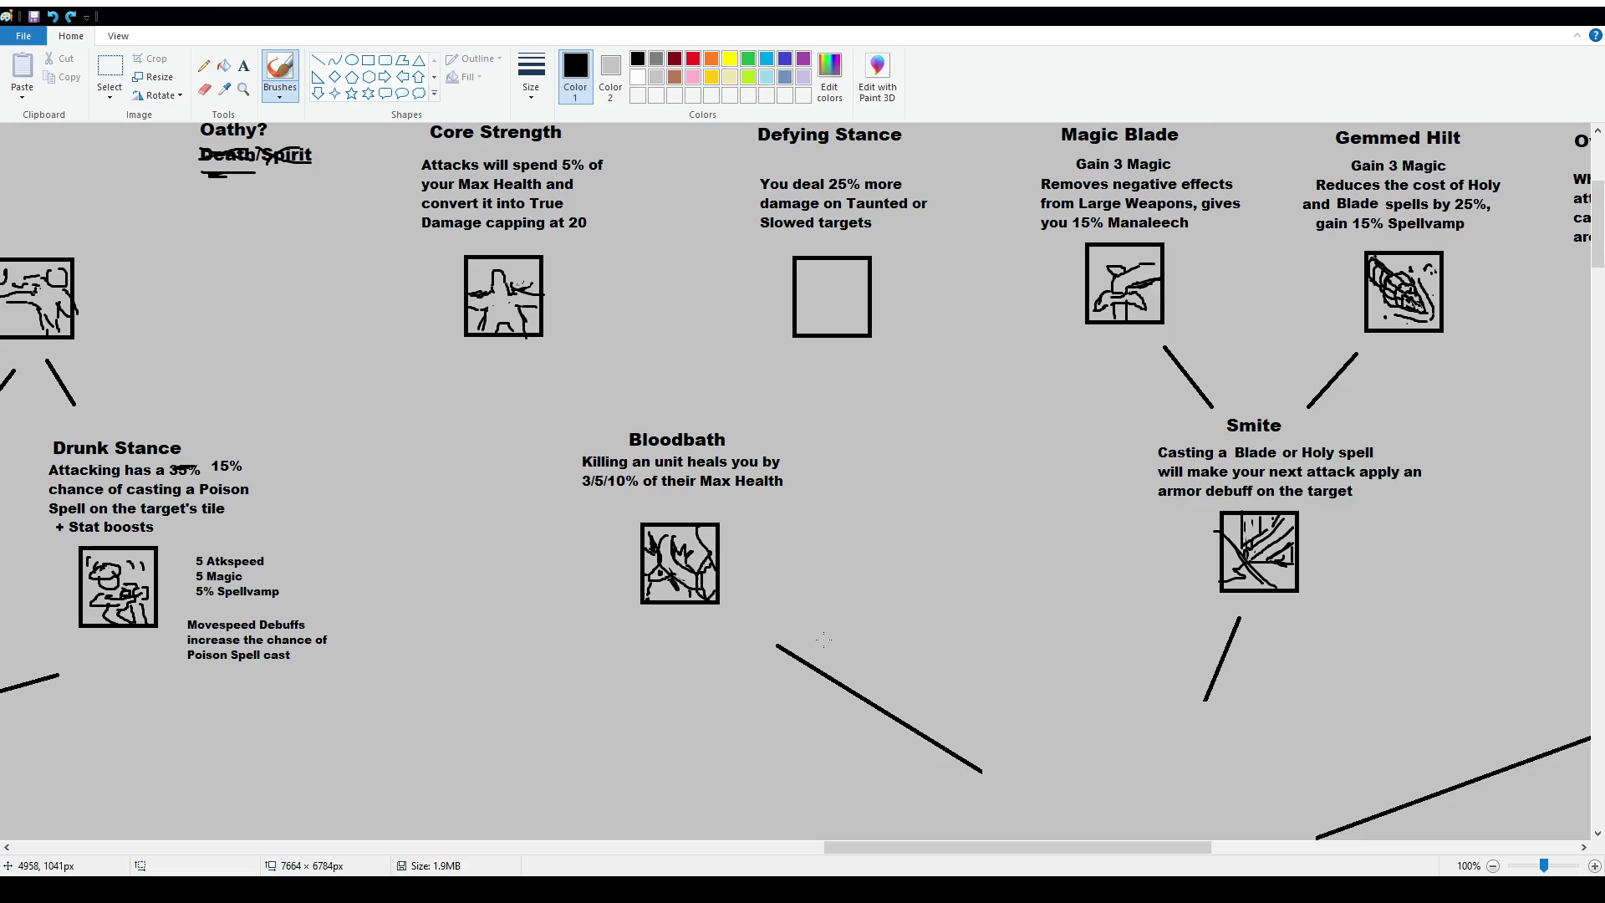
# Scroll to the Monster Meat area and try underlining 'Healing: 25 Base Power', then undo.
pyautogui.scroll(-5, 986, 689)
pyautogui.scroll(-5, 986, 689)
pyautogui.scroll(-2, 986, 690)
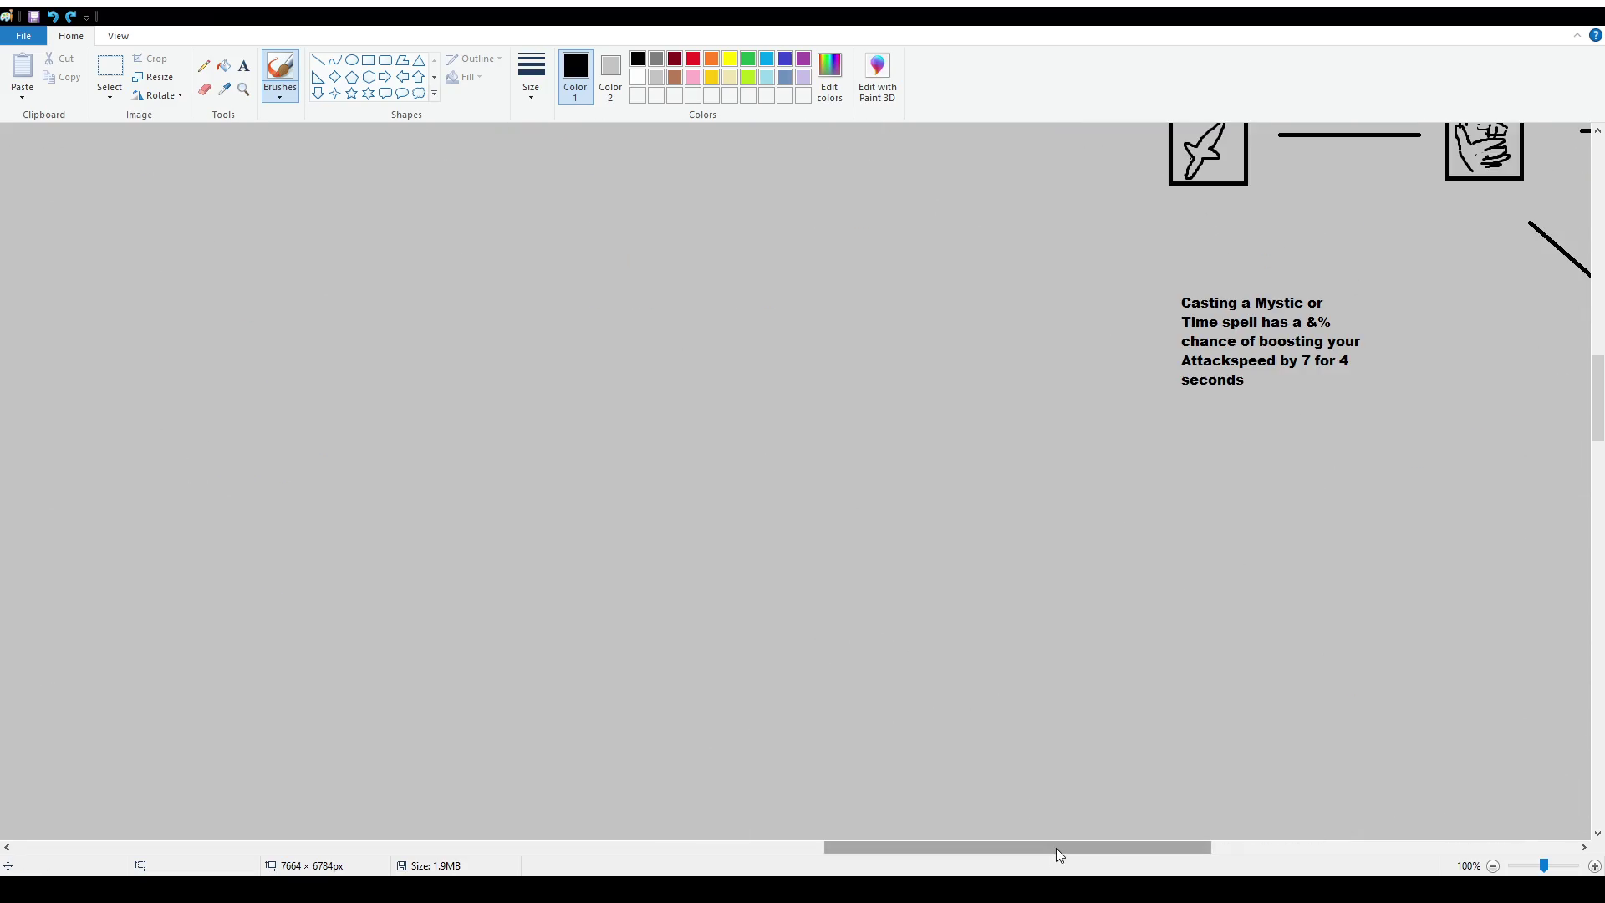
pyautogui.moveTo(1056, 848); pyautogui.dragTo(1393, 848)
pyautogui.scroll(-3, 829, 637)
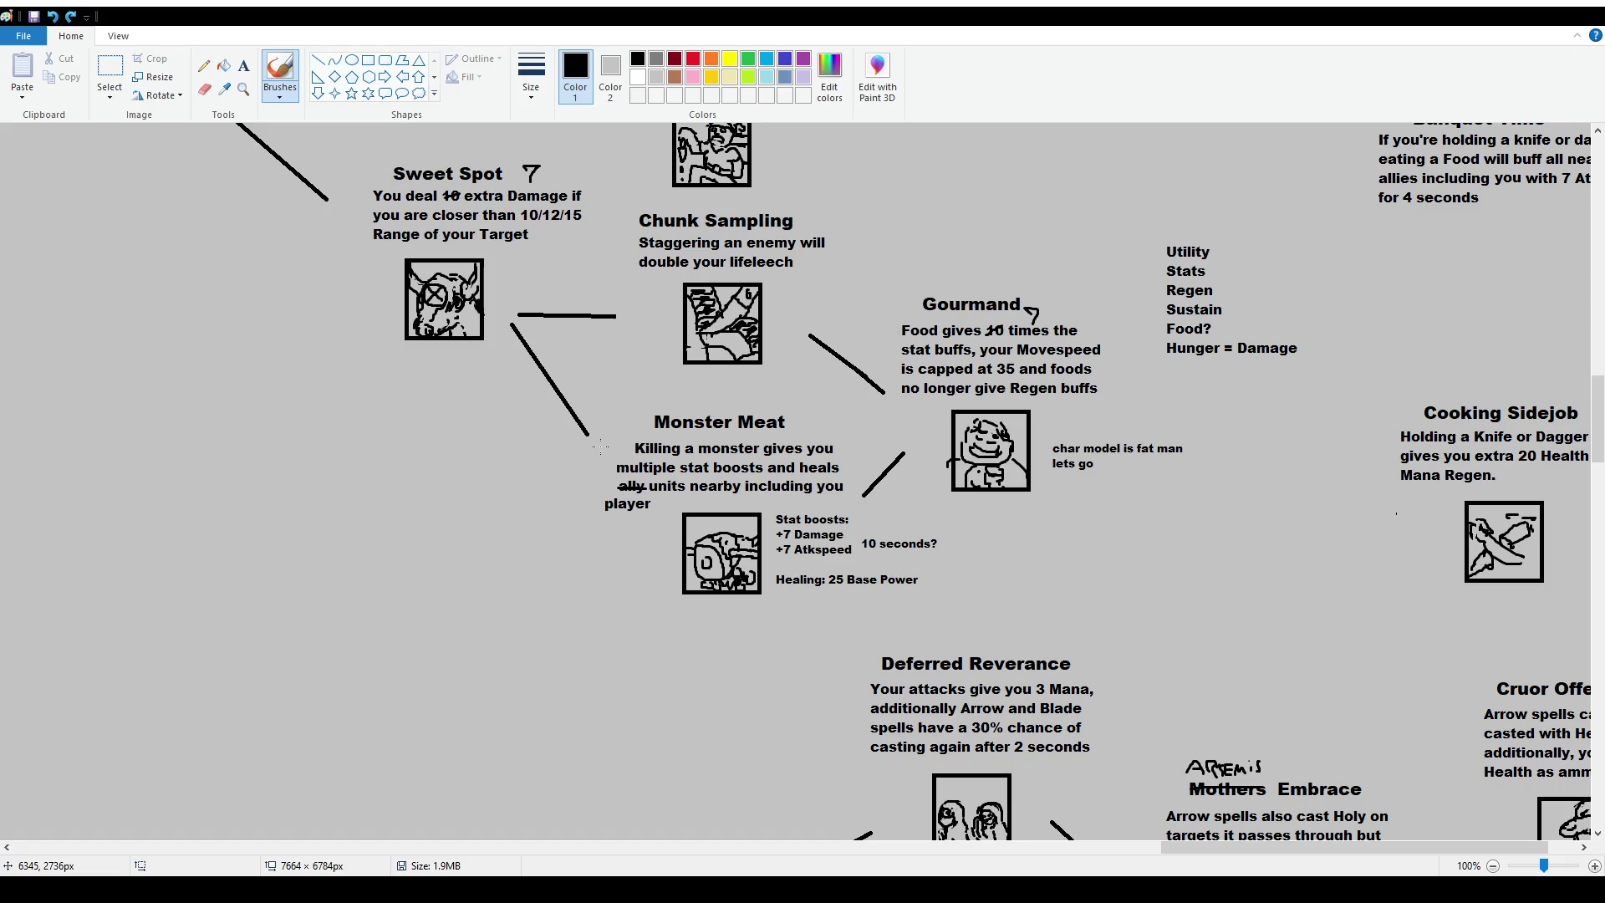
pyautogui.scroll(3, 800, 475)
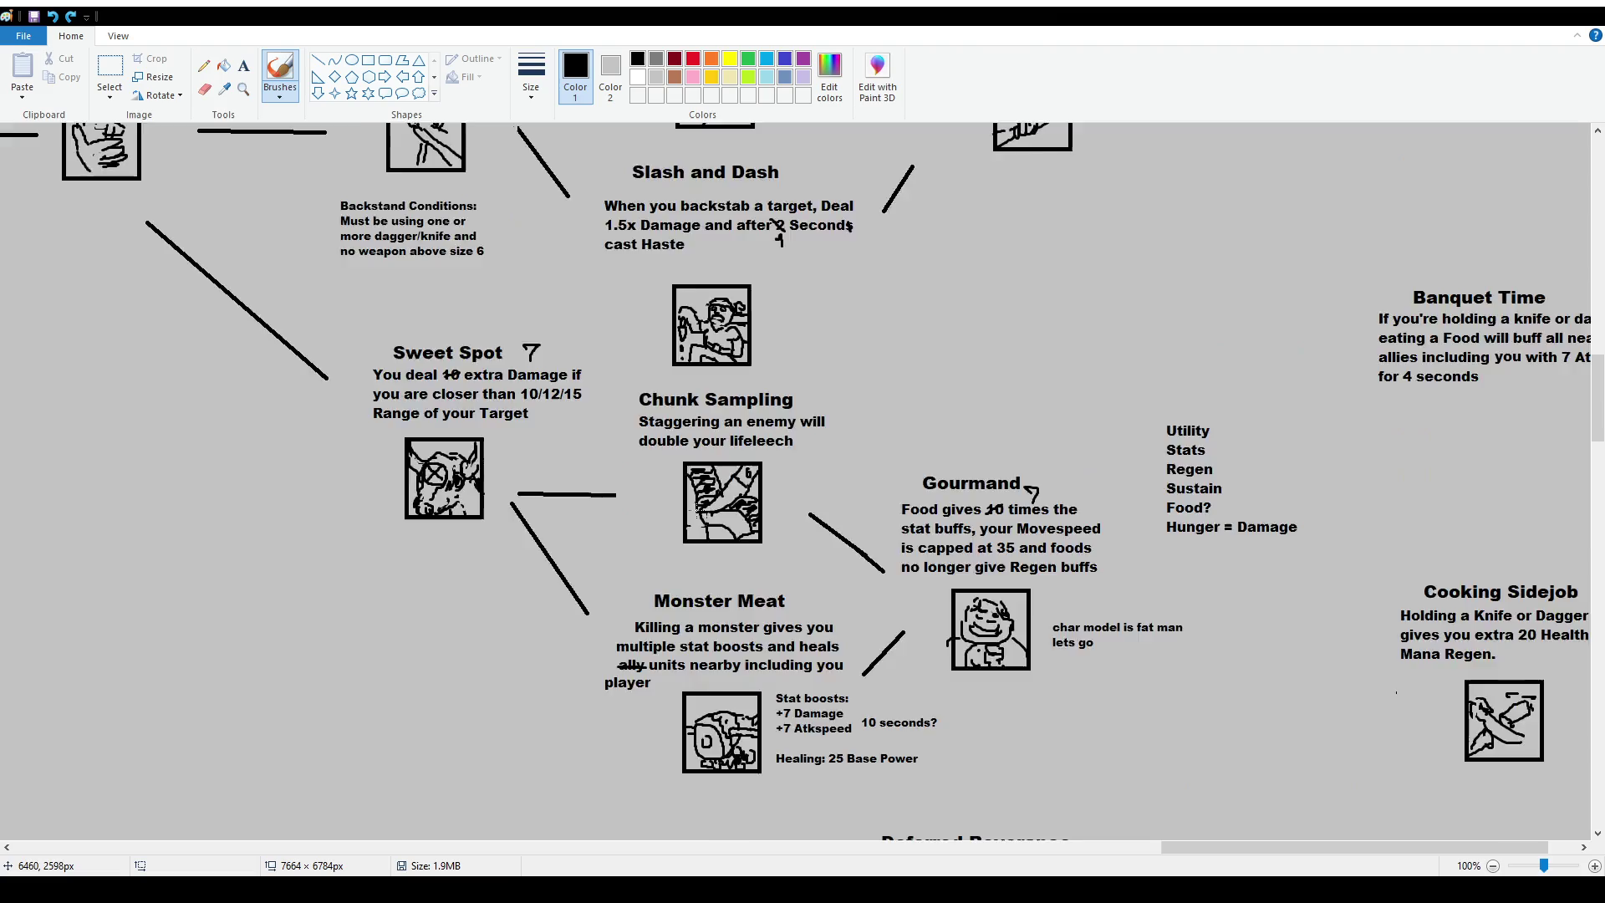
pyautogui.scroll(-3, 694, 618)
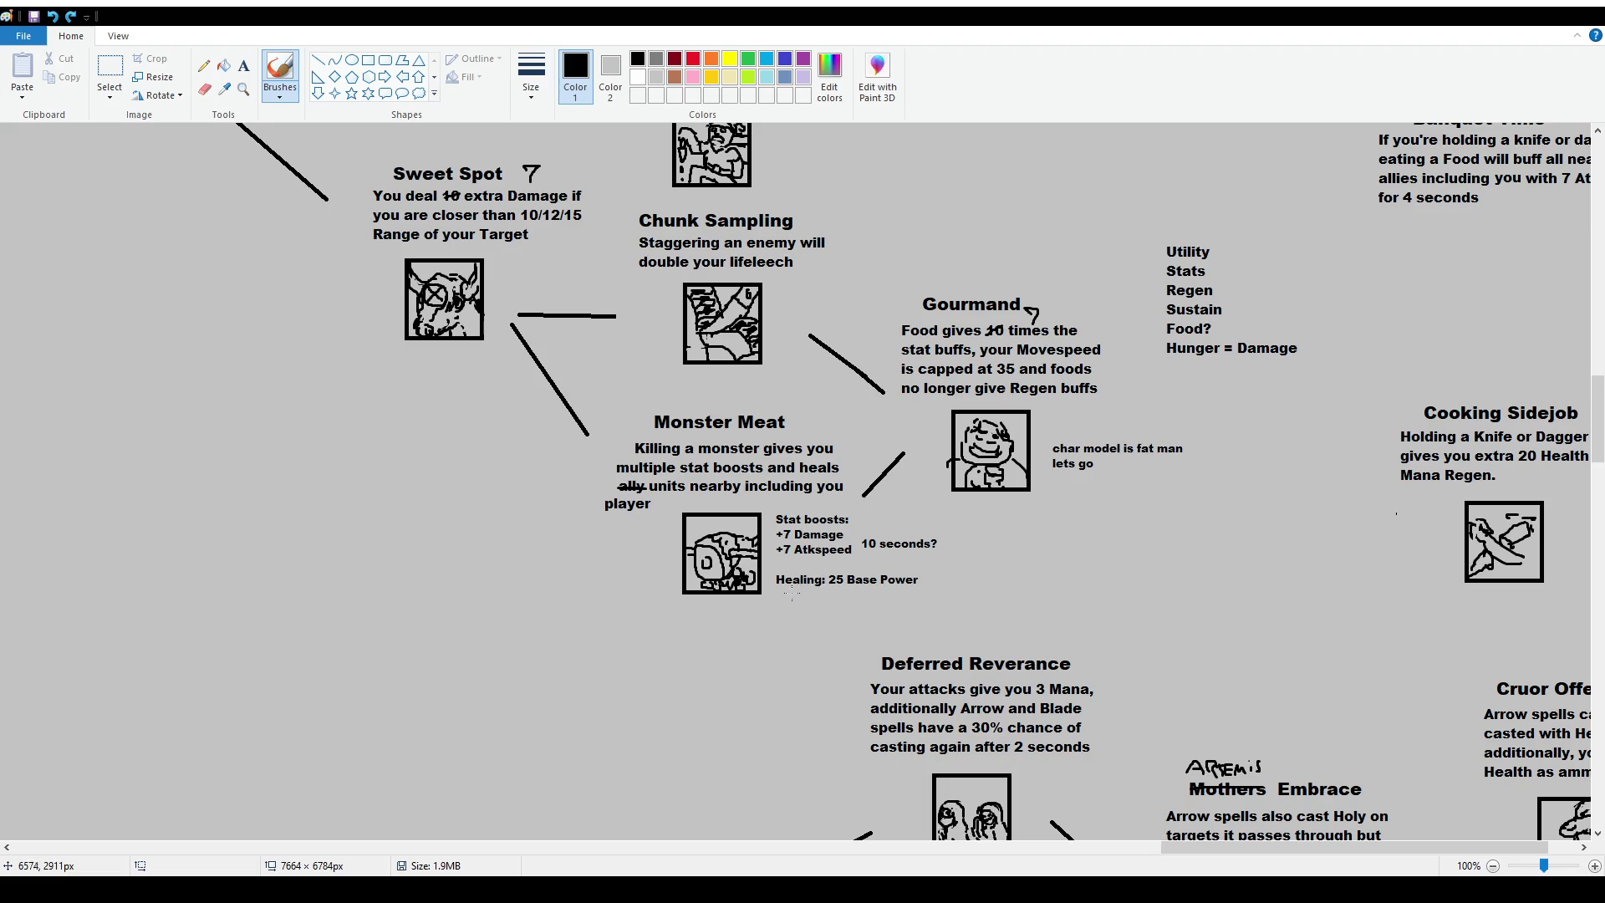
pyautogui.moveTo(777, 594); pyautogui.dragTo(893, 594)
pyautogui.hotkey('ctrl', 'z')
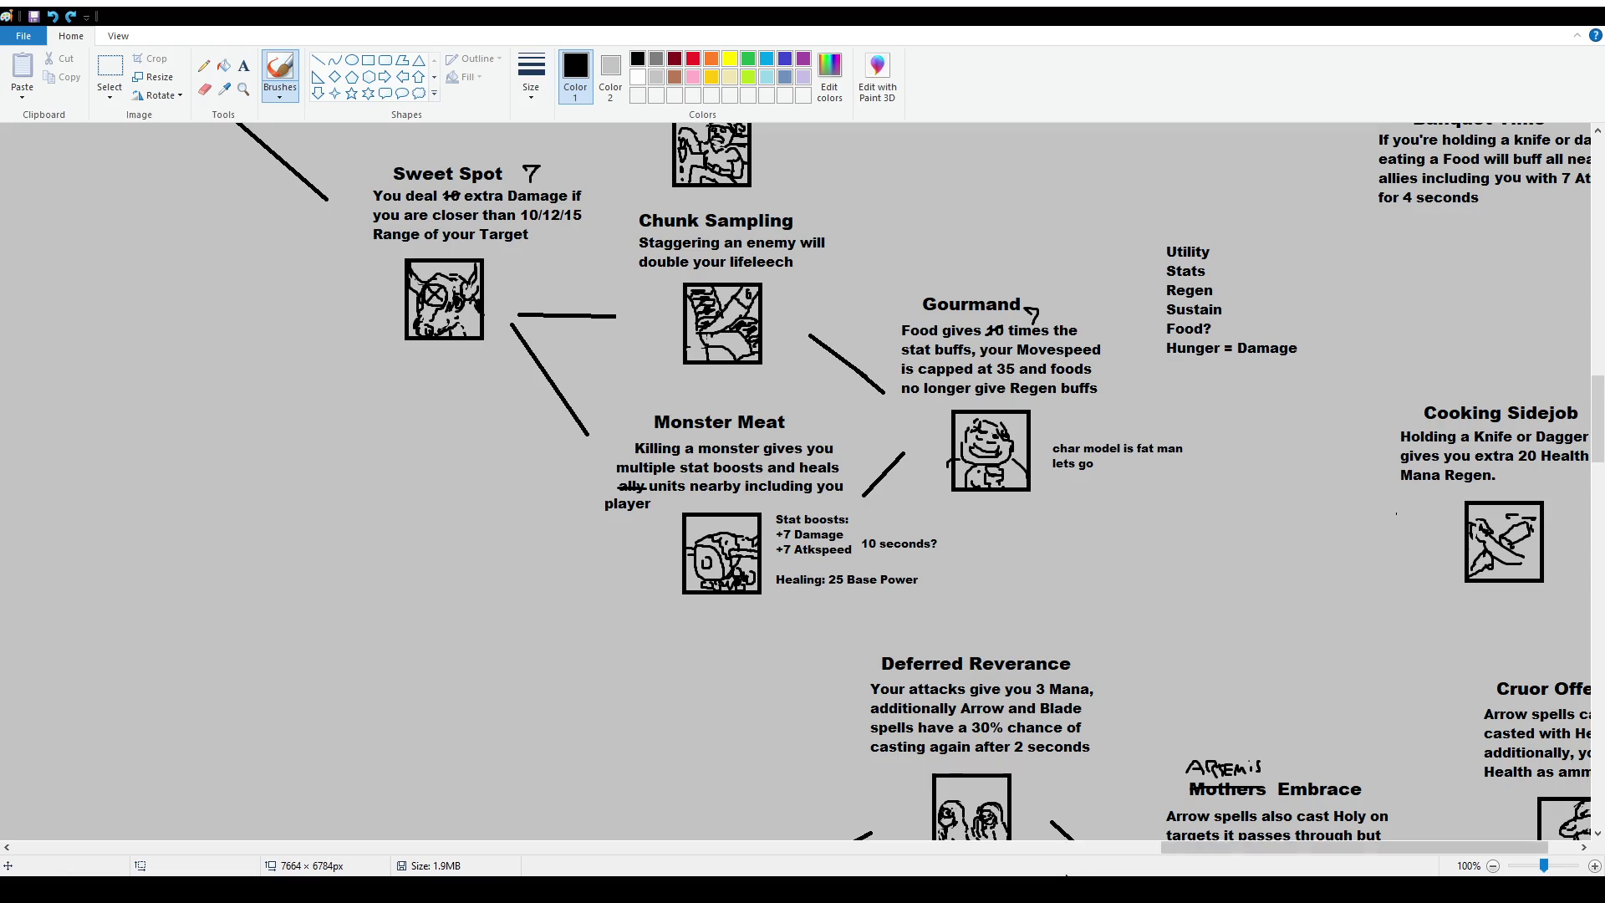
# Draw a short vertical stroke below the Monster Meat icon, then return to Core Strength.
pyautogui.moveTo(1223, 846); pyautogui.dragTo(1199, 847)
pyautogui.moveTo(889, 626); pyautogui.dragTo(889, 638)
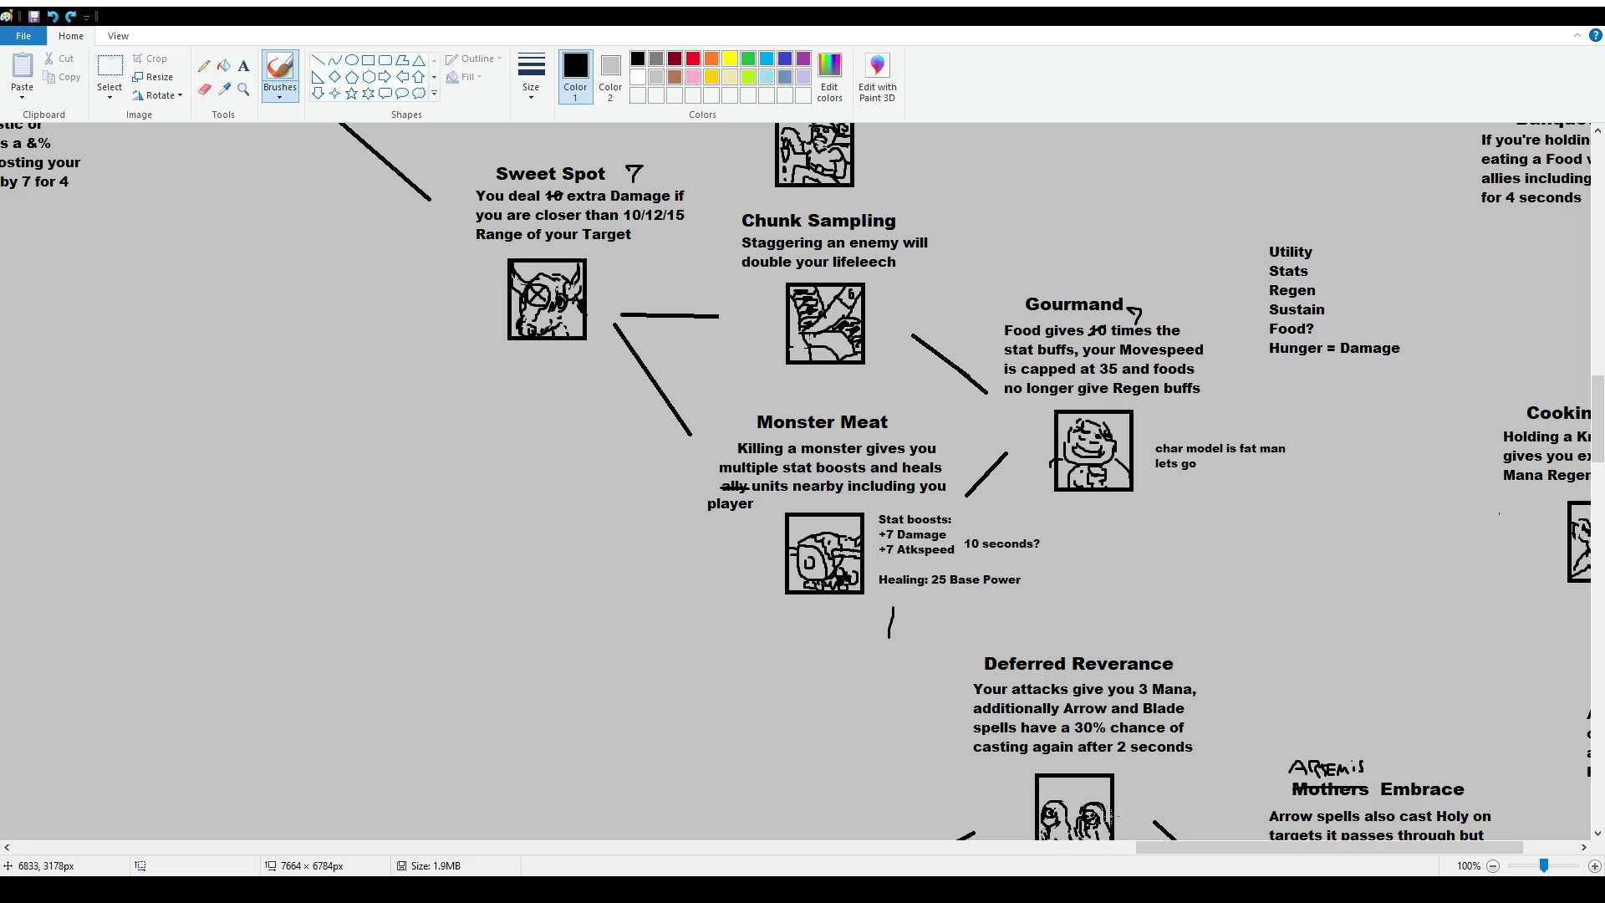
pyautogui.moveTo(1329, 846); pyautogui.dragTo(1075, 847)
pyautogui.scroll(20, 862, 418)
pyautogui.scroll(-2, 865, 413)
pyautogui.scroll(-2, 836, 460)
pyautogui.scroll(4, 819, 494)
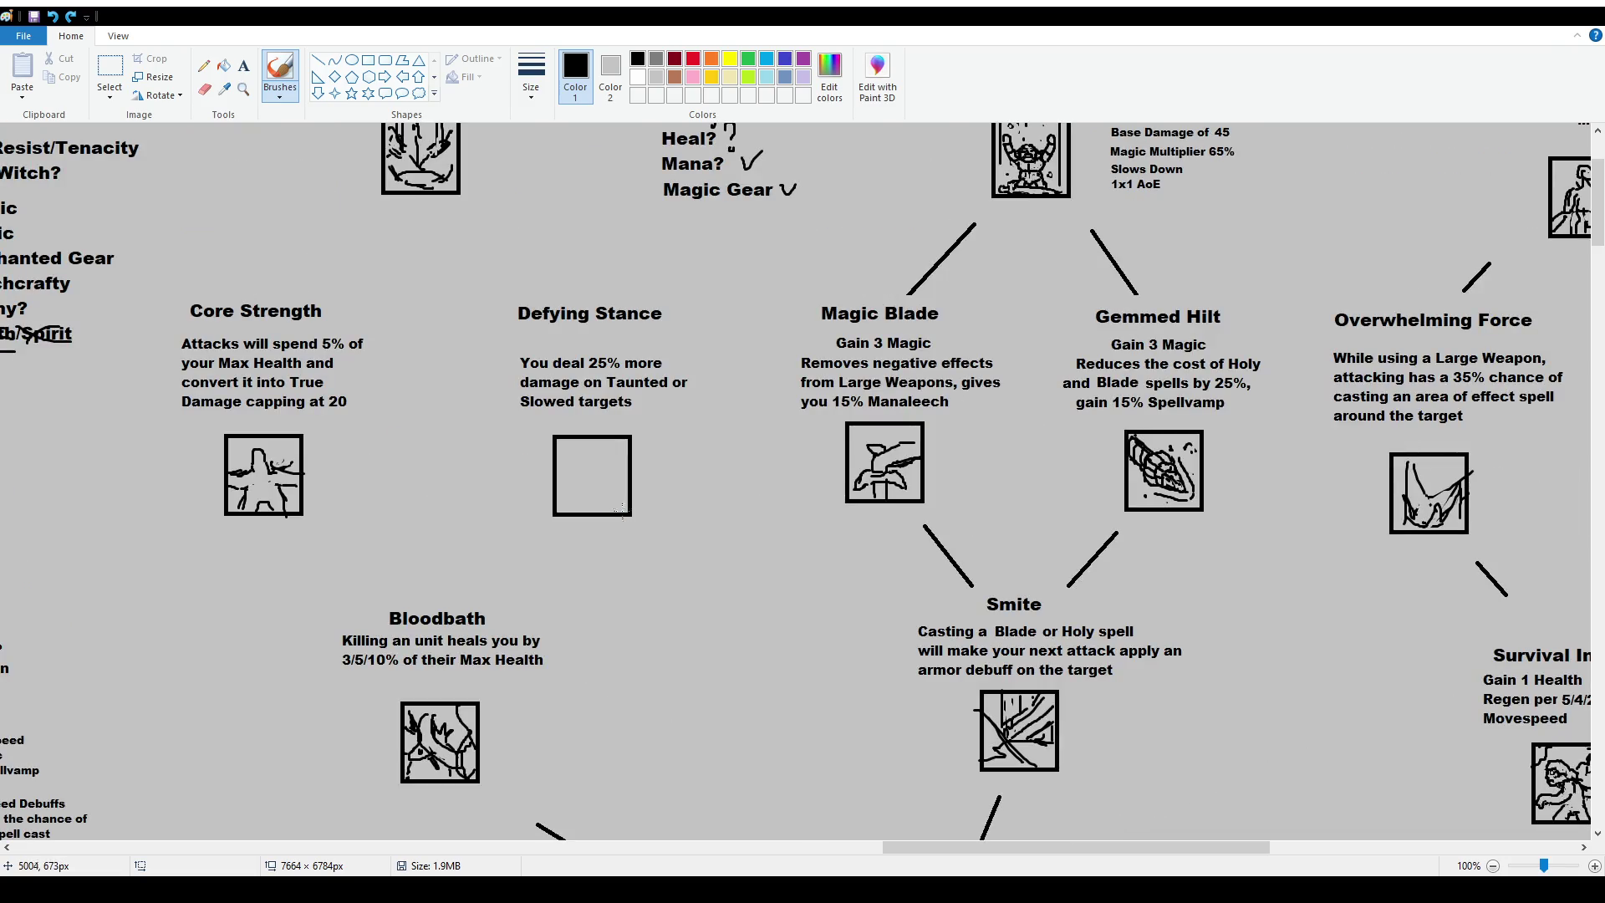
# Draw straight diagonal lines from Bloodbath up to Core Strength and Defying Stance.
pyautogui.click(319, 62)
pyautogui.moveTo(372, 602); pyautogui.dragTo(310, 544)
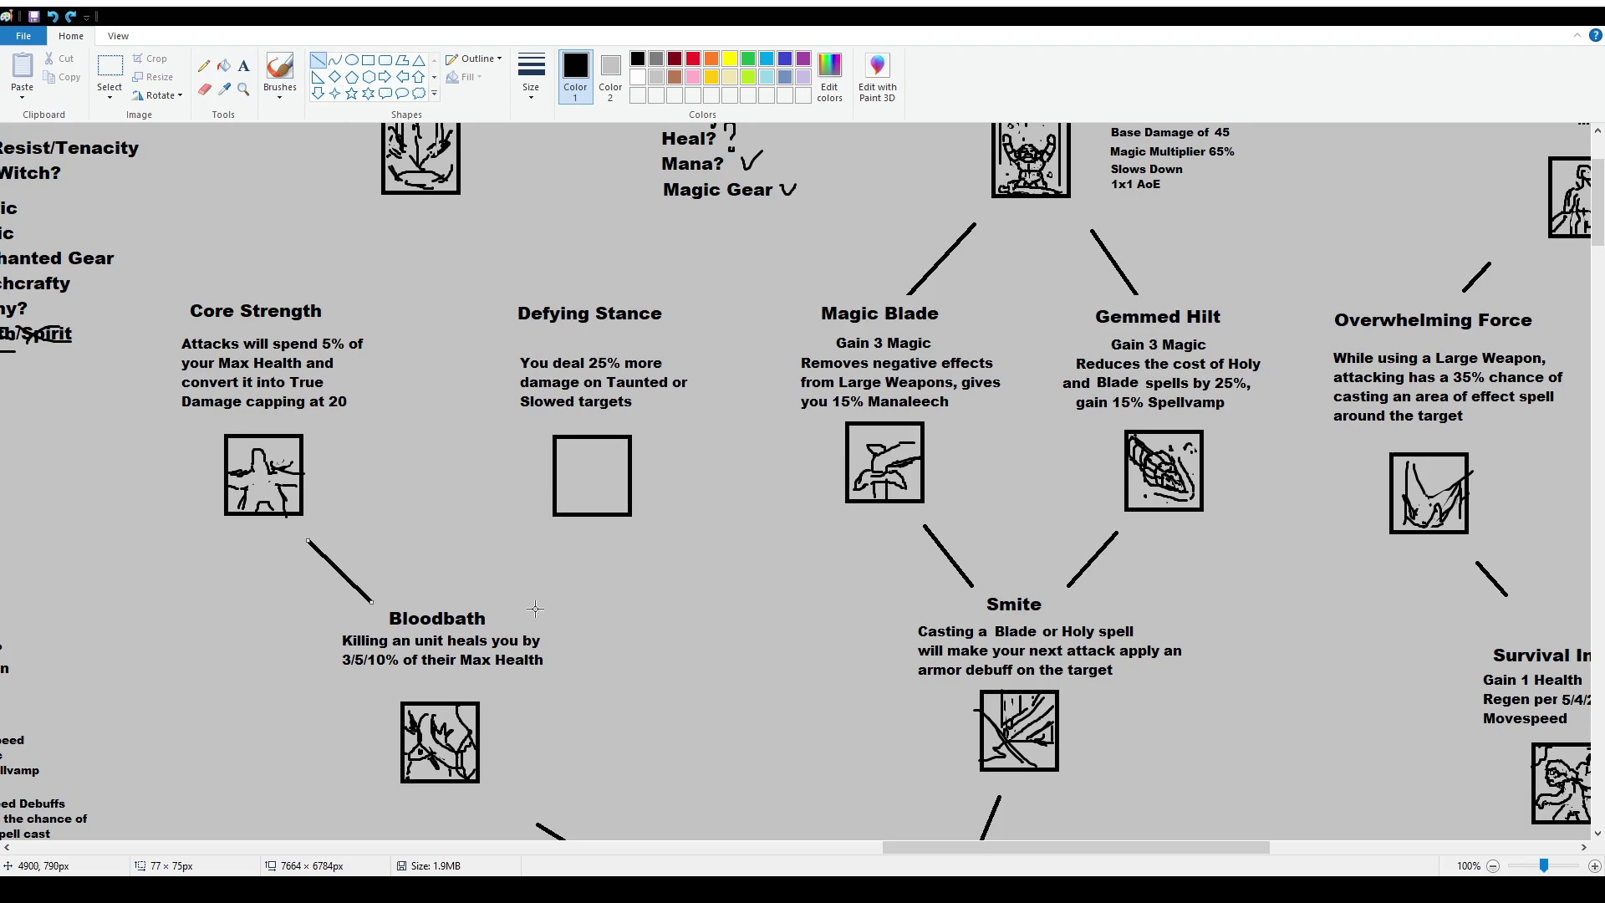
pyautogui.moveTo(532, 614); pyautogui.dragTo(571, 555)
pyautogui.scroll(2, 752, 616)
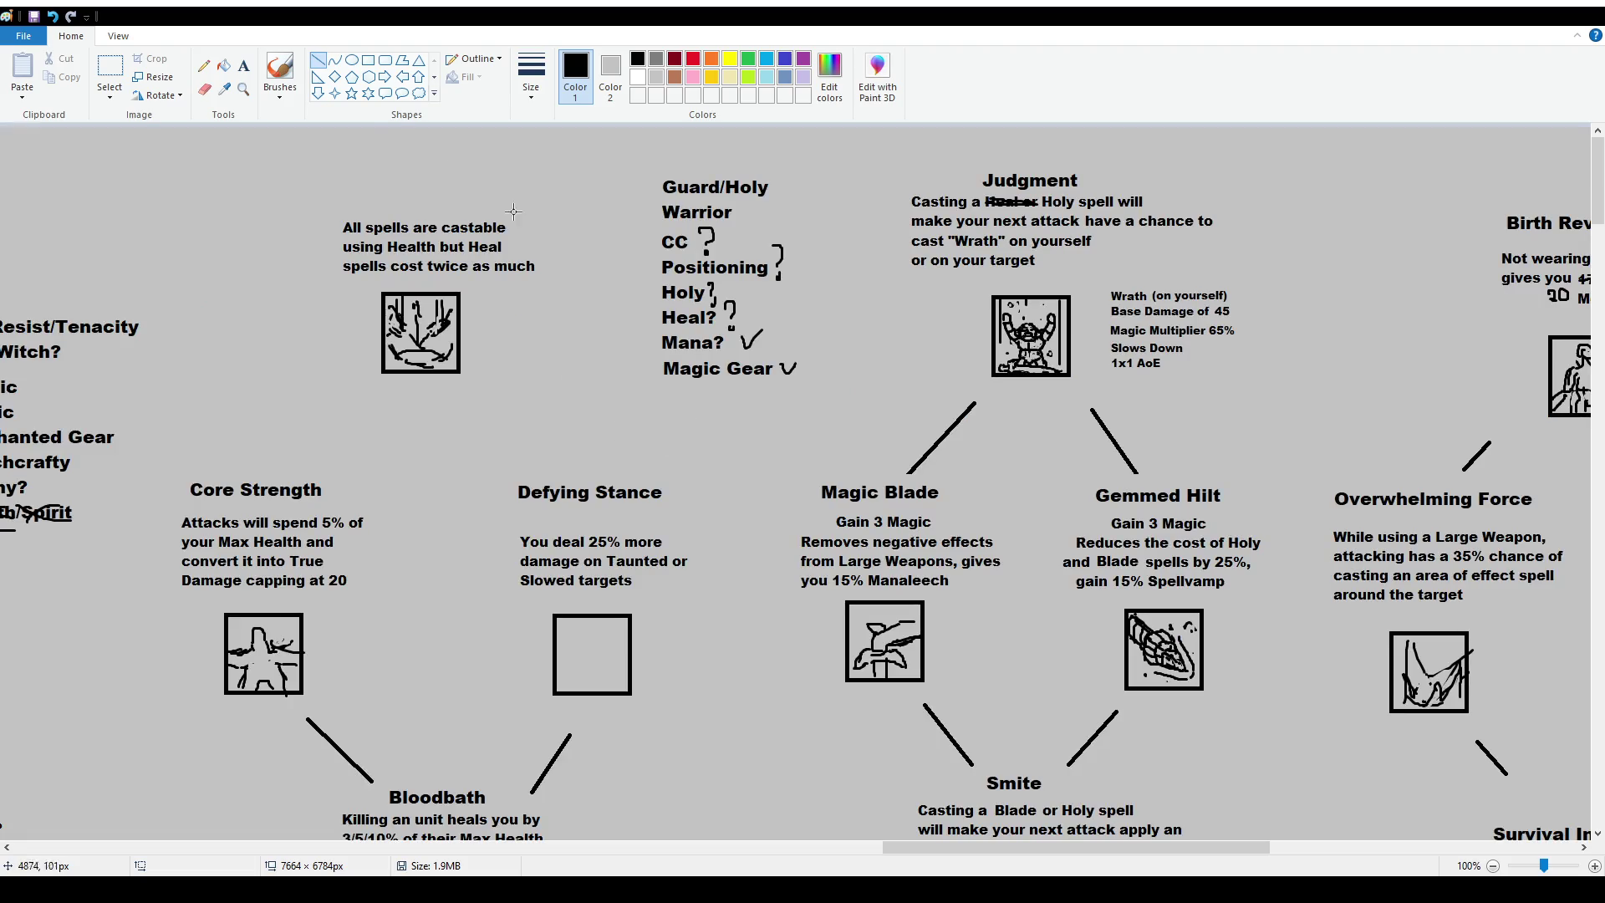
# Type the title 'Unfathomable Rage' at size 16 above the All spells description.
pyautogui.click(243, 65)
pyautogui.moveTo(339, 158); pyautogui.dragTo(543, 209)
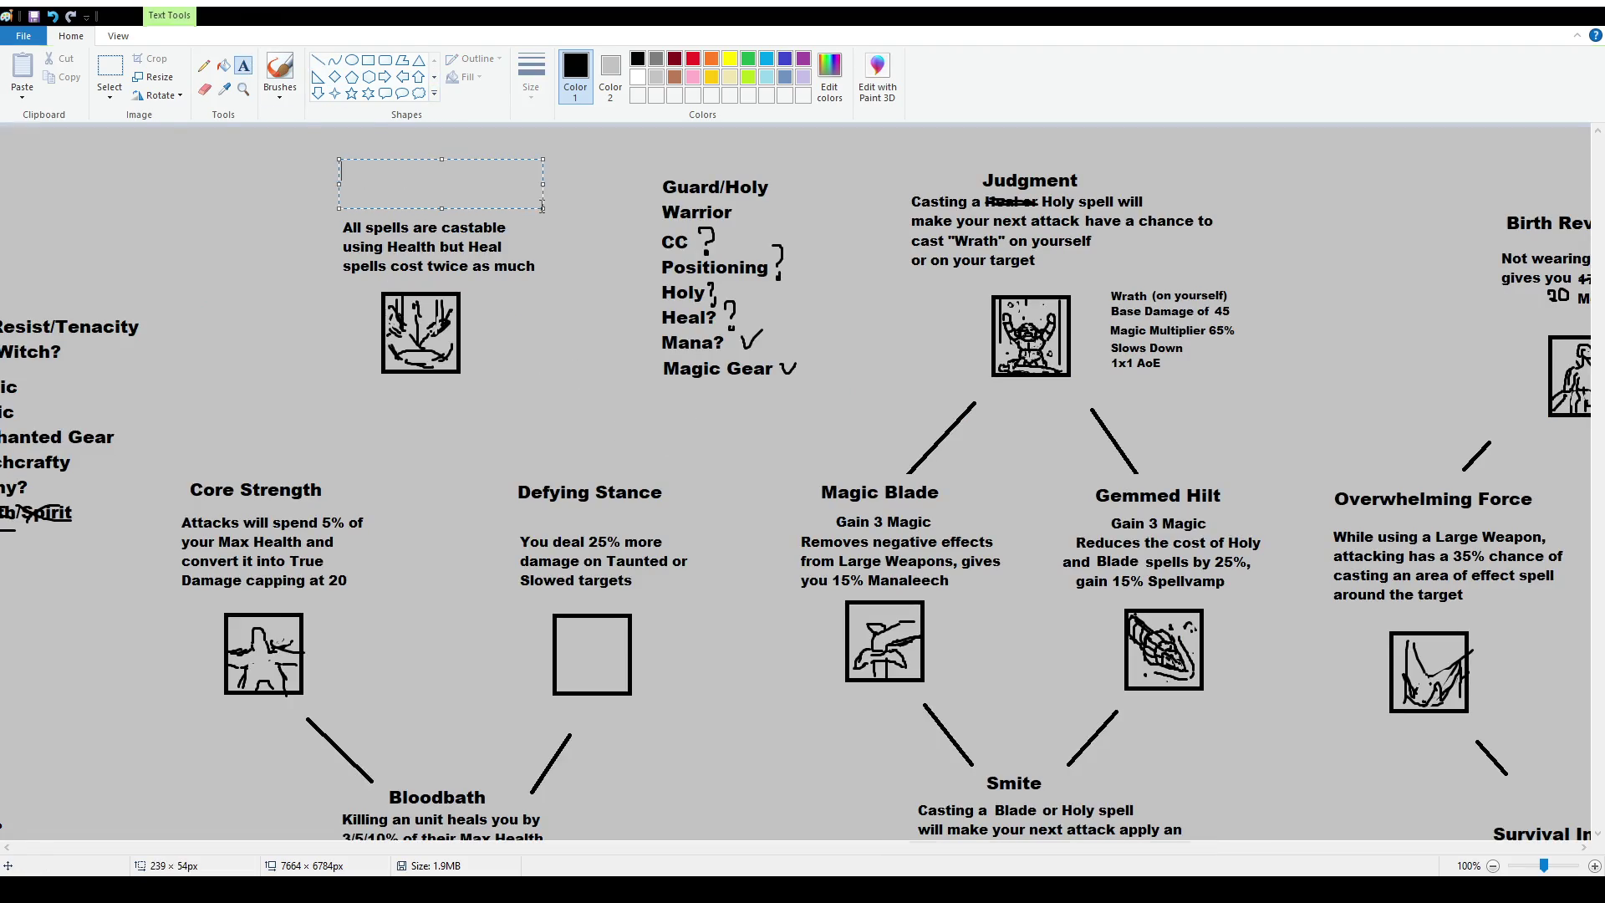
pyautogui.write('16')
pyautogui.press('Return')
pyautogui.write('Unfathamoab')
pyautogui.press('BackSpace')
pyautogui.press('BackSpace')
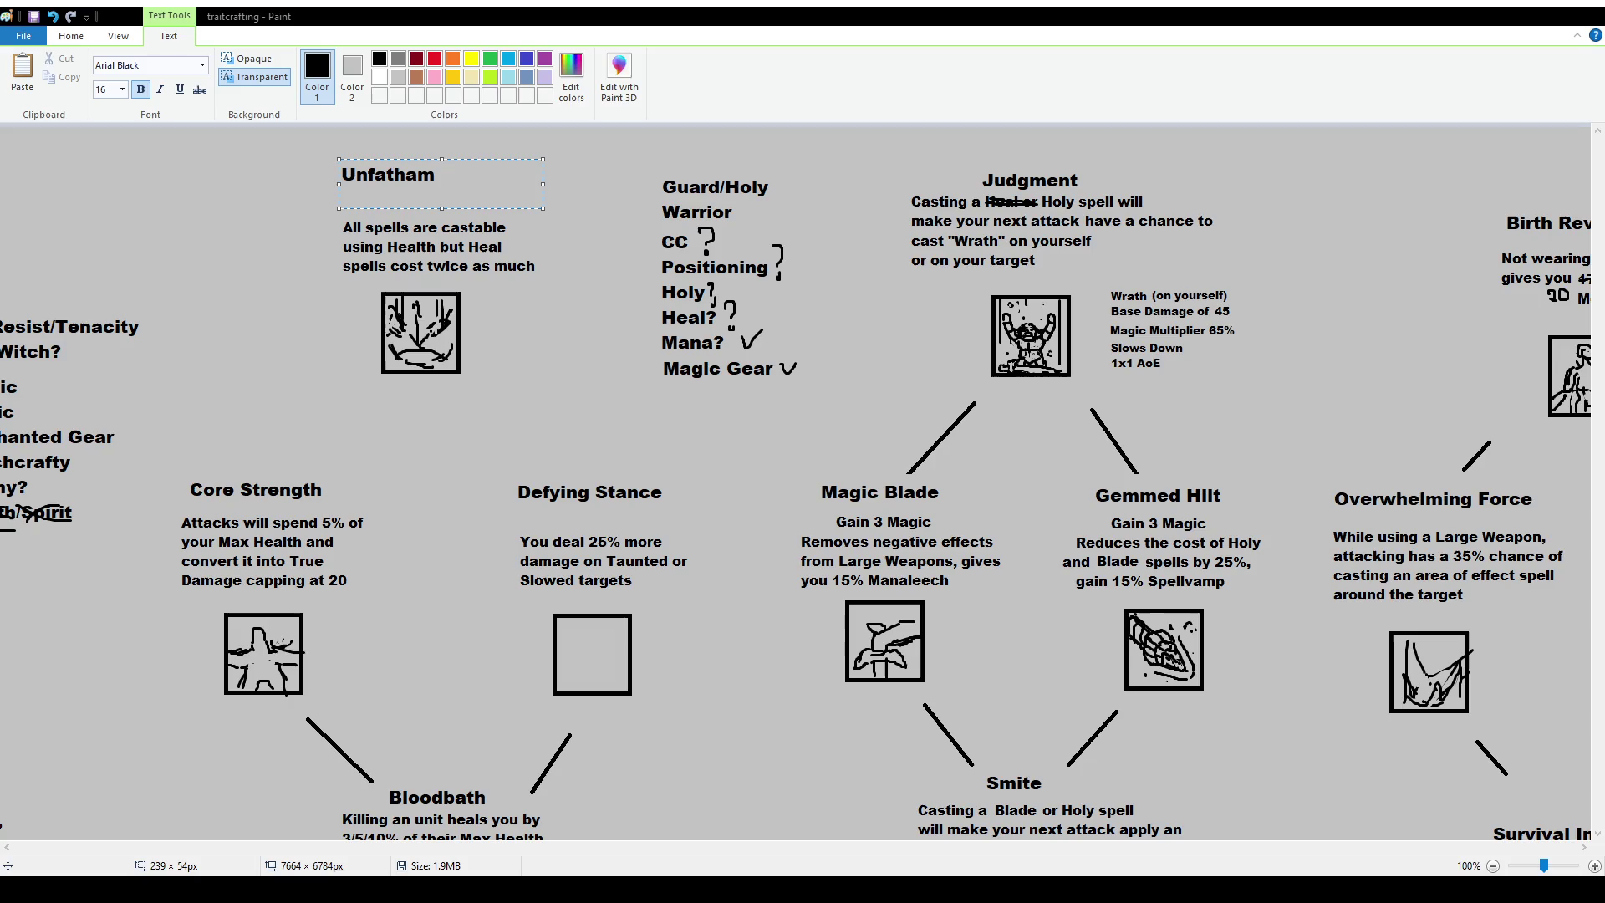
pyautogui.press('BackSpace')
pyautogui.press('BackSpace')
pyautogui.write('omable Rage')
pyautogui.click(167, 250)
# Reposition the Unfathomable Rage title and shift the 'spells cost twice as much' line left.
pyautogui.click(91, 72)
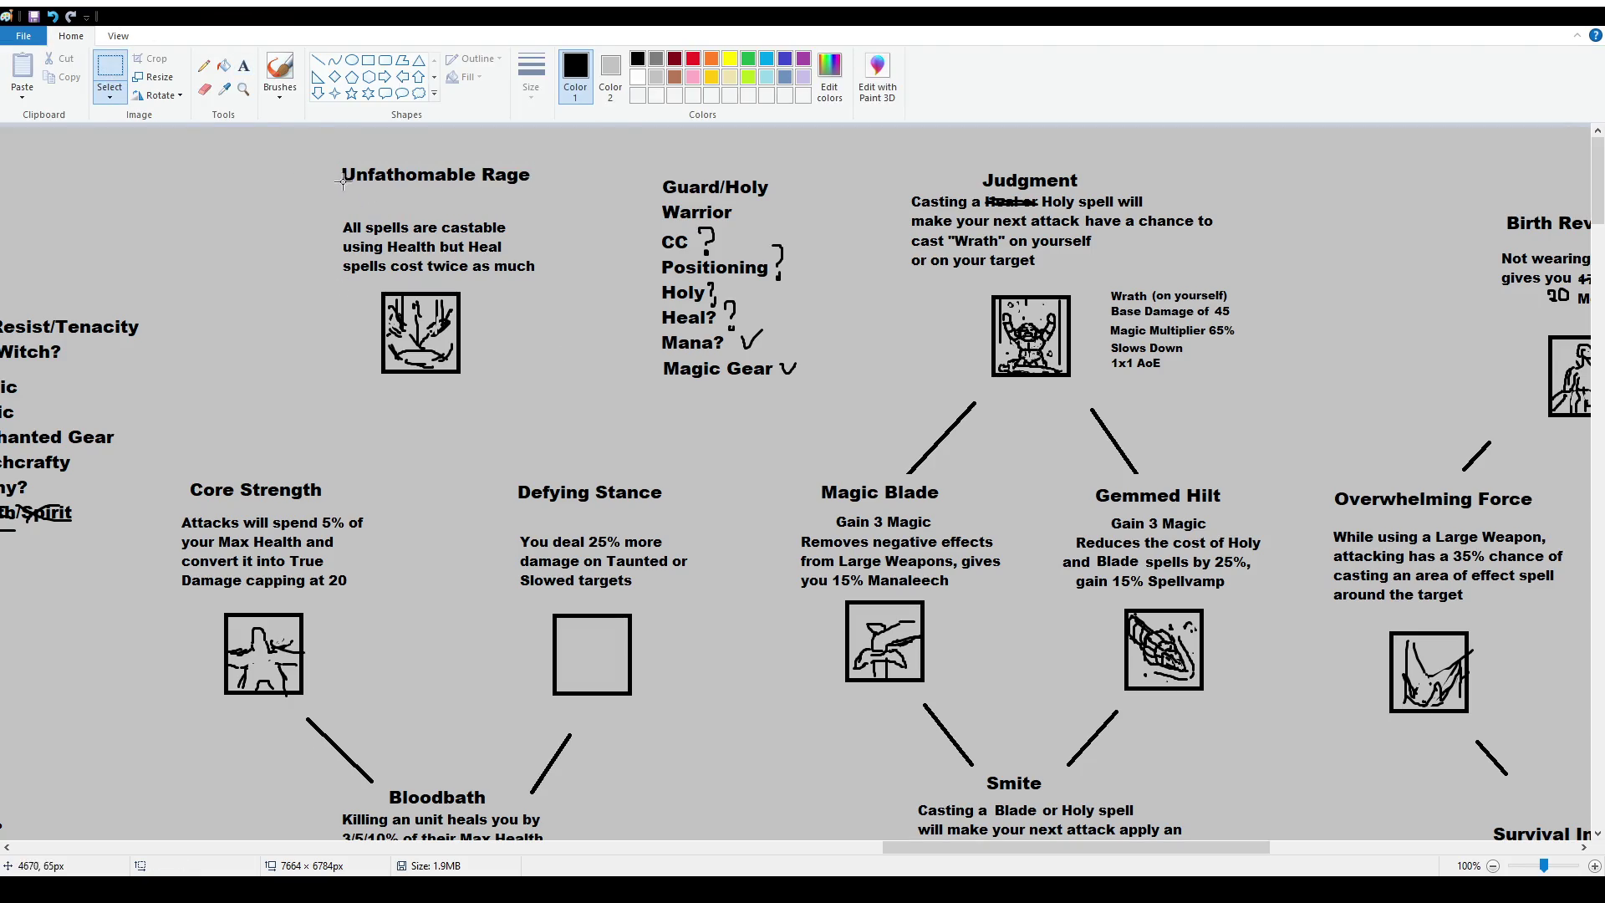
pyautogui.moveTo(309, 143)
pyautogui.mouseDown()
pyautogui.moveTo(584, 195)
pyautogui.moveTo(549, 192)
pyautogui.mouseUp()
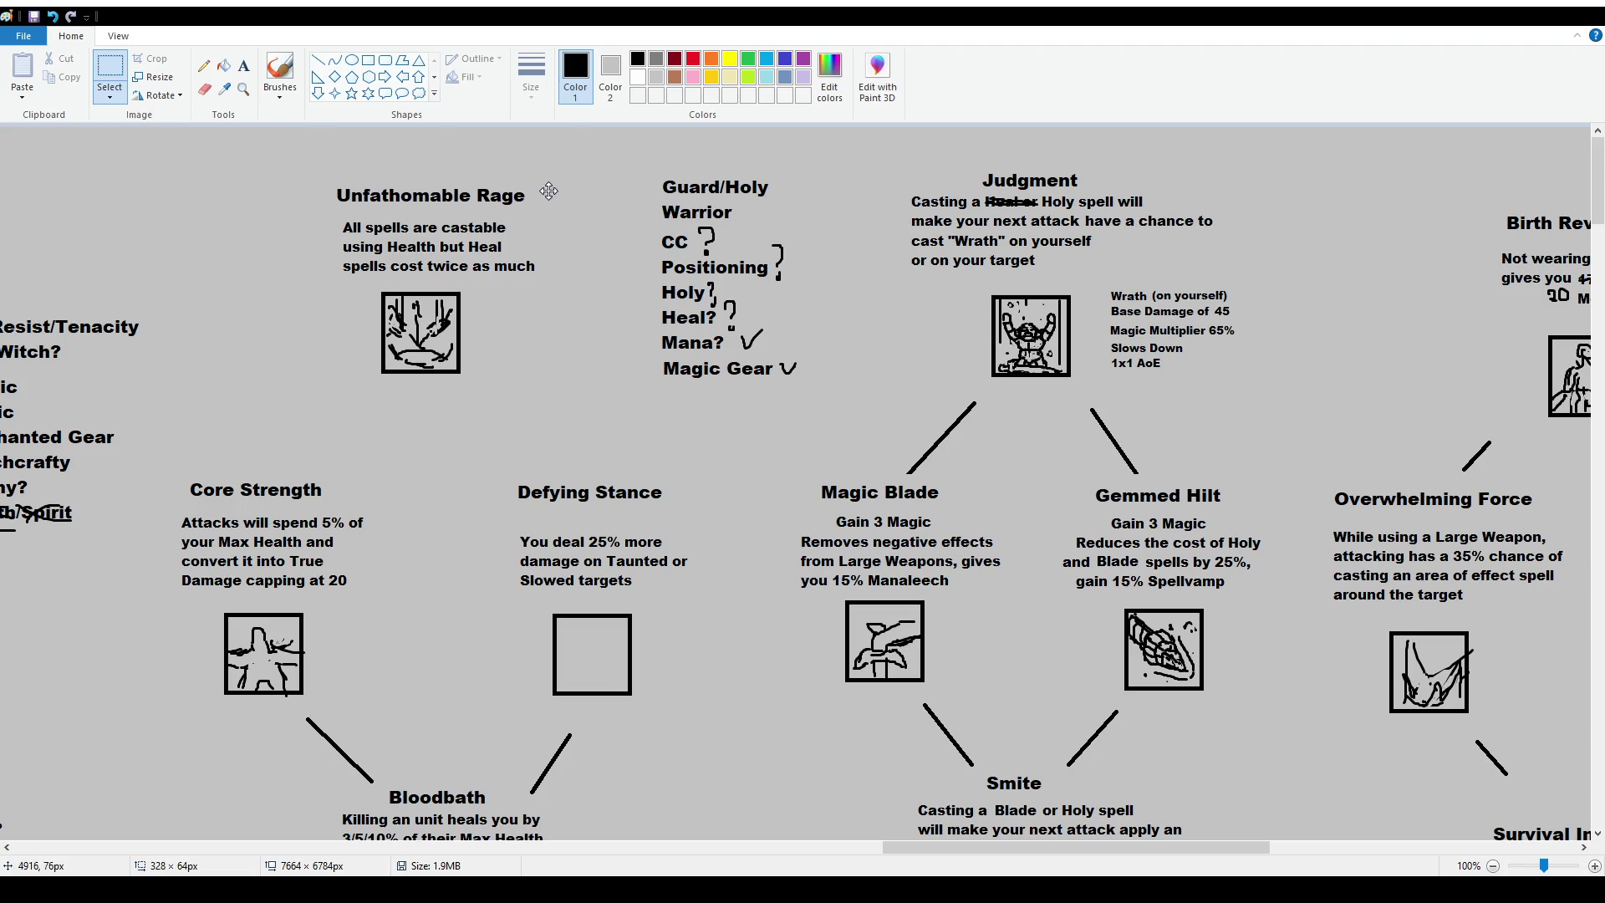
pyautogui.click(379, 249)
pyautogui.moveTo(329, 257)
pyautogui.mouseDown()
pyautogui.moveTo(569, 283)
pyautogui.moveTo(545, 277)
pyautogui.mouseUp()
pyautogui.click(509, 491)
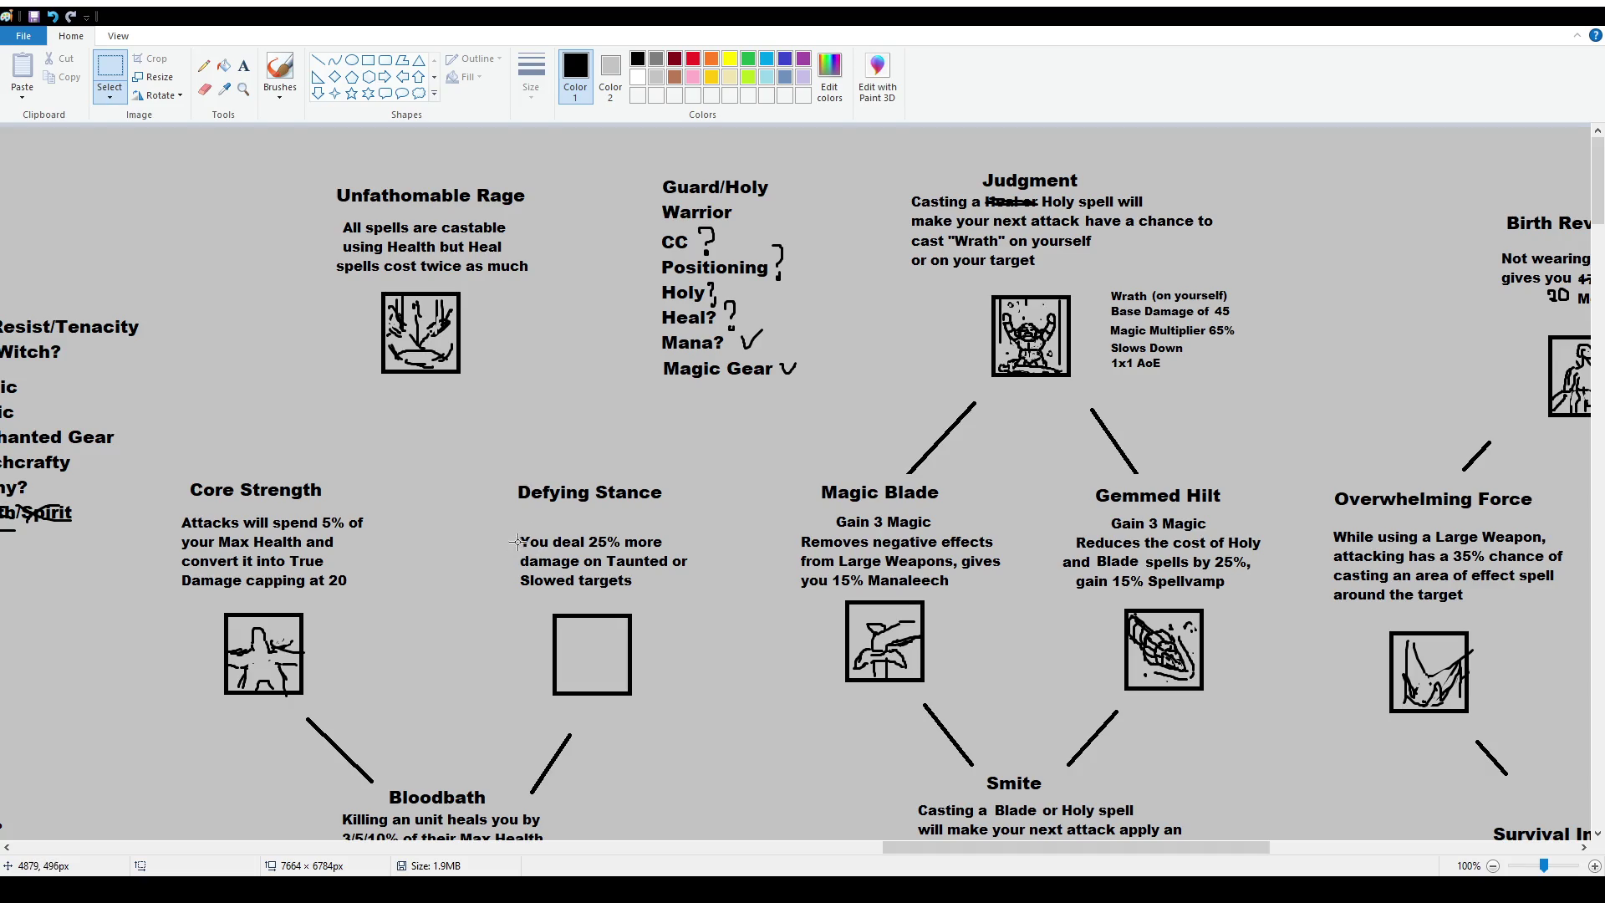
pyautogui.moveTo(508, 528); pyautogui.dragTo(698, 581)
# Move the Defying Stance description up and left, directly under its title.
pyautogui.moveTo(602, 556); pyautogui.dragTo(595, 537)
pyautogui.click(694, 576)
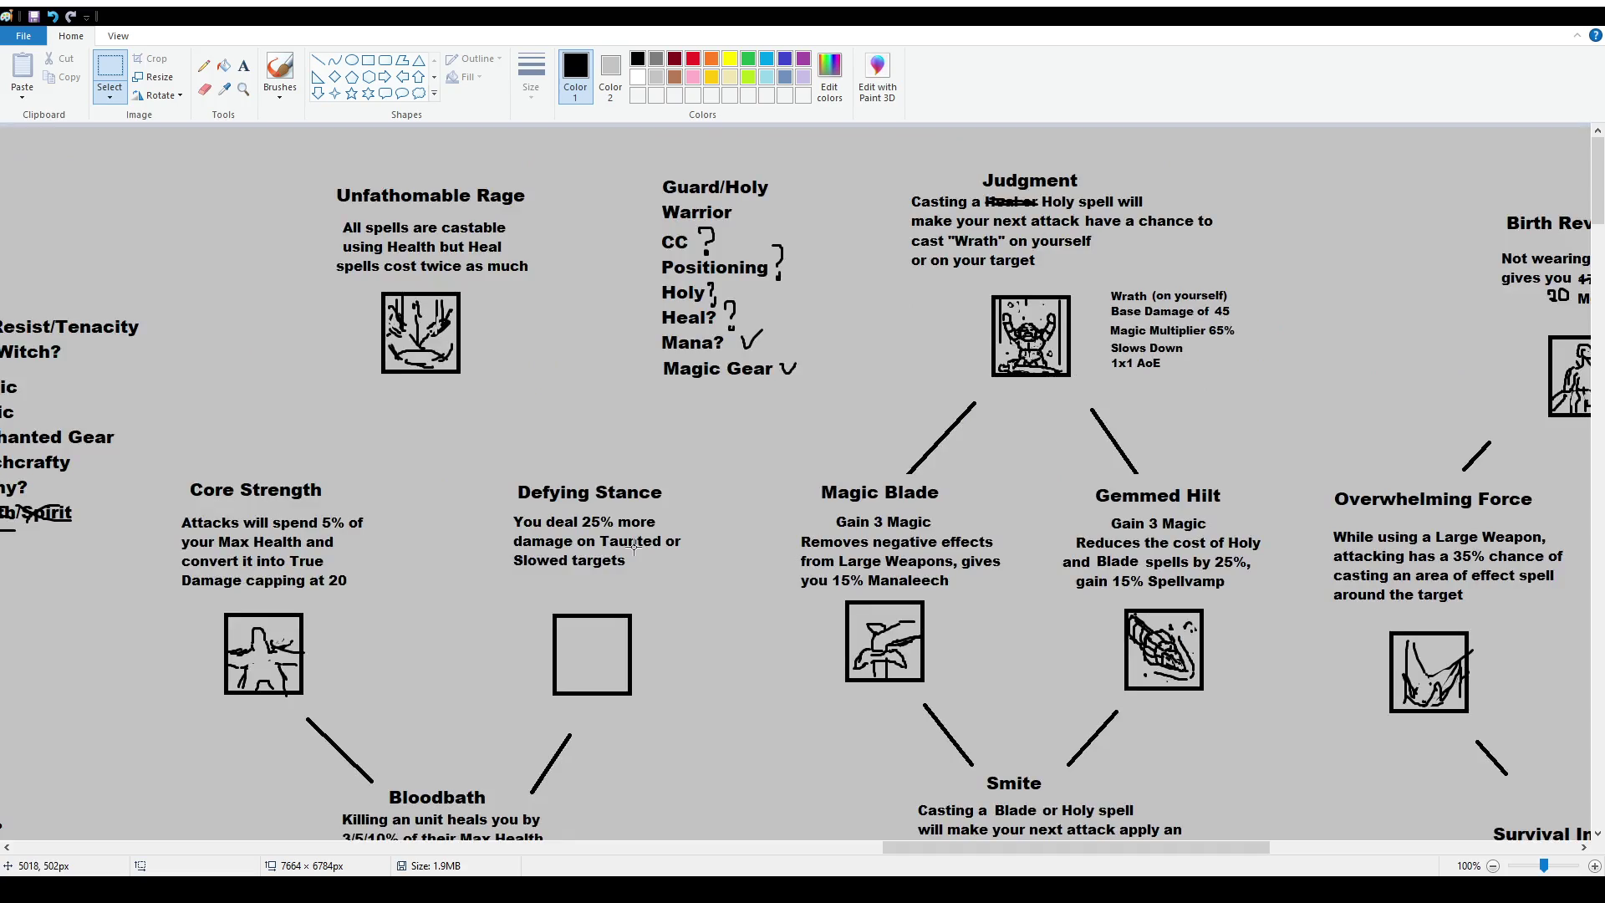
pyautogui.click(243, 65)
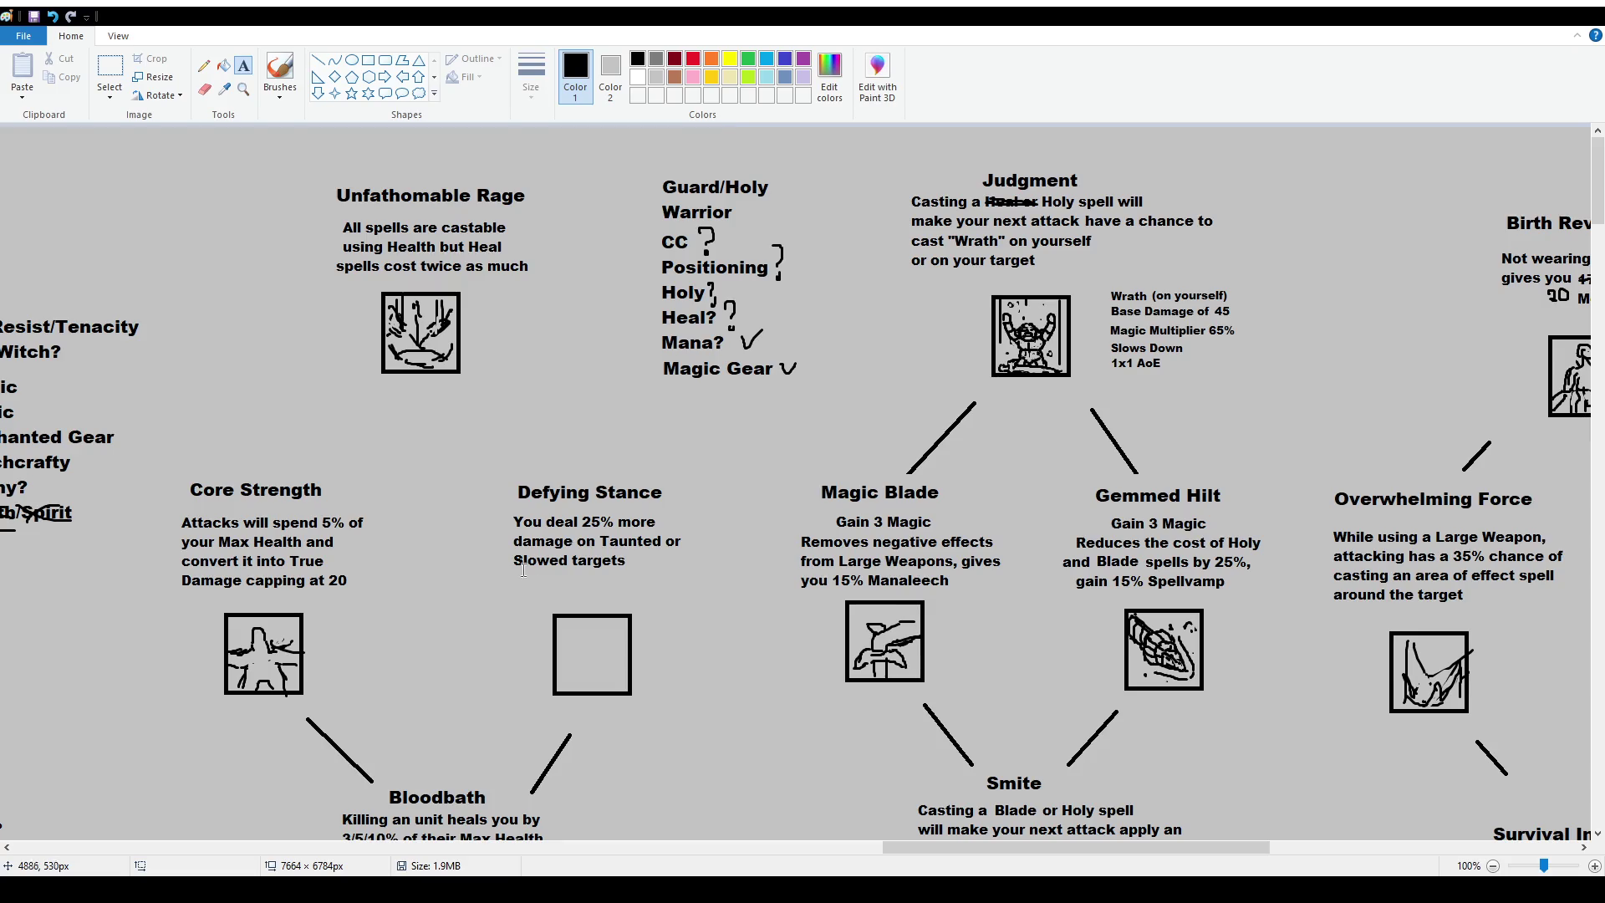
pyautogui.scroll(-2, 623, 576)
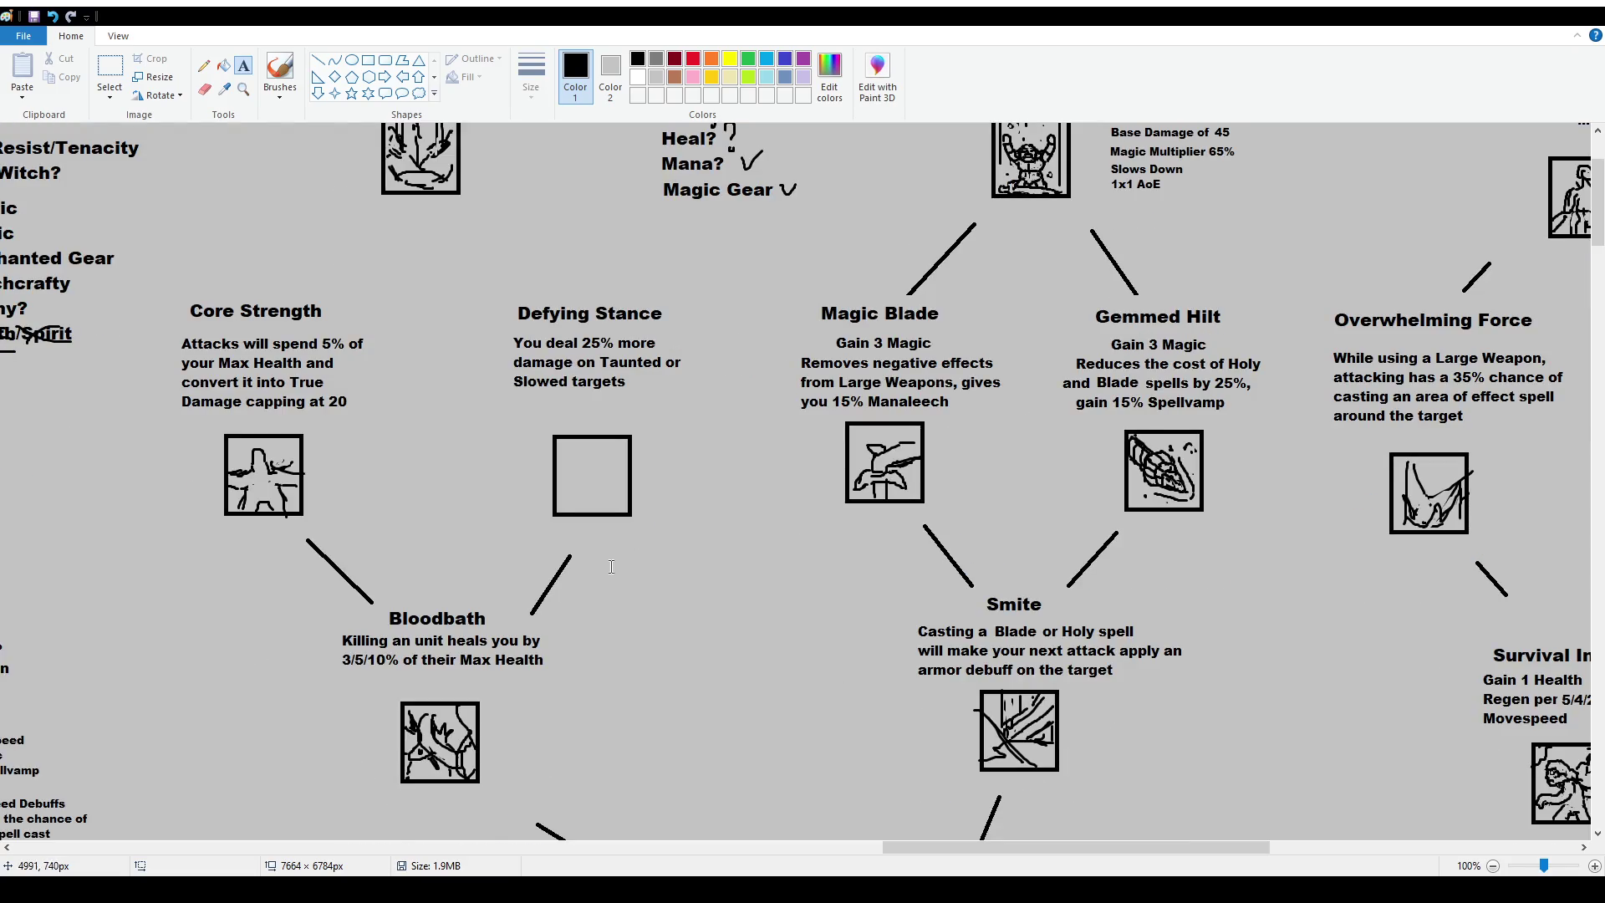
pyautogui.scroll(2, 611, 567)
# Draw lines connecting Core Strength and Defying Stance to Unfathomable Rage.
pyautogui.click(318, 60)
pyautogui.moveTo(312, 459); pyautogui.dragTo(370, 390)
pyautogui.moveTo(473, 392); pyautogui.dragTo(534, 456)
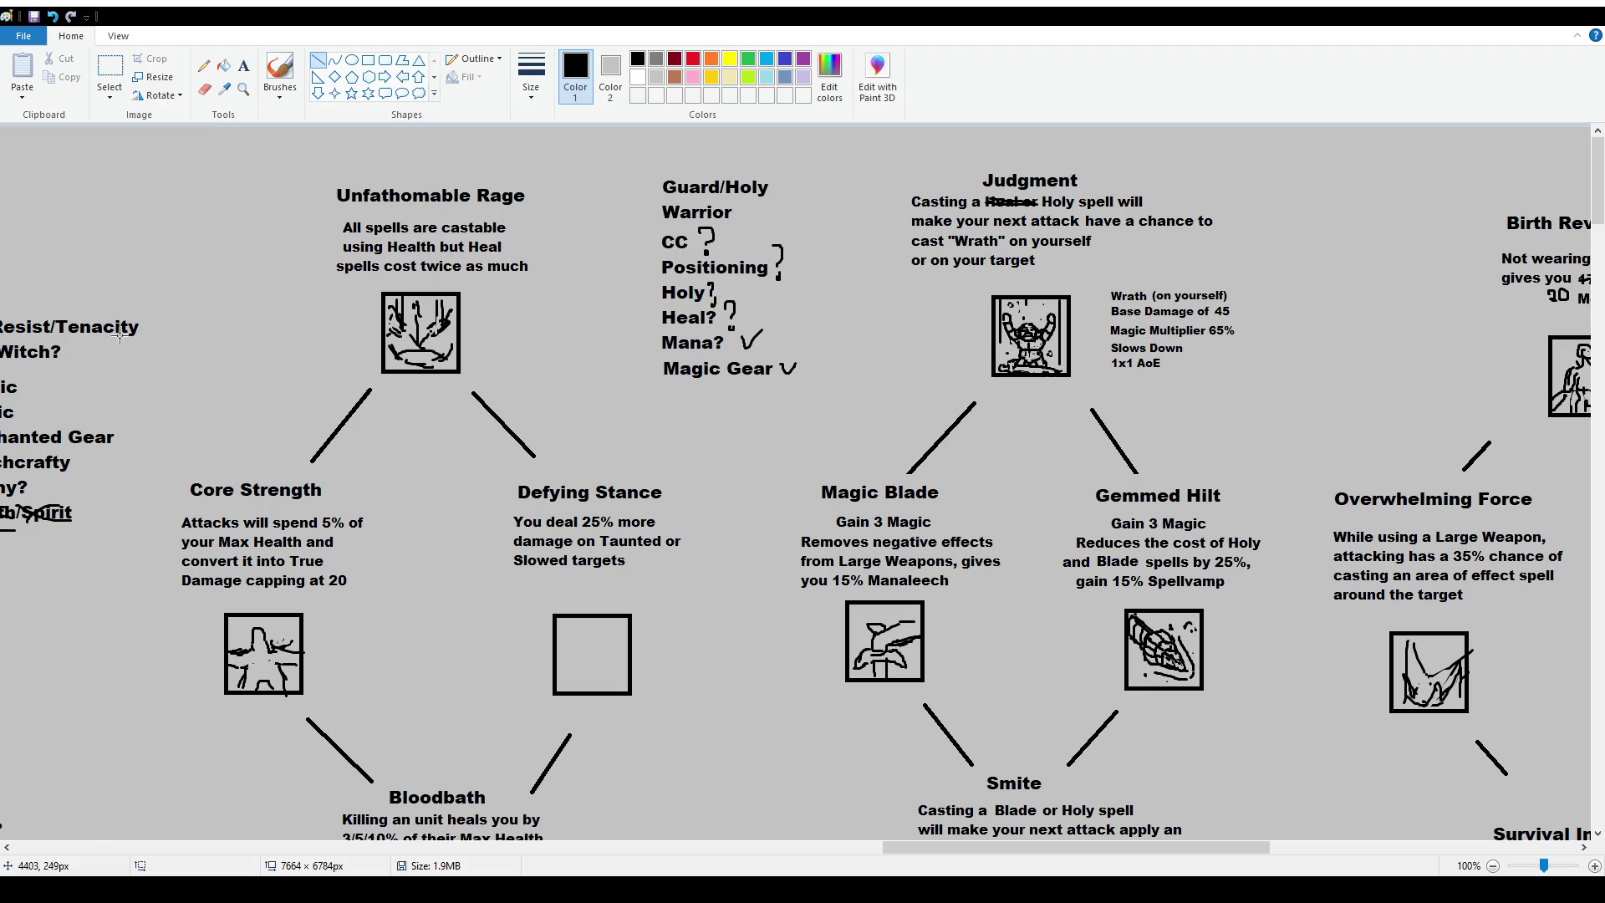
# Hand-write 15 with the brush beside the 20 damage cap in Core Strength.
pyautogui.click(280, 73)
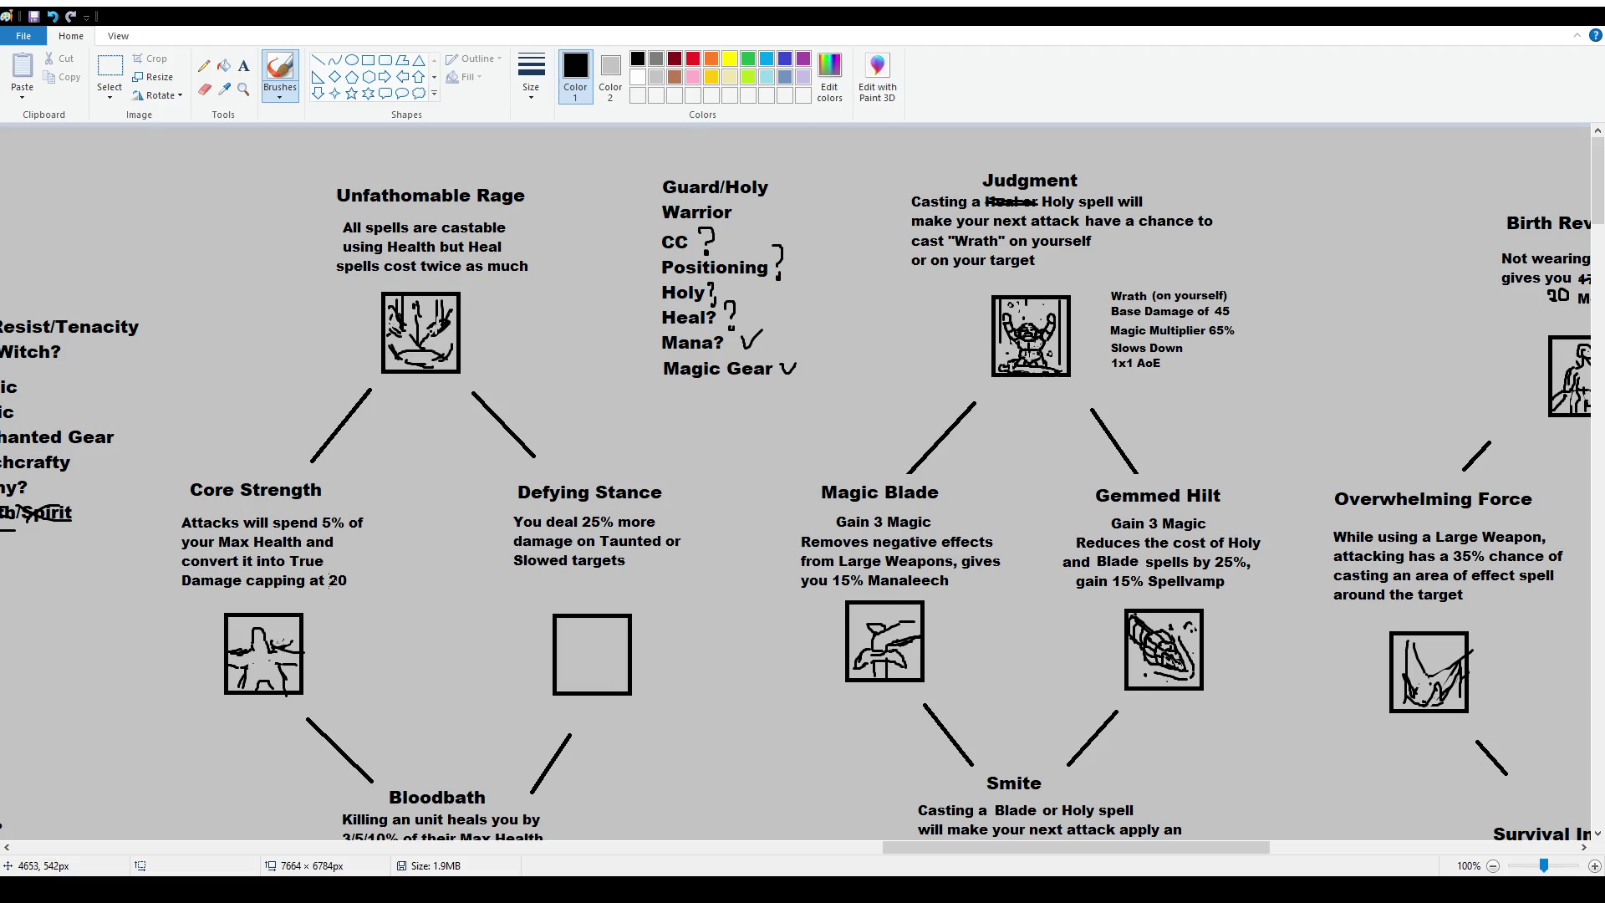
pyautogui.moveTo(355, 579); pyautogui.dragTo(367, 580)
pyautogui.click(243, 65)
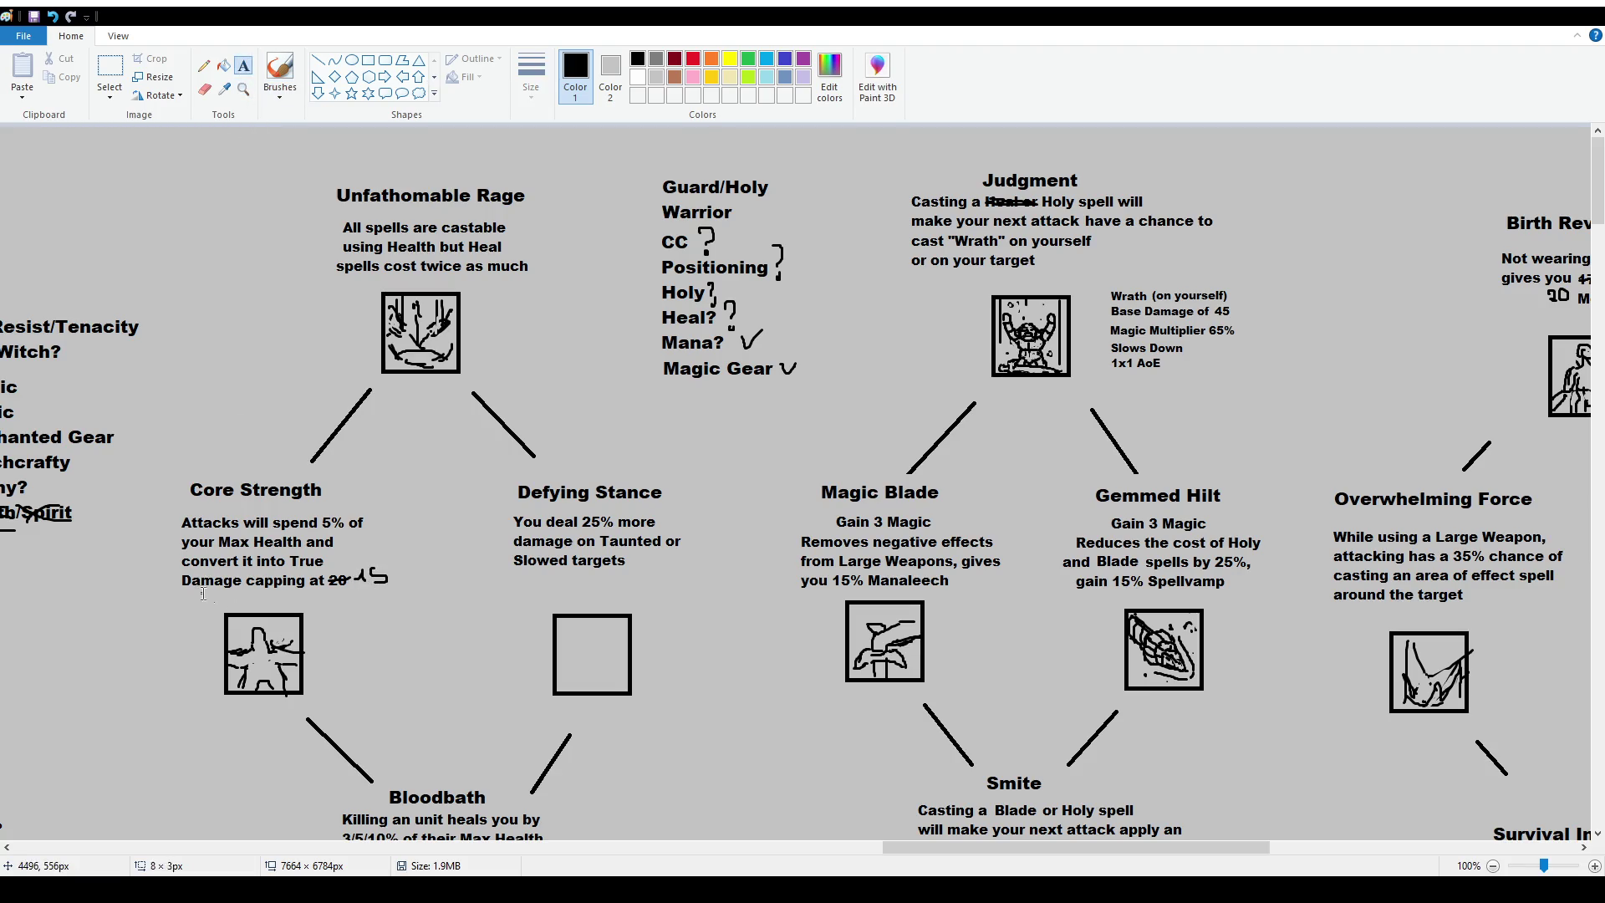
# Nudge the Core Strength description up and to the left.
pyautogui.moveTo(199, 584); pyautogui.dragTo(370, 598)
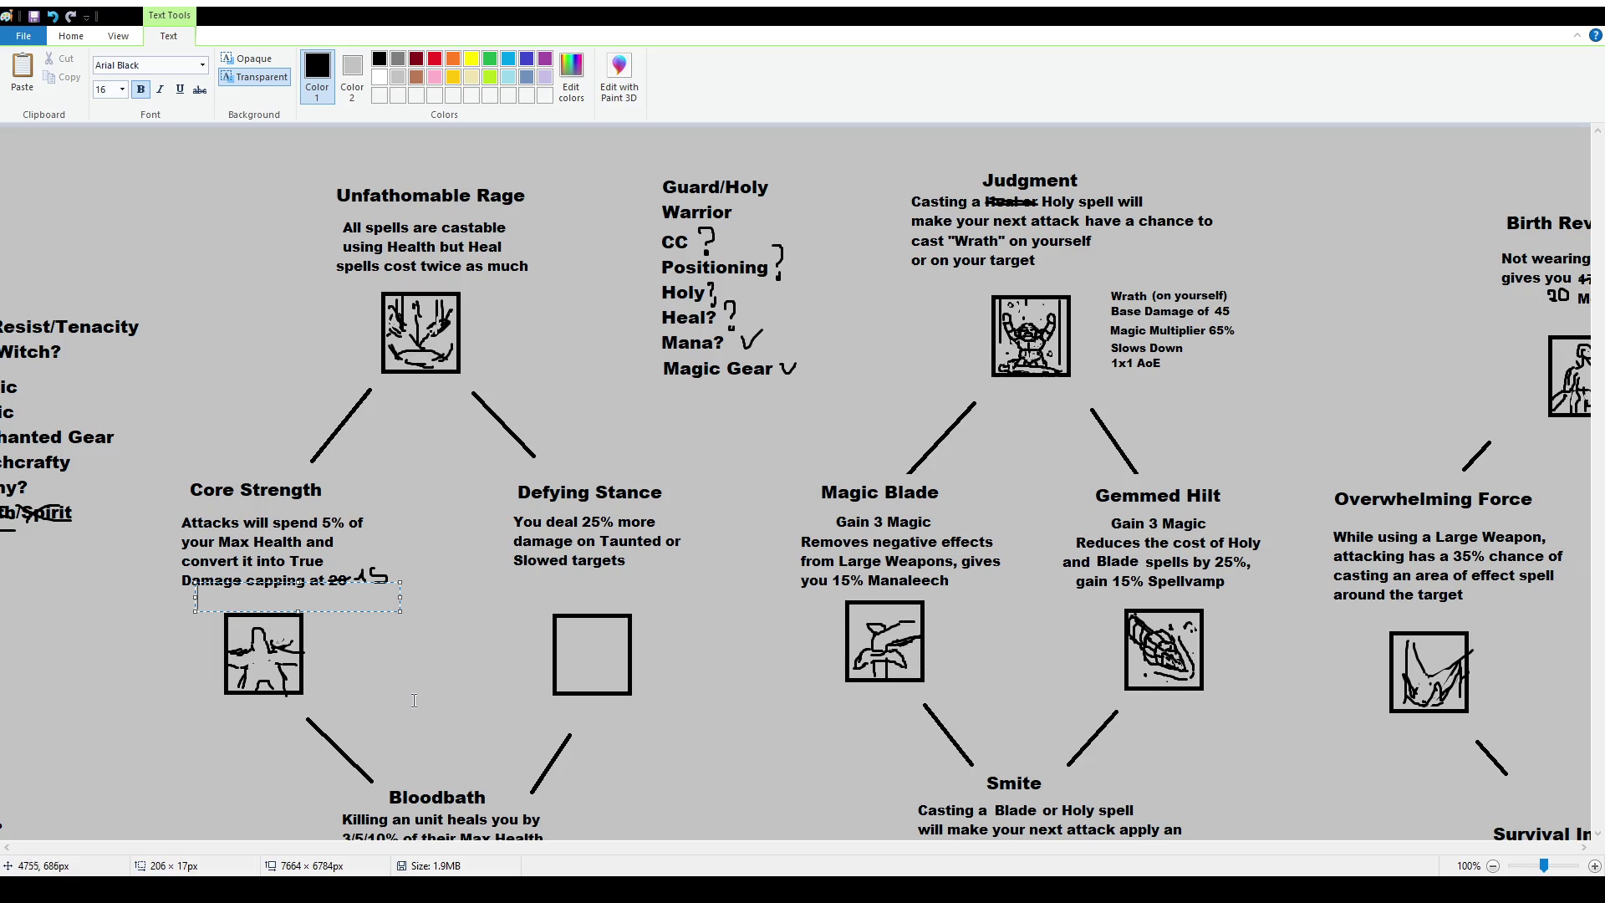
pyautogui.click(277, 409)
pyautogui.click(109, 71)
pyautogui.moveTo(159, 509); pyautogui.dragTo(405, 596)
pyautogui.moveTo(276, 551); pyautogui.dragTo(272, 540)
pyautogui.click(178, 130)
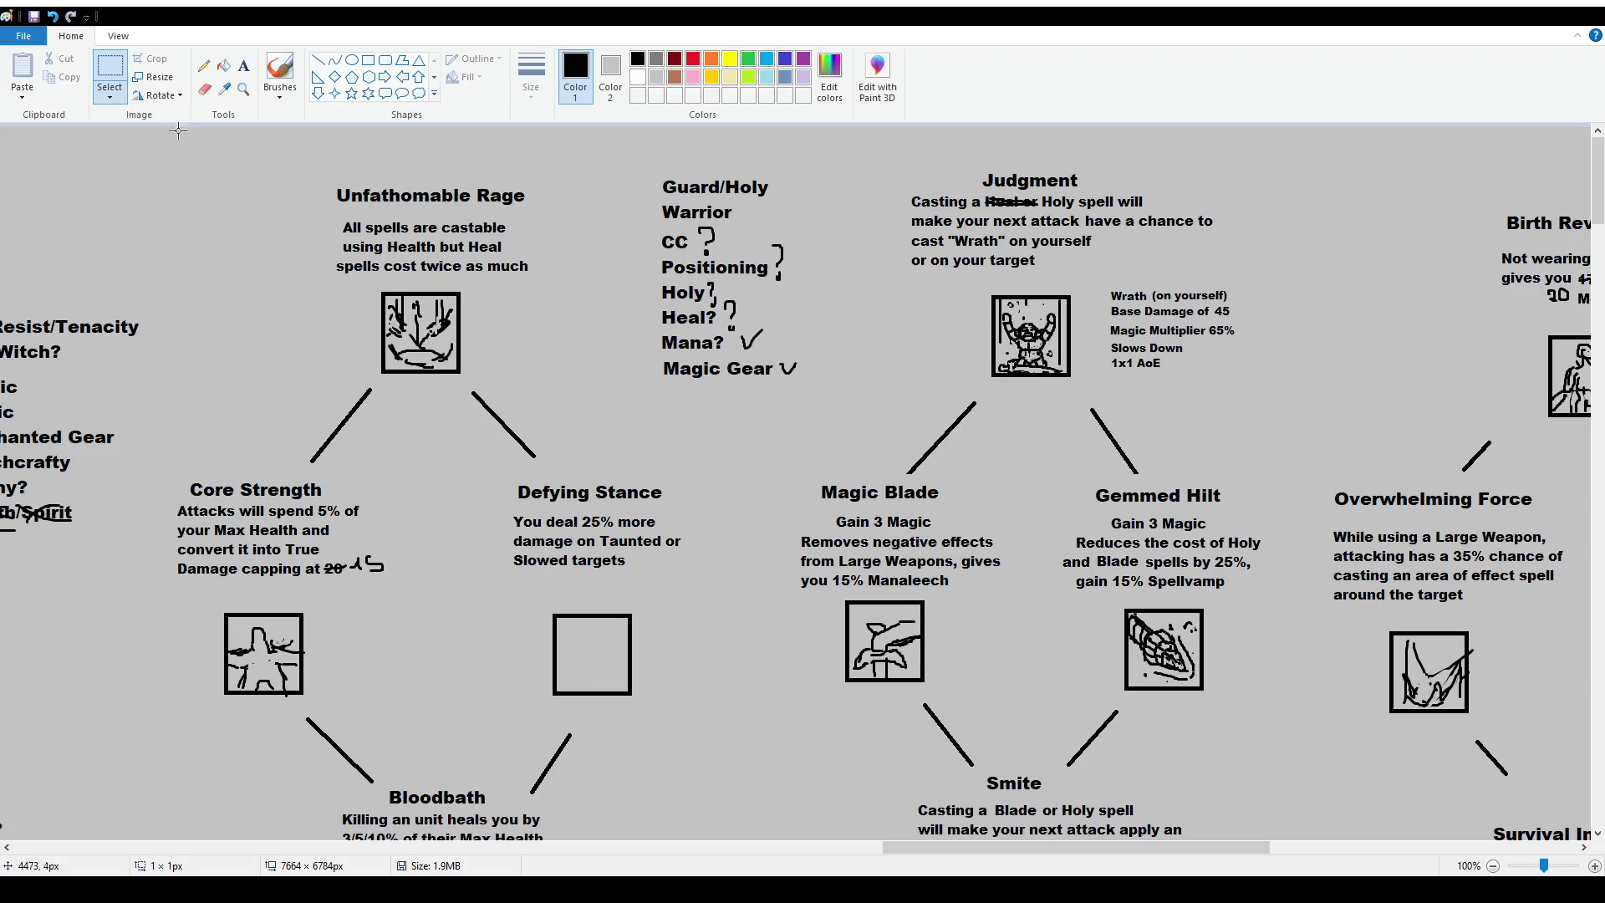
# Add 'Gain 10% Lifeleech' at size 12 below the Core Strength description.
pyautogui.click(243, 65)
pyautogui.moveTo(199, 580); pyautogui.dragTo(366, 606)
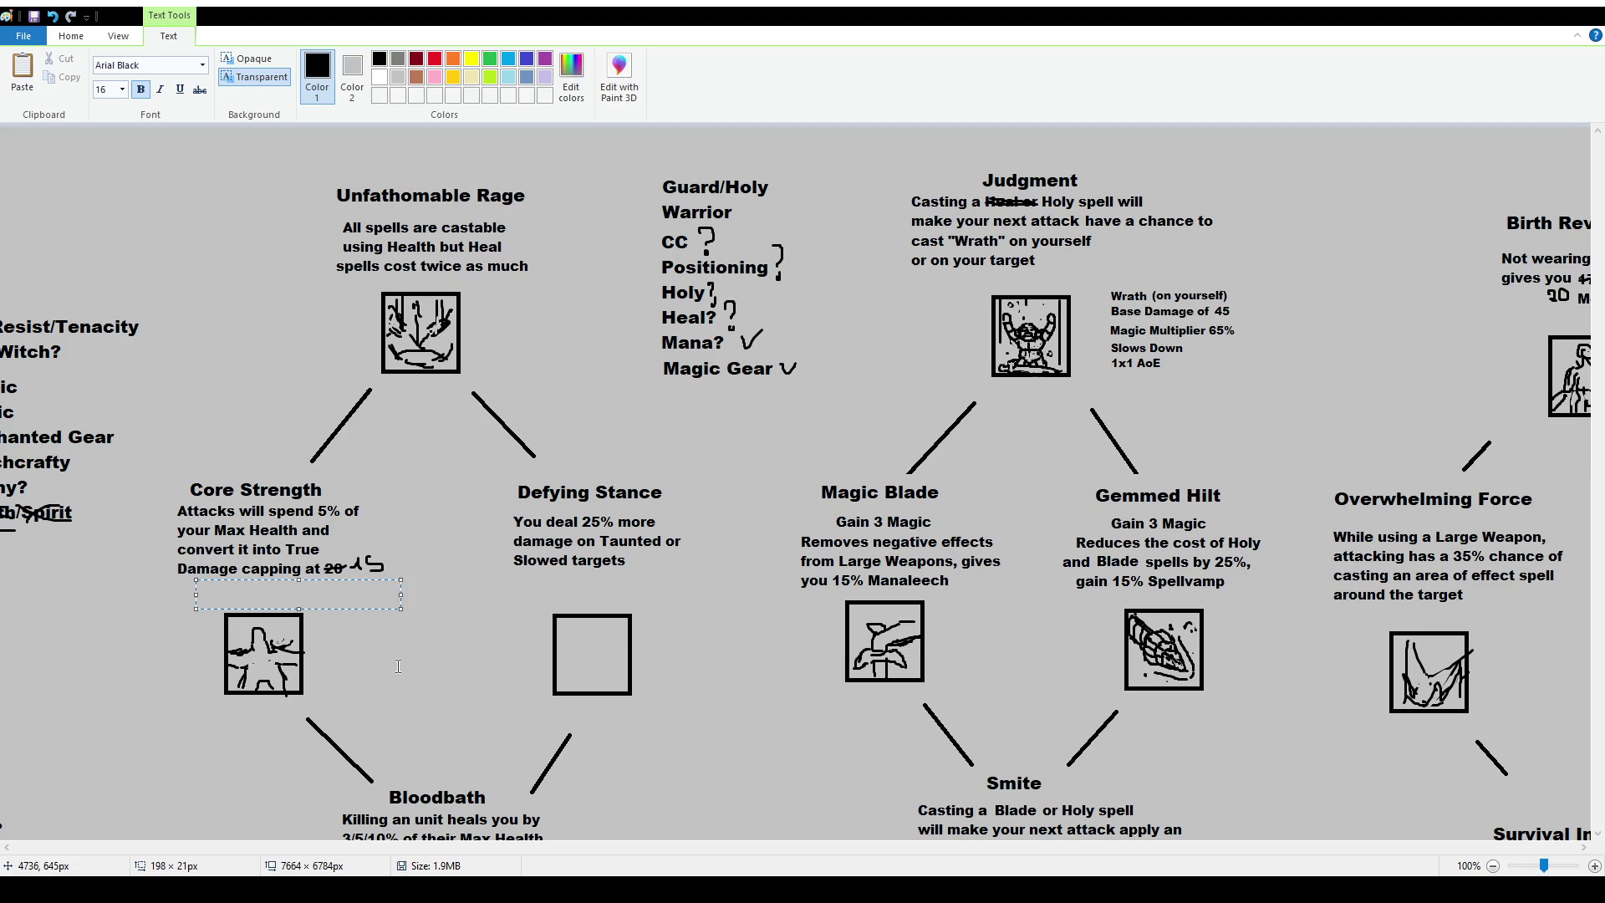
pyautogui.write('Gain ')
pyautogui.write('10')
pyautogui.write('% Lifeleech')
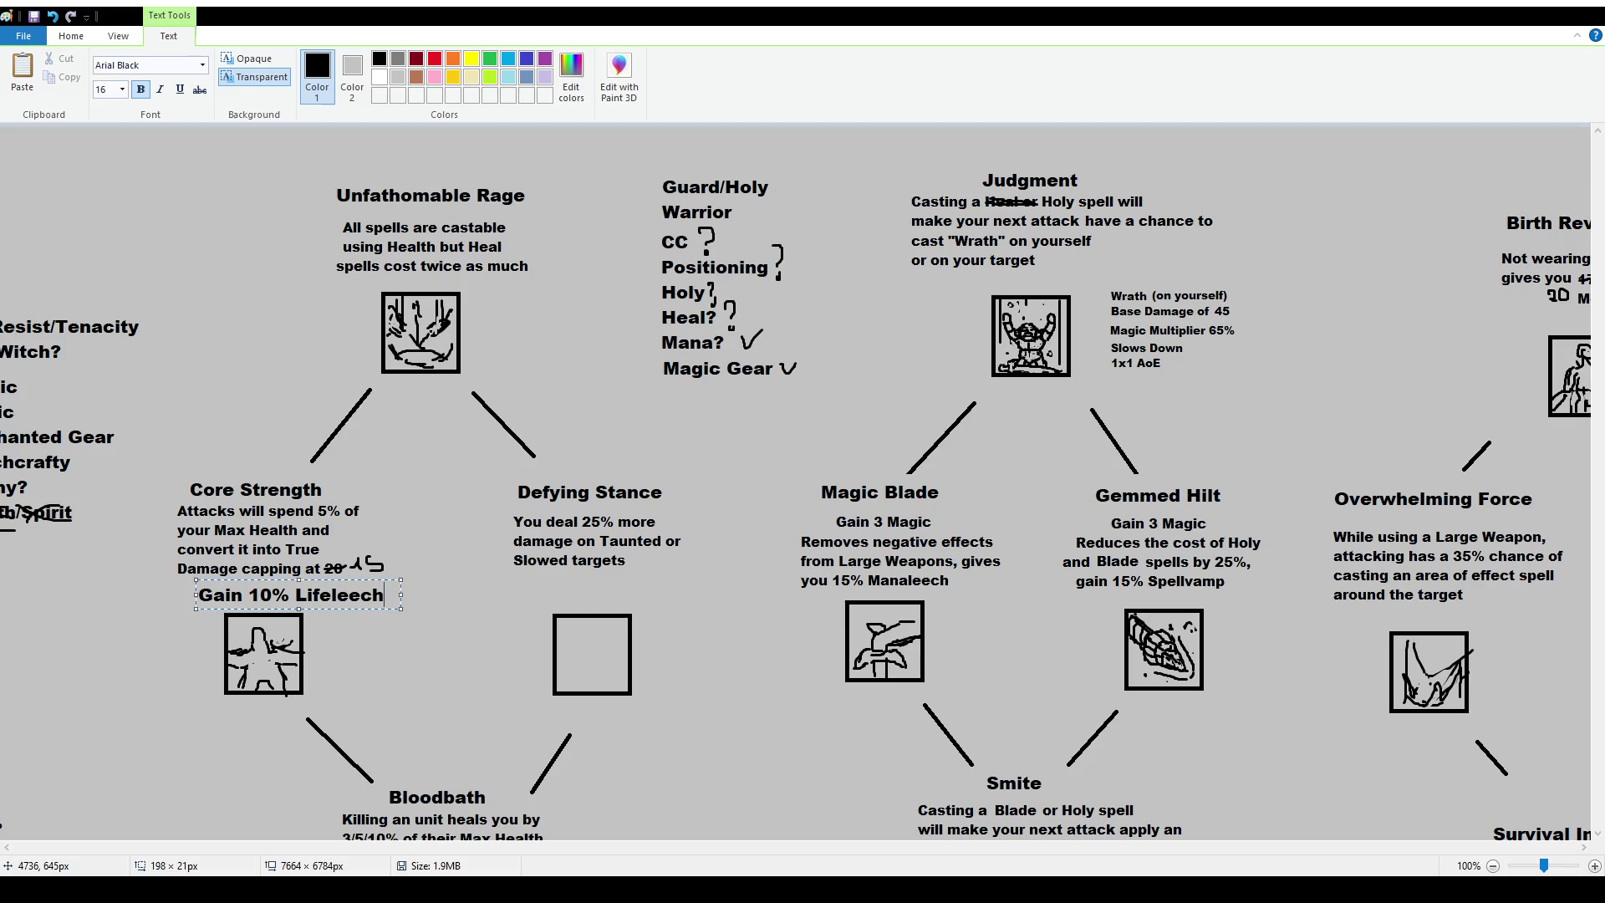
pyautogui.hotkey('ctrl', 'a')
pyautogui.click(122, 89)
pyautogui.click(116, 142)
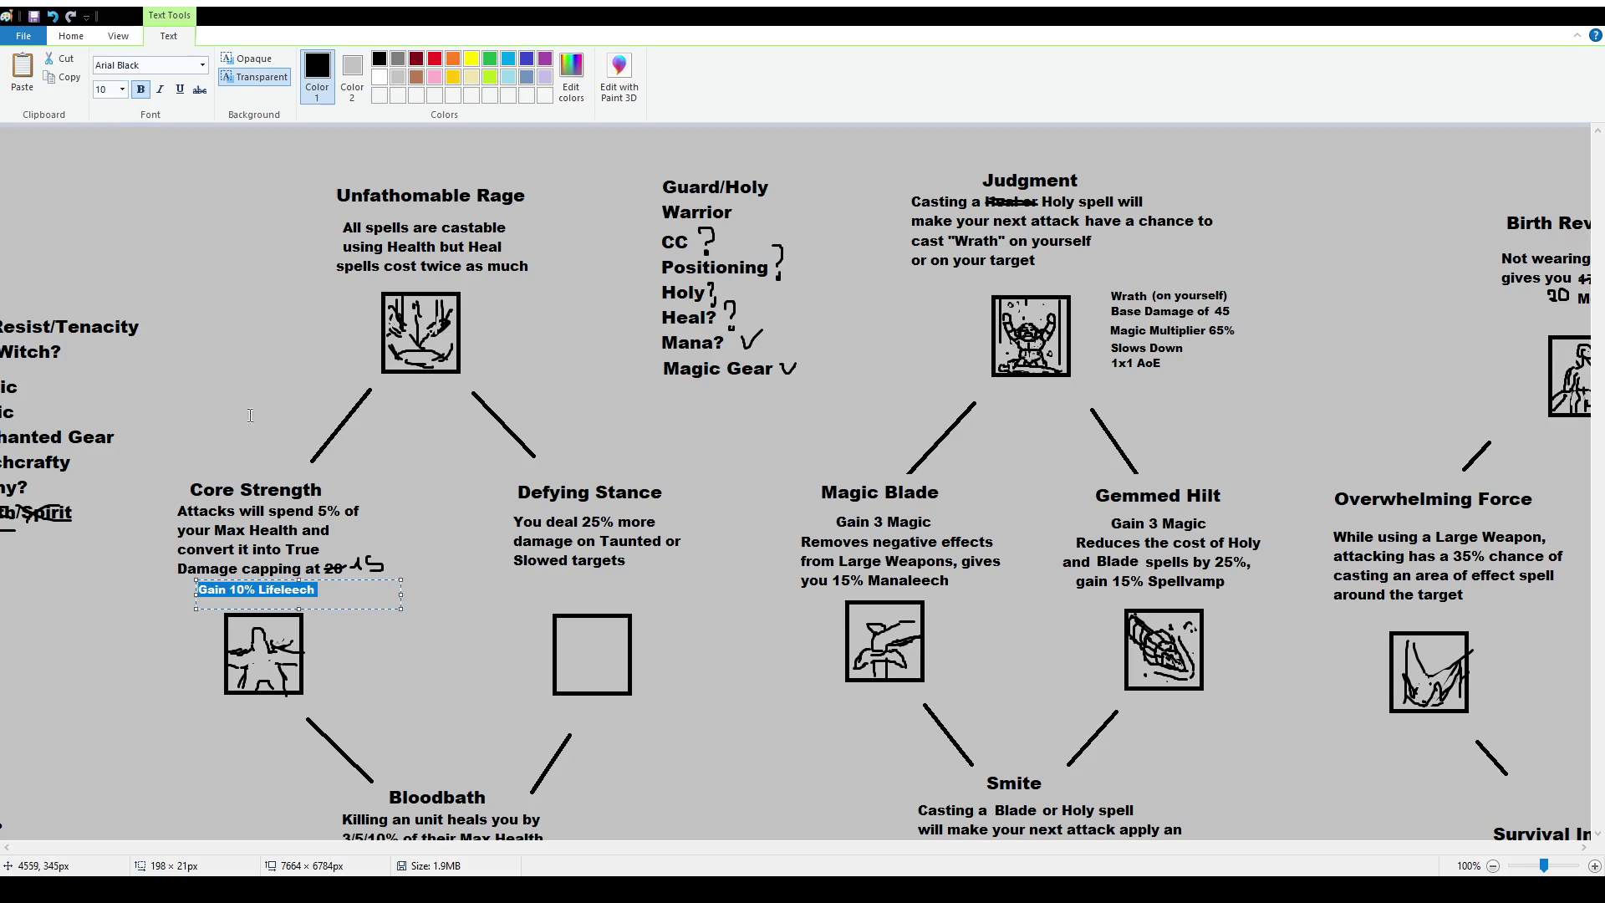
pyautogui.click(122, 90)
pyautogui.click(118, 171)
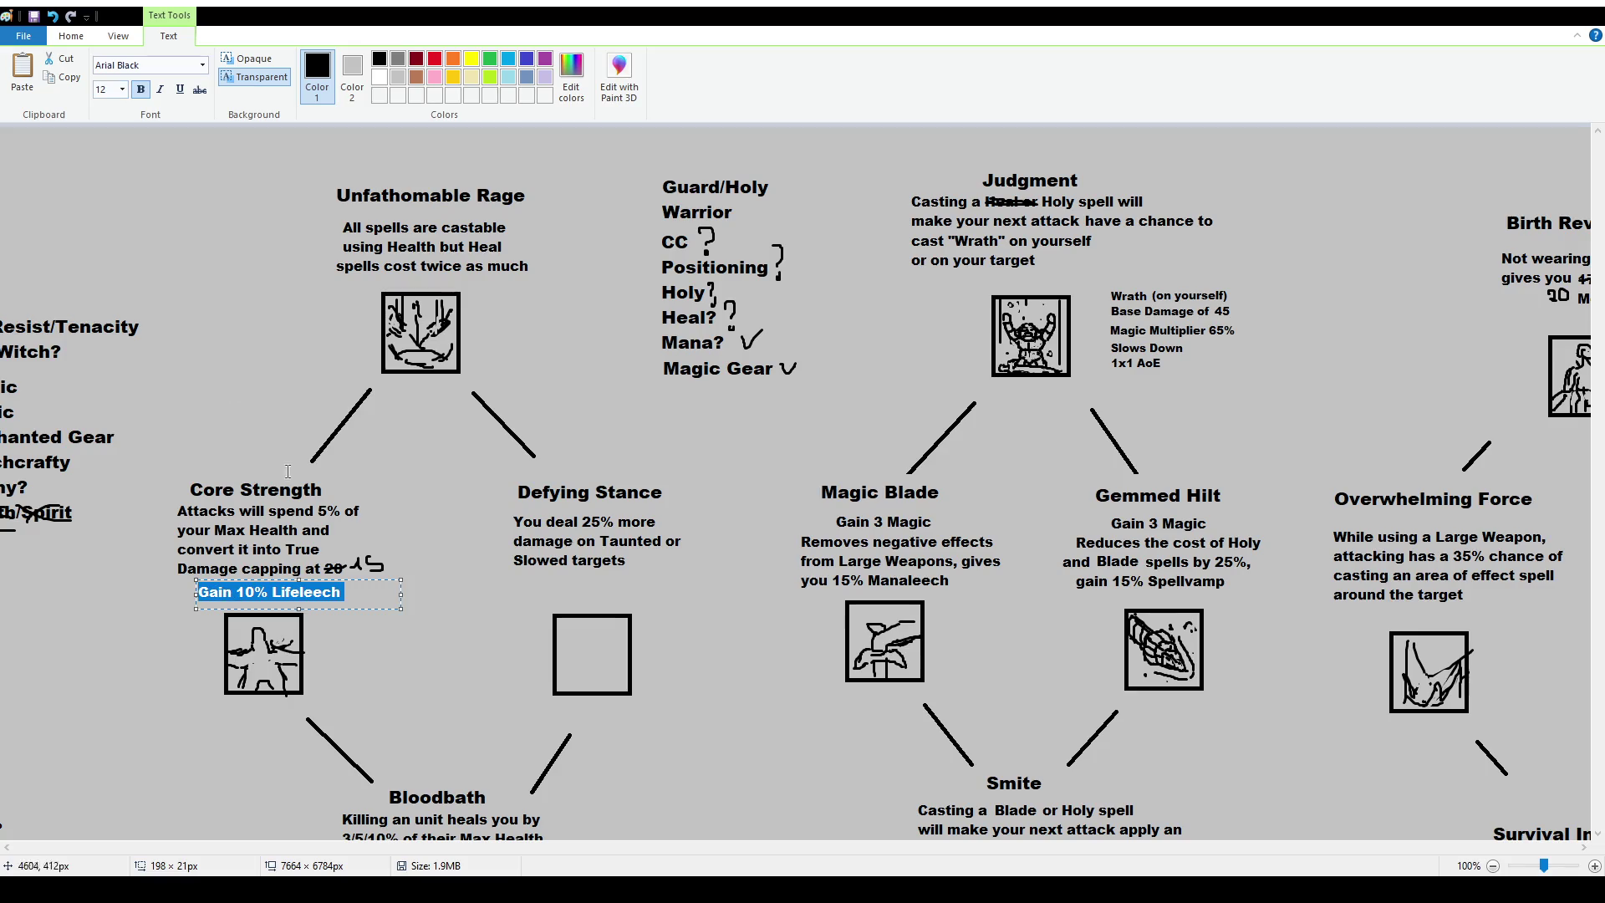
pyautogui.click(474, 549)
# Type the lifeleech line under Defying Stance, then undo both lifeleech lines.
pyautogui.moveTo(516, 573); pyautogui.dragTo(682, 598)
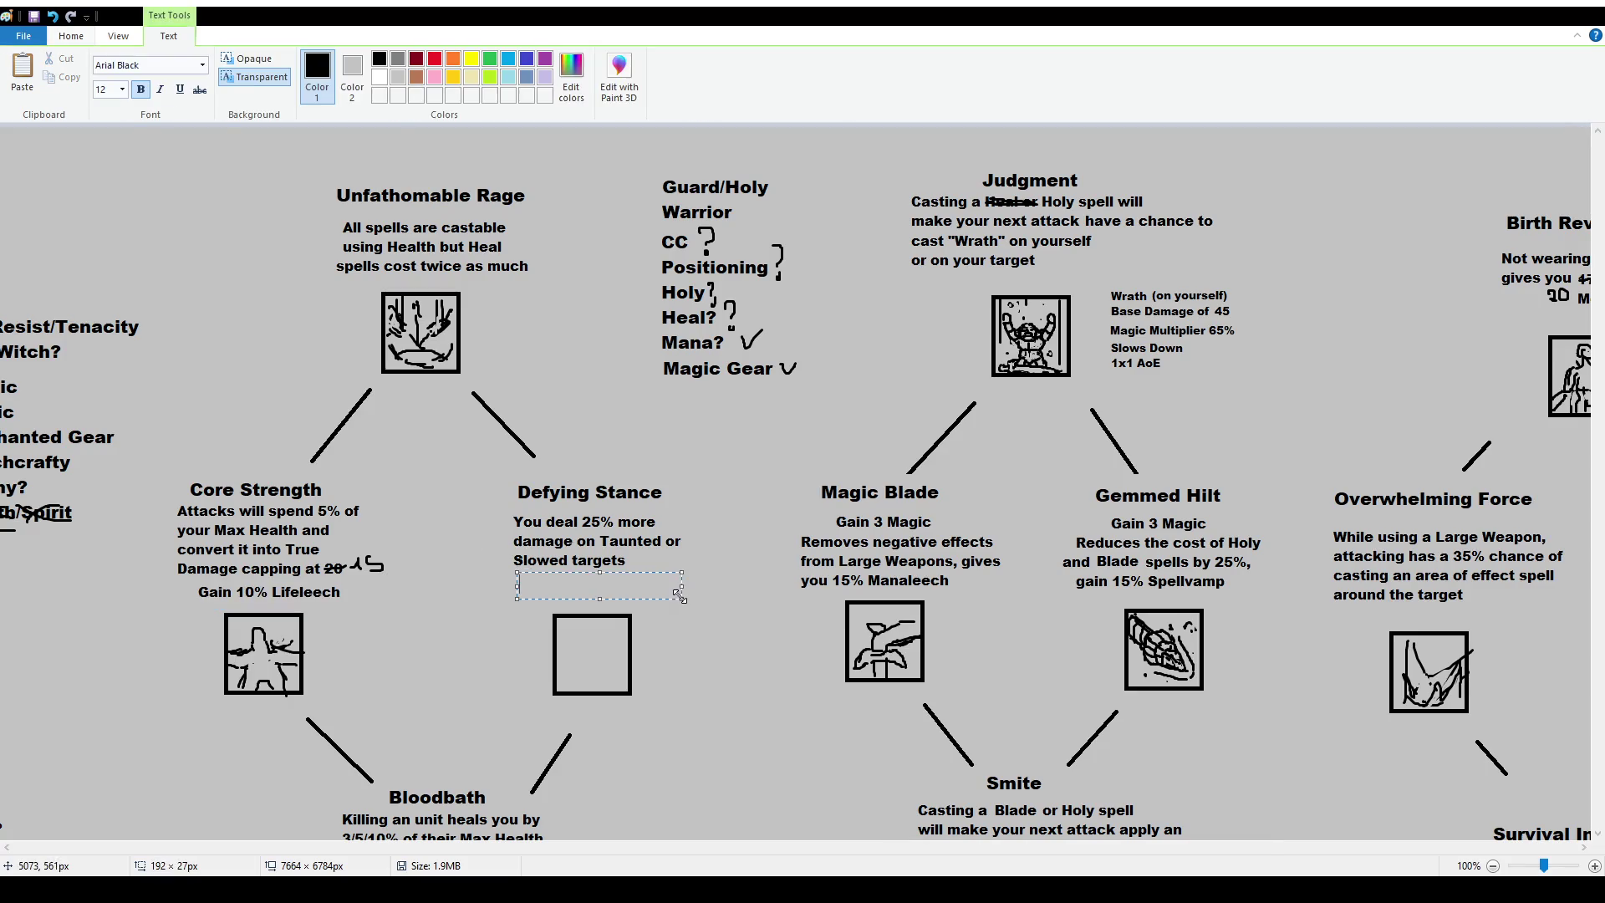
pyautogui.write('Gain 10% Lifeleech')
pyautogui.click(568, 619)
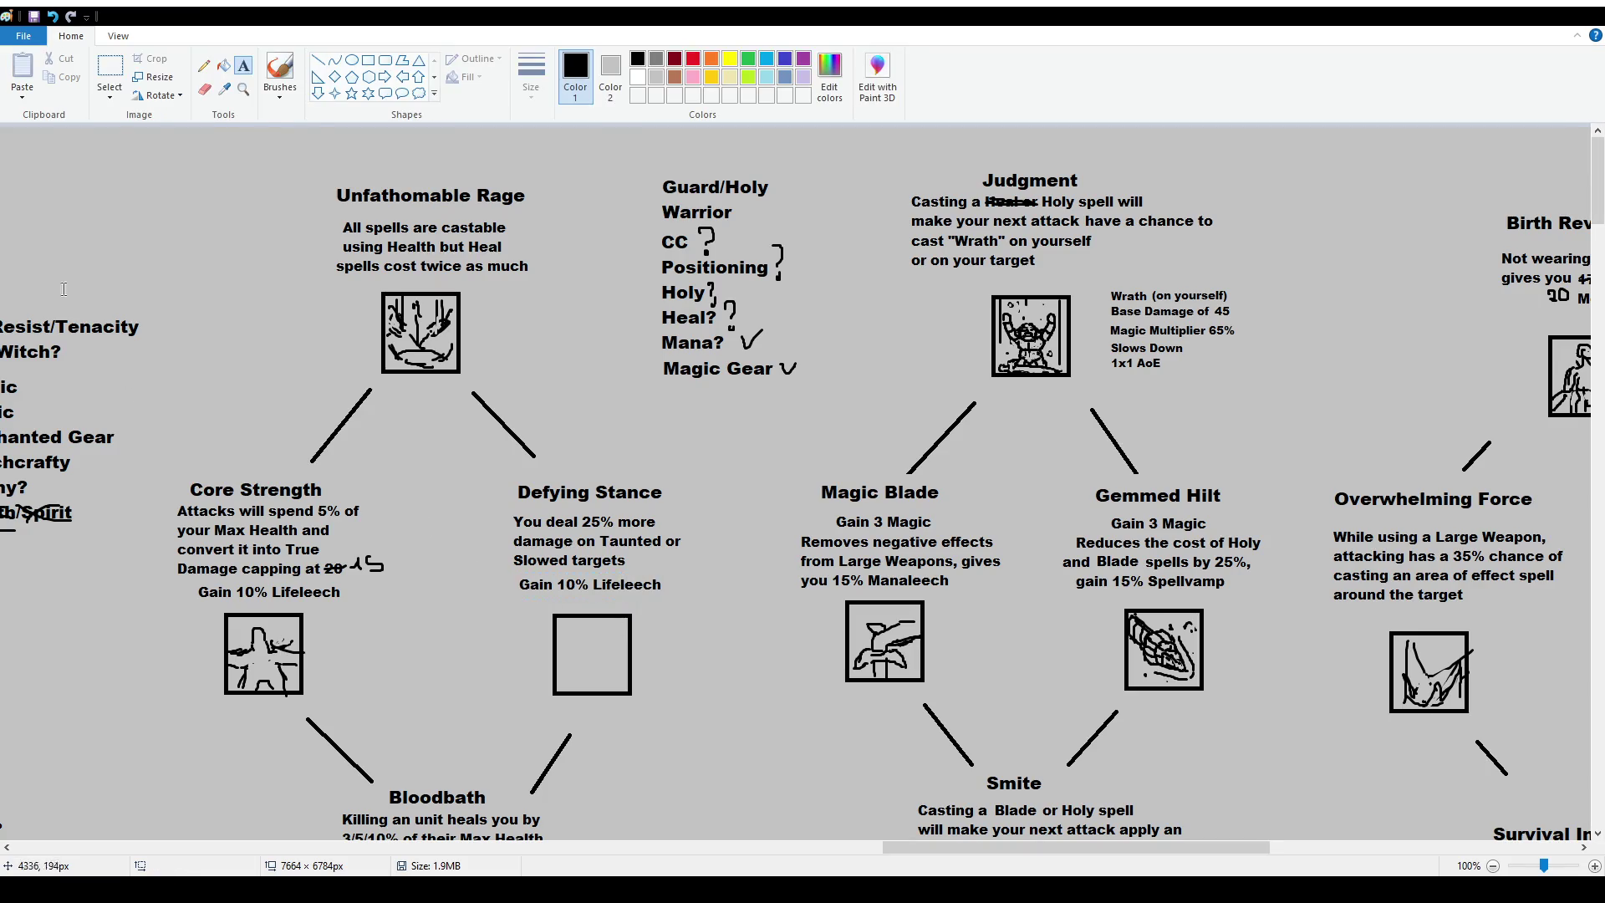
pyautogui.click(269, 77)
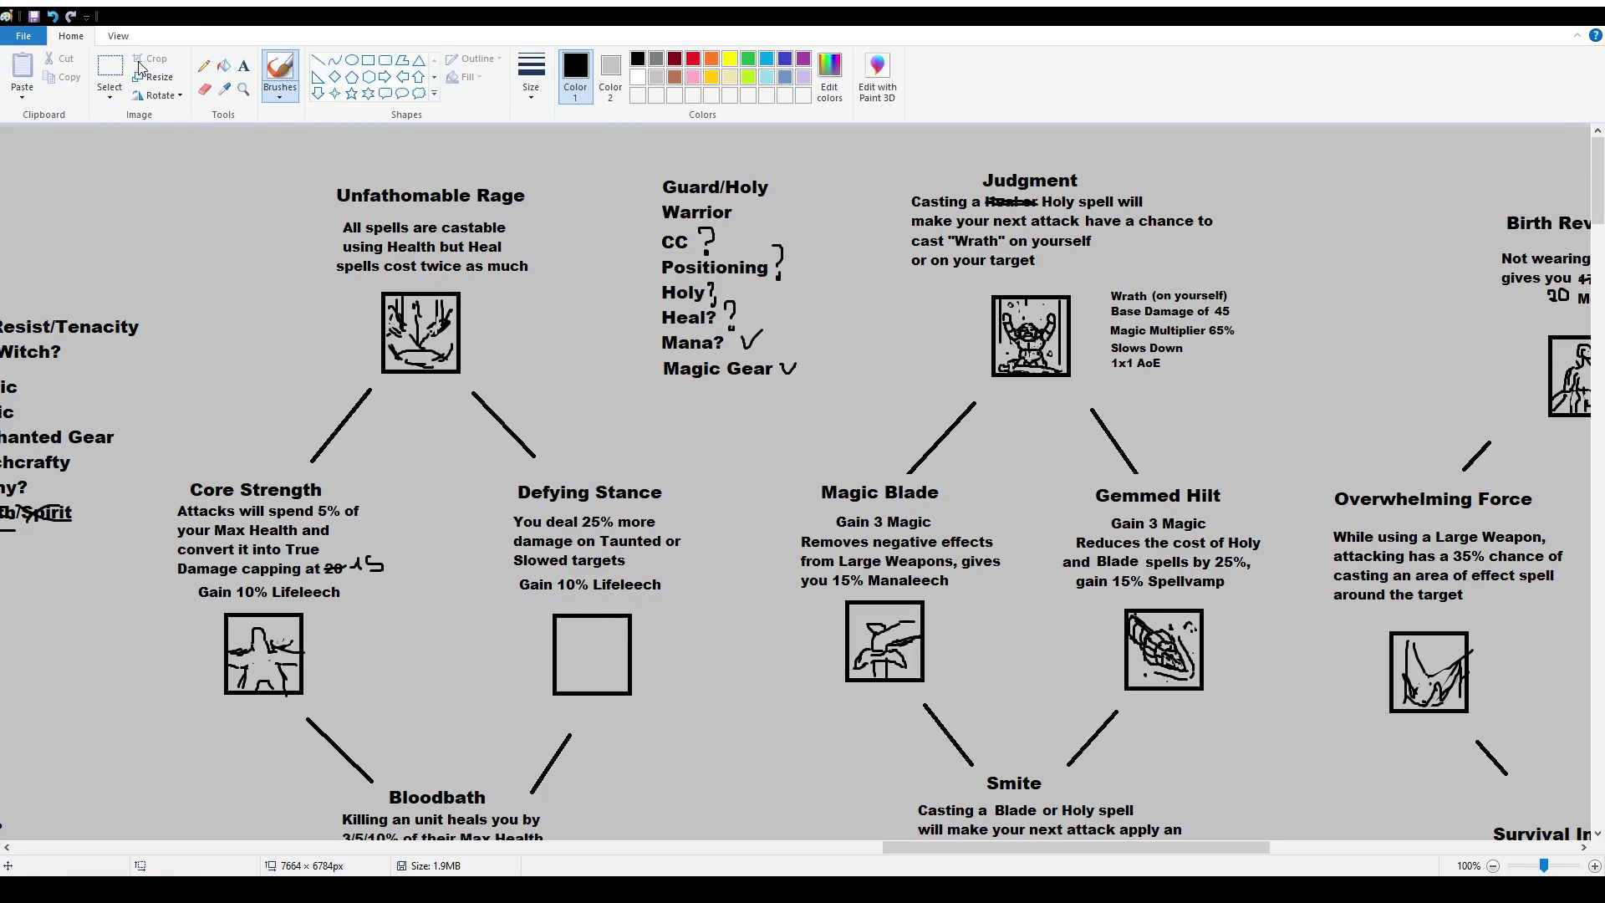
pyautogui.click(109, 70)
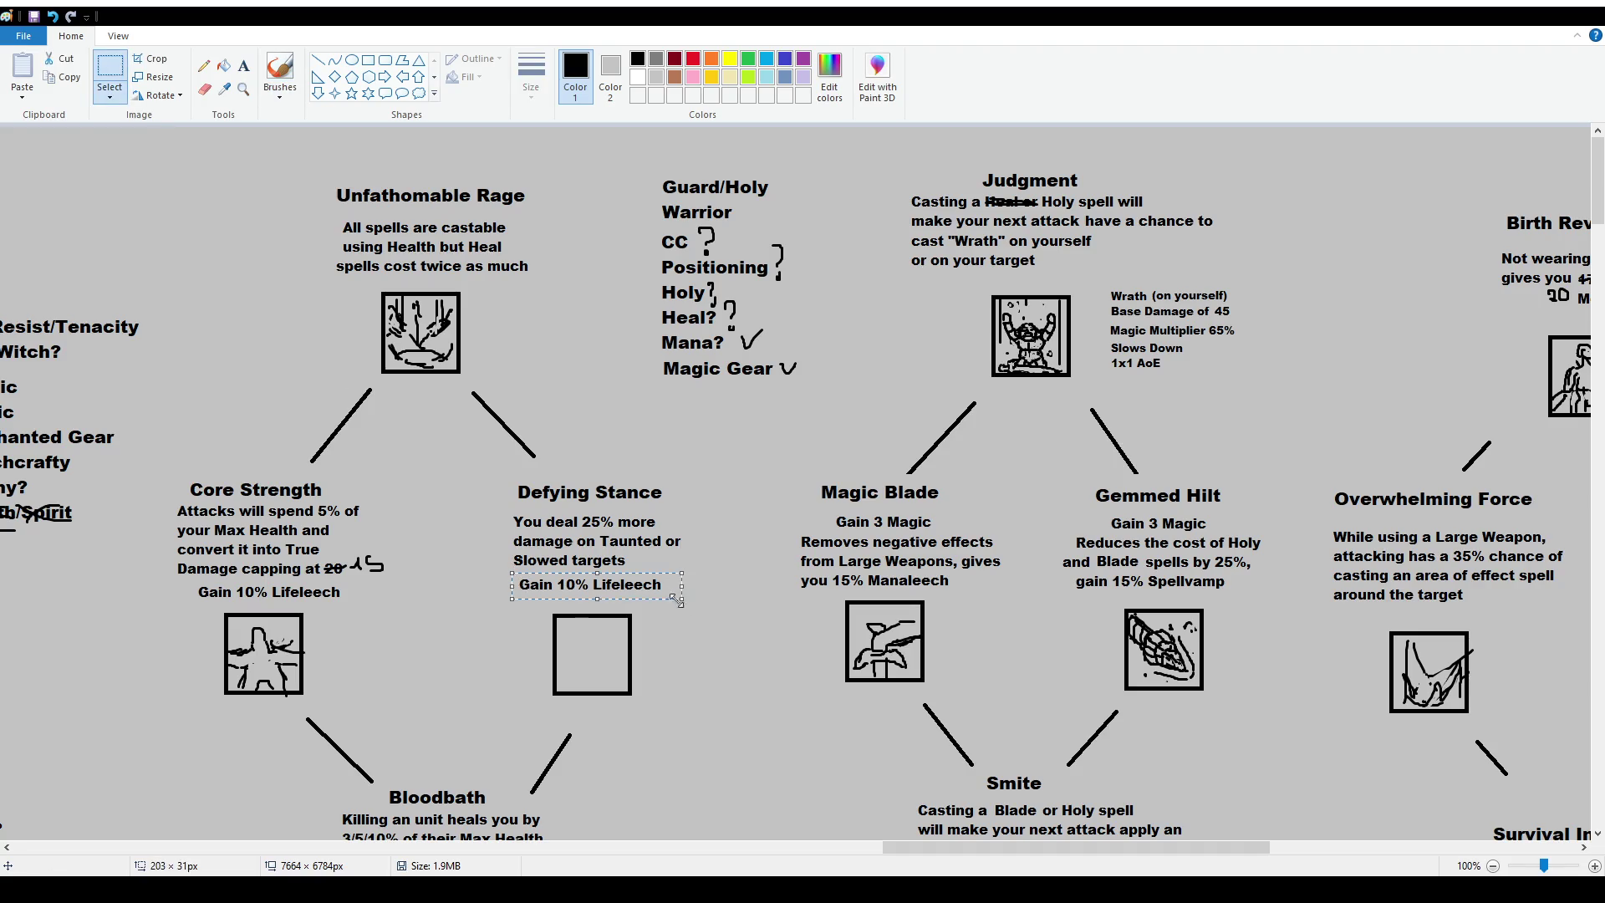
pyautogui.hotkey('ctrl', 'z')
pyautogui.hotkey('ctrl', 'z')
pyautogui.hotkey('ctrl', 'z')
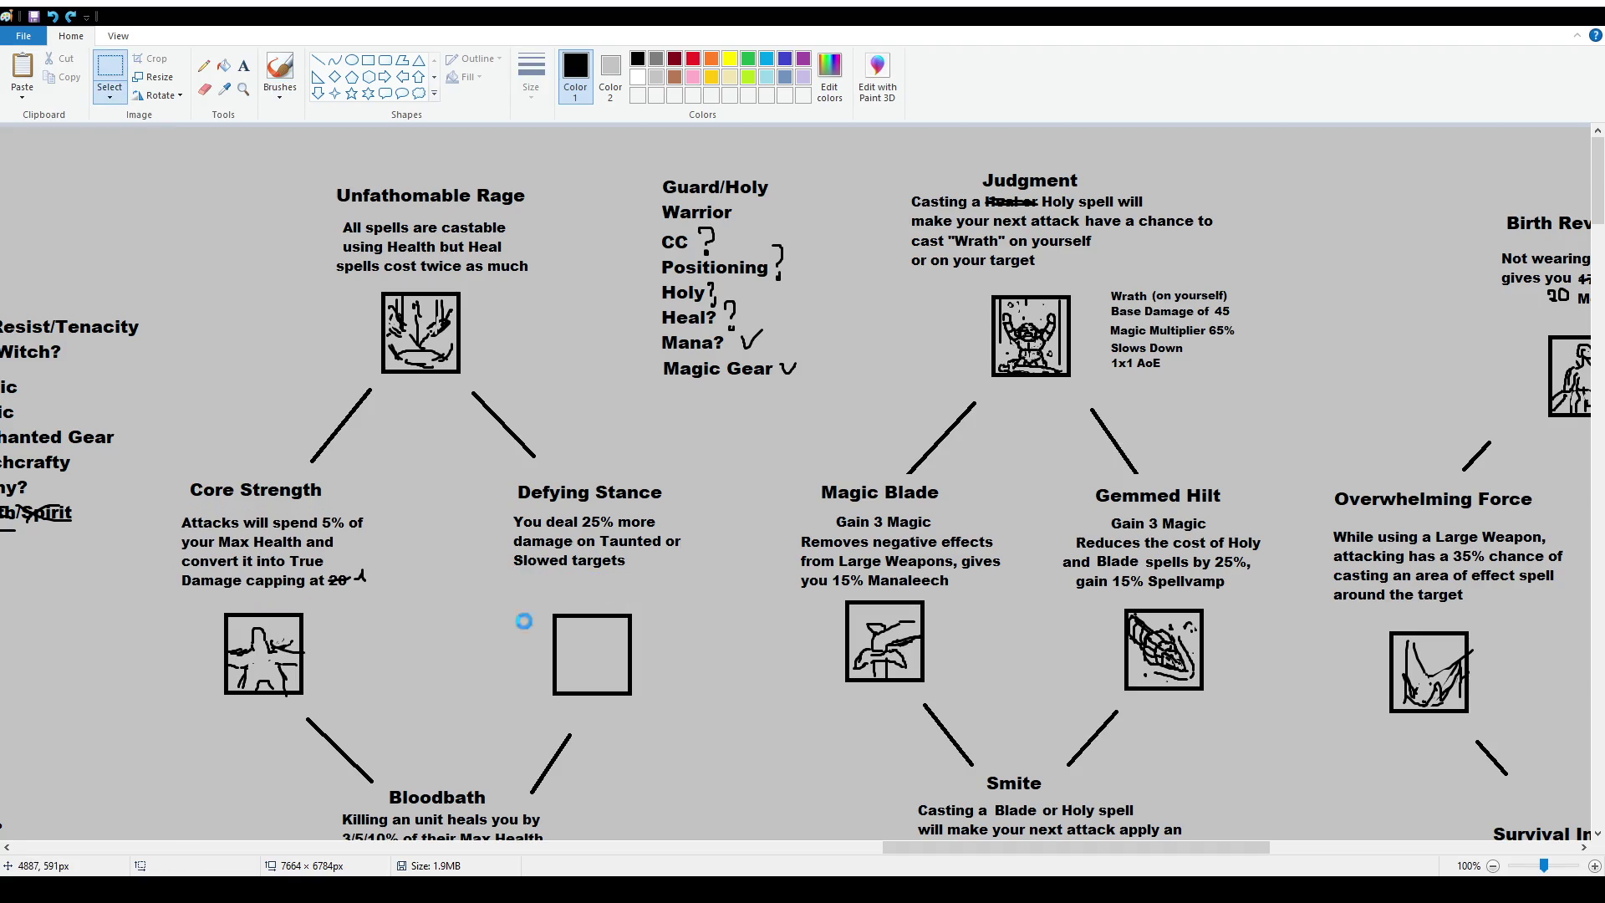
# Paste 'Gain 10% Lifeleech' under both the Core Strength and Defying Stance descriptions.
pyautogui.moveTo(170, 513); pyautogui.dragTo(363, 588)
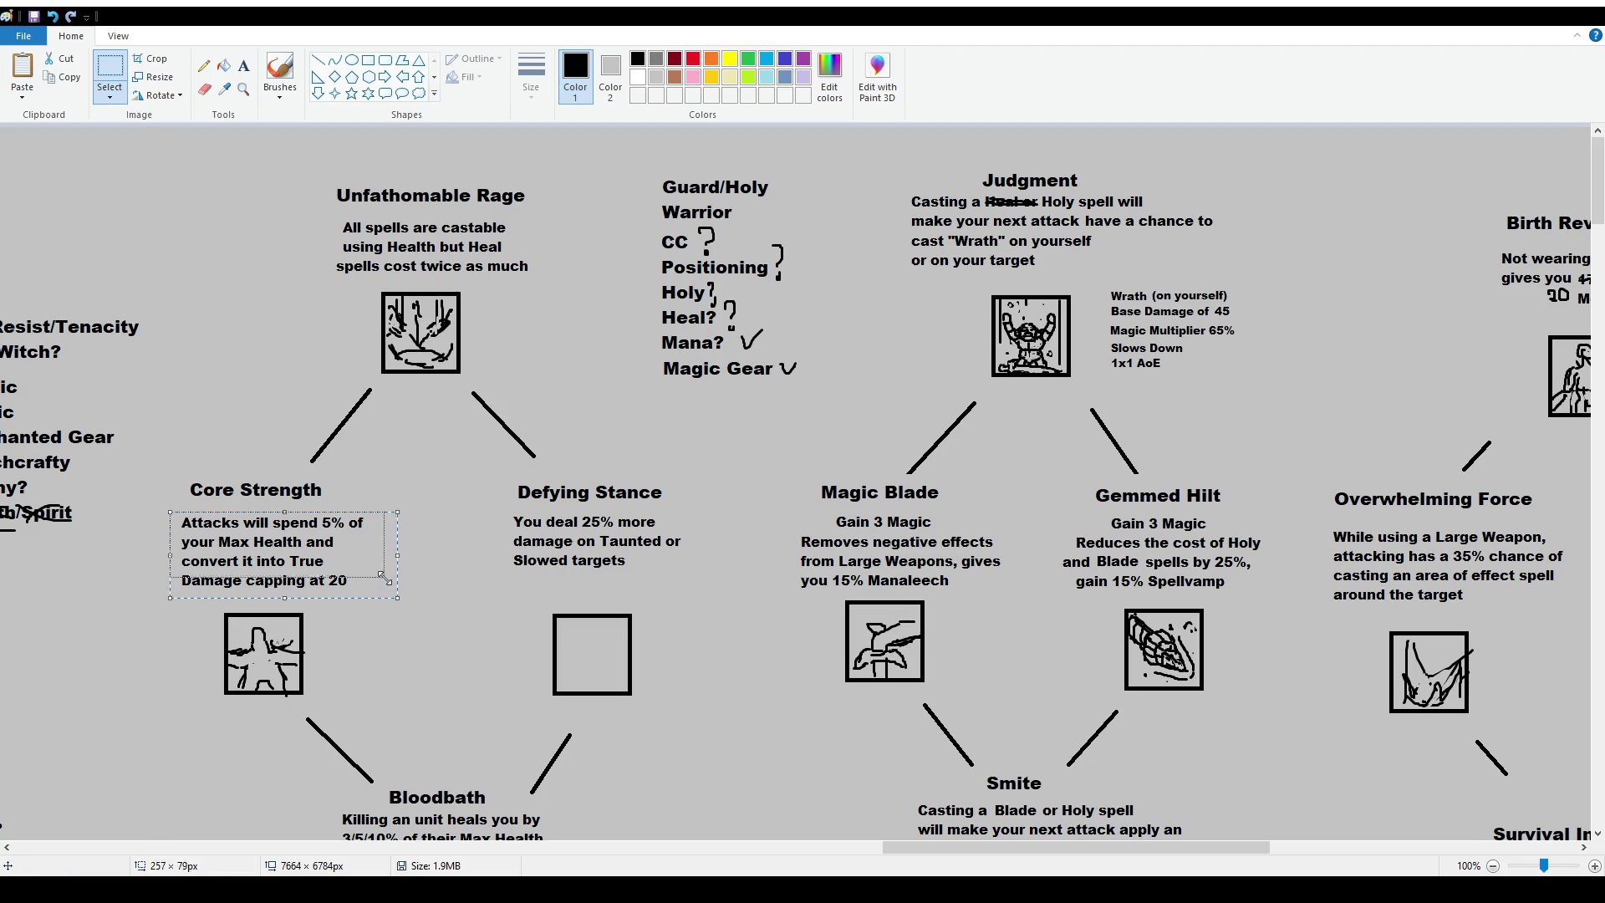
pyautogui.click(216, 522)
pyautogui.moveTo(172, 511)
pyautogui.mouseDown()
pyautogui.moveTo(423, 606)
pyautogui.moveTo(416, 577)
pyautogui.mouseUp()
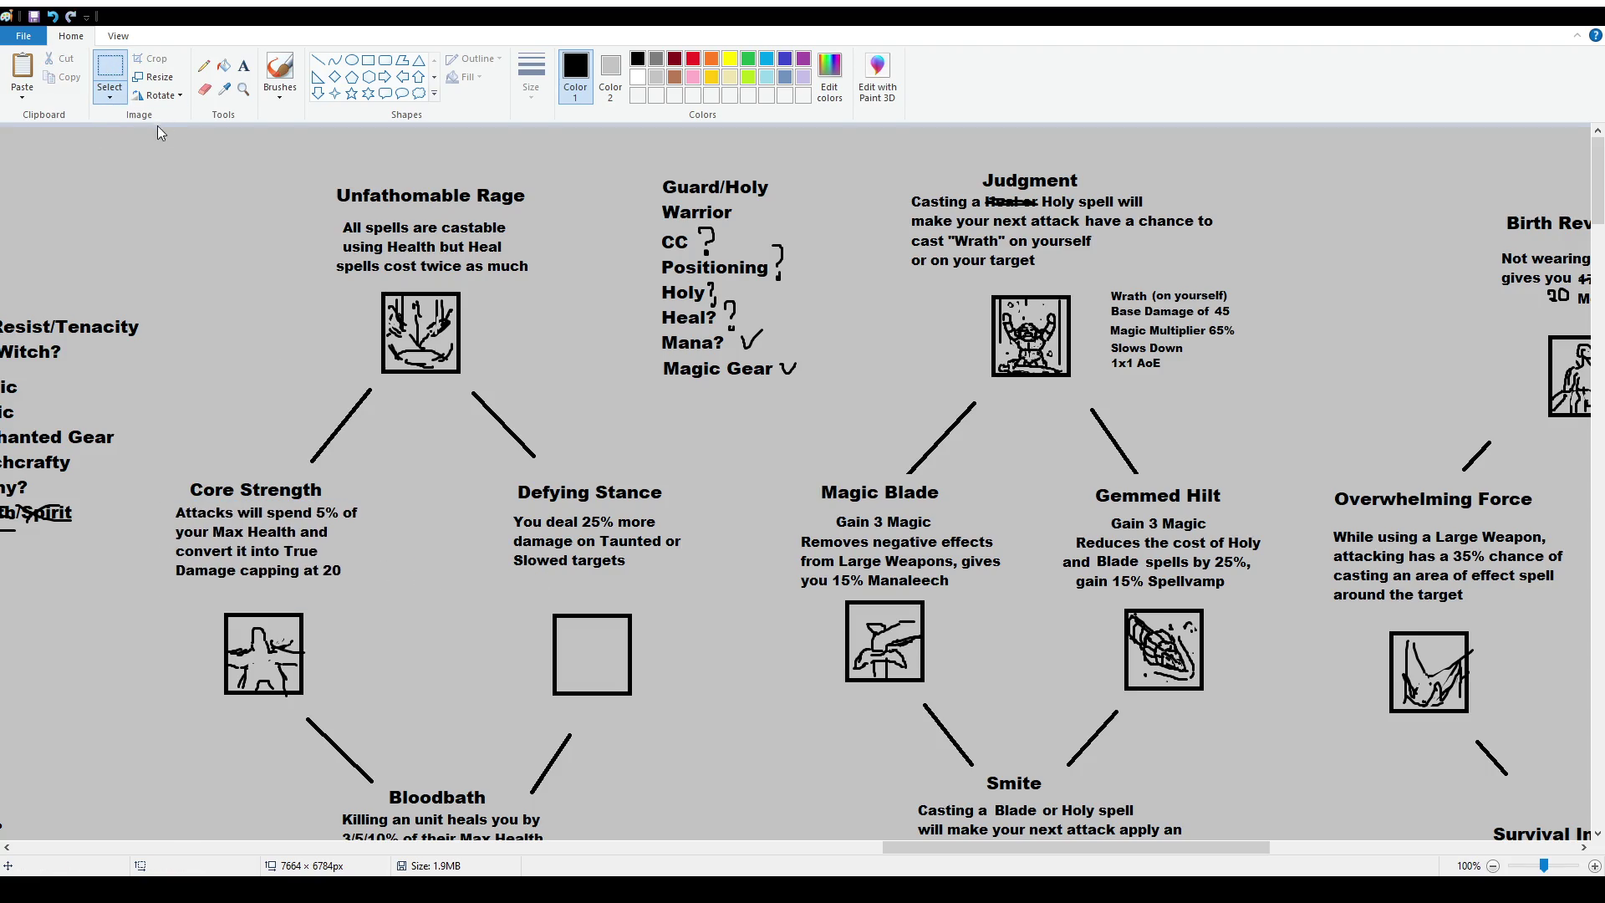
pyautogui.hotkey('ctrl', 'v')
pyautogui.moveTo(101, 143); pyautogui.dragTo(278, 596)
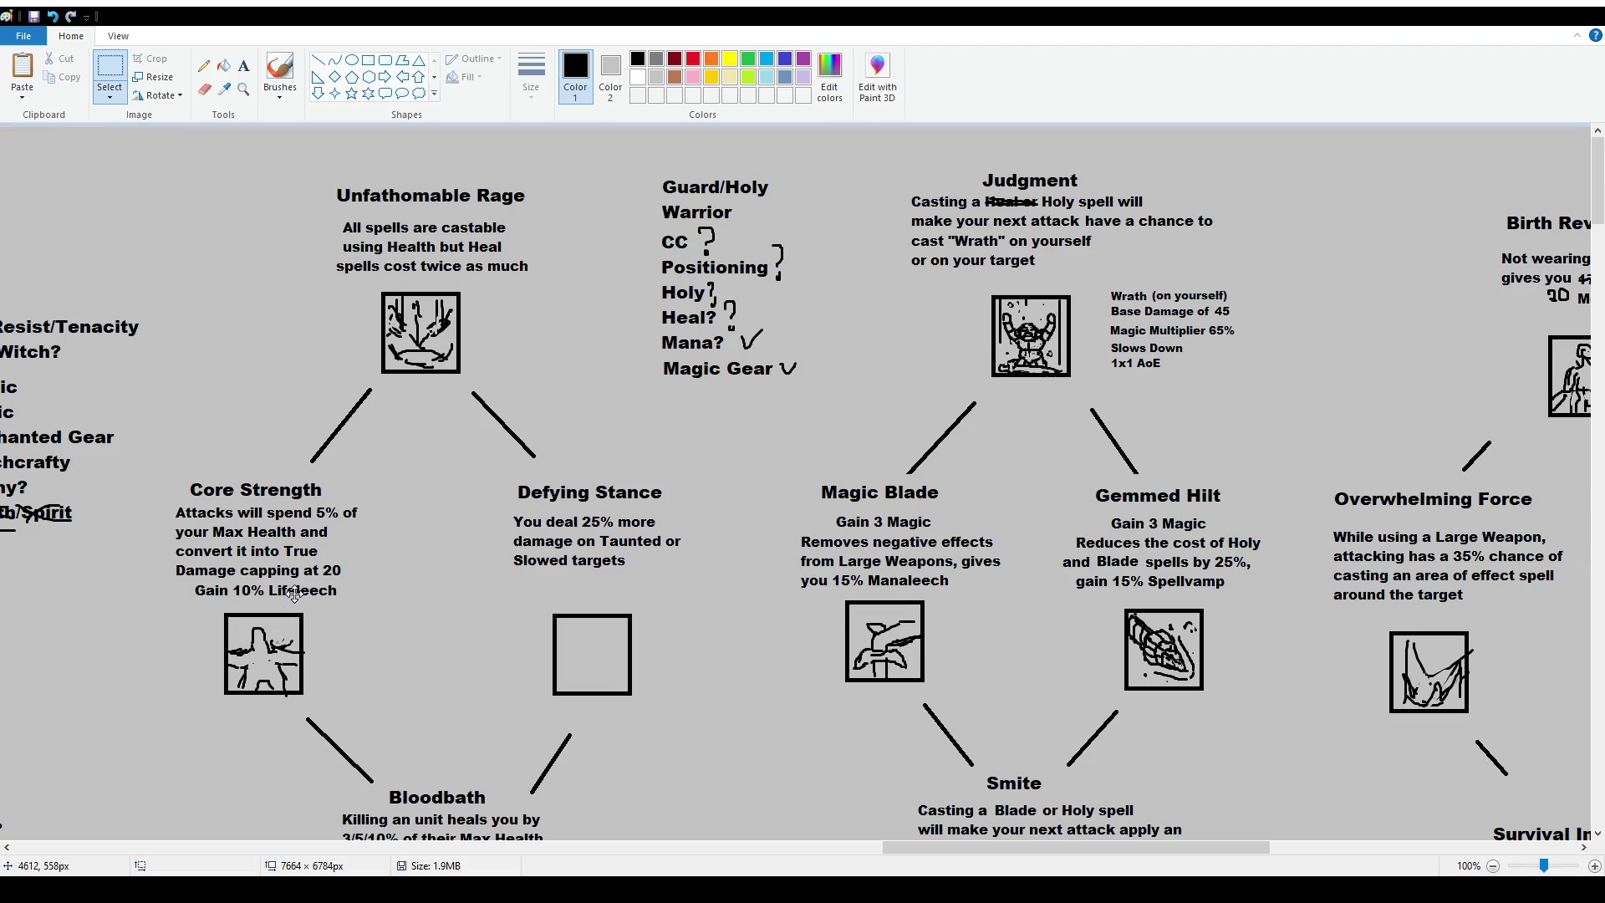
pyautogui.hotkey('ctrl', 'v')
pyautogui.moveTo(92, 138); pyautogui.dragTo(598, 588)
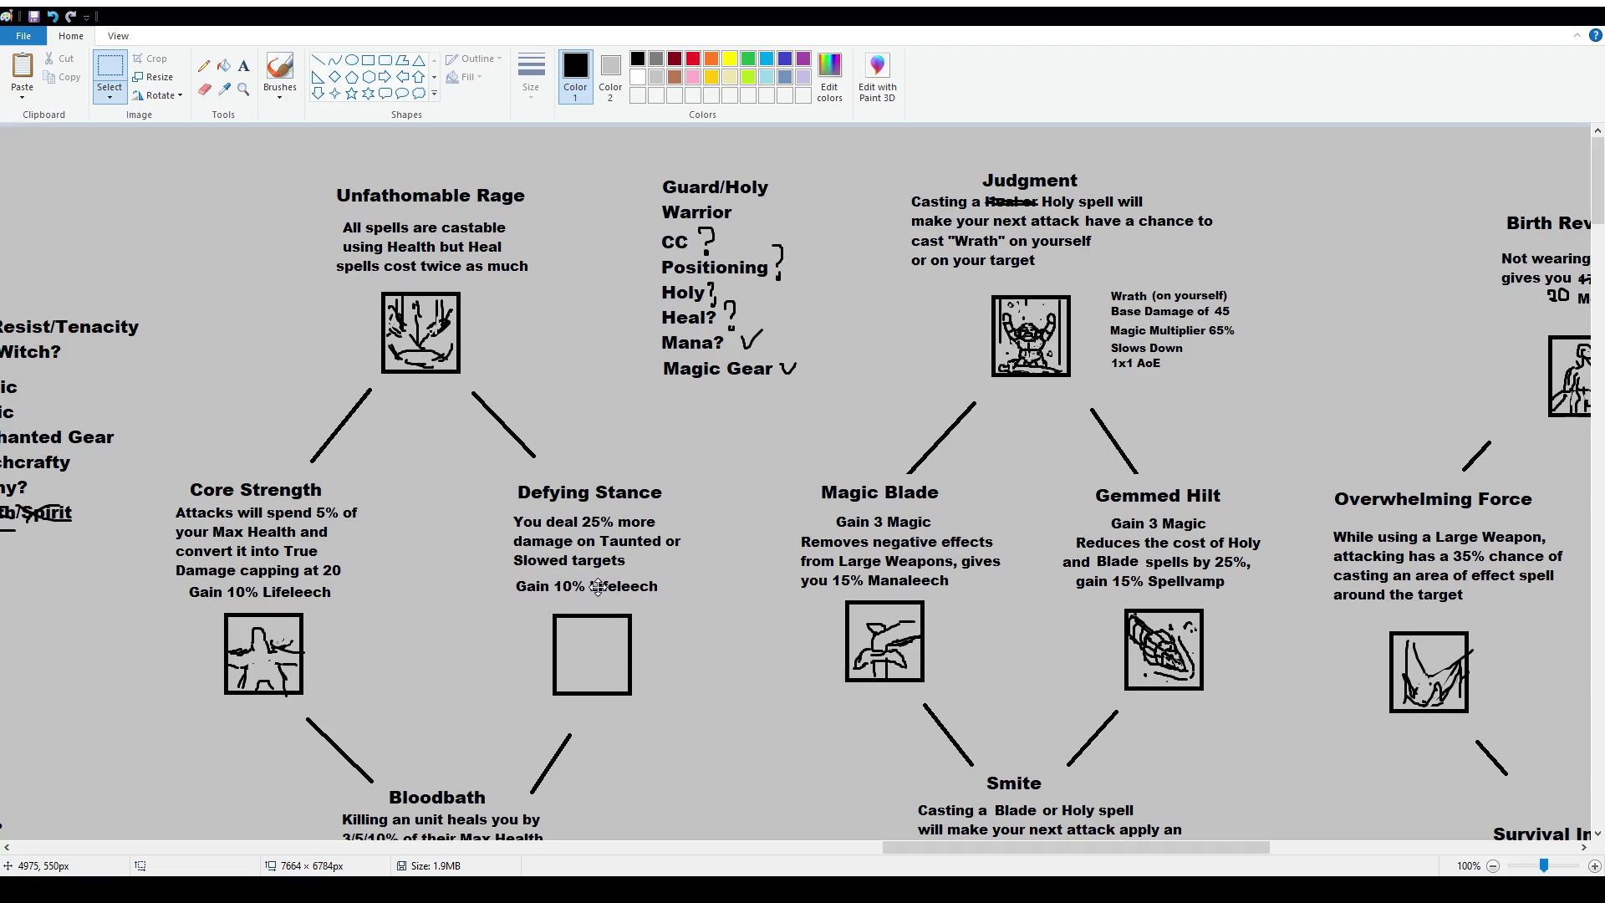
# Shift the Defying Stance description right and down, and its title slightly up.
pyautogui.moveTo(499, 511)
pyautogui.mouseDown()
pyautogui.moveTo(727, 574)
pyautogui.moveTo(674, 560)
pyautogui.mouseUp()
pyautogui.click(679, 624)
pyautogui.moveTo(502, 521)
pyautogui.mouseDown()
pyautogui.moveTo(719, 608)
pyautogui.moveTo(694, 590)
pyautogui.mouseUp()
pyautogui.click(527, 464)
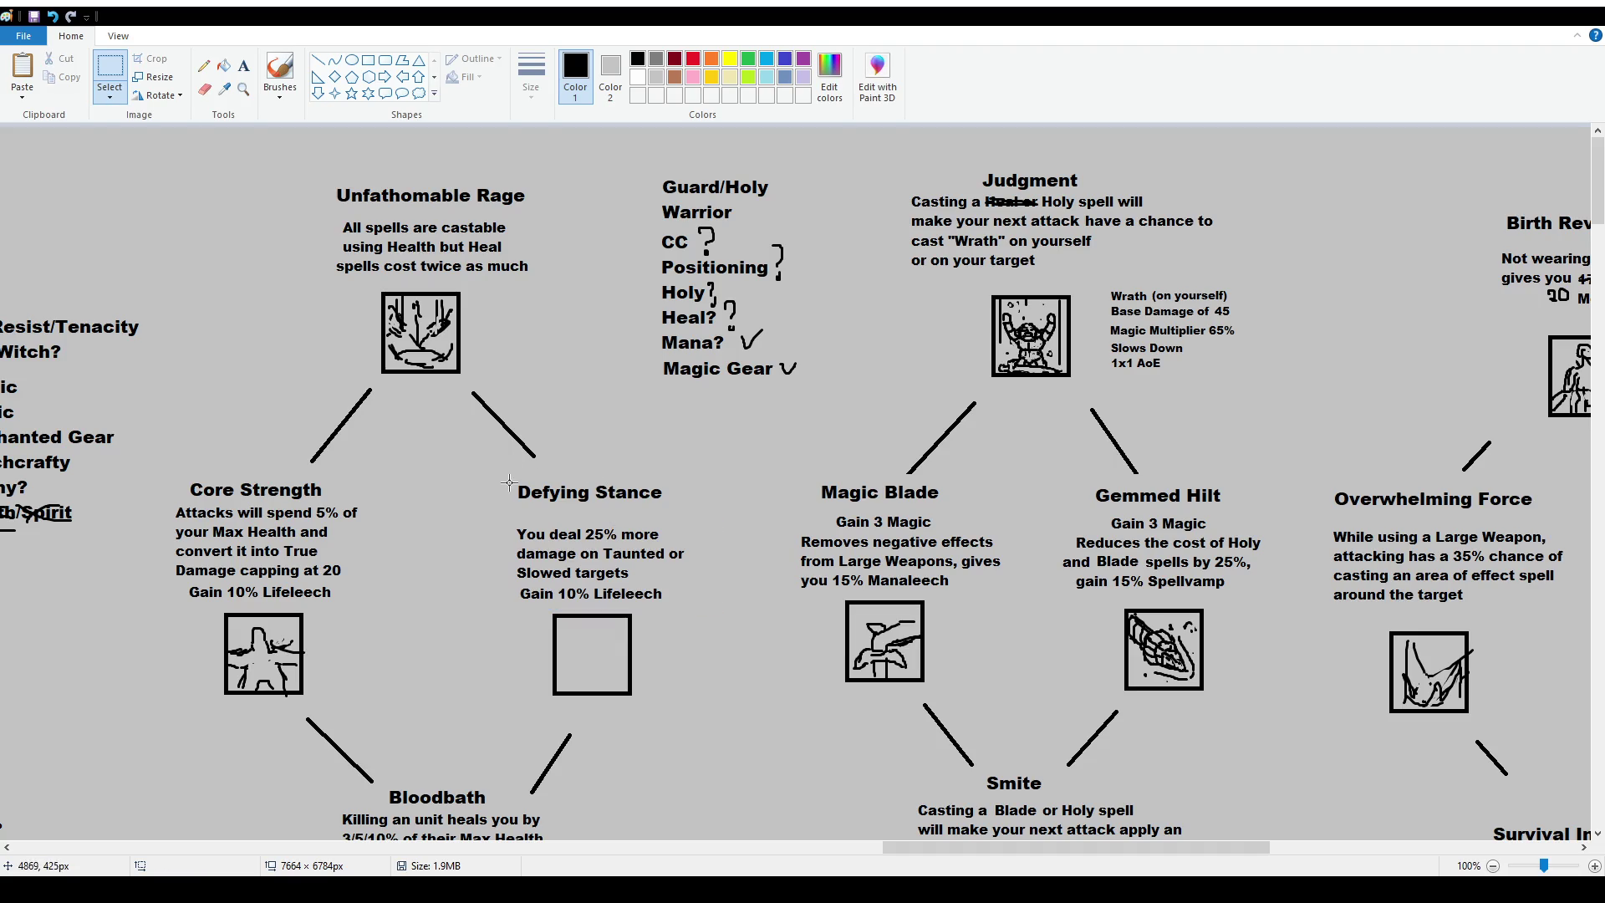
pyautogui.moveTo(501, 476)
pyautogui.mouseDown()
pyautogui.moveTo(701, 515)
pyautogui.moveTo(658, 491)
pyautogui.mouseUp()
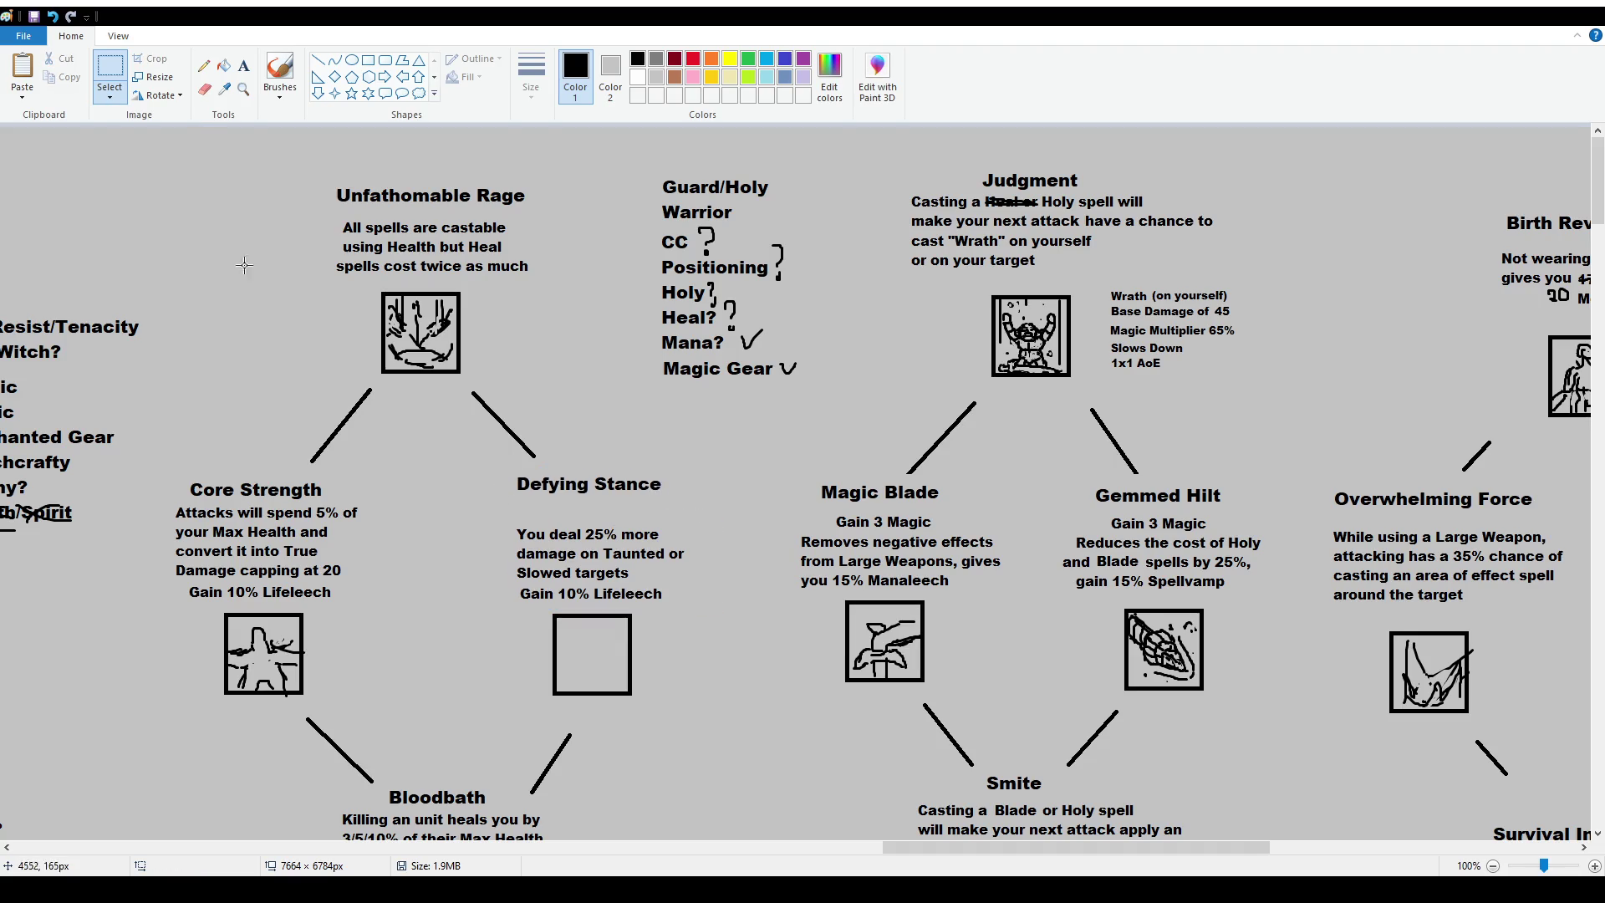
# Start a text box under the Defying Stance title, then cancel it empty.
pyautogui.click(243, 65)
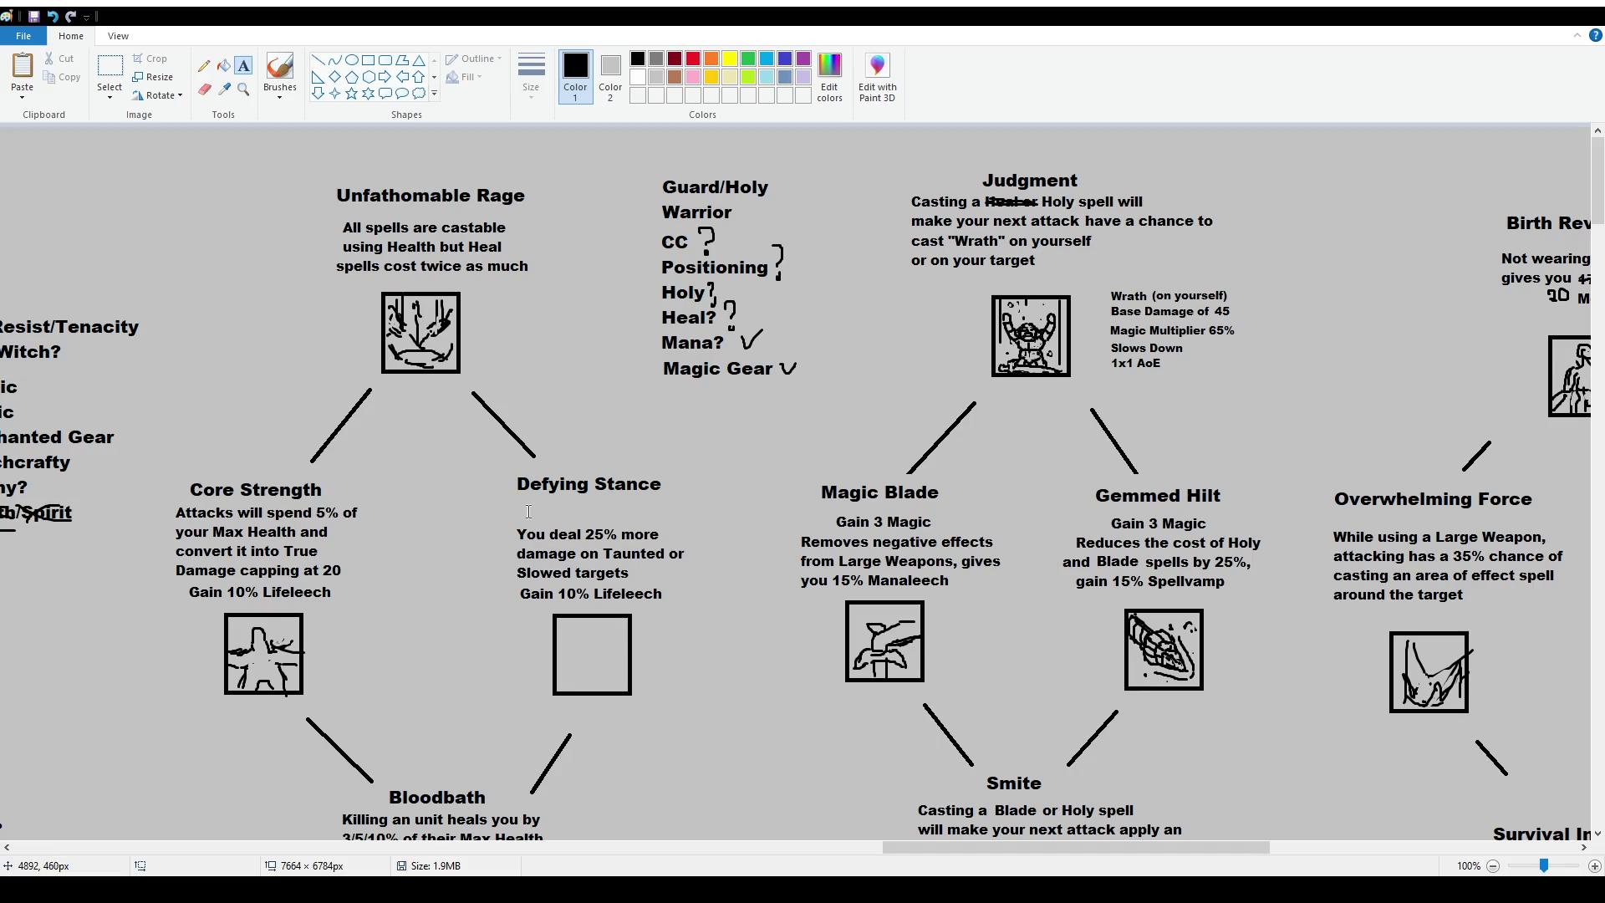
pyautogui.click(280, 73)
pyautogui.scroll(-2, 560, 394)
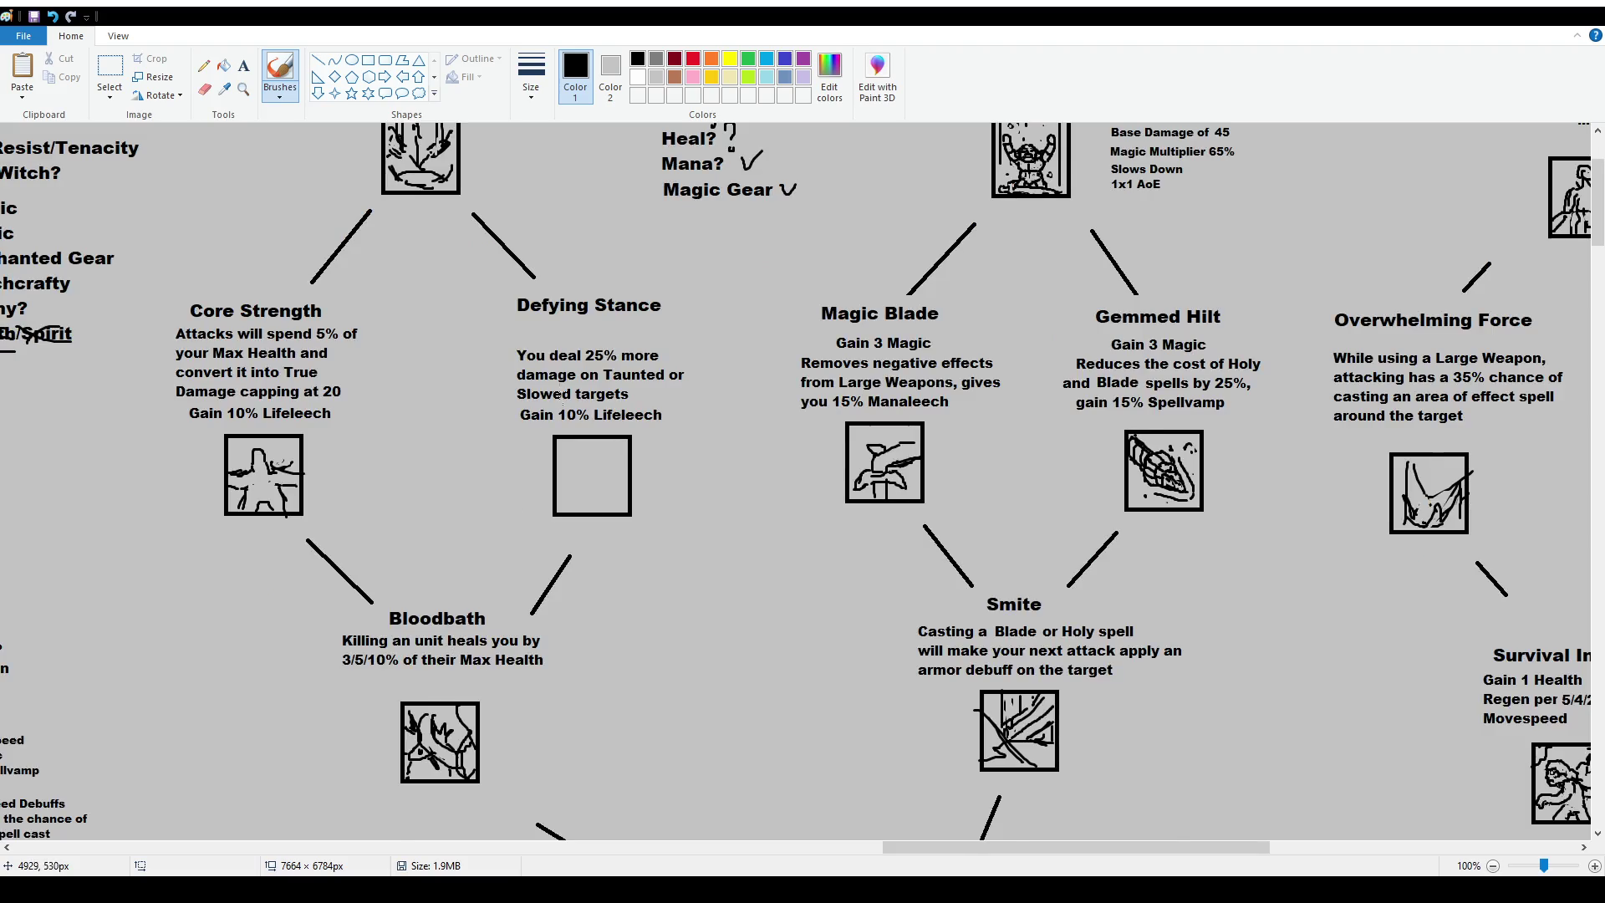
pyautogui.scroll(2, 560, 394)
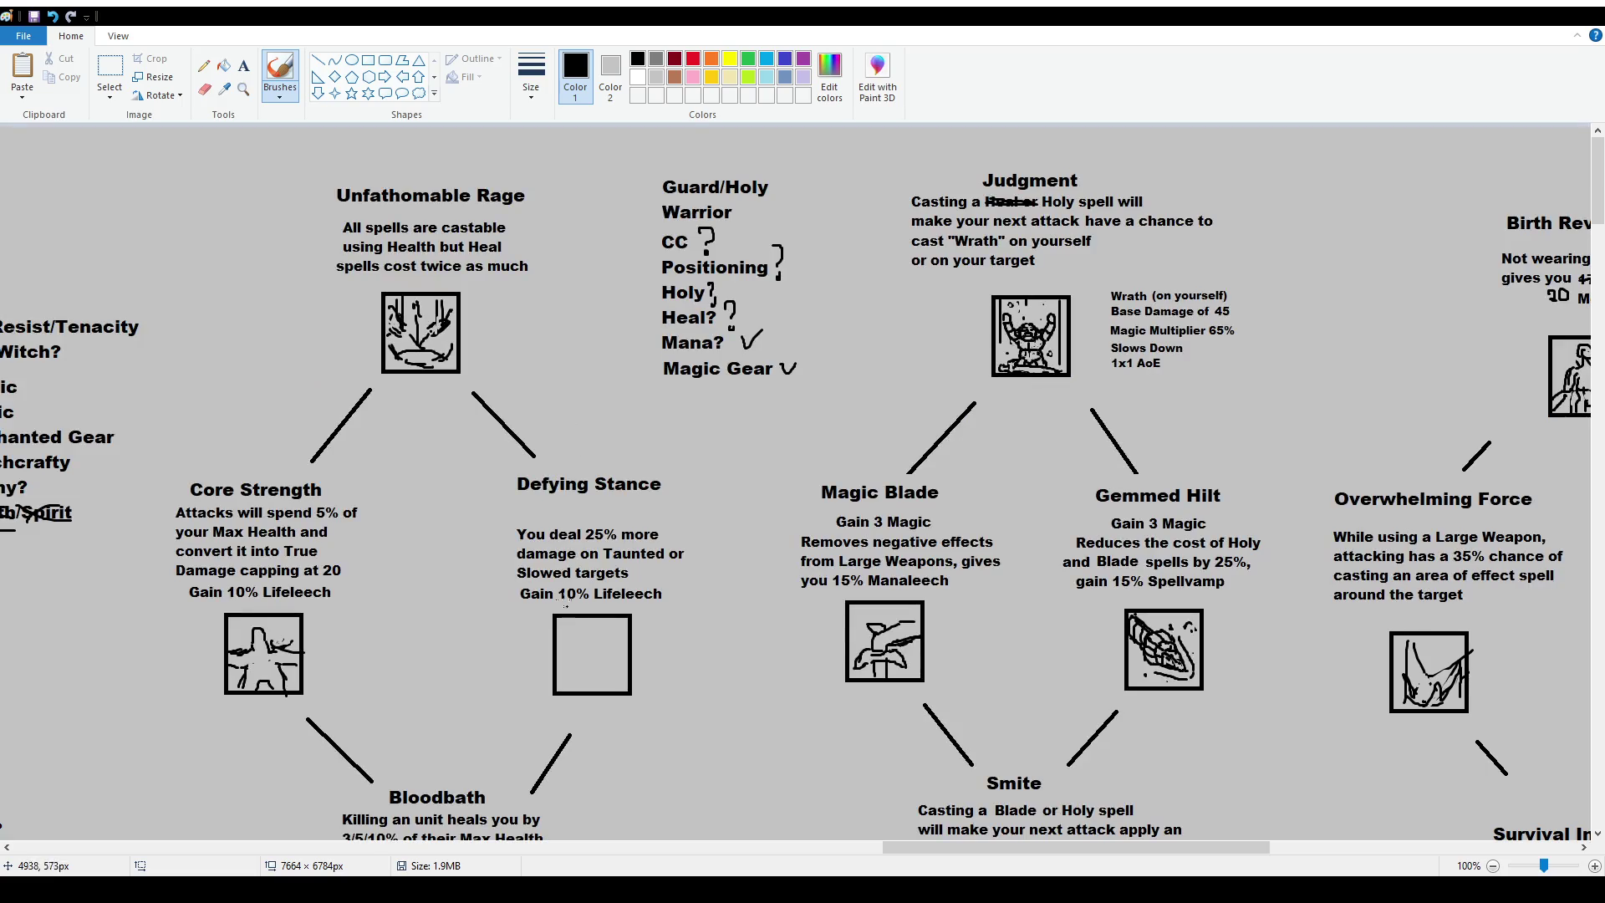
pyautogui.click(243, 65)
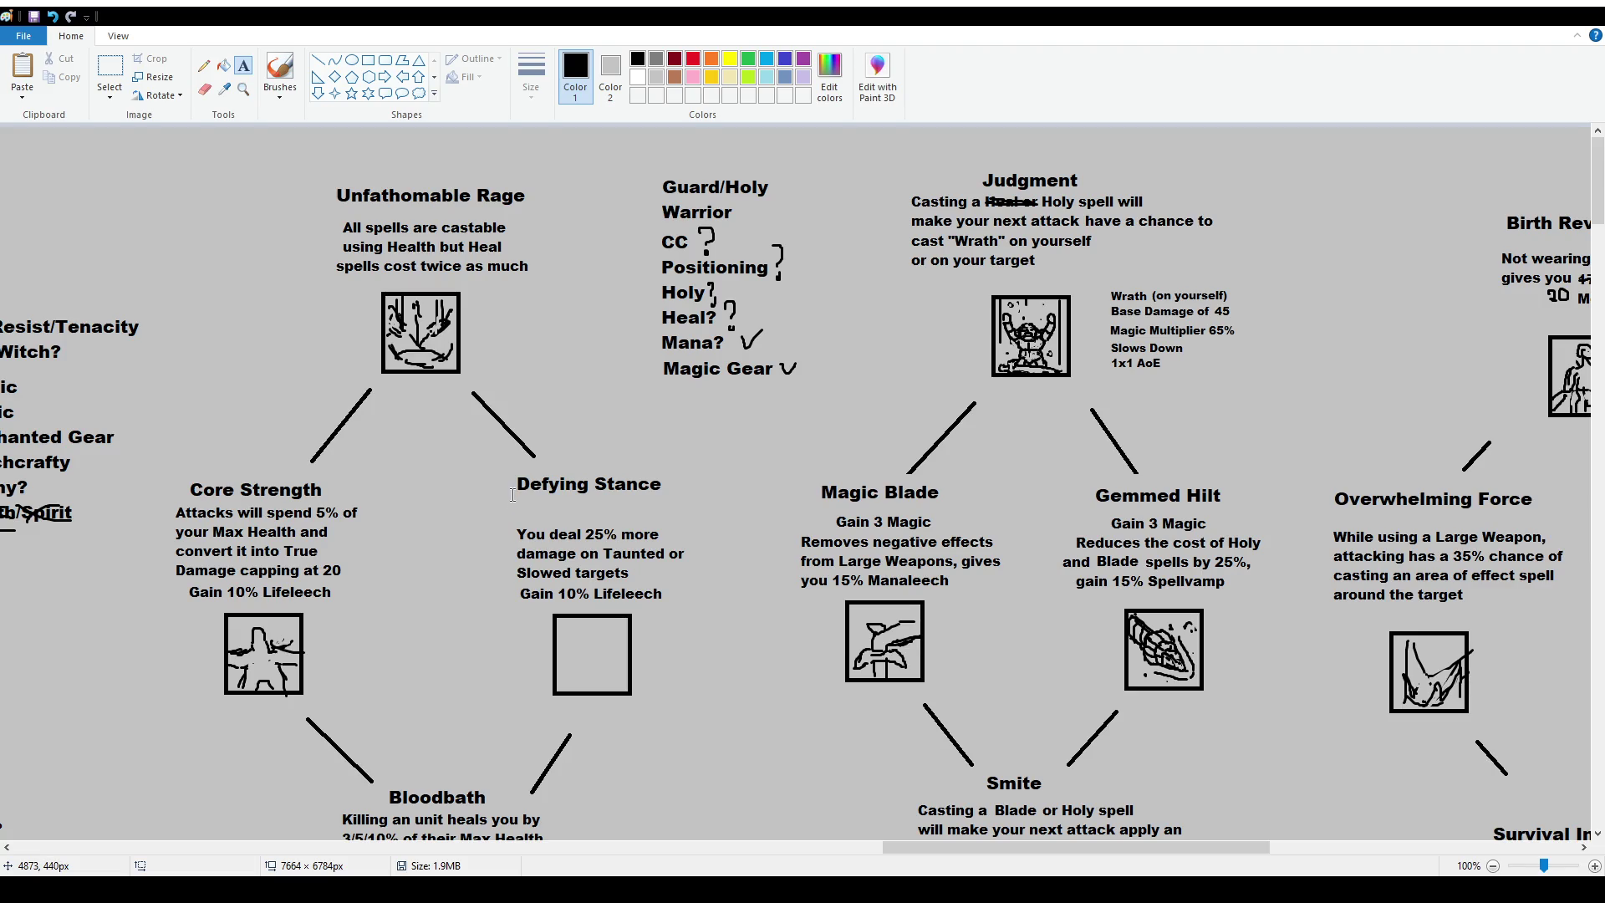
pyautogui.moveTo(511, 495); pyautogui.dragTo(698, 523)
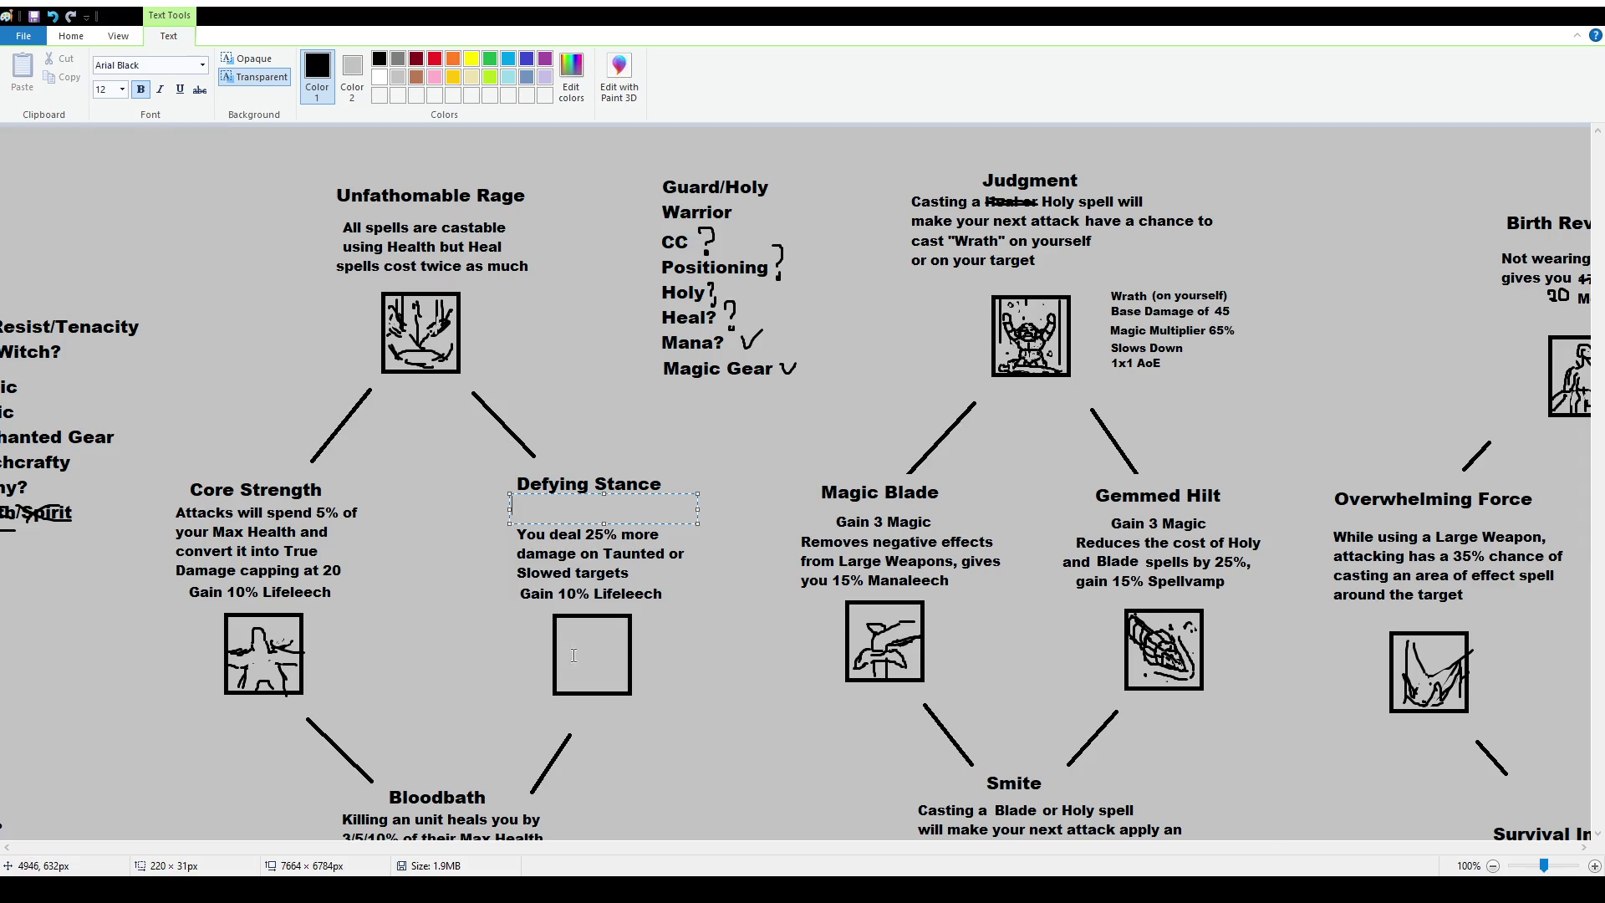
pyautogui.click(71, 36)
pyautogui.click(110, 73)
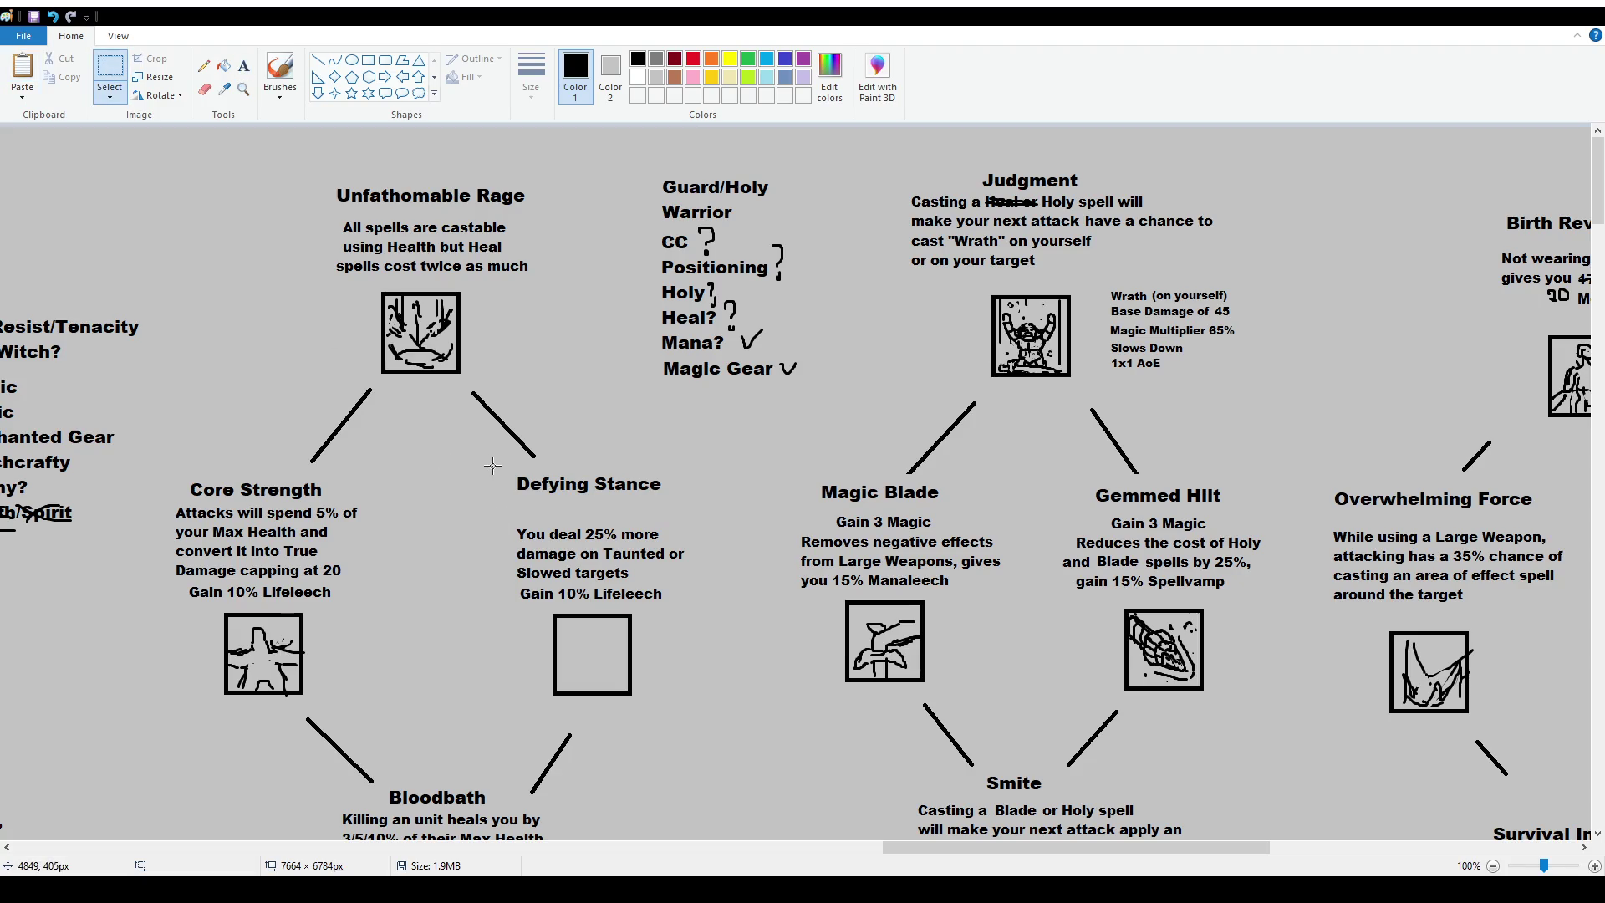
pyautogui.click(244, 69)
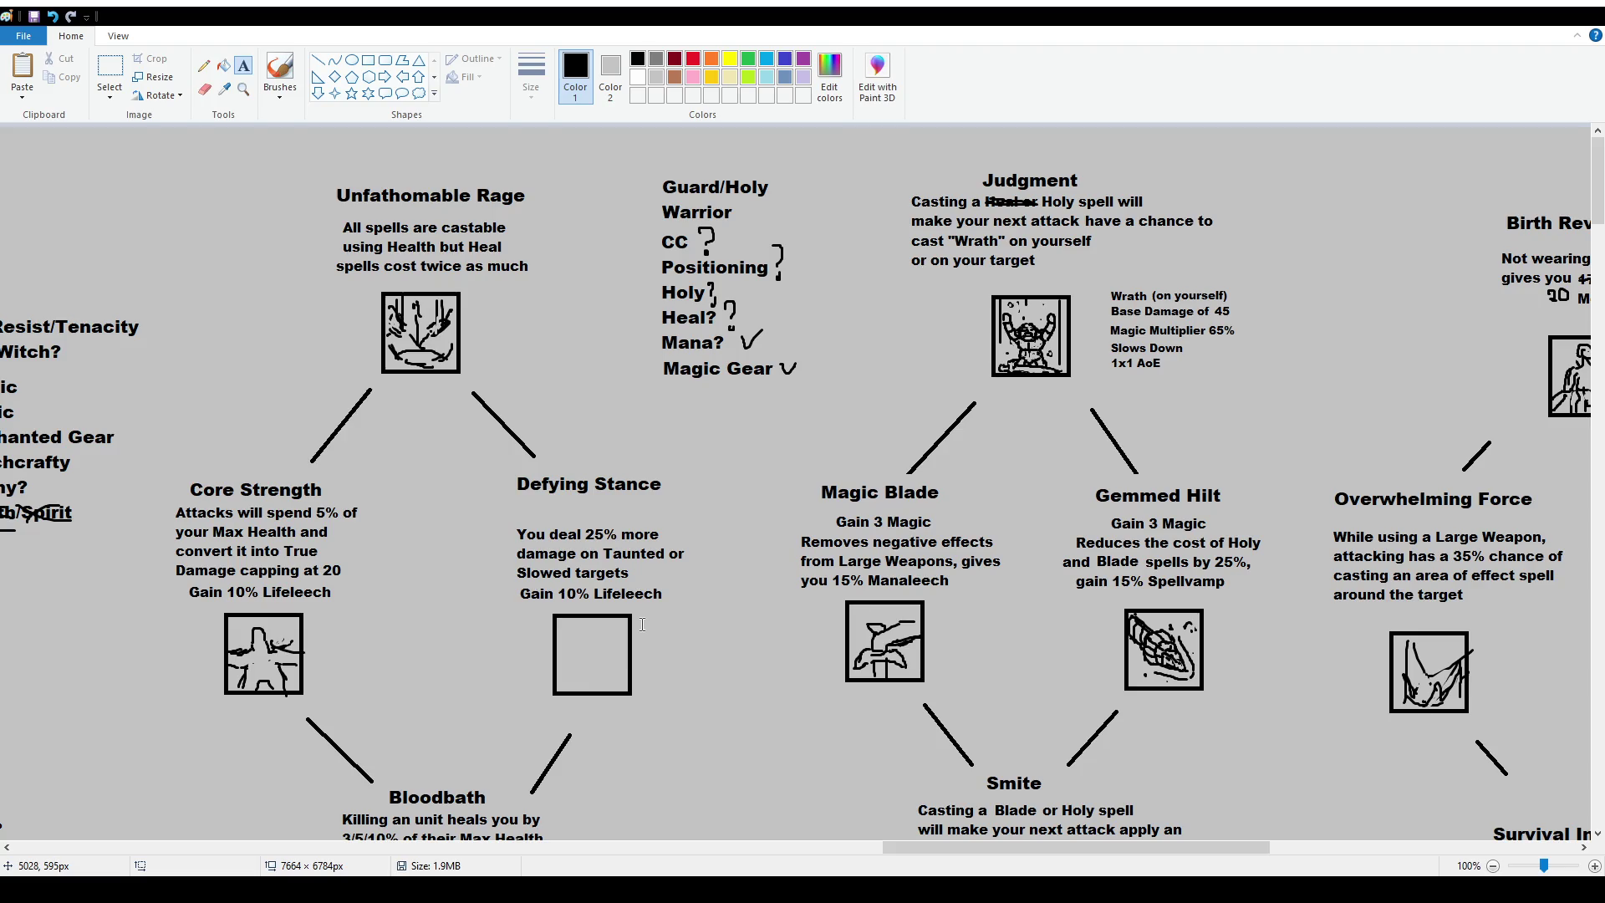
# Erase the old Defying Stance description.
pyautogui.click(109, 69)
pyautogui.moveTo(504, 516); pyautogui.dragTo(708, 586)
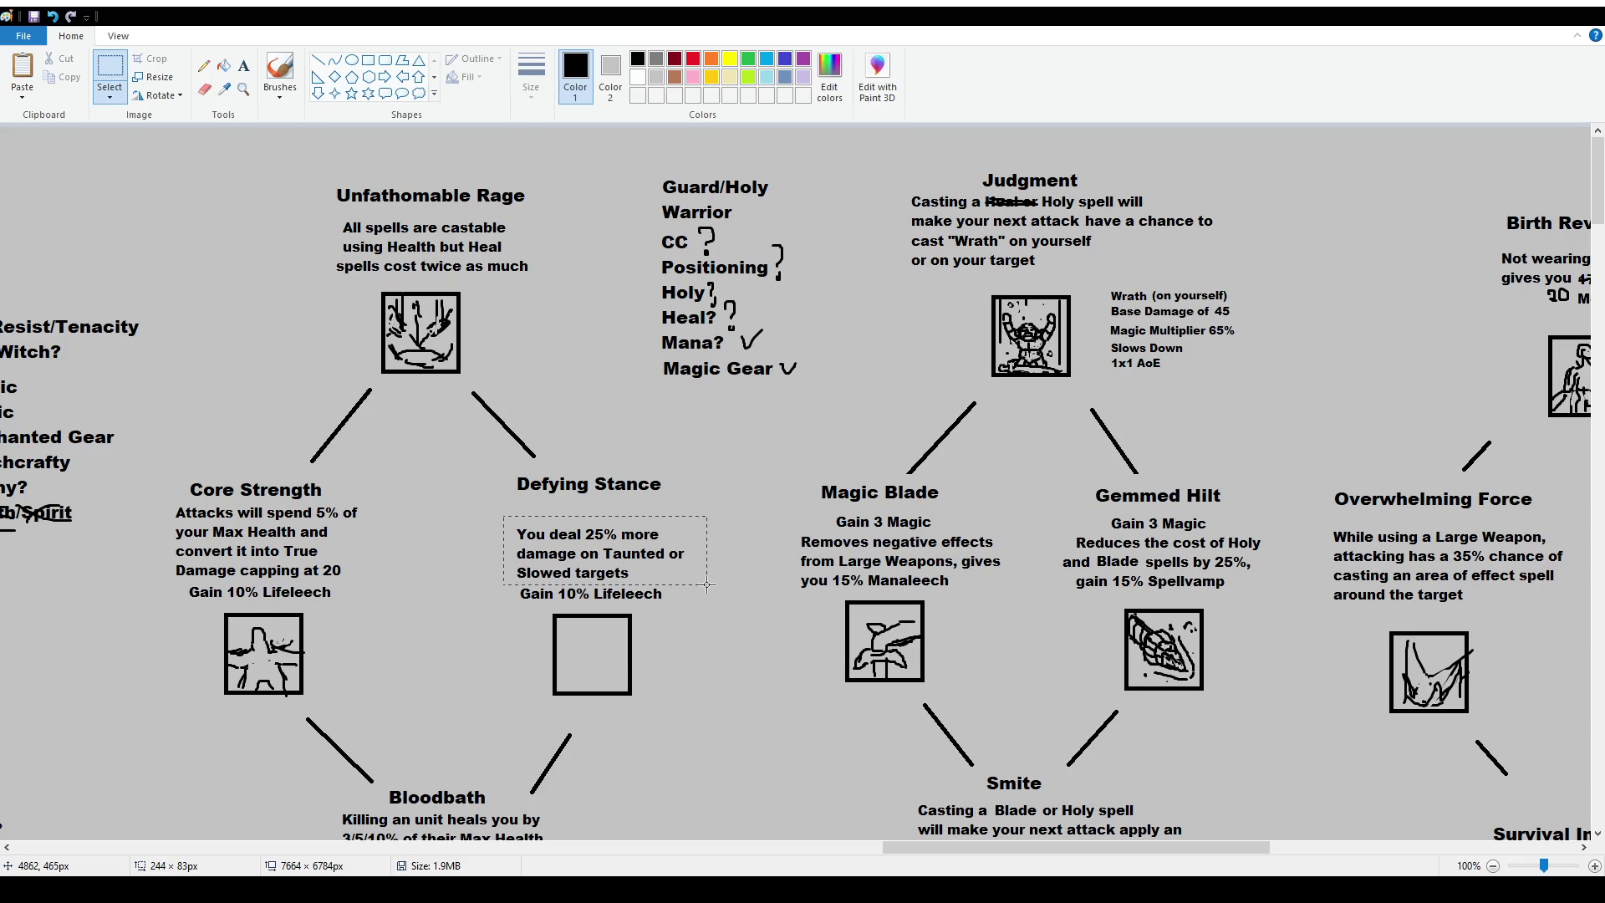
pyautogui.press('Delete')
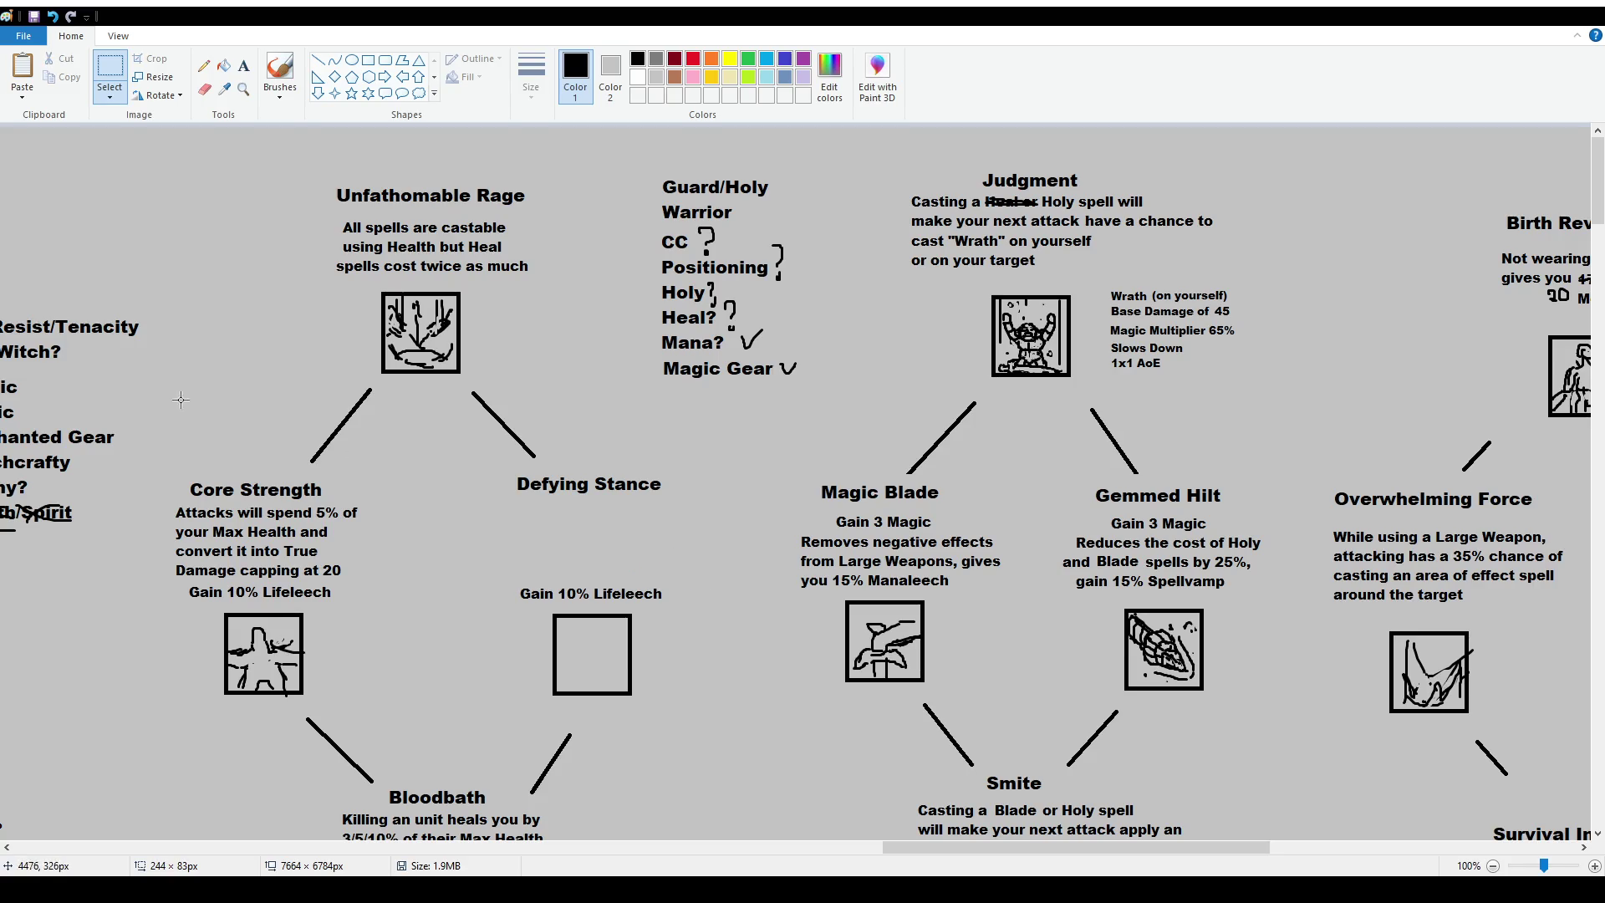
# Type the new description 'Attacks will spend 5% of your Max Health to cast Thrash? on the target's location'.
pyautogui.click(243, 65)
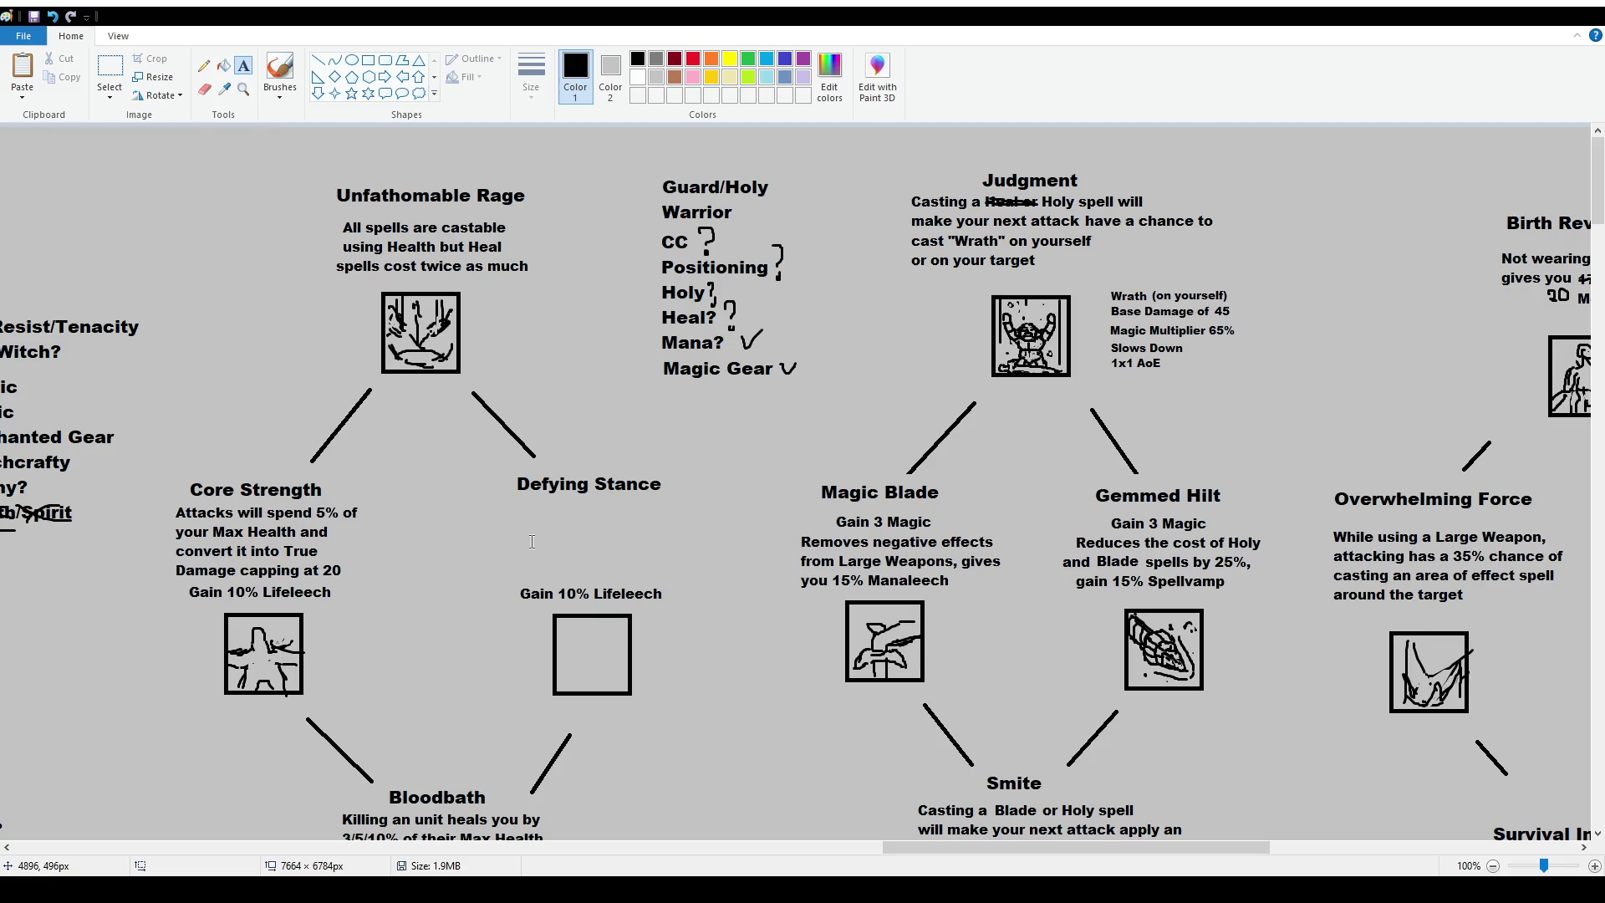
pyautogui.moveTo(501, 502); pyautogui.dragTo(751, 572)
pyautogui.write('Attacks will spend 5% of your MAX HE')
pyautogui.press('BackSpace')
pyautogui.press('BackSpace')
pyautogui.press('BackSpace')
pyautogui.press('BackSpace')
pyautogui.write('ax Health to cast')
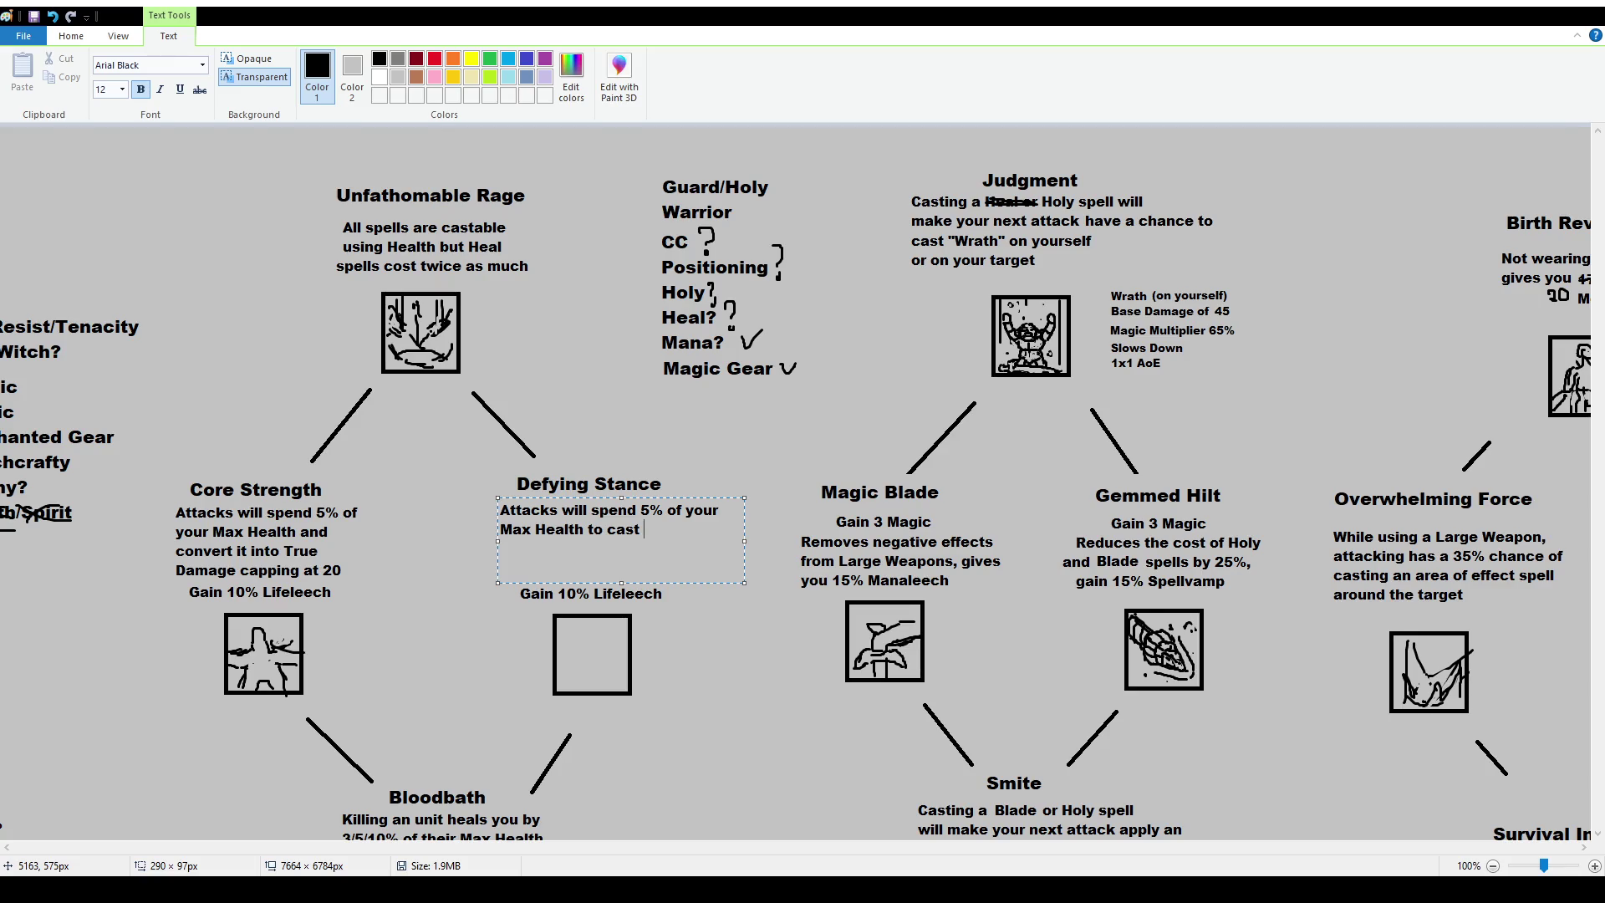
pyautogui.write('Thrash?')
pyautogui.write(" on the target's location")
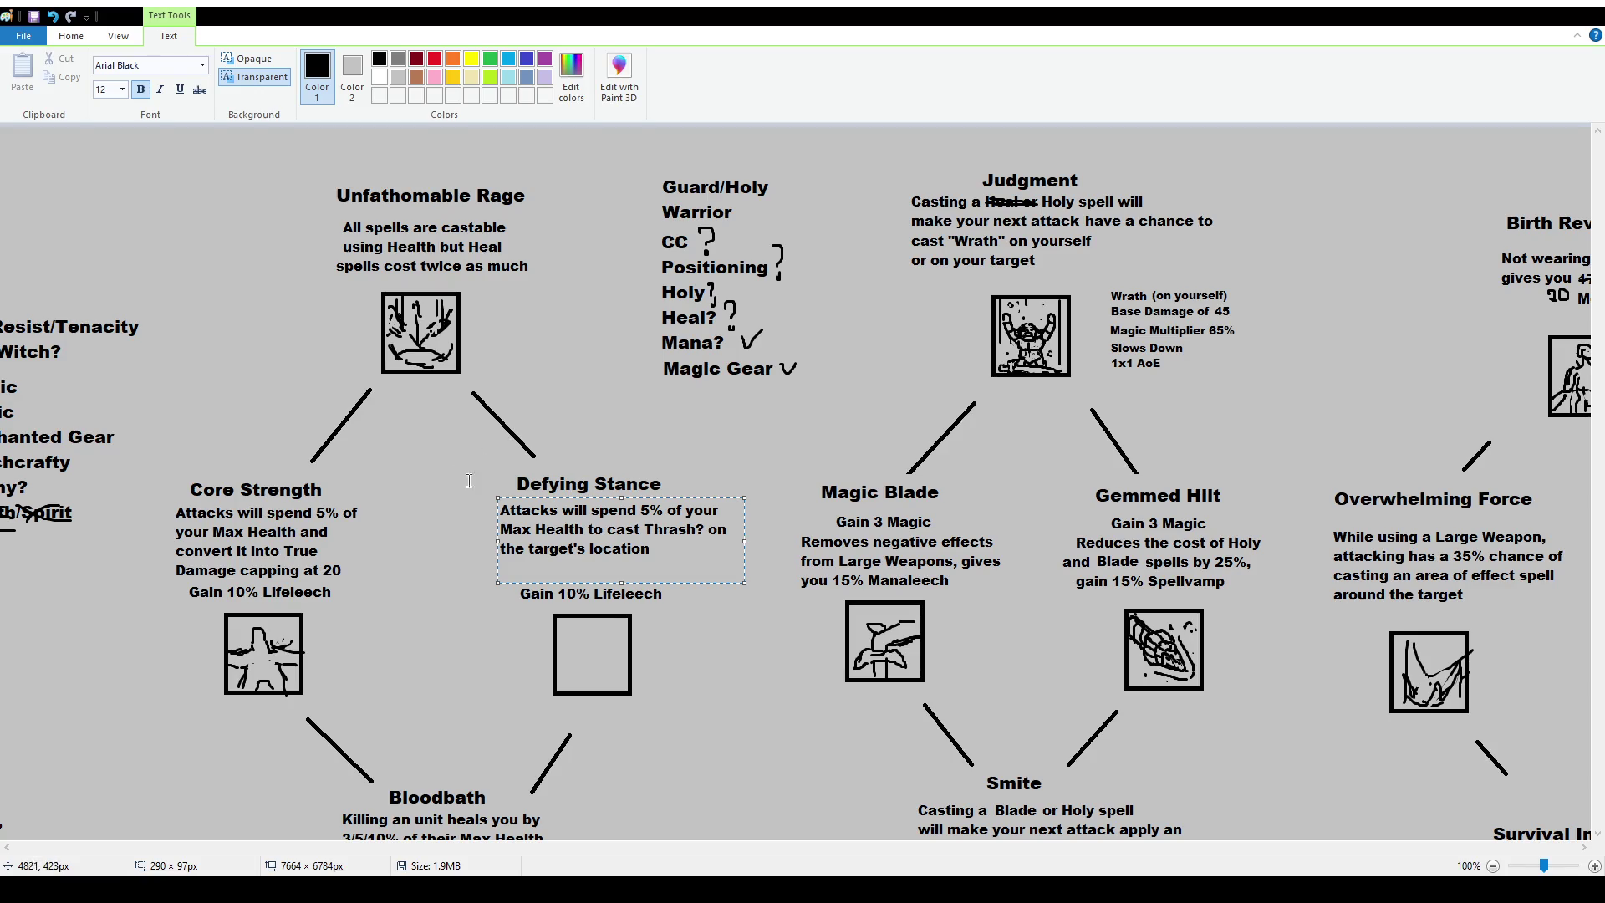
pyautogui.click(438, 485)
# Lower the Defying Stance description slightly and delete its title.
pyautogui.click(109, 74)
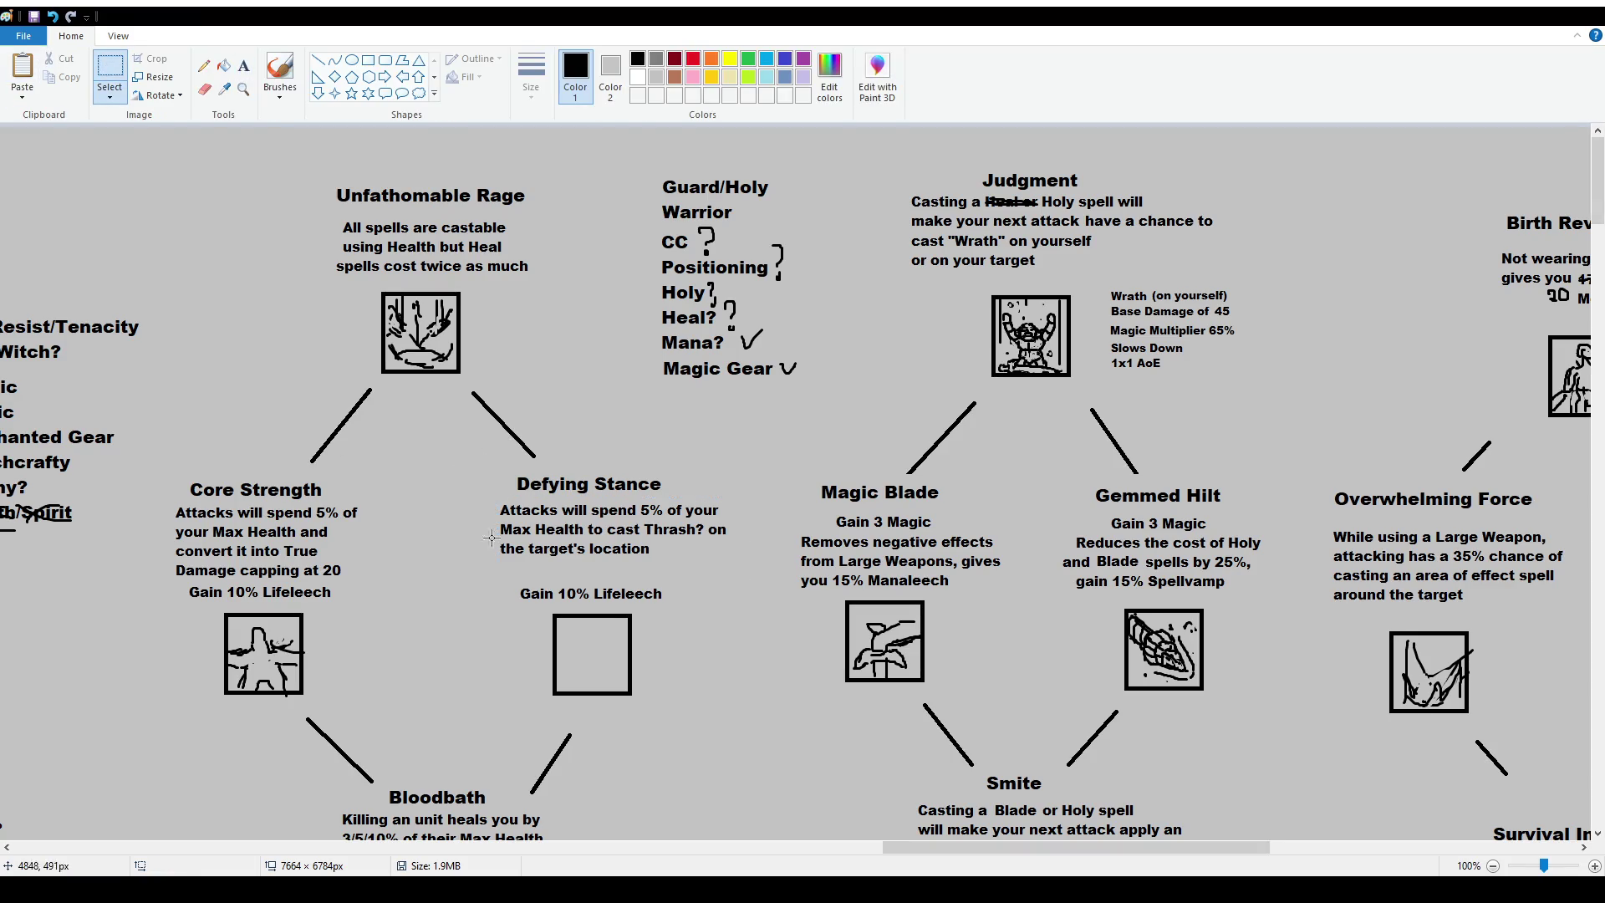
pyautogui.moveTo(484, 501)
pyautogui.mouseDown()
pyautogui.moveTo(745, 565)
pyautogui.moveTo(713, 560)
pyautogui.mouseUp()
pyautogui.click(487, 490)
pyautogui.moveTo(475, 468)
pyautogui.mouseDown()
pyautogui.moveTo(684, 502)
pyautogui.moveTo(664, 494)
pyautogui.mouseUp()
pyautogui.moveTo(445, 470); pyautogui.dragTo(741, 574)
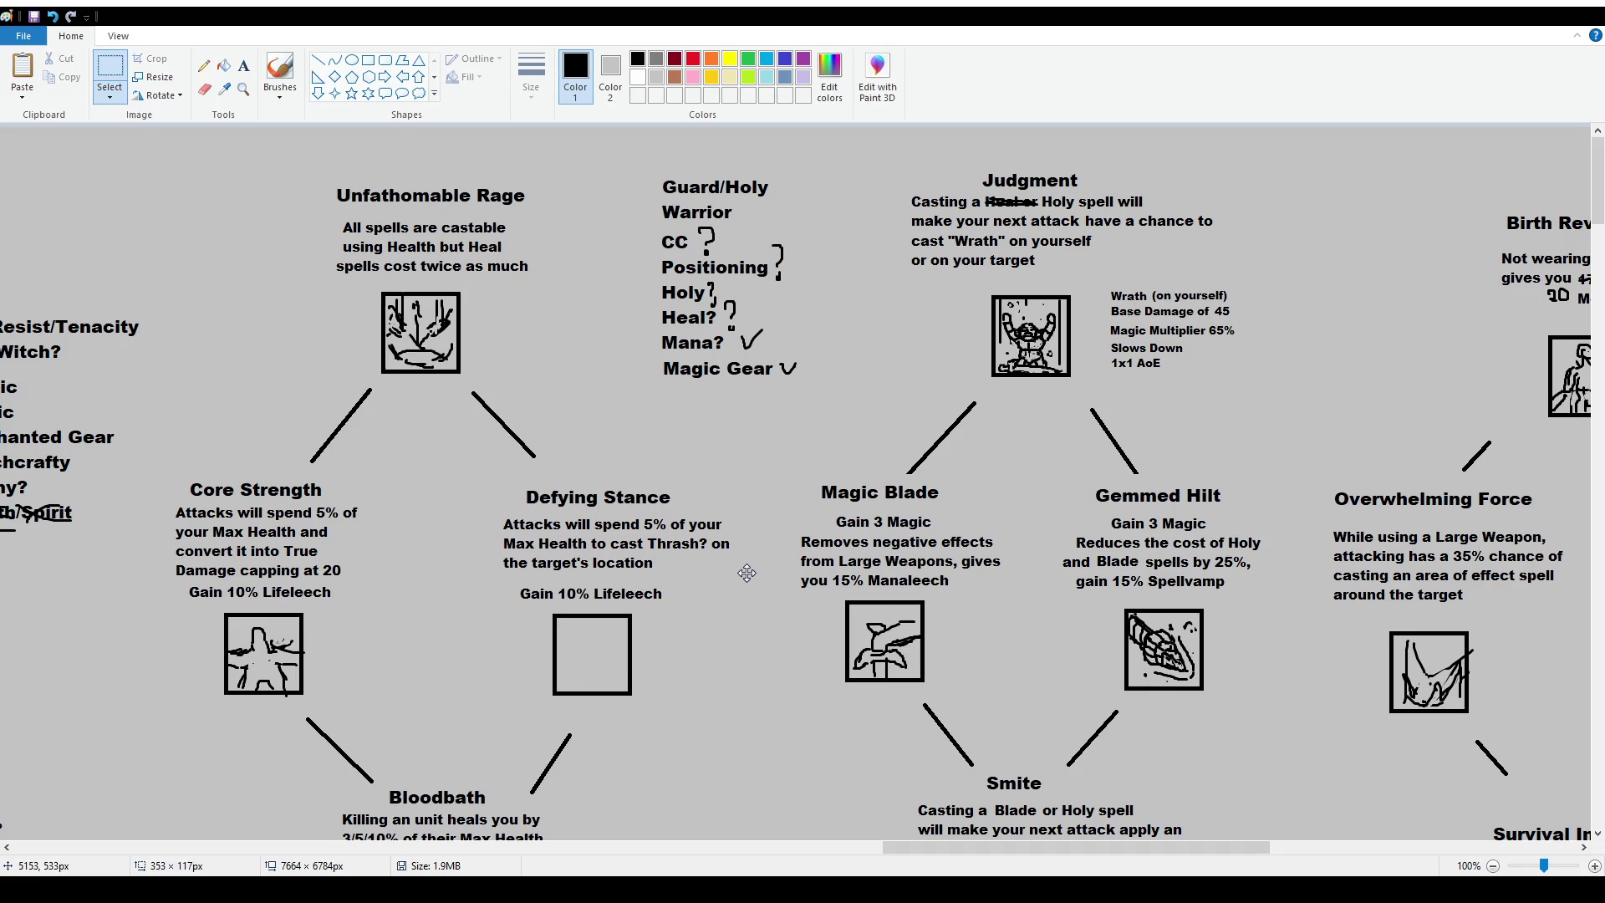
pyautogui.click(540, 470)
pyautogui.moveTo(514, 472); pyautogui.dragTo(707, 507)
pyautogui.press('Delete')
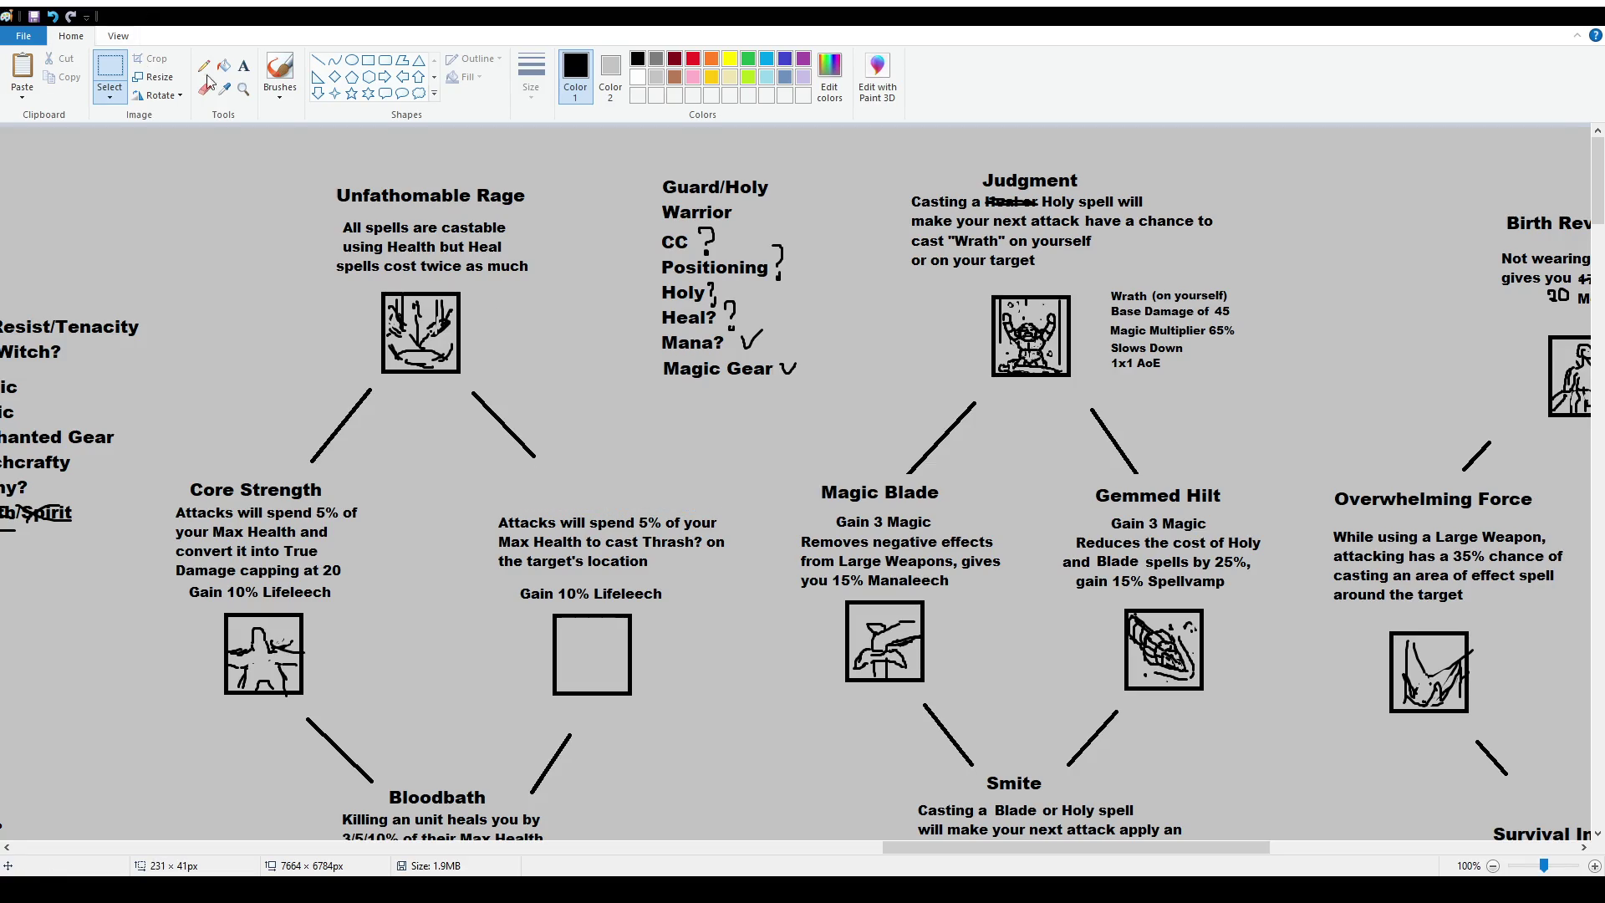
# Add a 16-point 'Fury' title above the second trait's description.
pyautogui.click(244, 65)
pyautogui.moveTo(527, 471); pyautogui.dragTo(691, 501)
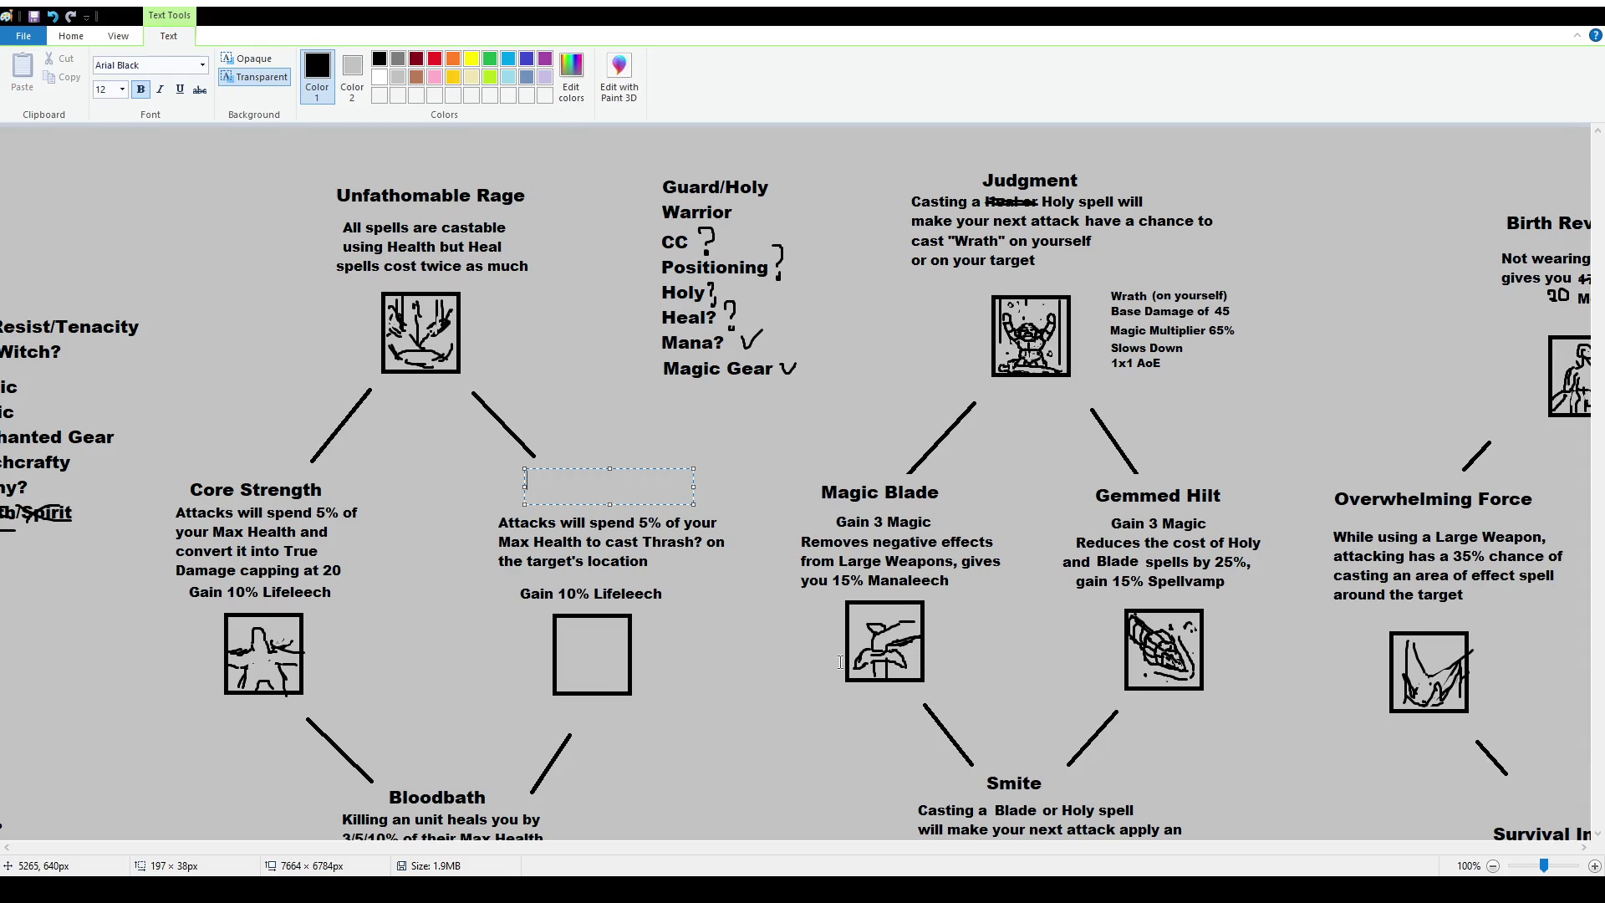
pyautogui.write('Fury')
pyautogui.hotkey('ctrl', 'a')
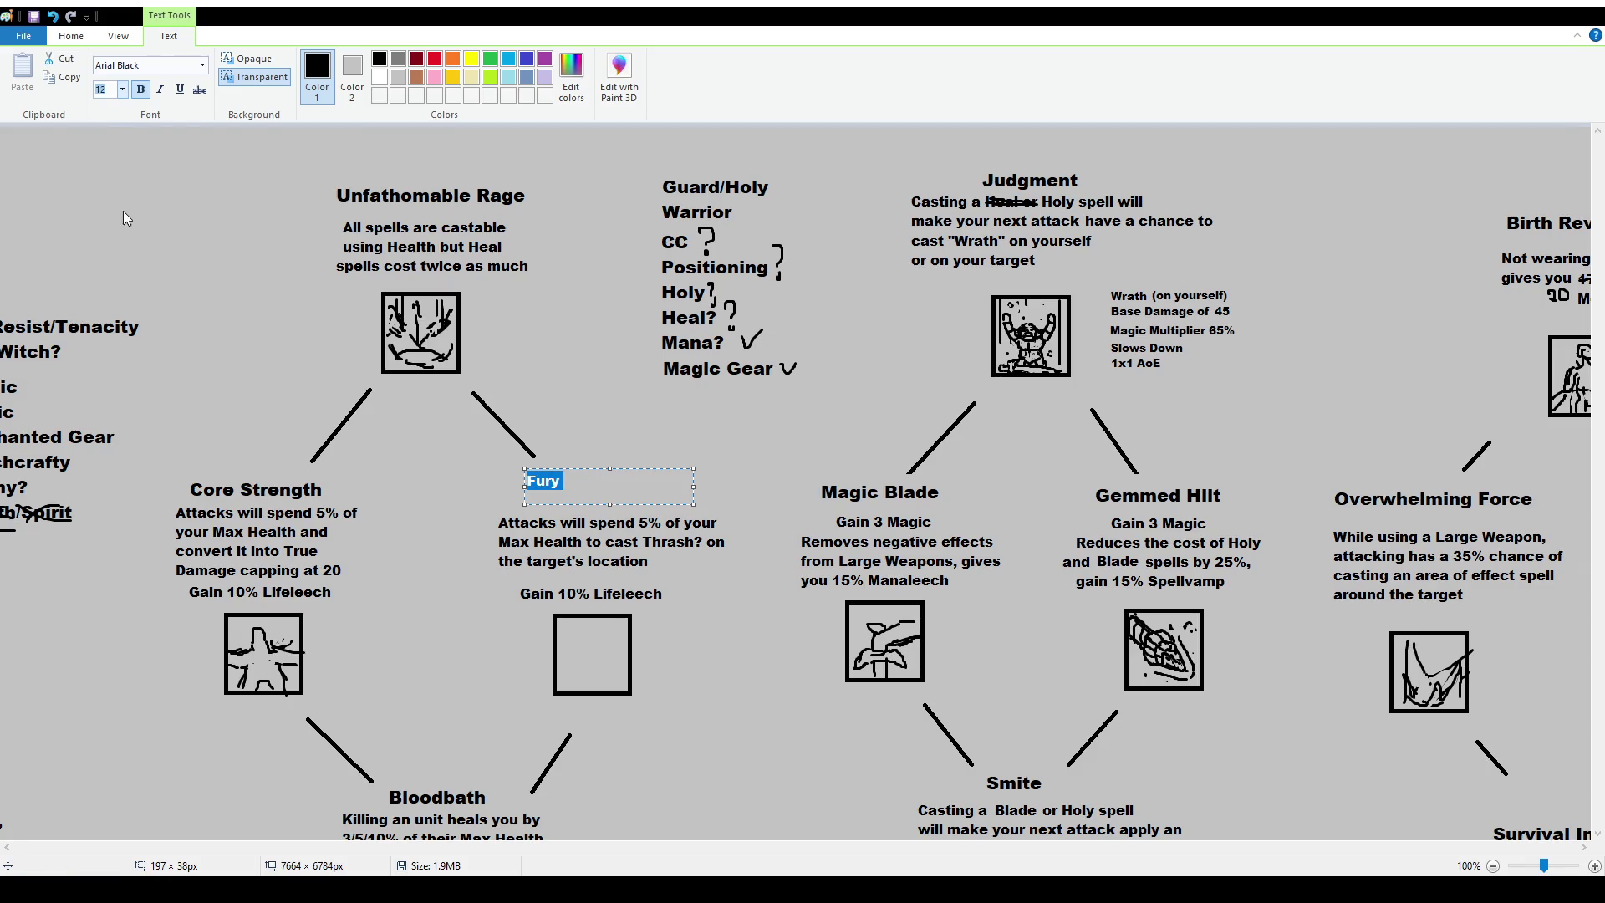
pyautogui.write('16')
pyautogui.press('Return')
pyautogui.click(634, 490)
pyautogui.write('Road')
pyautogui.press('BackSpace')
pyautogui.press('BackSpace')
pyautogui.press('BackSpace')
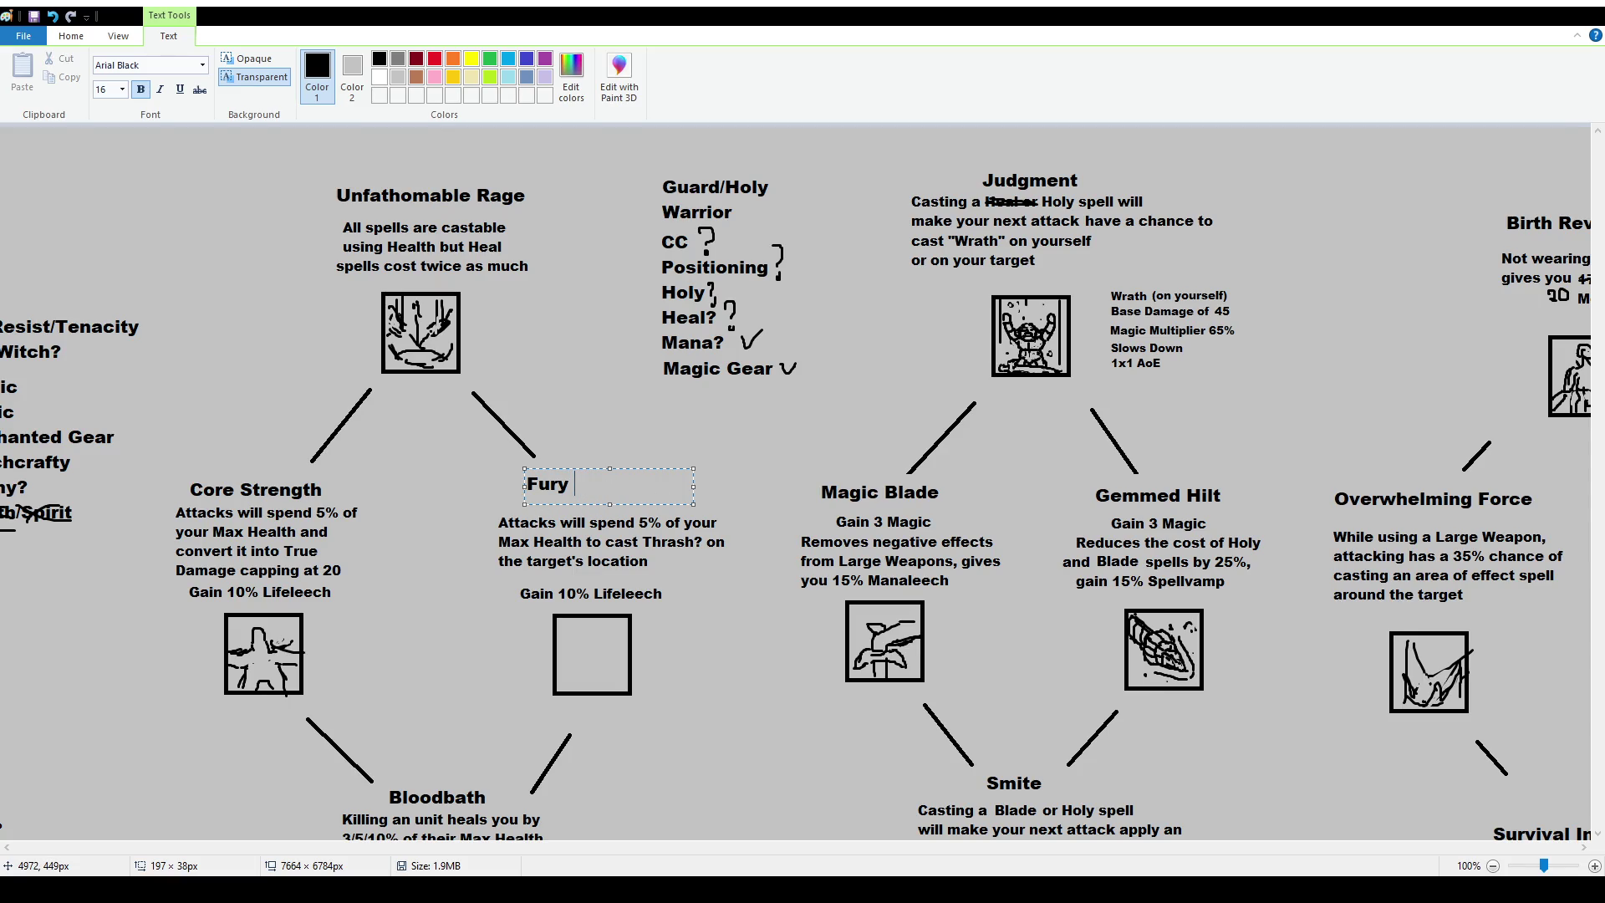
pyautogui.press('Escape')
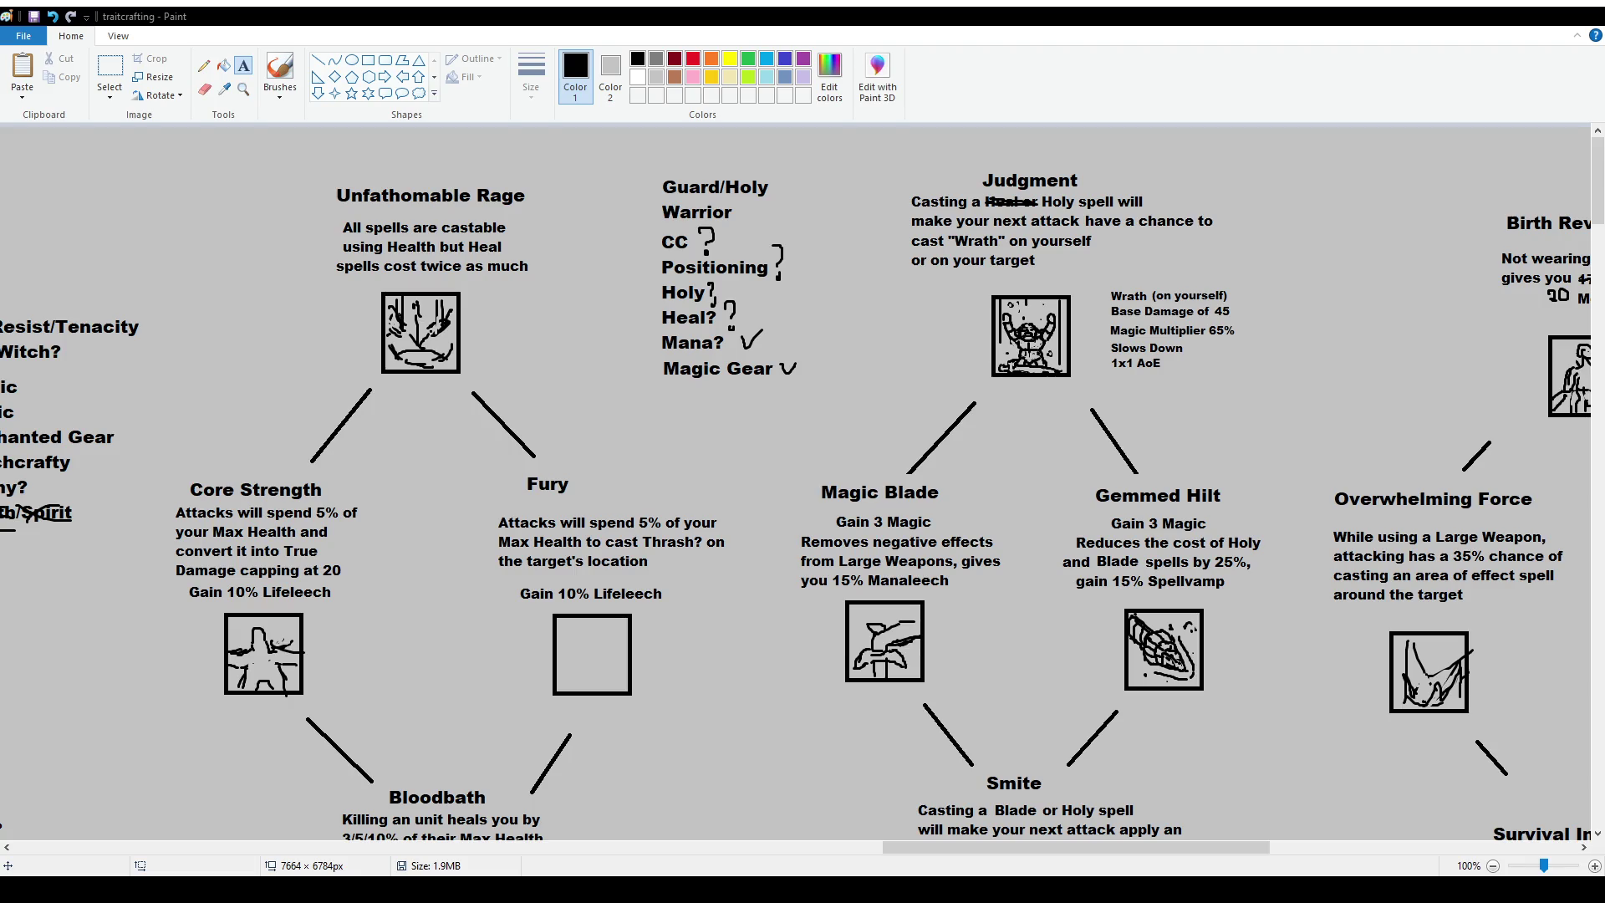
# Erase the first Fury title with a rectangular selection.
pyautogui.click(110, 71)
pyautogui.moveTo(511, 470); pyautogui.dragTo(594, 501)
pyautogui.press('Delete')
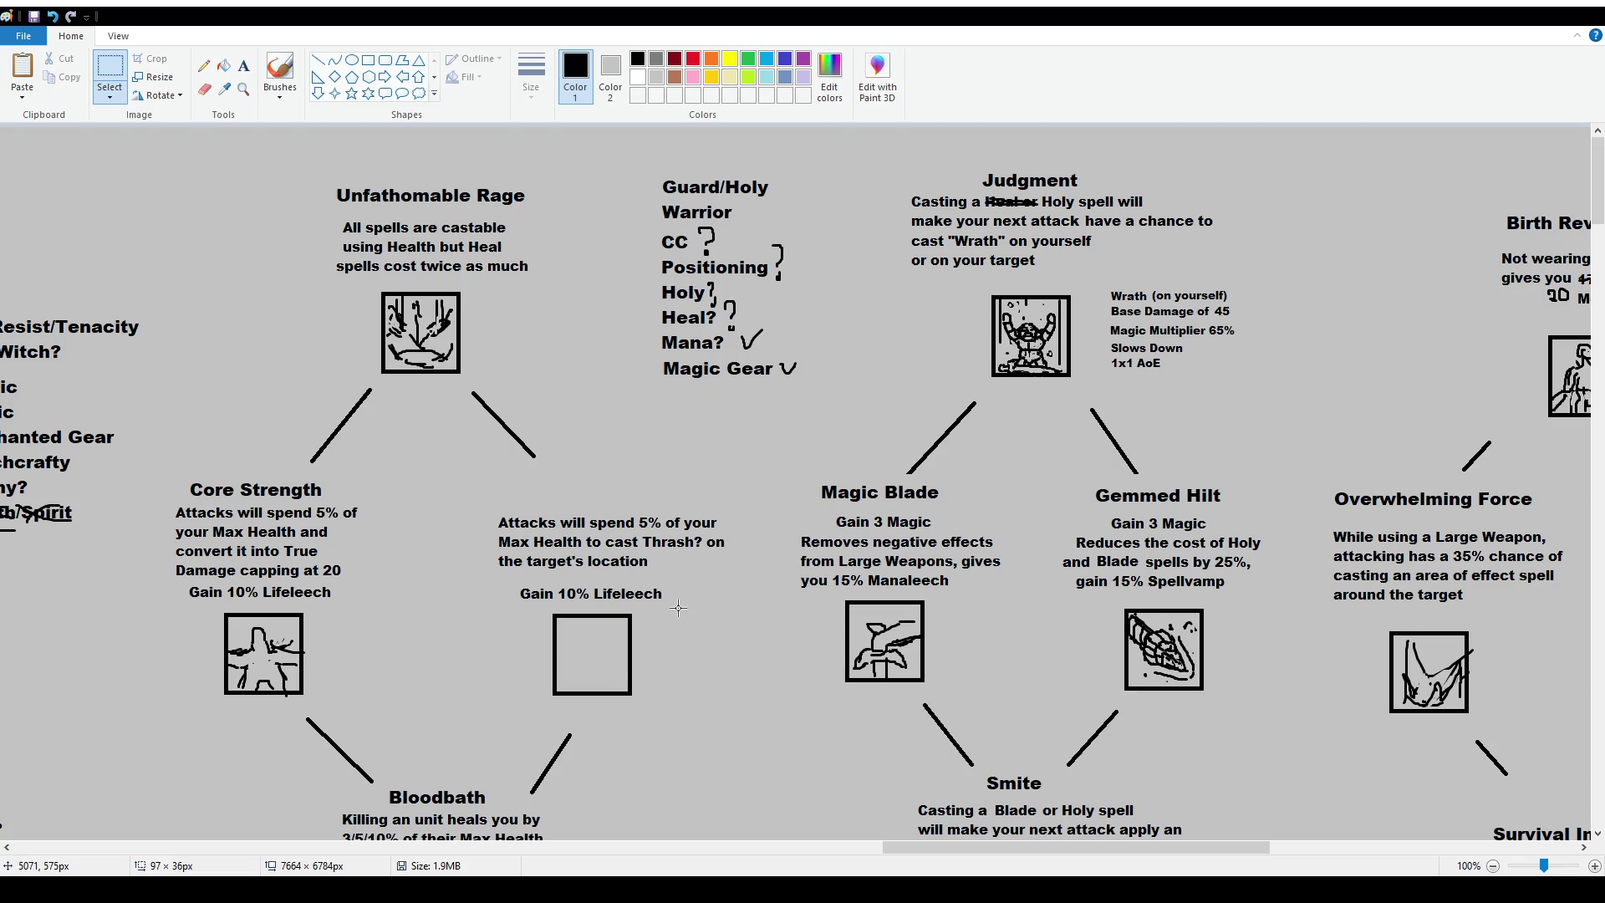
pyautogui.click(280, 74)
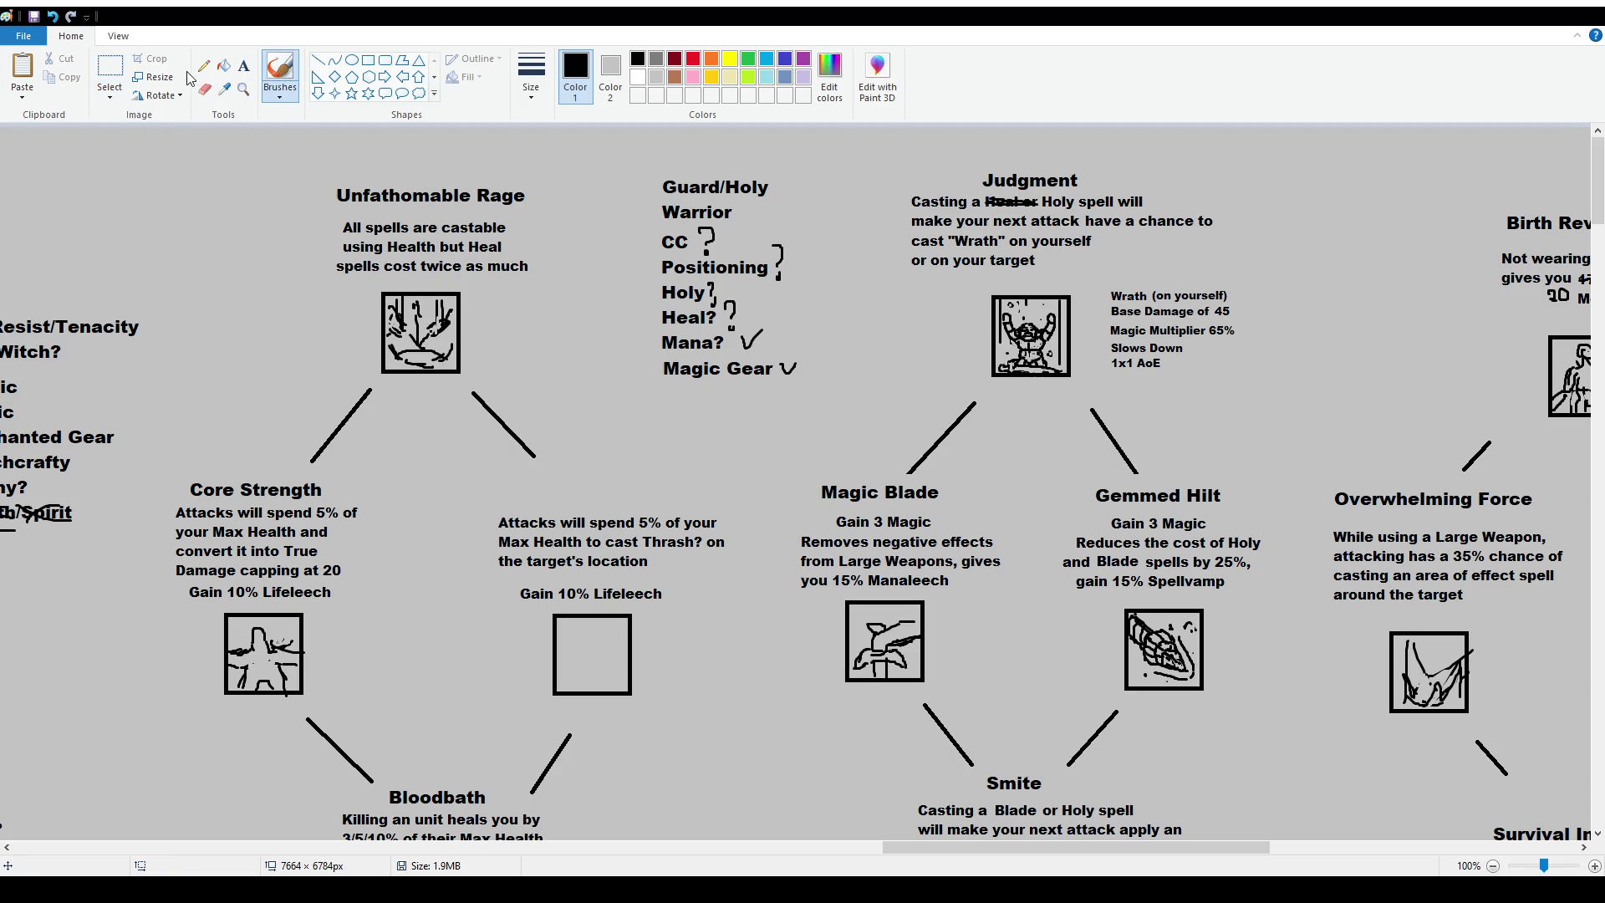
# Type a new title reading Warrior's Fury above the description.
pyautogui.click(243, 66)
pyautogui.moveTo(511, 474); pyautogui.dragTo(633, 491)
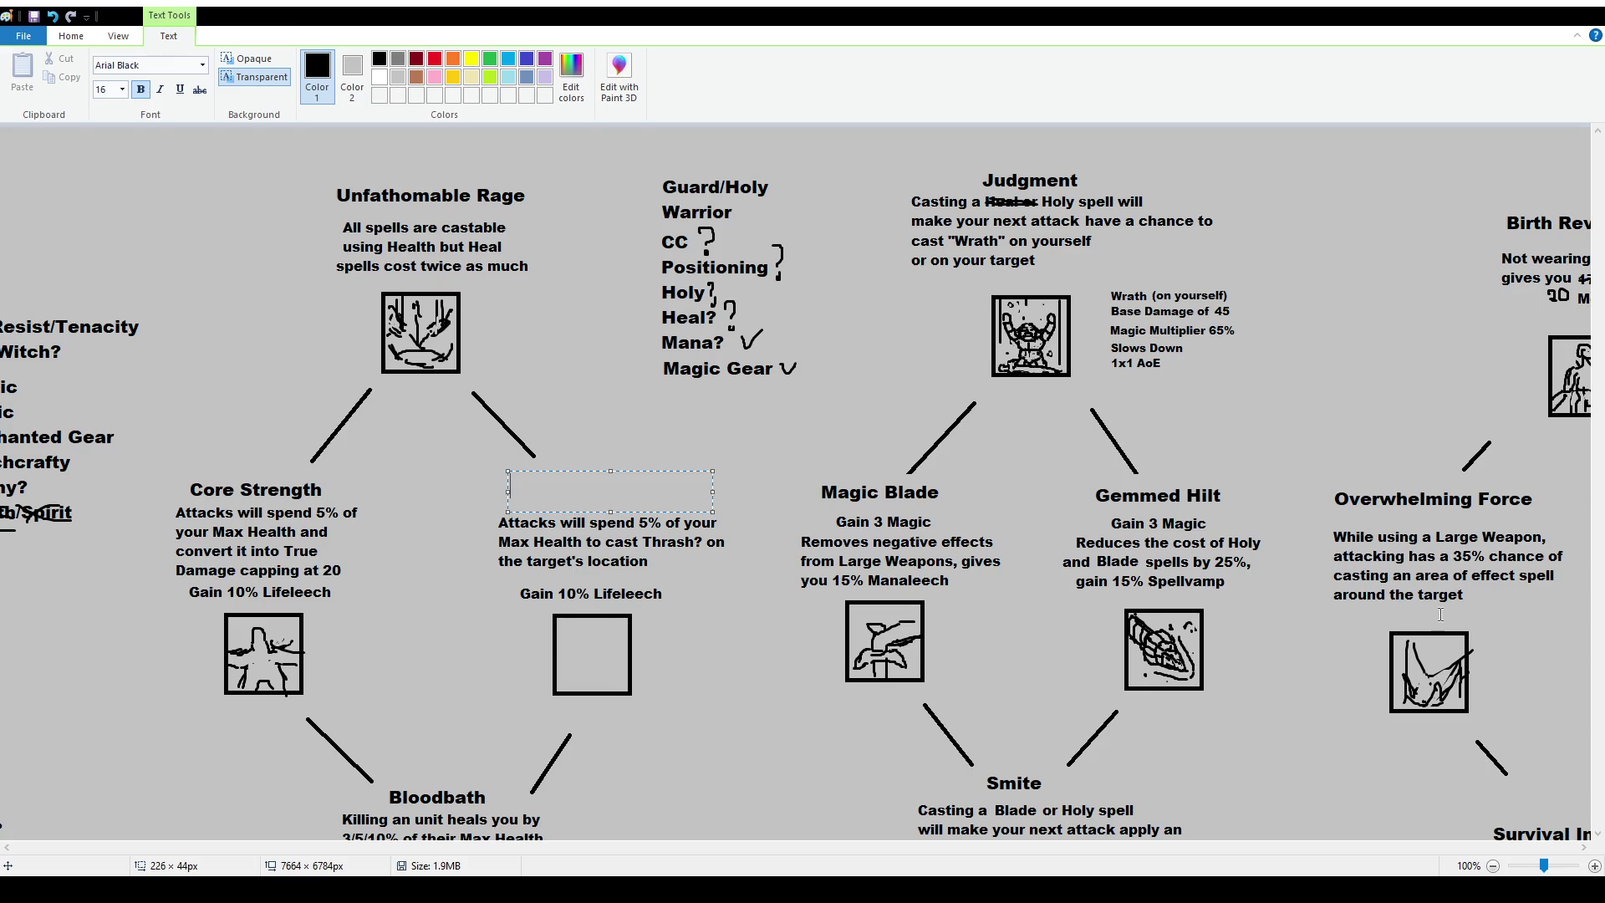
pyautogui.write('Fury')
pyautogui.hotkey('ctrl', 'a')
pyautogui.write('WArrio')
pyautogui.press('BackSpace')
pyautogui.press('BackSpace')
pyautogui.press('BackSpace')
pyautogui.press('BackSpace')
pyautogui.press('BackSpace')
pyautogui.write("arrior's")
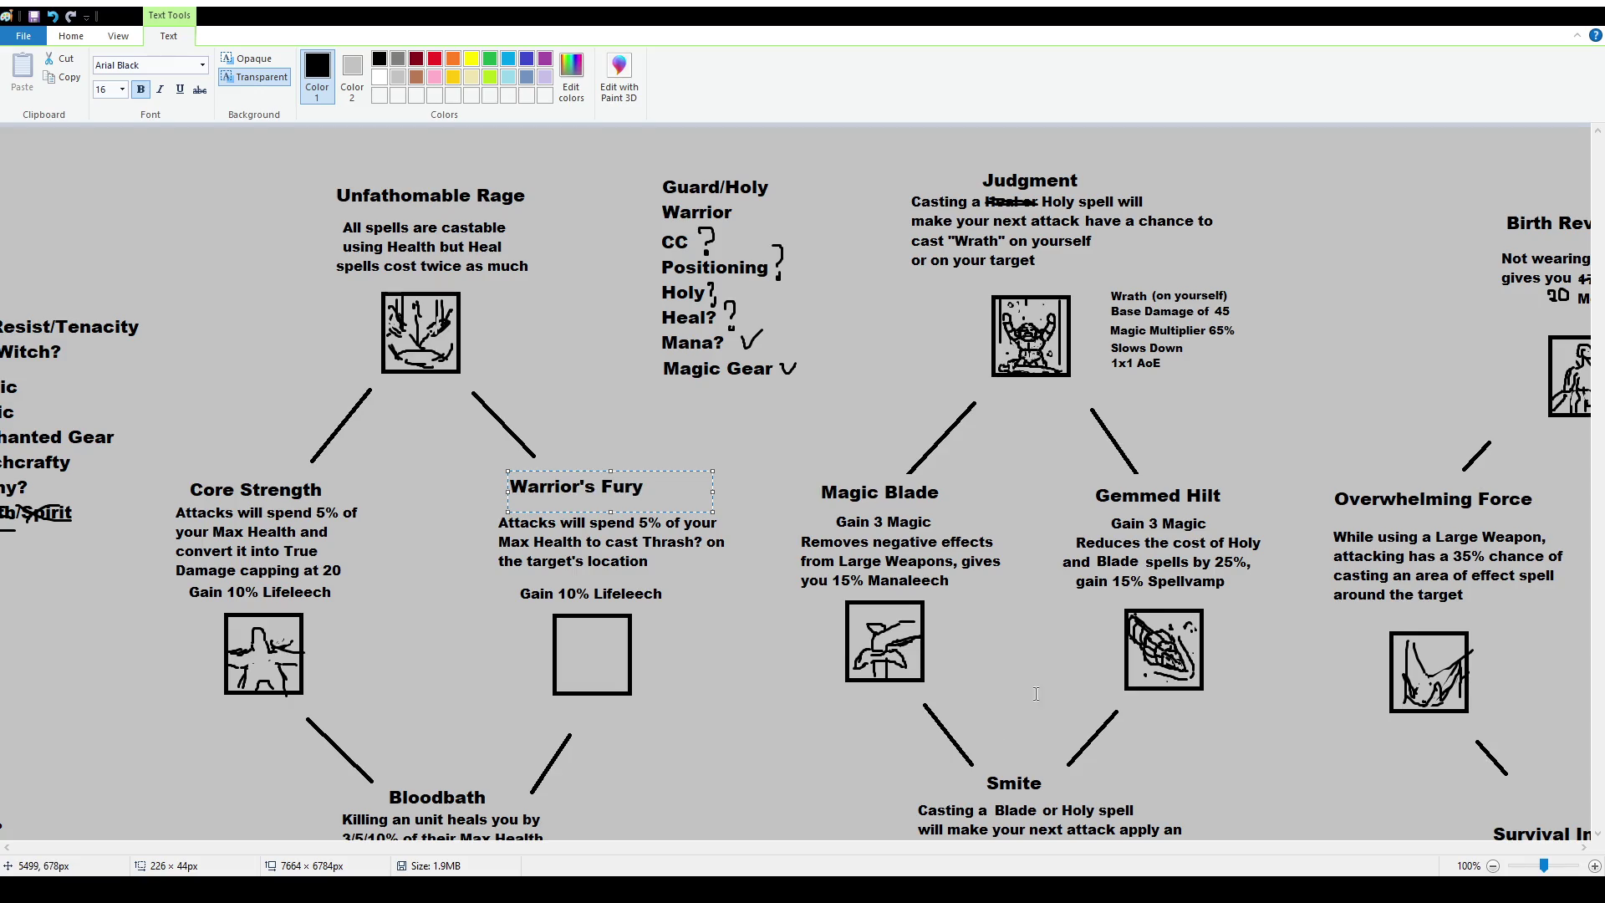
# Nudge the Warrior's Fury title right and down into place.
pyautogui.click(485, 465)
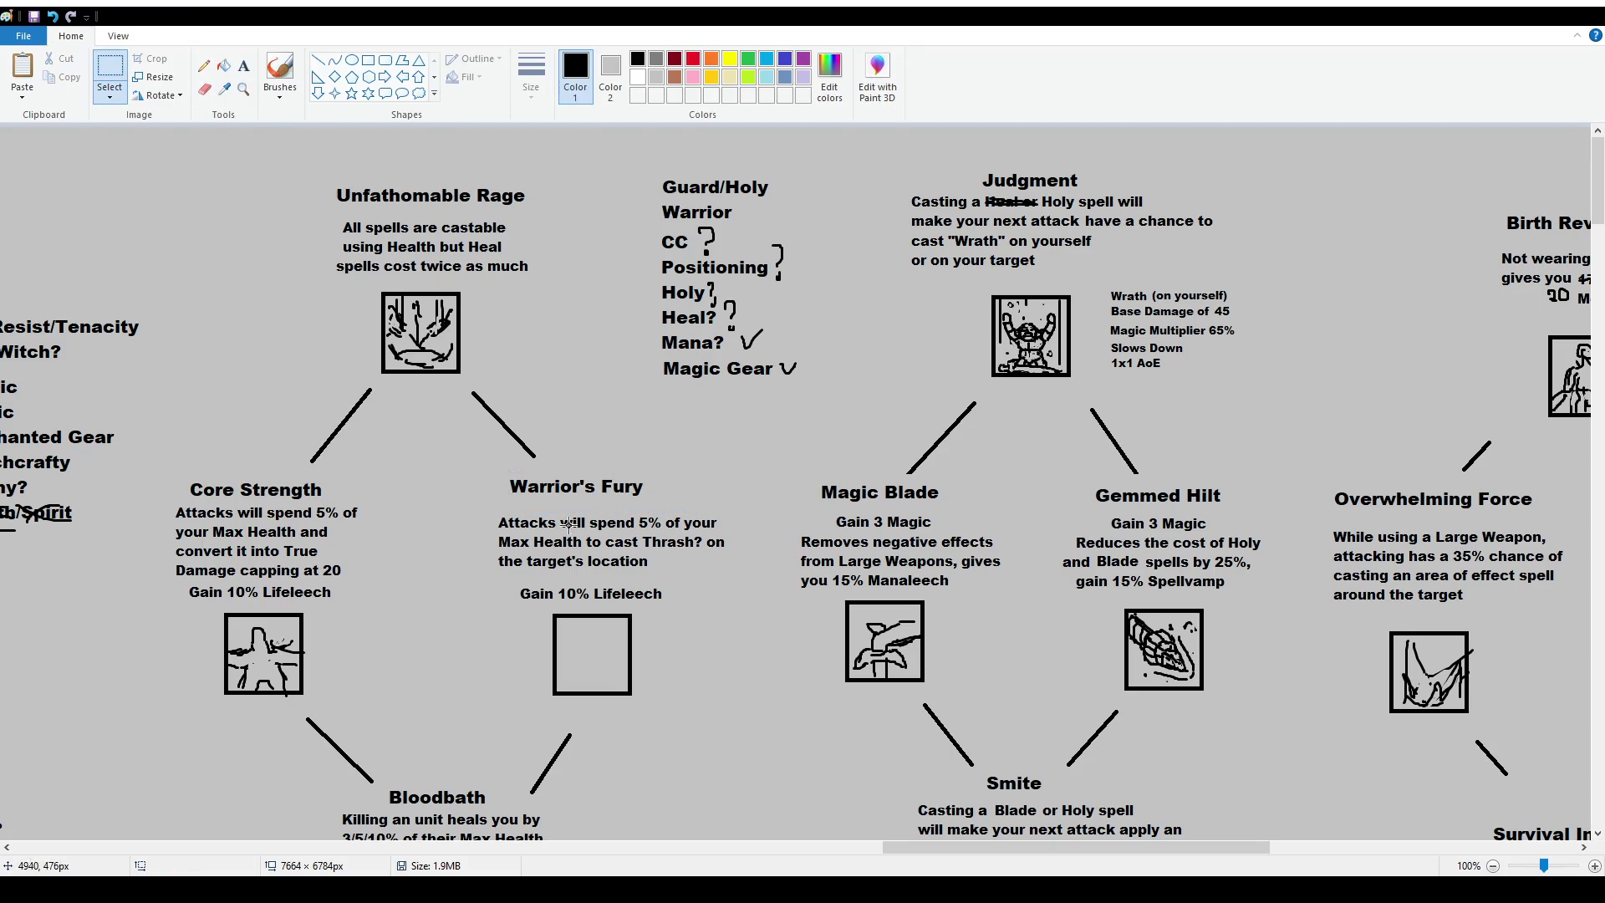
pyautogui.moveTo(485, 466); pyautogui.dragTo(674, 512)
pyautogui.moveTo(577, 489); pyautogui.dragTo(594, 494)
pyautogui.click(654, 739)
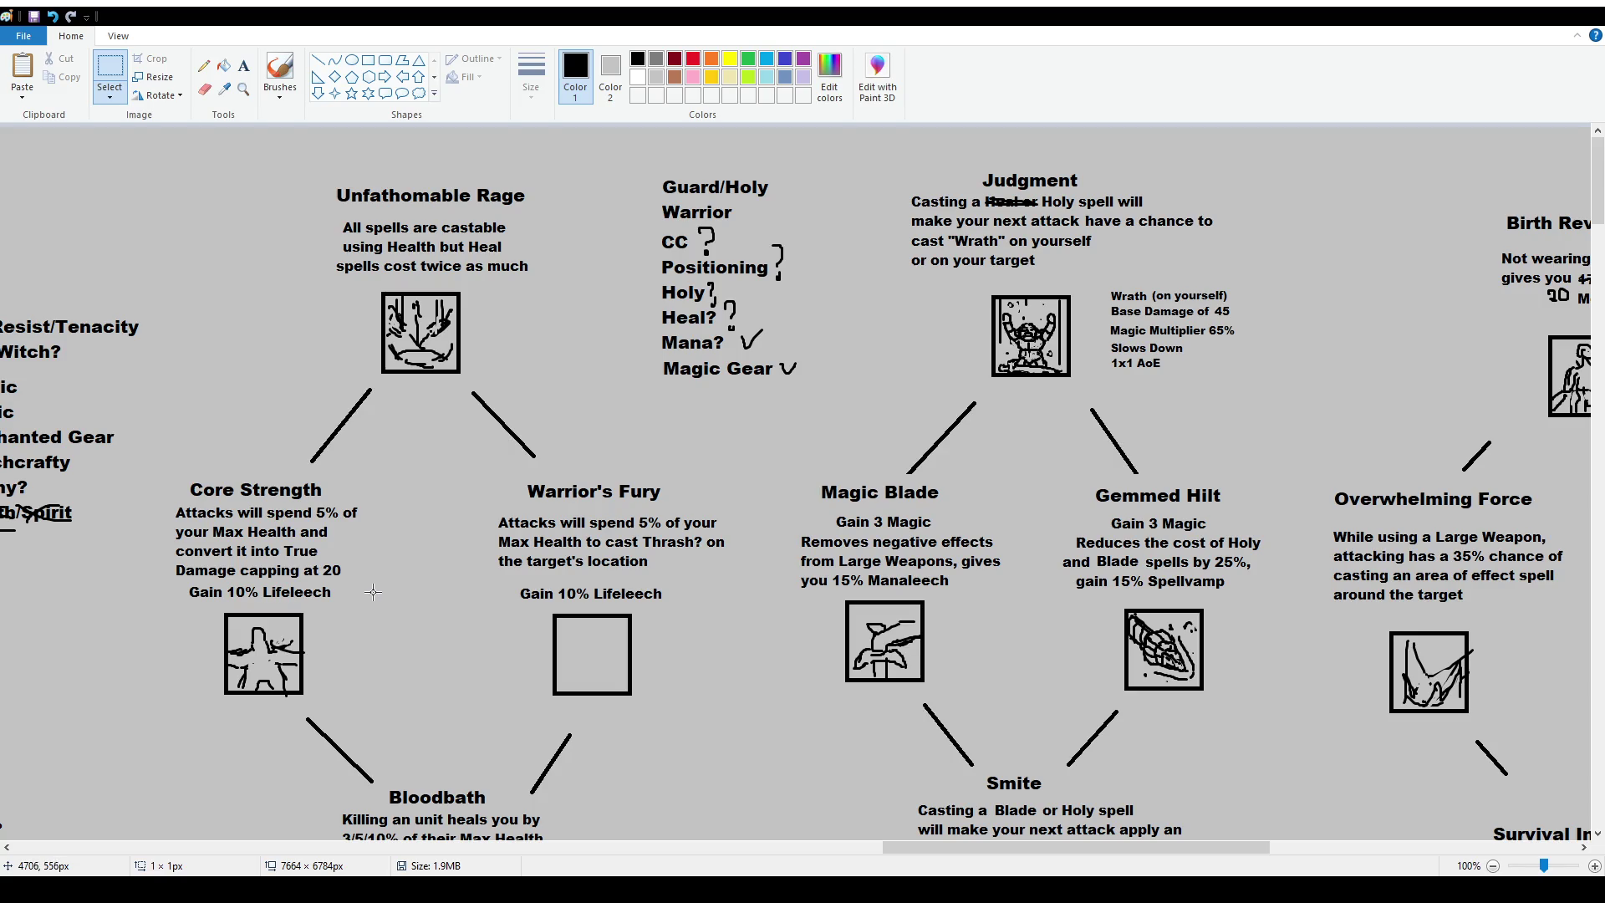
pyautogui.scroll(-3, 487, 567)
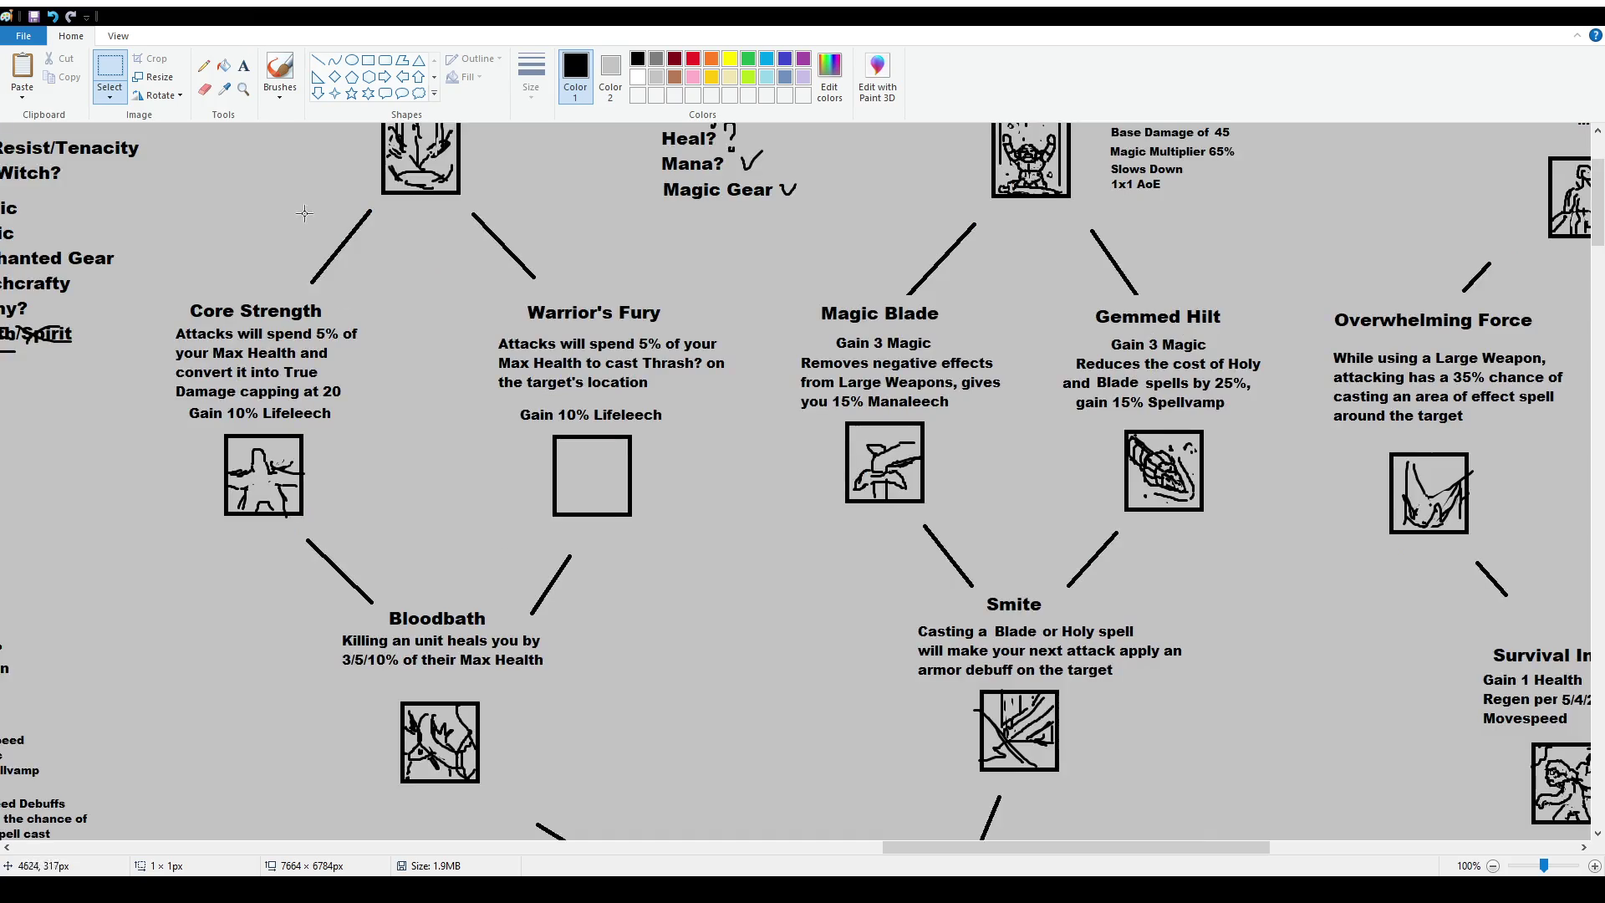
pyautogui.click(288, 73)
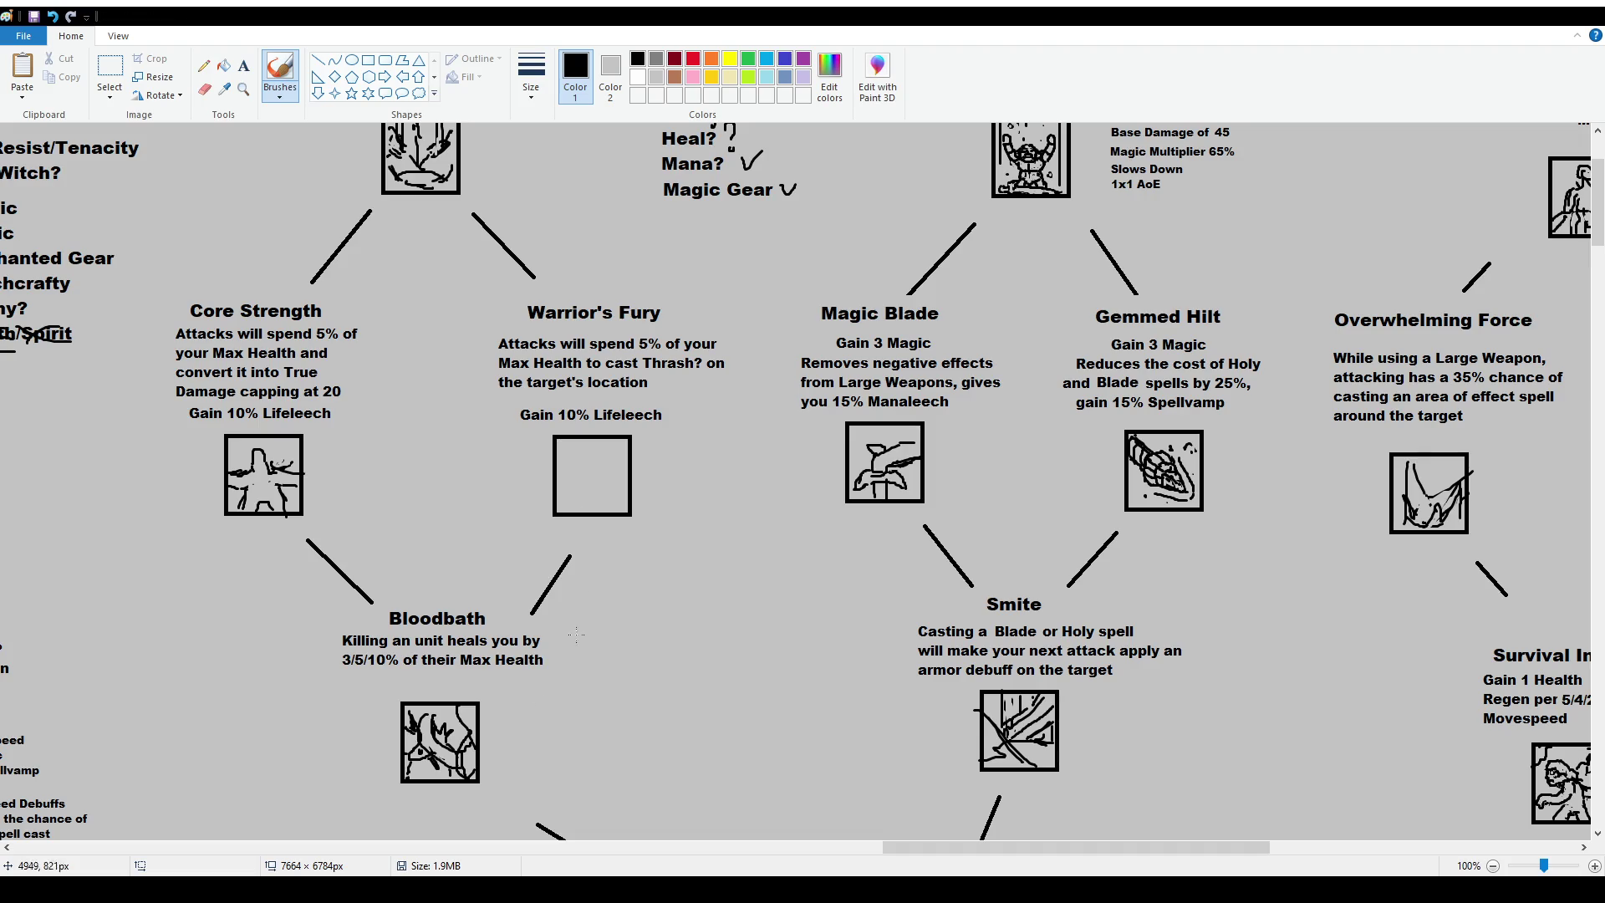
pyautogui.keyDown('ctrl'); pyautogui.scroll(1, 551, 486); pyautogui.keyUp('ctrl')
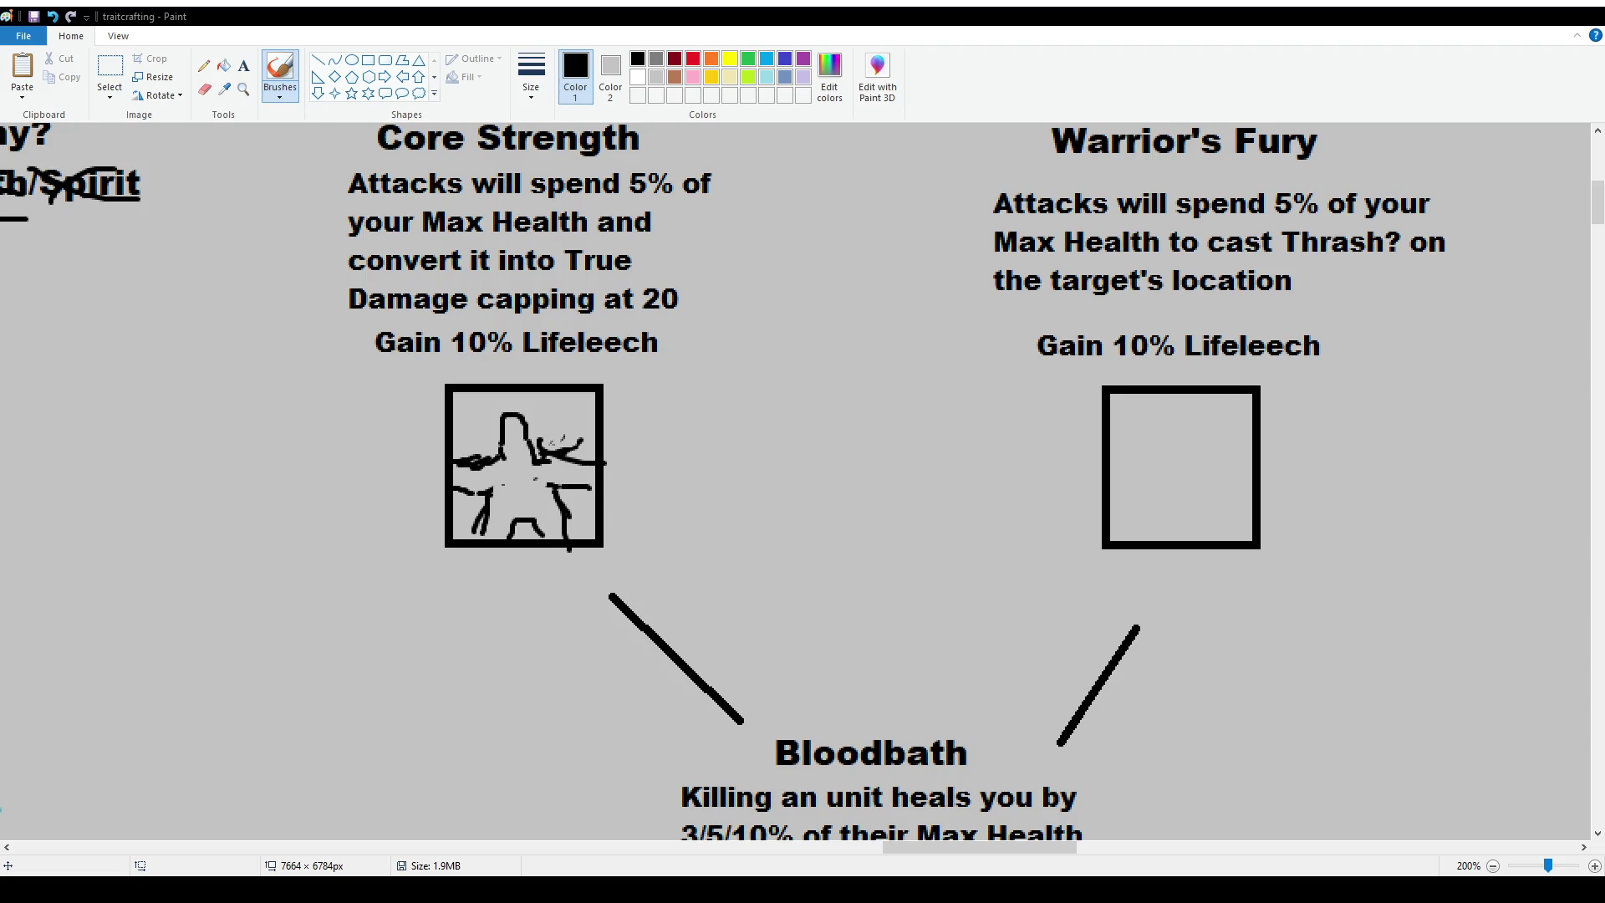
pyautogui.moveTo(1182, 448)
pyautogui.mouseDown()
pyautogui.moveTo(1182, 482)
pyautogui.moveTo(1195, 473)
pyautogui.mouseUp()
pyautogui.moveTo(1147, 435)
pyautogui.mouseDown()
pyautogui.moveTo(1219, 432)
pyautogui.moveTo(1172, 455)
pyautogui.moveTo(1210, 451)
pyautogui.moveTo(1164, 450)
pyautogui.mouseUp()
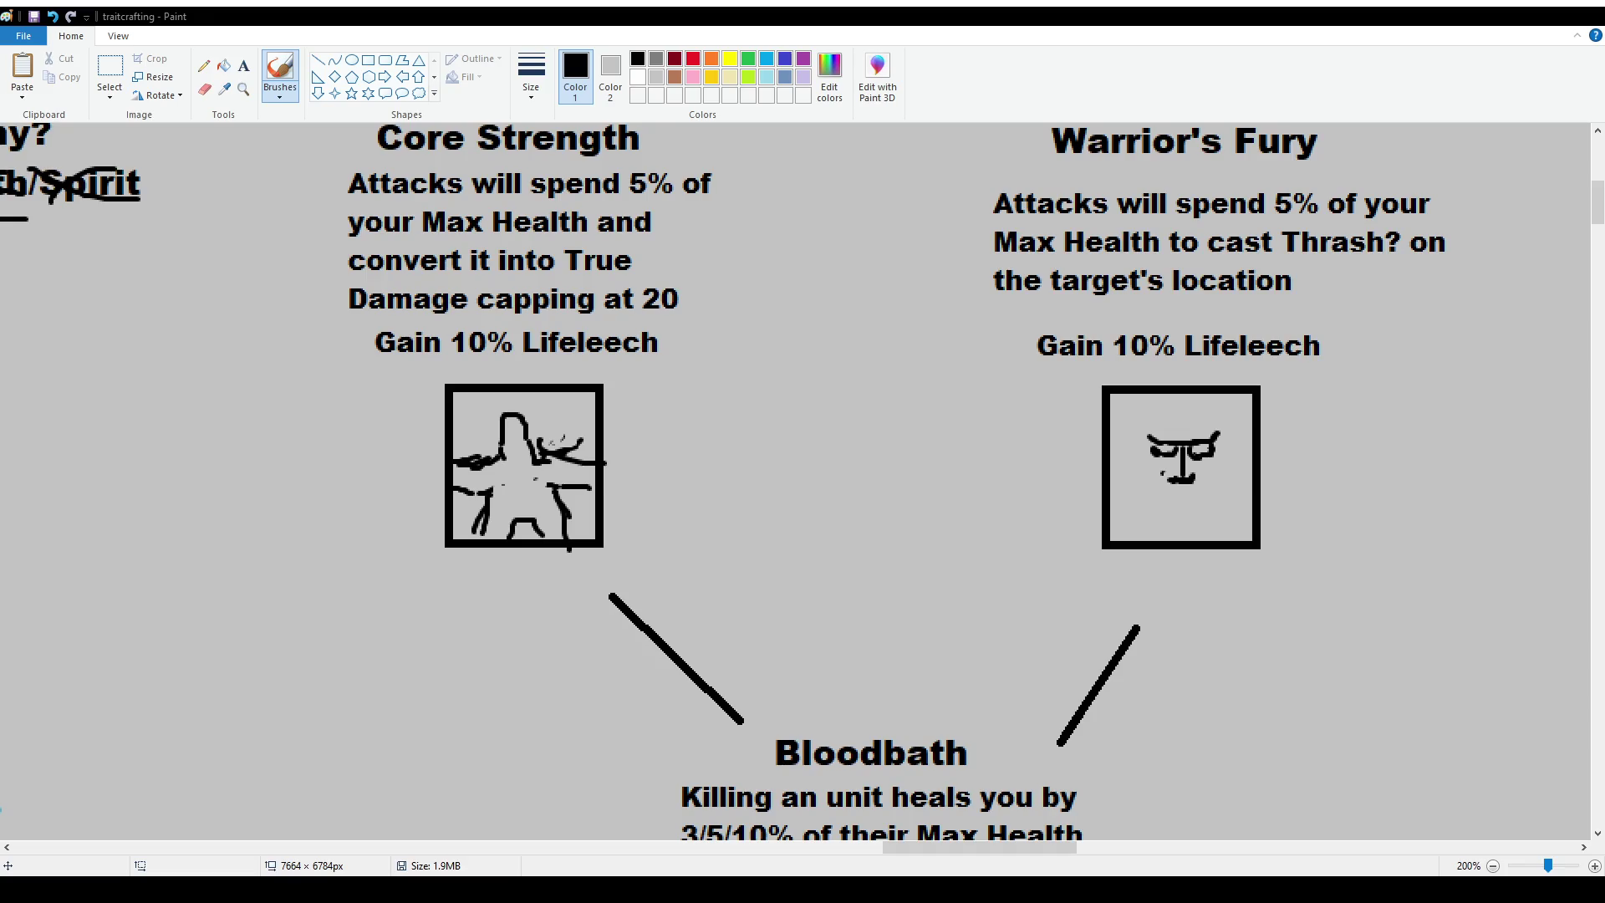
pyautogui.hotkey('ctrl', 'z')
pyautogui.moveTo(1200, 447); pyautogui.dragTo(1209, 449)
pyautogui.moveTo(1154, 500)
pyautogui.mouseDown()
pyautogui.moveTo(1214, 512)
pyautogui.moveTo(1154, 524)
pyautogui.mouseUp()
pyautogui.moveTo(1162, 456); pyautogui.dragTo(1211, 506)
pyautogui.moveTo(1216, 523); pyautogui.dragTo(1196, 508)
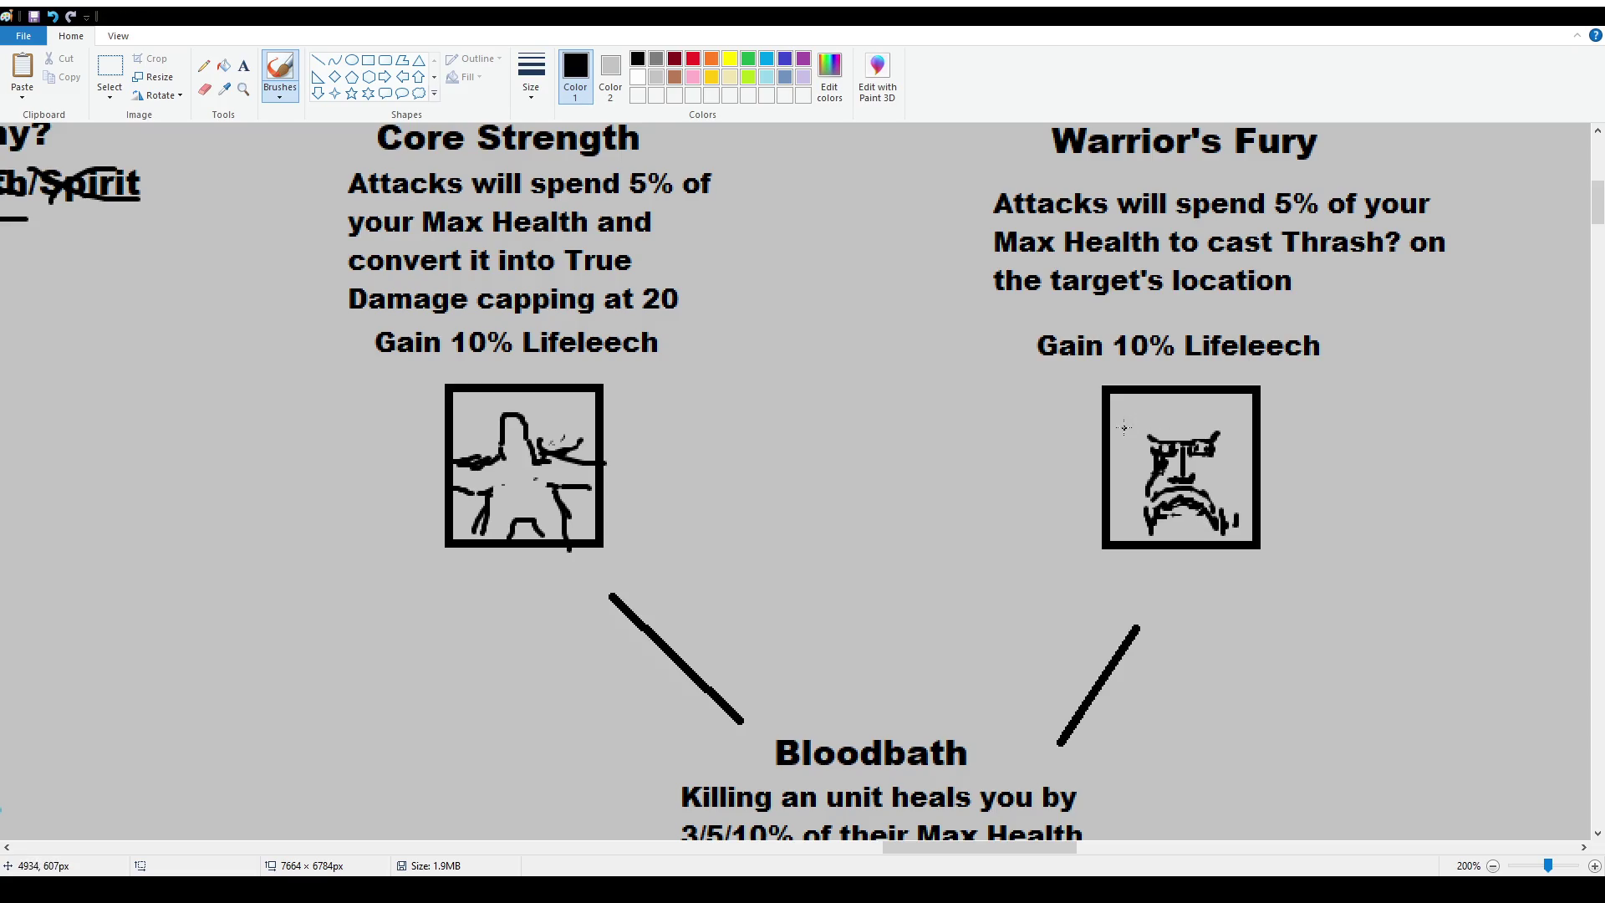
pyautogui.moveTo(1134, 420); pyautogui.dragTo(1219, 423)
pyautogui.moveTo(1175, 410)
pyautogui.mouseDown()
pyautogui.moveTo(1148, 430)
pyautogui.moveTo(1216, 423)
pyautogui.moveTo(1178, 406)
pyautogui.moveTo(1123, 451)
pyautogui.mouseUp()
pyautogui.moveTo(1134, 397); pyautogui.dragTo(1135, 454)
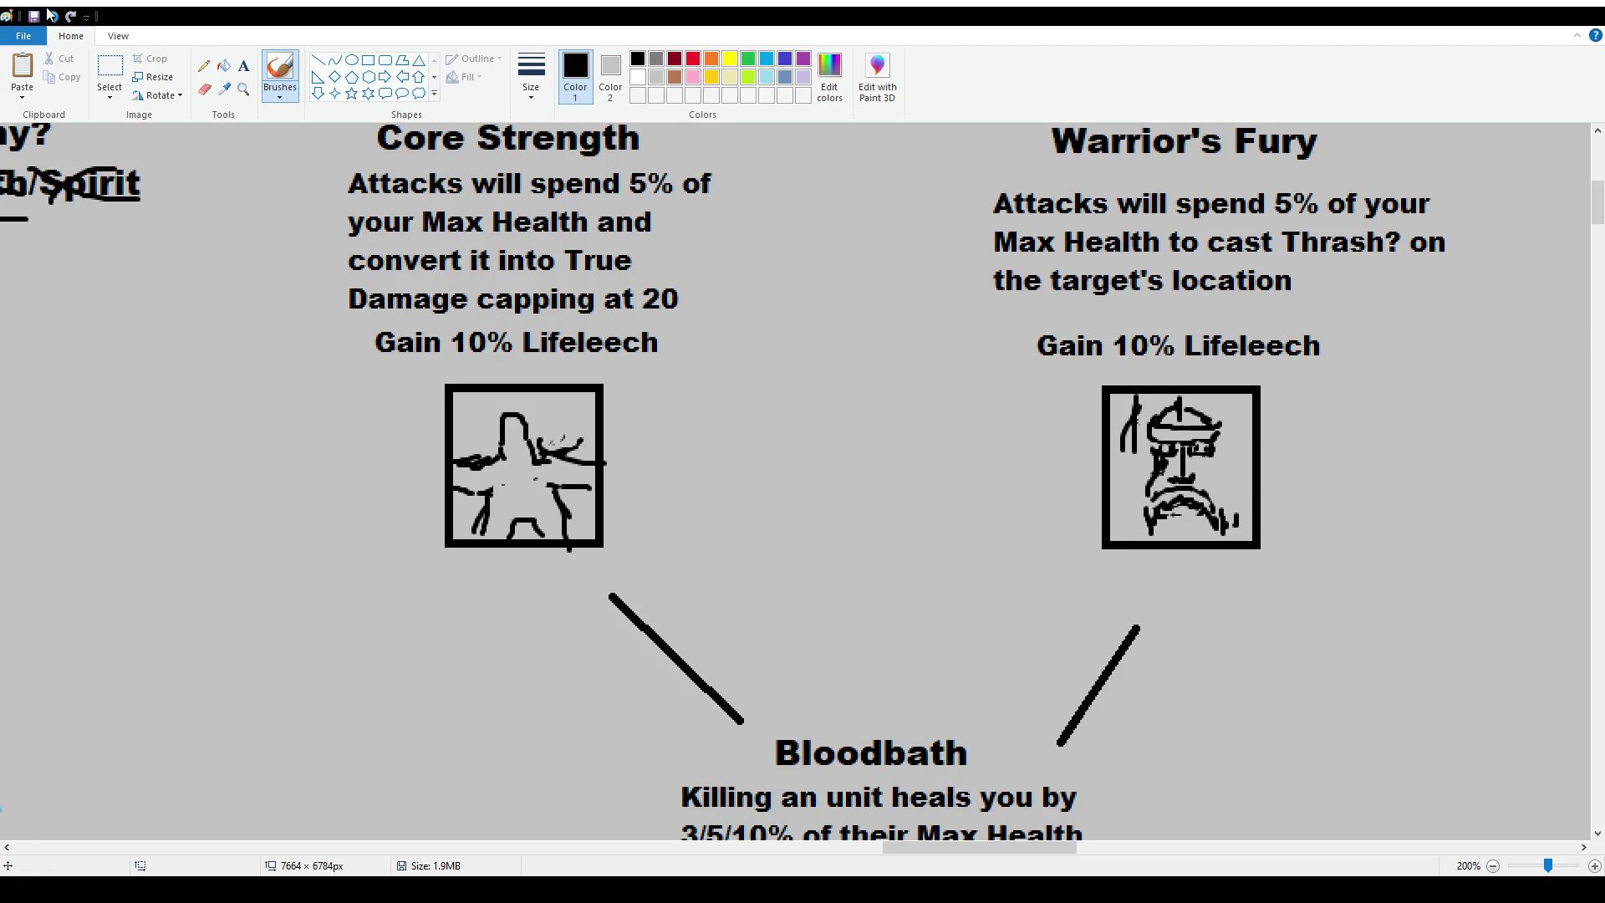
pyautogui.hotkey('ctrl', 'z')
pyautogui.hotkey('ctrl', 'z')
pyautogui.hotkey('ctrl', 'z')
pyautogui.hotkey('ctrl', 'z')
pyautogui.hotkey('ctrl', 'z')
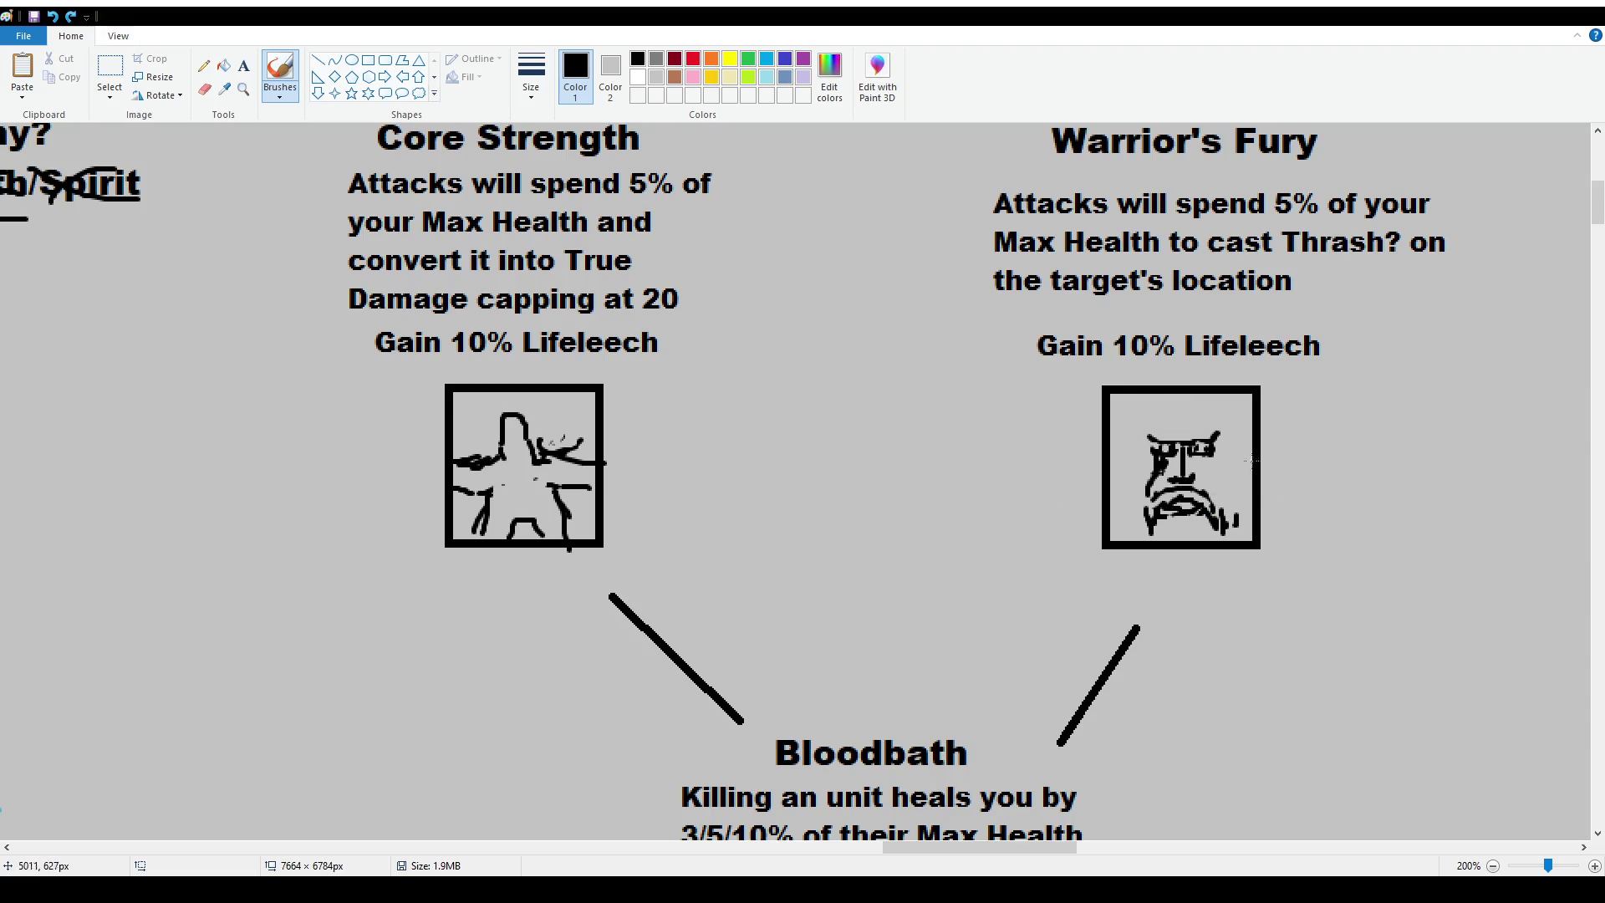
pyautogui.click(109, 68)
pyautogui.moveTo(1149, 434); pyautogui.dragTo(1242, 542)
pyautogui.press('Delete')
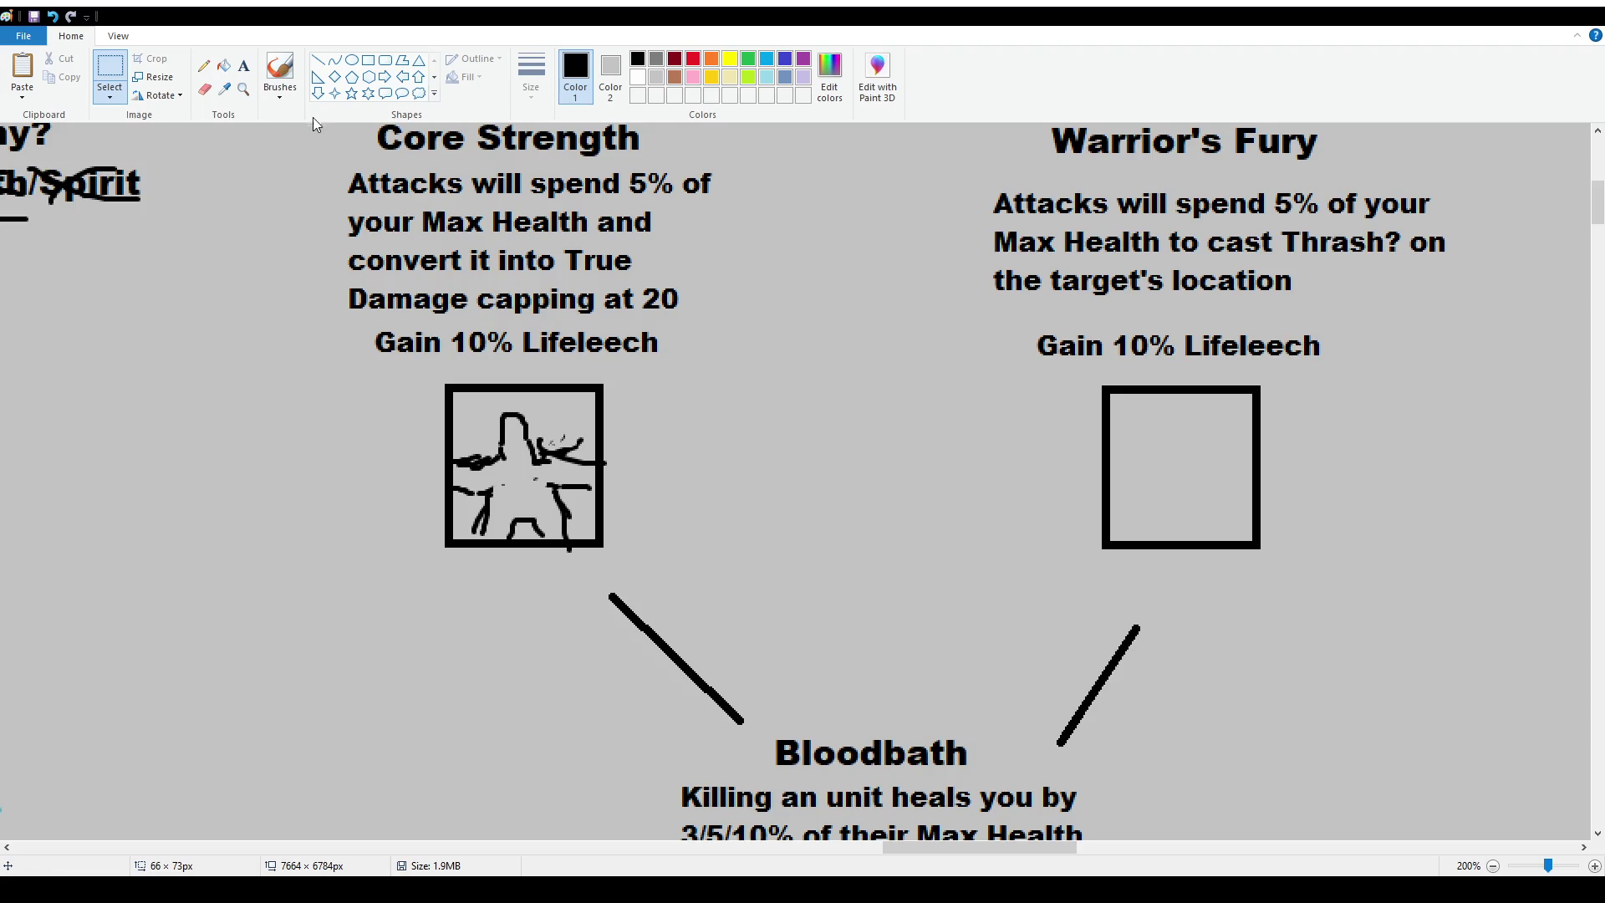
# Brush a hunched figure with shoulders, arms, chest and eyes in the Warrior's Fury box.
pyautogui.click(279, 71)
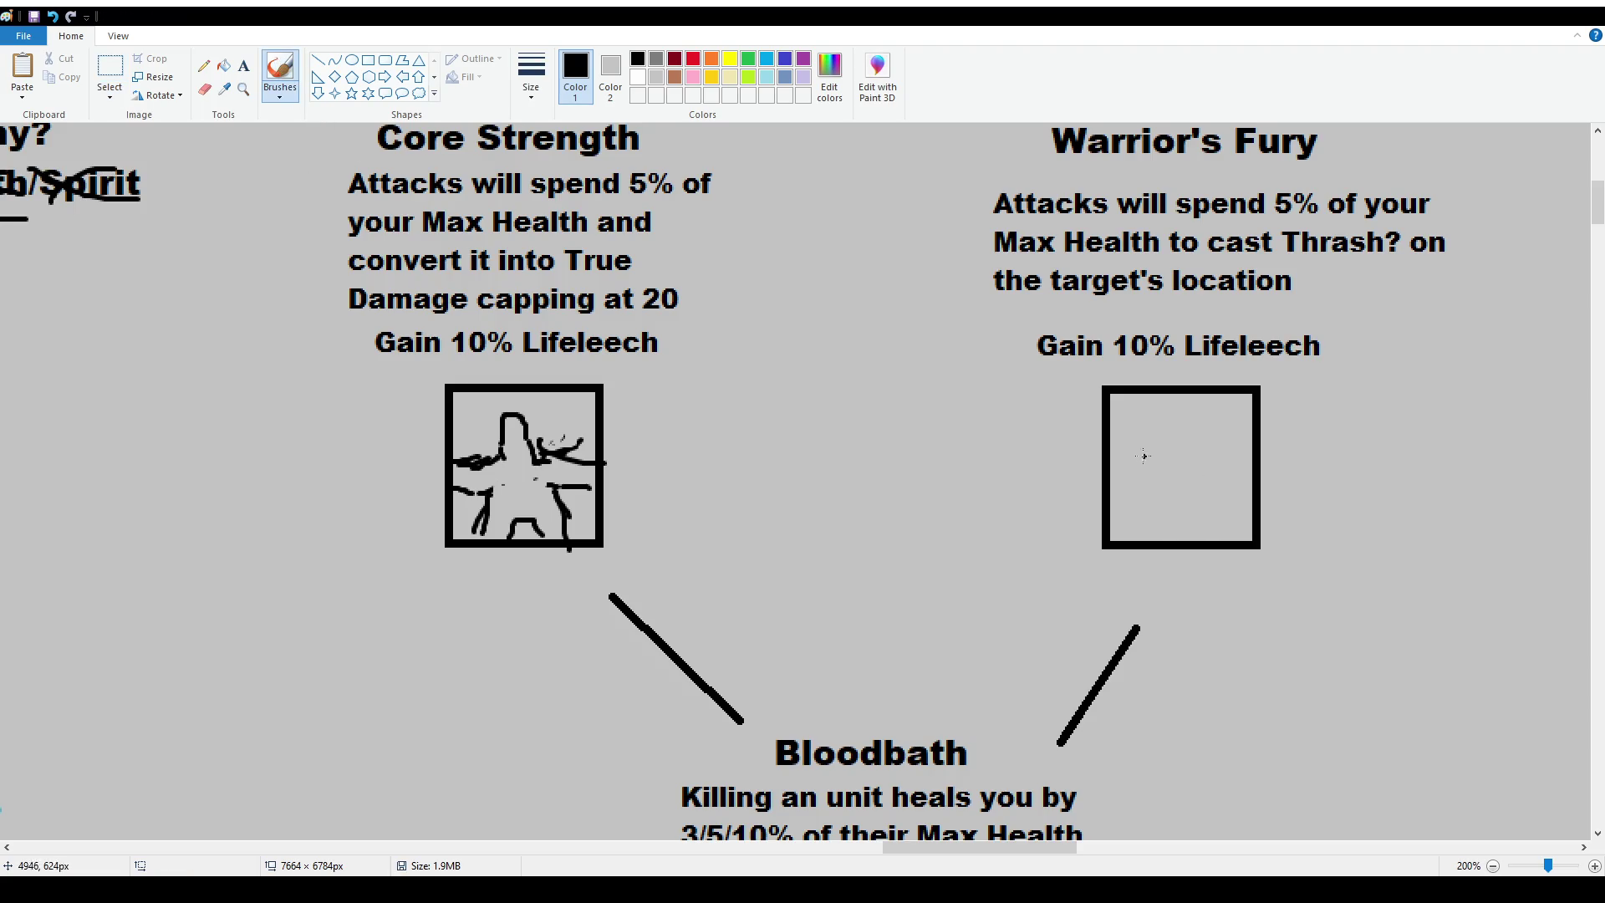
pyautogui.moveTo(1133, 451)
pyautogui.mouseDown()
pyautogui.moveTo(1192, 422)
pyautogui.moveTo(1165, 426)
pyautogui.moveTo(1186, 431)
pyautogui.moveTo(1179, 448)
pyautogui.moveTo(1164, 422)
pyautogui.moveTo(1123, 499)
pyautogui.mouseUp()
pyautogui.hotkey('ctrl', 'z')
pyautogui.hotkey('ctrl', 'z')
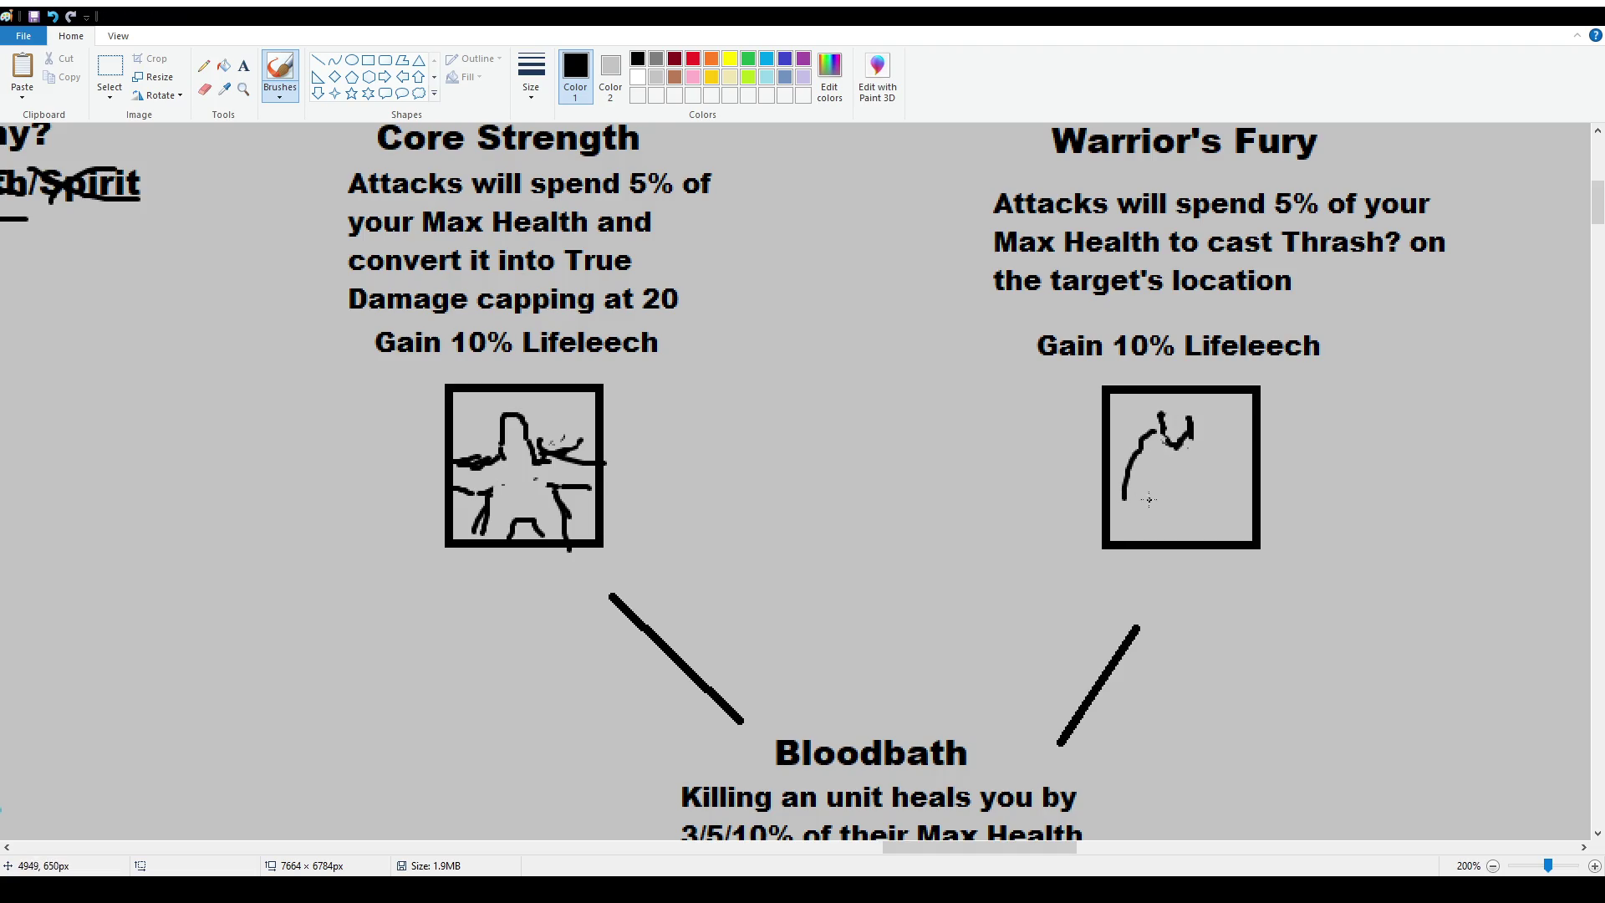
pyautogui.moveTo(1203, 435); pyautogui.dragTo(1236, 495)
pyautogui.moveTo(1192, 444); pyautogui.dragTo(1218, 500)
pyautogui.moveTo(1158, 455); pyautogui.dragTo(1138, 499)
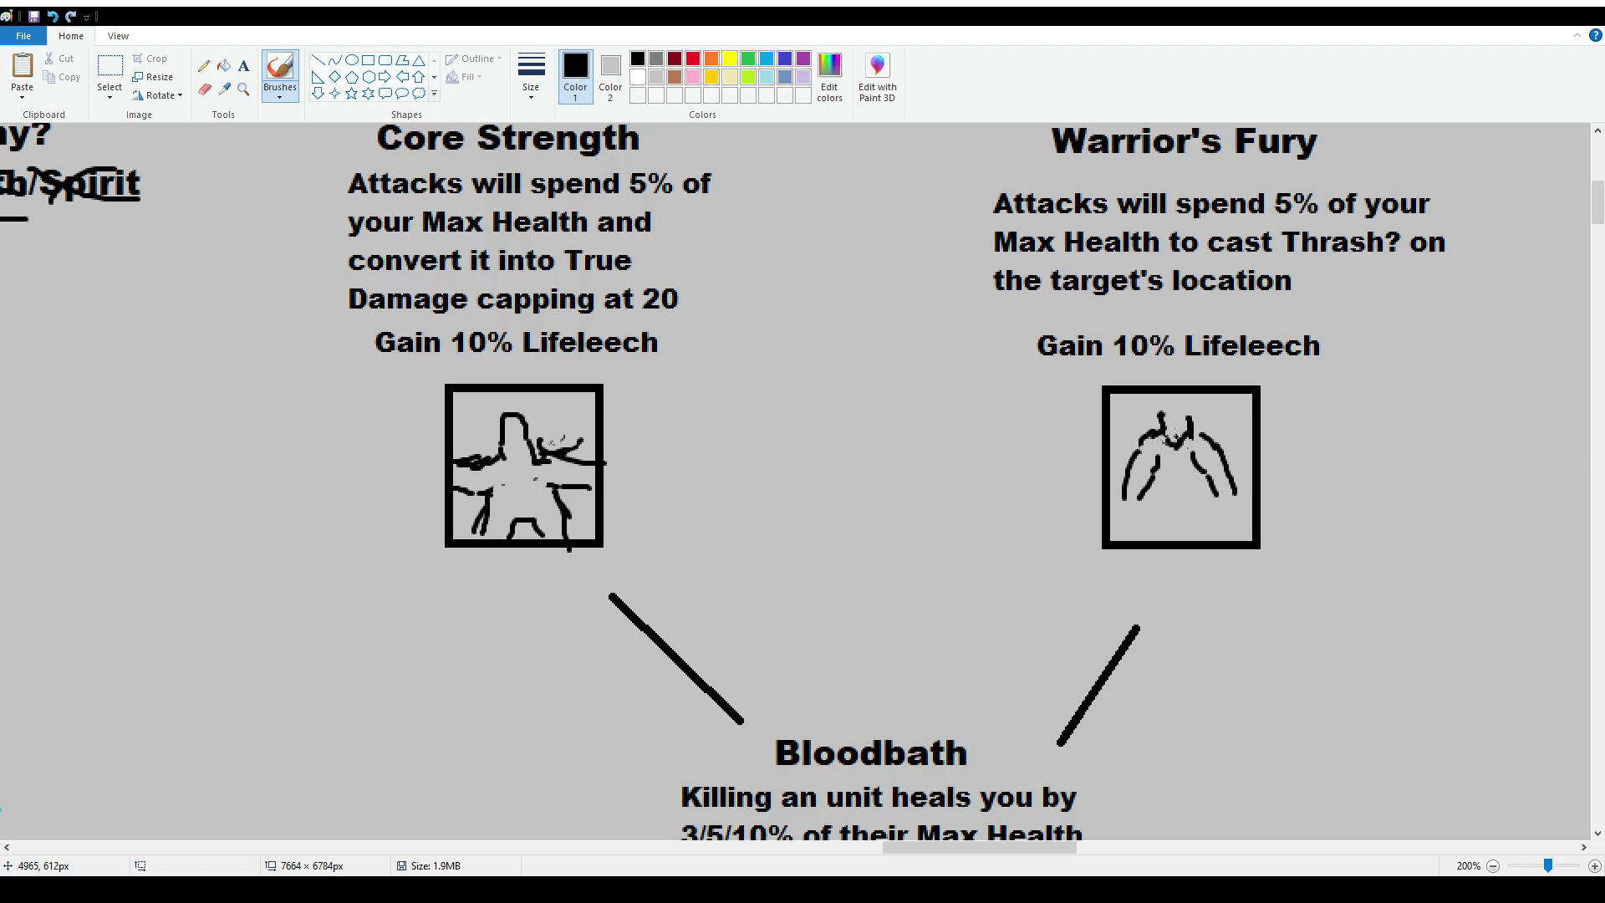
pyautogui.moveTo(1179, 468)
pyautogui.mouseDown()
pyautogui.moveTo(1150, 483)
pyautogui.moveTo(1207, 493)
pyautogui.moveTo(1167, 507)
pyautogui.moveTo(1206, 510)
pyautogui.moveTo(1142, 498)
pyautogui.moveTo(1199, 456)
pyautogui.mouseUp()
pyautogui.hotkey('ctrl', 'z')
pyautogui.moveTo(1165, 426)
pyautogui.mouseDown()
pyautogui.moveTo(1187, 422)
pyautogui.moveTo(1174, 422)
pyautogui.mouseUp()
pyautogui.keyDown('ctrl'); pyautogui.scroll(1, 918, 832); pyautogui.keyUp('ctrl')
pyautogui.scroll(-5, 918, 832)
# Rework the seated figure's head and draw its folded arms, fist and crossed legs.
pyautogui.moveTo(952, 847); pyautogui.dragTo(1078, 846)
pyautogui.scroll(2, 898, 389)
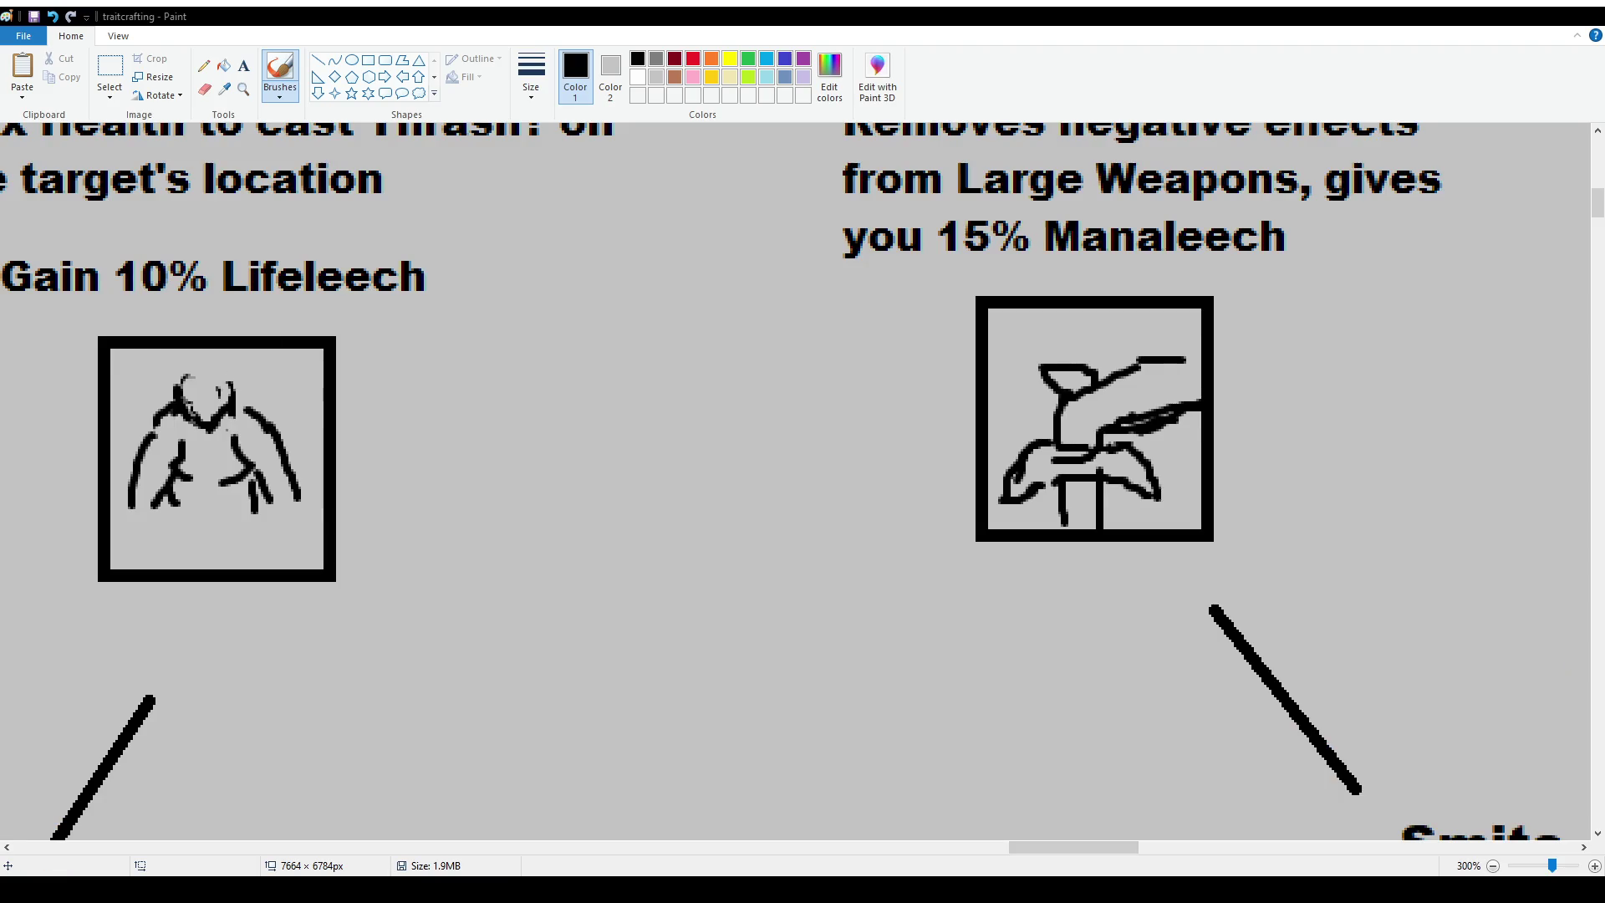
pyautogui.moveTo(205, 389)
pyautogui.mouseDown()
pyautogui.moveTo(203, 402)
pyautogui.moveTo(217, 385)
pyautogui.mouseUp()
pyautogui.moveTo(200, 381)
pyautogui.mouseDown()
pyautogui.moveTo(216, 376)
pyautogui.moveTo(219, 396)
pyautogui.mouseUp()
pyautogui.moveTo(183, 371)
pyautogui.mouseDown()
pyautogui.moveTo(256, 418)
pyautogui.moveTo(161, 407)
pyautogui.moveTo(203, 371)
pyautogui.moveTo(179, 365)
pyautogui.mouseUp()
pyautogui.hotkey('ctrl', 'z')
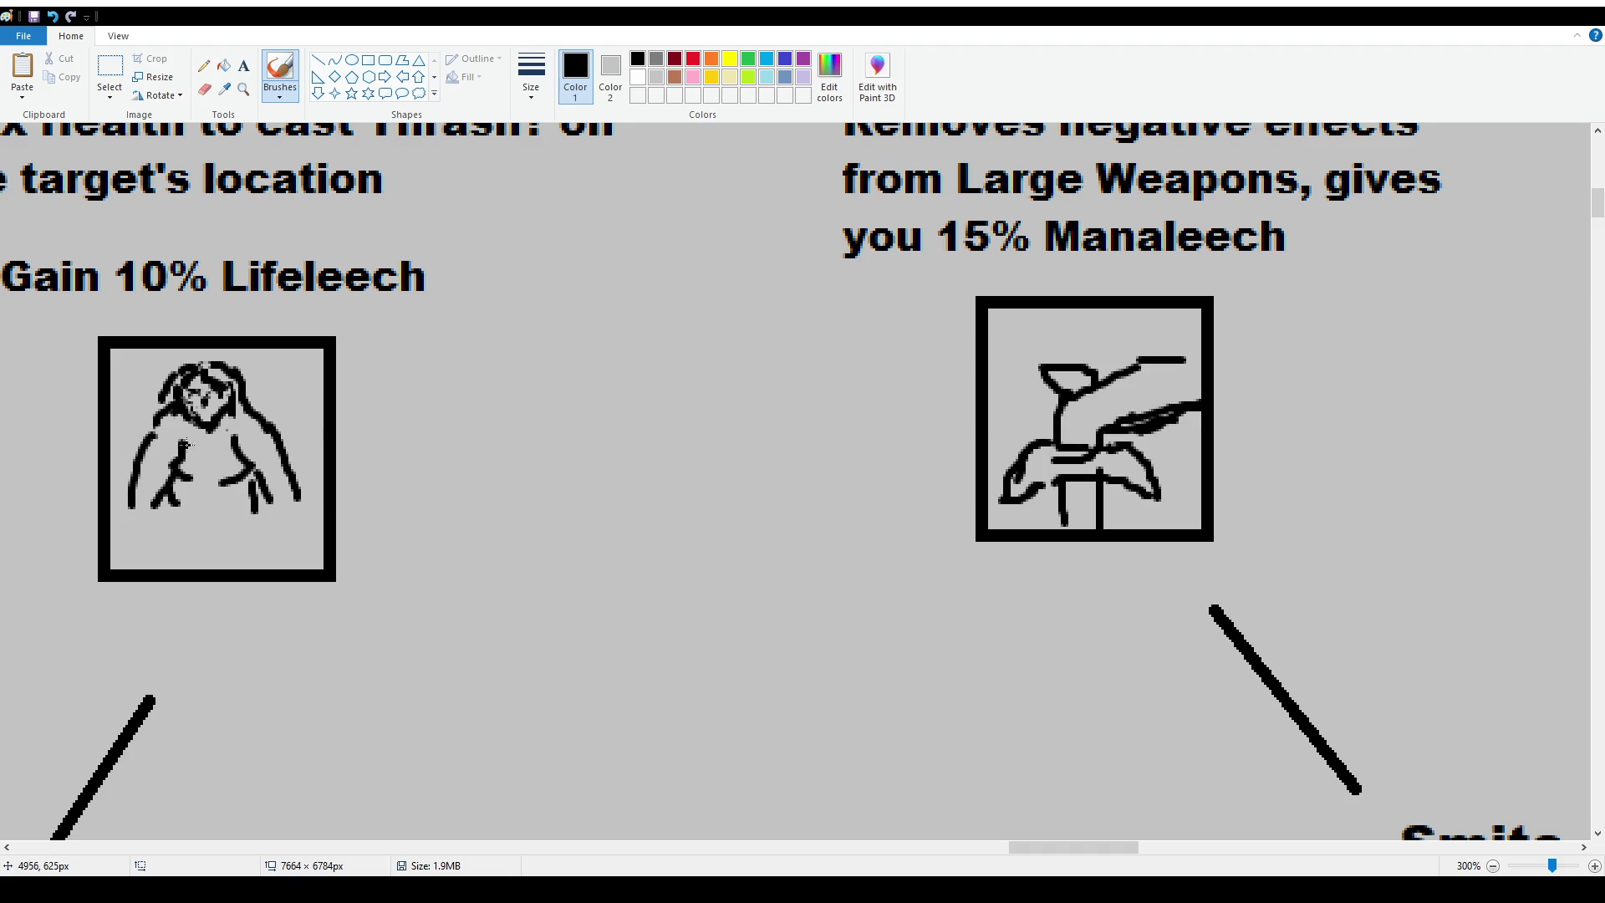
pyautogui.moveTo(253, 470); pyautogui.dragTo(284, 456)
pyautogui.moveTo(135, 467)
pyautogui.mouseDown()
pyautogui.moveTo(152, 450)
pyautogui.moveTo(176, 474)
pyautogui.moveTo(167, 515)
pyautogui.moveTo(233, 523)
pyautogui.moveTo(242, 491)
pyautogui.moveTo(221, 527)
pyautogui.moveTo(251, 523)
pyautogui.moveTo(147, 569)
pyautogui.mouseUp()
pyautogui.hotkey('ctrl', 'z')
pyautogui.hotkey('ctrl', 'z')
pyautogui.hotkey('ctrl', 'z')
pyautogui.hotkey('ctrl', 'z')
pyautogui.moveTo(177, 517); pyautogui.dragTo(155, 568)
pyautogui.moveTo(249, 511)
pyautogui.mouseDown()
pyautogui.moveTo(265, 569)
pyautogui.moveTo(197, 569)
pyautogui.moveTo(215, 560)
pyautogui.mouseUp()
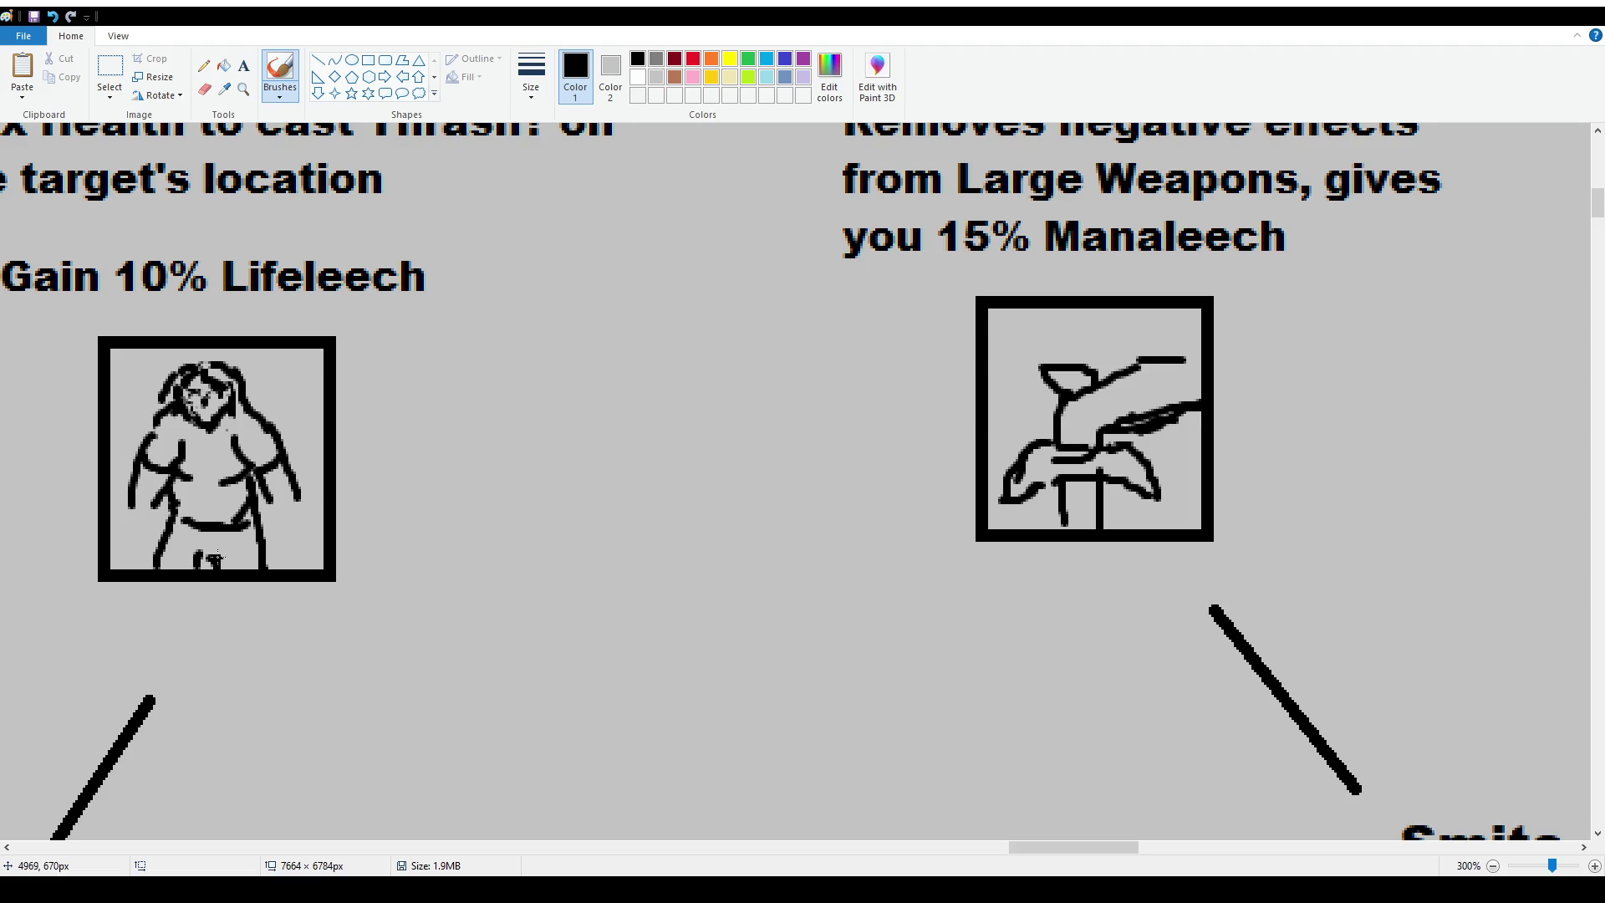
pyautogui.moveTo(133, 500)
pyautogui.mouseDown()
pyautogui.moveTo(126, 543)
pyautogui.moveTo(153, 549)
pyautogui.moveTo(143, 567)
pyautogui.moveTo(155, 539)
pyautogui.mouseUp()
pyautogui.moveTo(263, 499)
pyautogui.mouseDown()
pyautogui.moveTo(305, 547)
pyautogui.moveTo(288, 550)
pyautogui.moveTo(307, 549)
pyautogui.mouseUp()
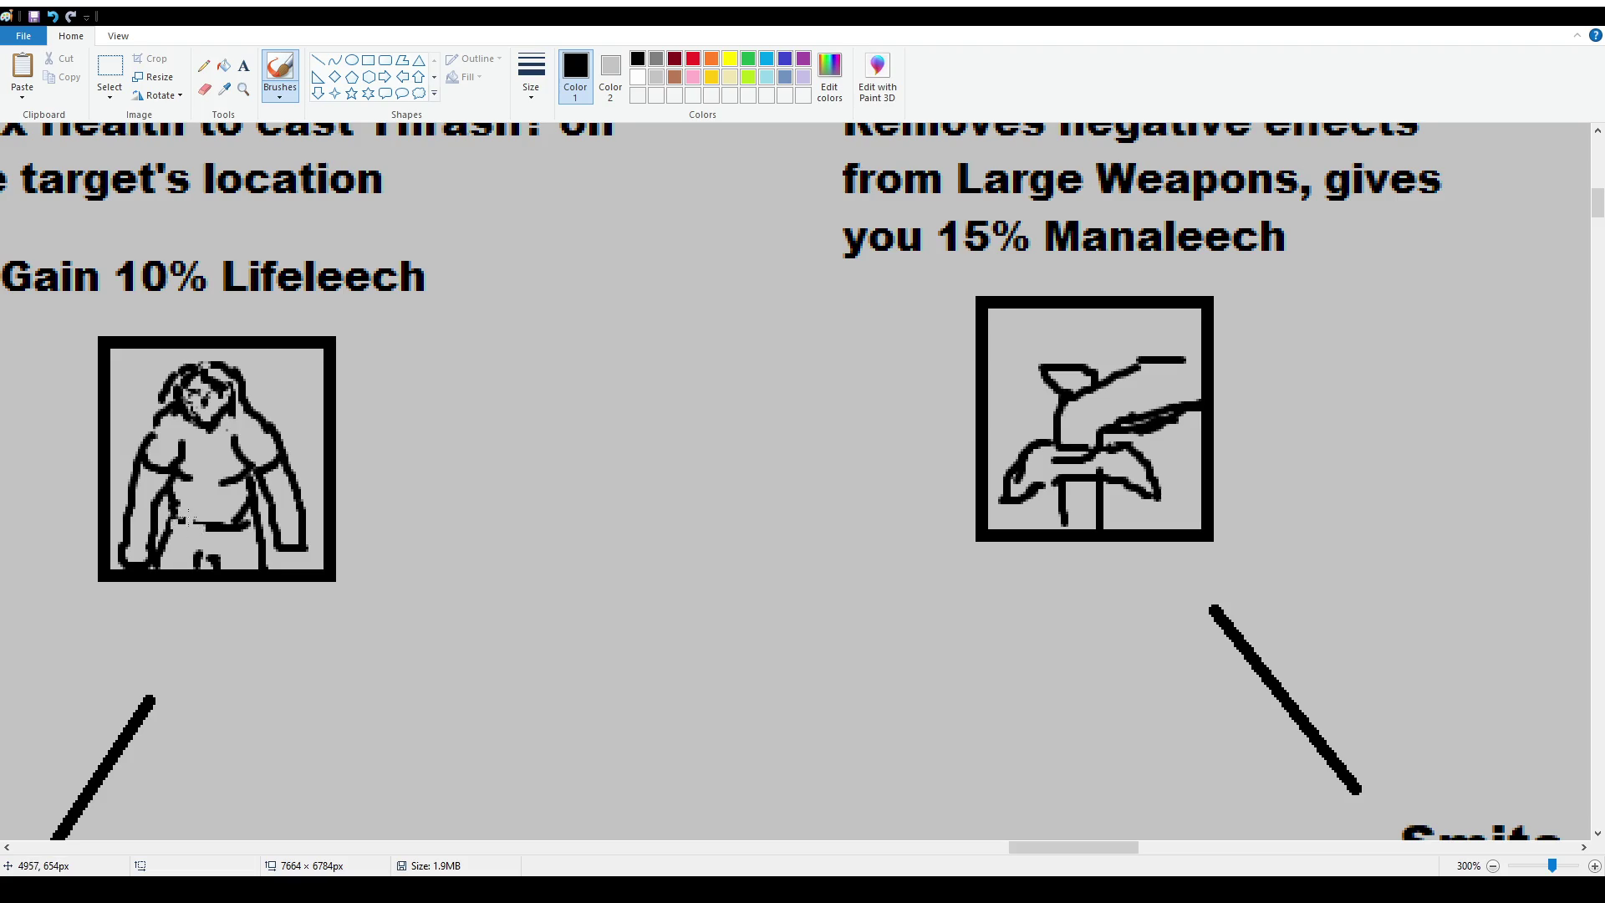
# Add the belt, hair, base and lap lines, torso shading, arm outline and face mark.
pyautogui.moveTo(174, 541)
pyautogui.mouseDown()
pyautogui.moveTo(256, 542)
pyautogui.moveTo(240, 518)
pyautogui.moveTo(257, 532)
pyautogui.moveTo(228, 535)
pyautogui.mouseUp()
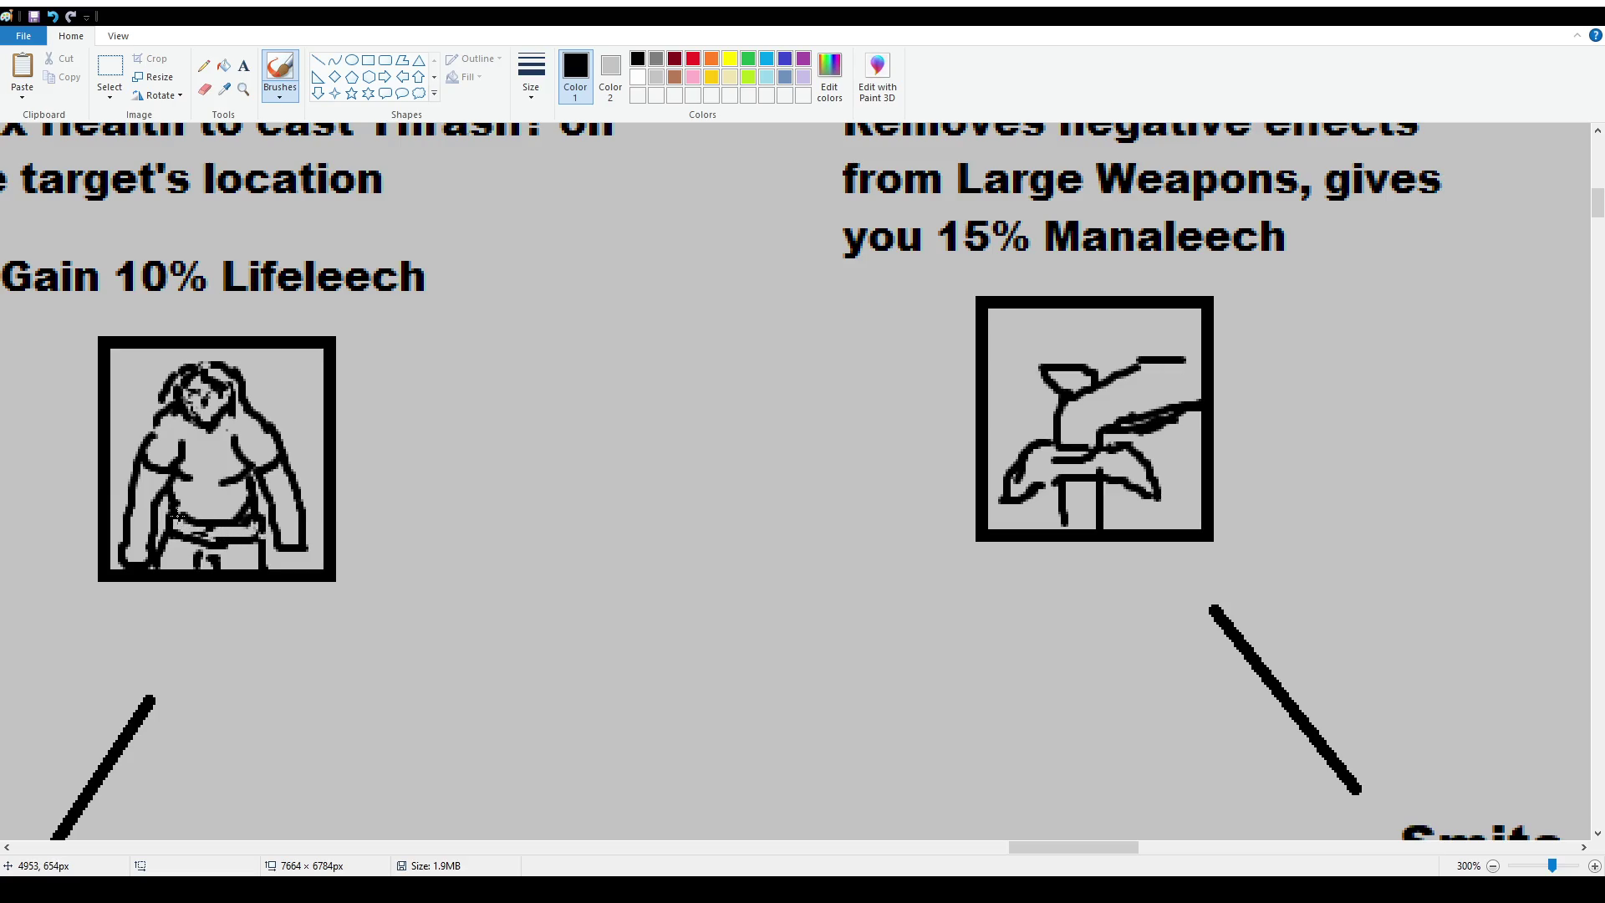
pyautogui.moveTo(180, 518); pyautogui.dragTo(218, 537)
pyautogui.moveTo(150, 420); pyautogui.dragTo(144, 432)
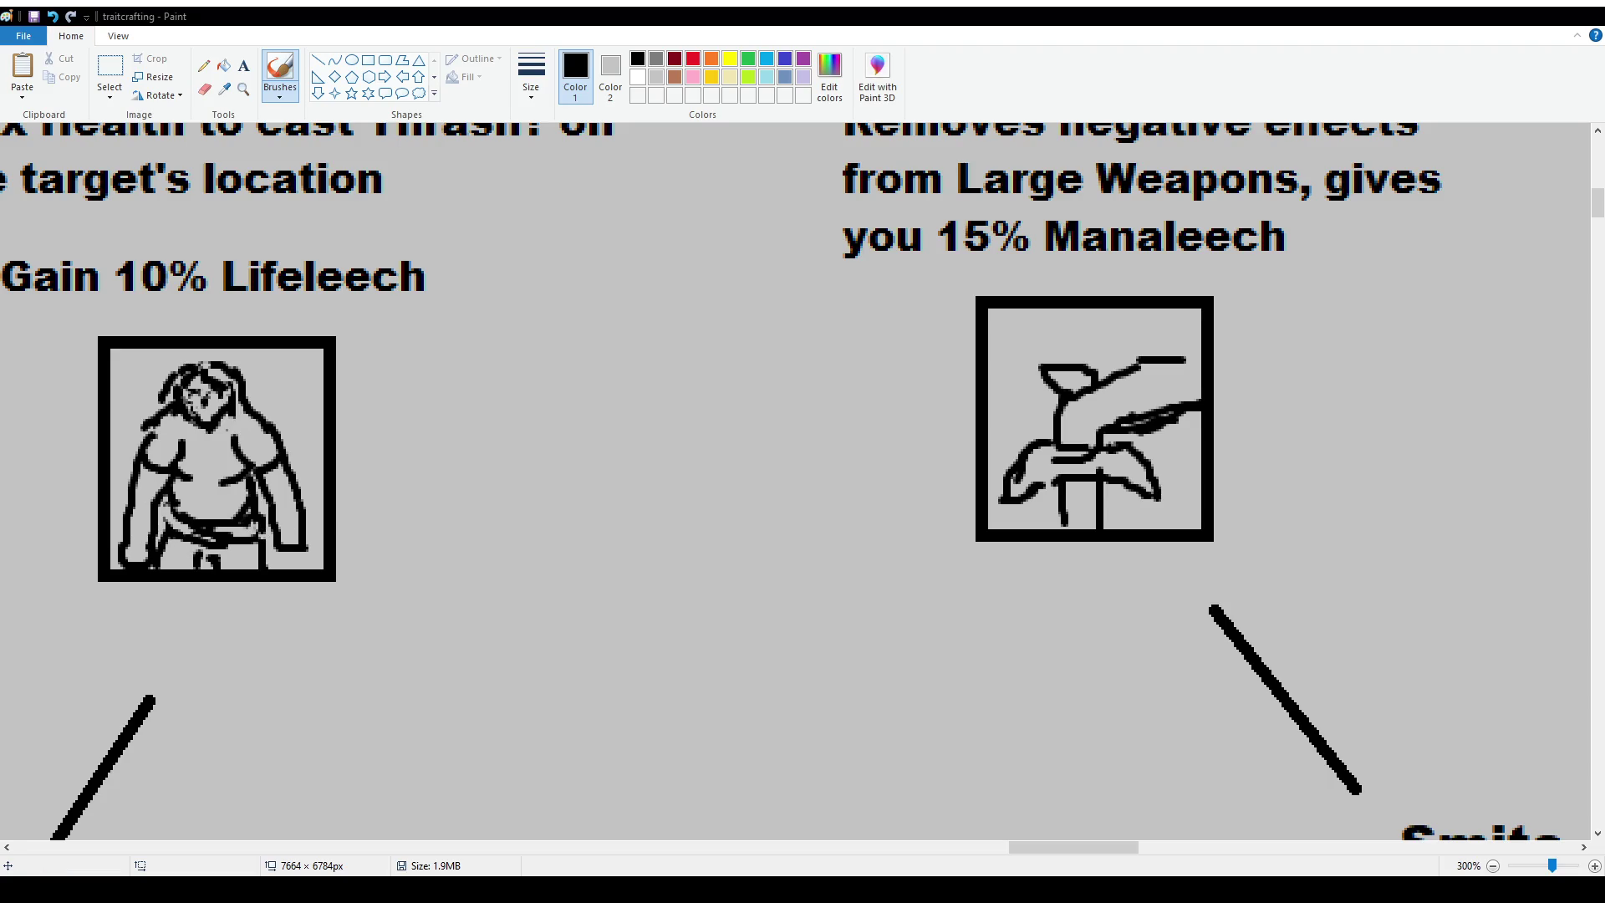
pyautogui.moveTo(272, 534); pyautogui.dragTo(199, 562)
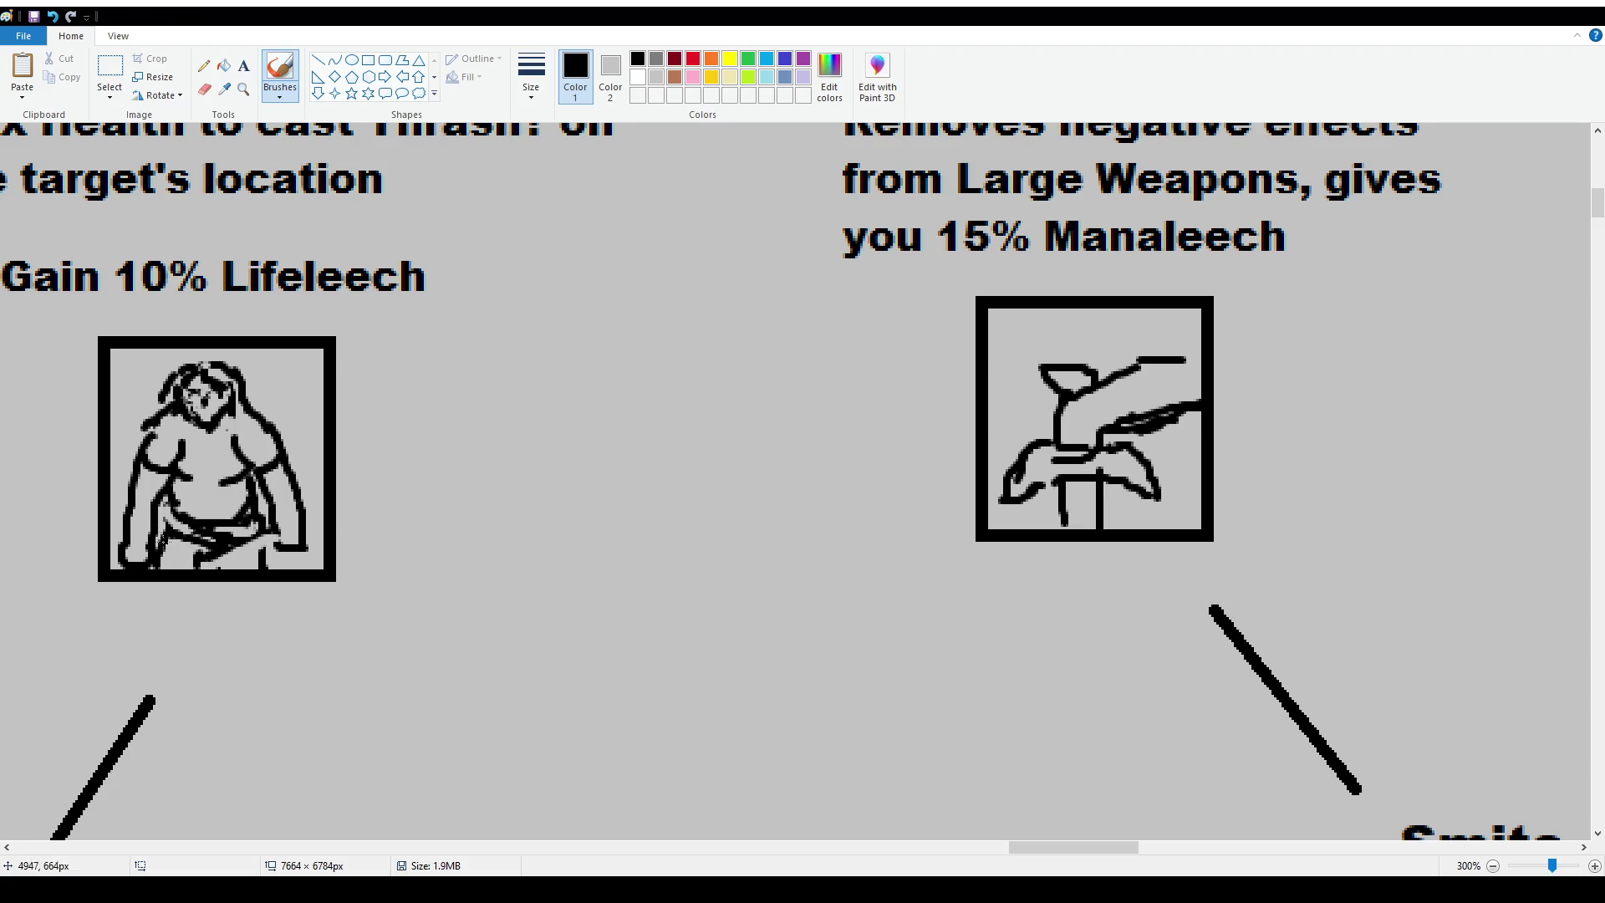
pyautogui.moveTo(123, 556); pyautogui.dragTo(196, 525)
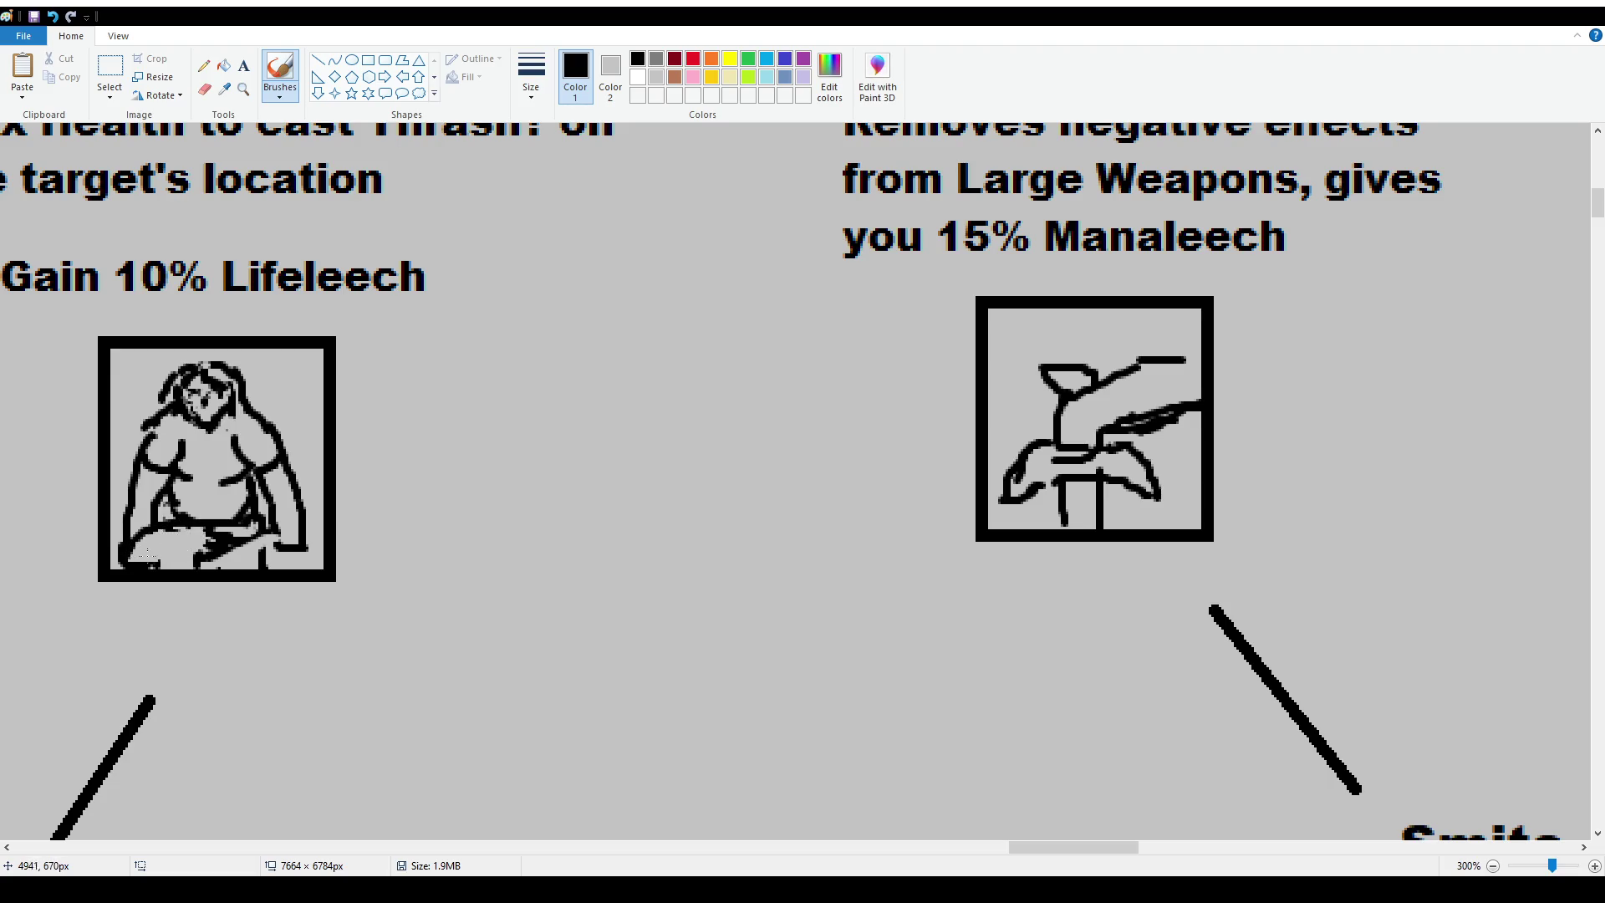
pyautogui.moveTo(149, 566); pyautogui.dragTo(227, 567)
pyautogui.moveTo(139, 542); pyautogui.dragTo(182, 532)
pyautogui.moveTo(229, 489); pyautogui.dragTo(234, 509)
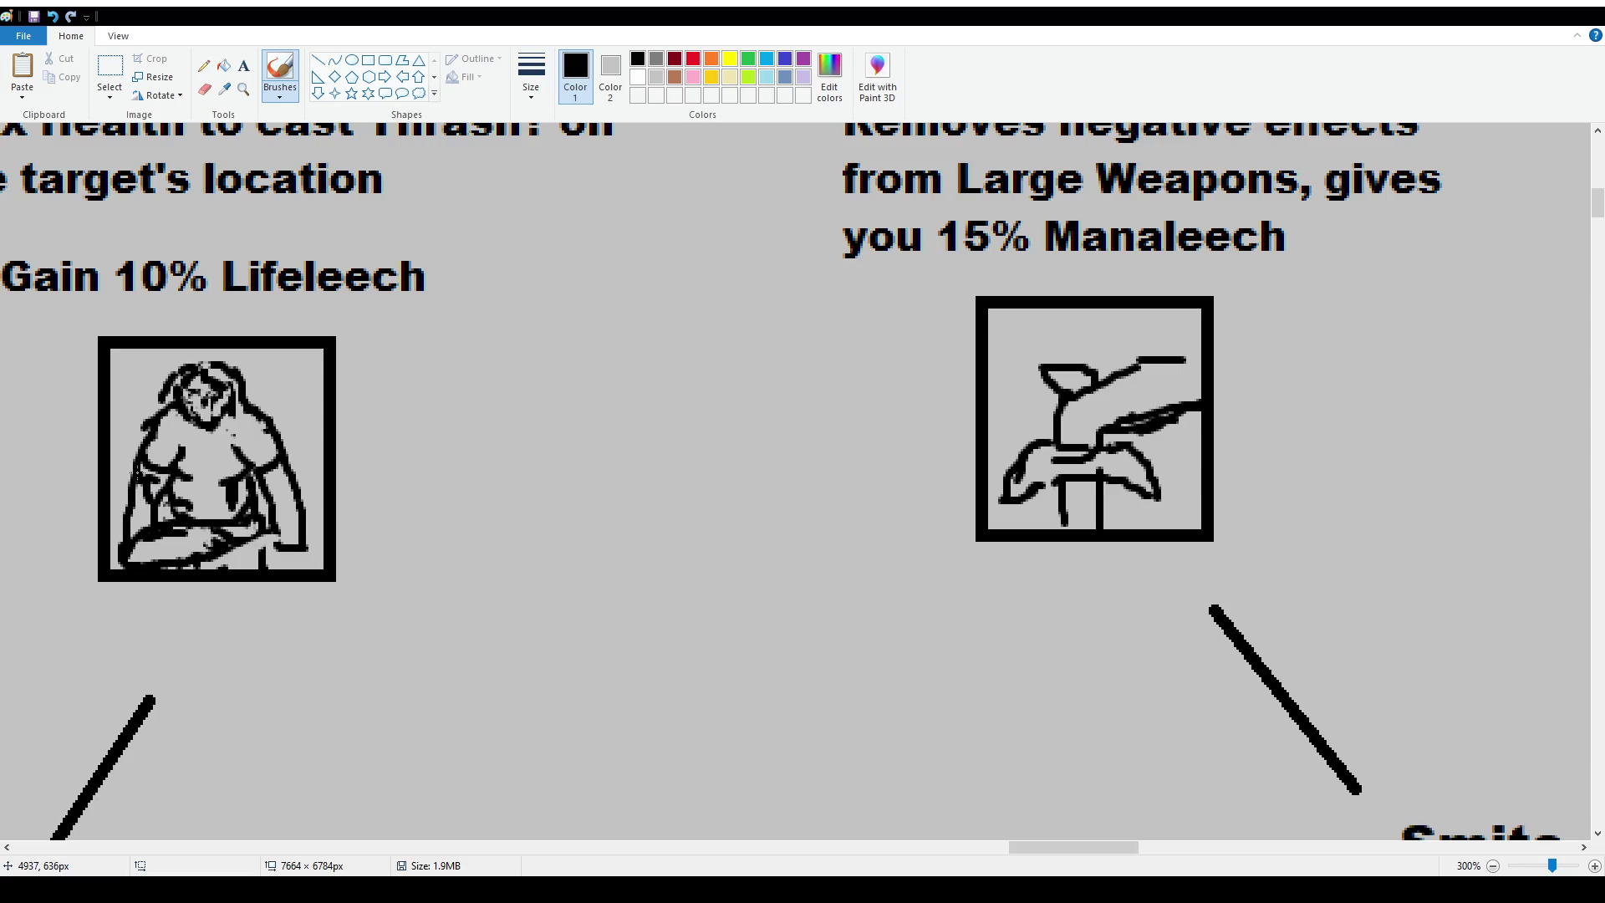
pyautogui.moveTo(287, 487); pyautogui.dragTo(296, 530)
pyautogui.moveTo(179, 415); pyautogui.dragTo(188, 407)
pyautogui.moveTo(217, 571); pyautogui.dragTo(282, 551)
pyautogui.moveTo(275, 545)
pyautogui.mouseDown()
pyautogui.moveTo(214, 554)
pyautogui.moveTo(286, 553)
pyautogui.moveTo(282, 530)
pyautogui.moveTo(272, 545)
pyautogui.mouseUp()
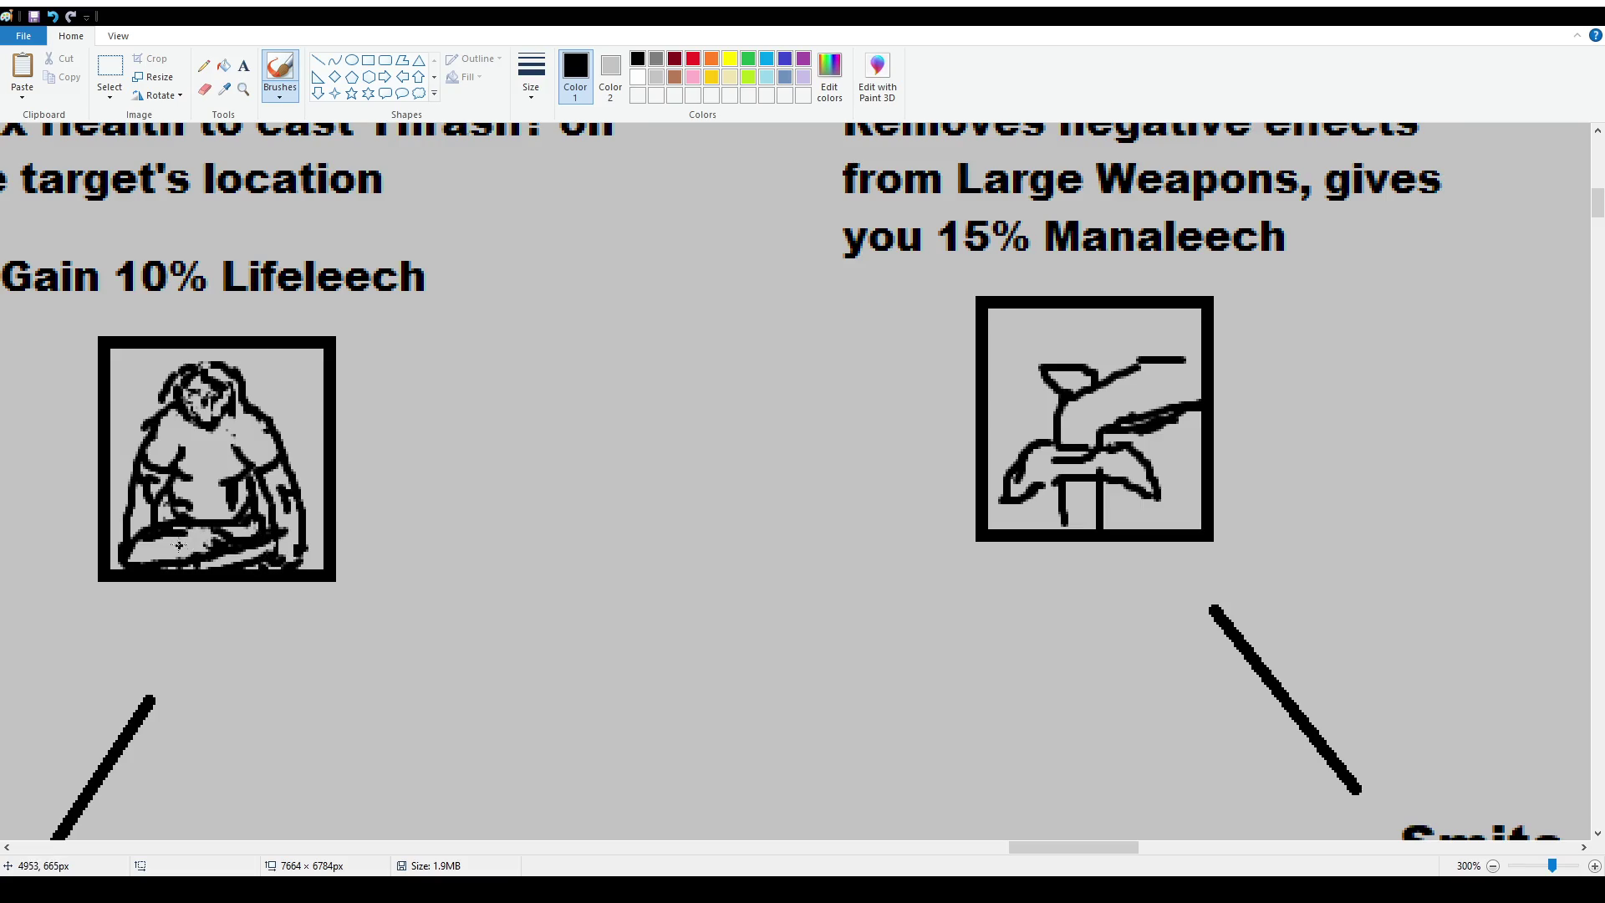
pyautogui.keyDown('ctrl'); pyautogui.scroll(-1, 338, 489); pyautogui.keyUp('ctrl')
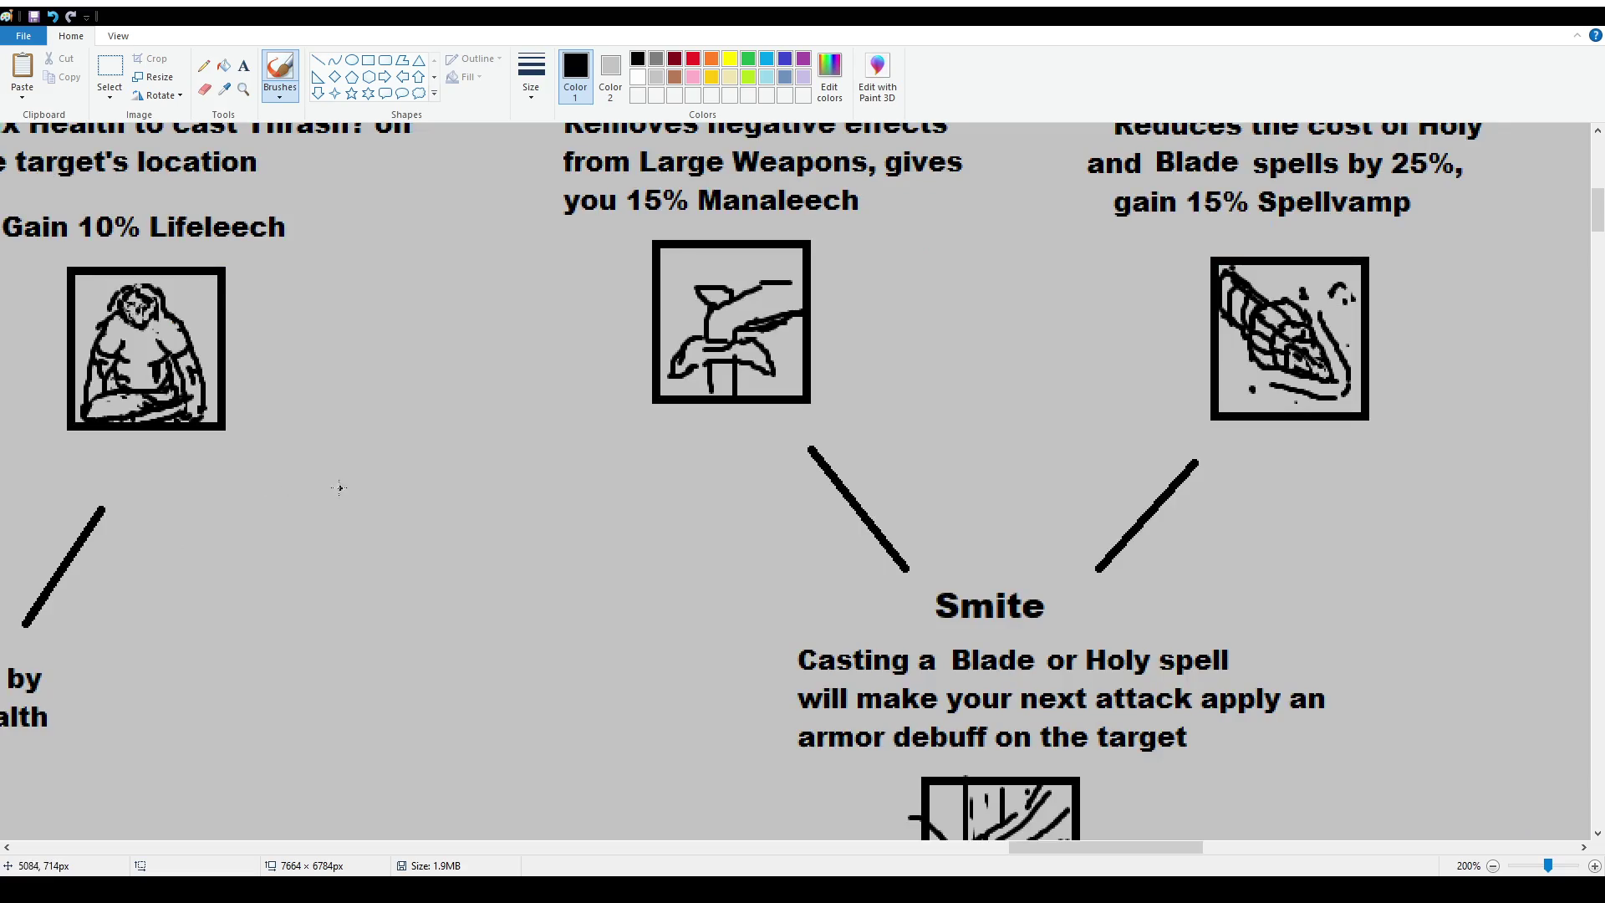
# Zoom the trait chart out to 100%.
pyautogui.moveTo(1082, 847); pyautogui.dragTo(973, 848)
pyautogui.scroll(2, 1128, 430)
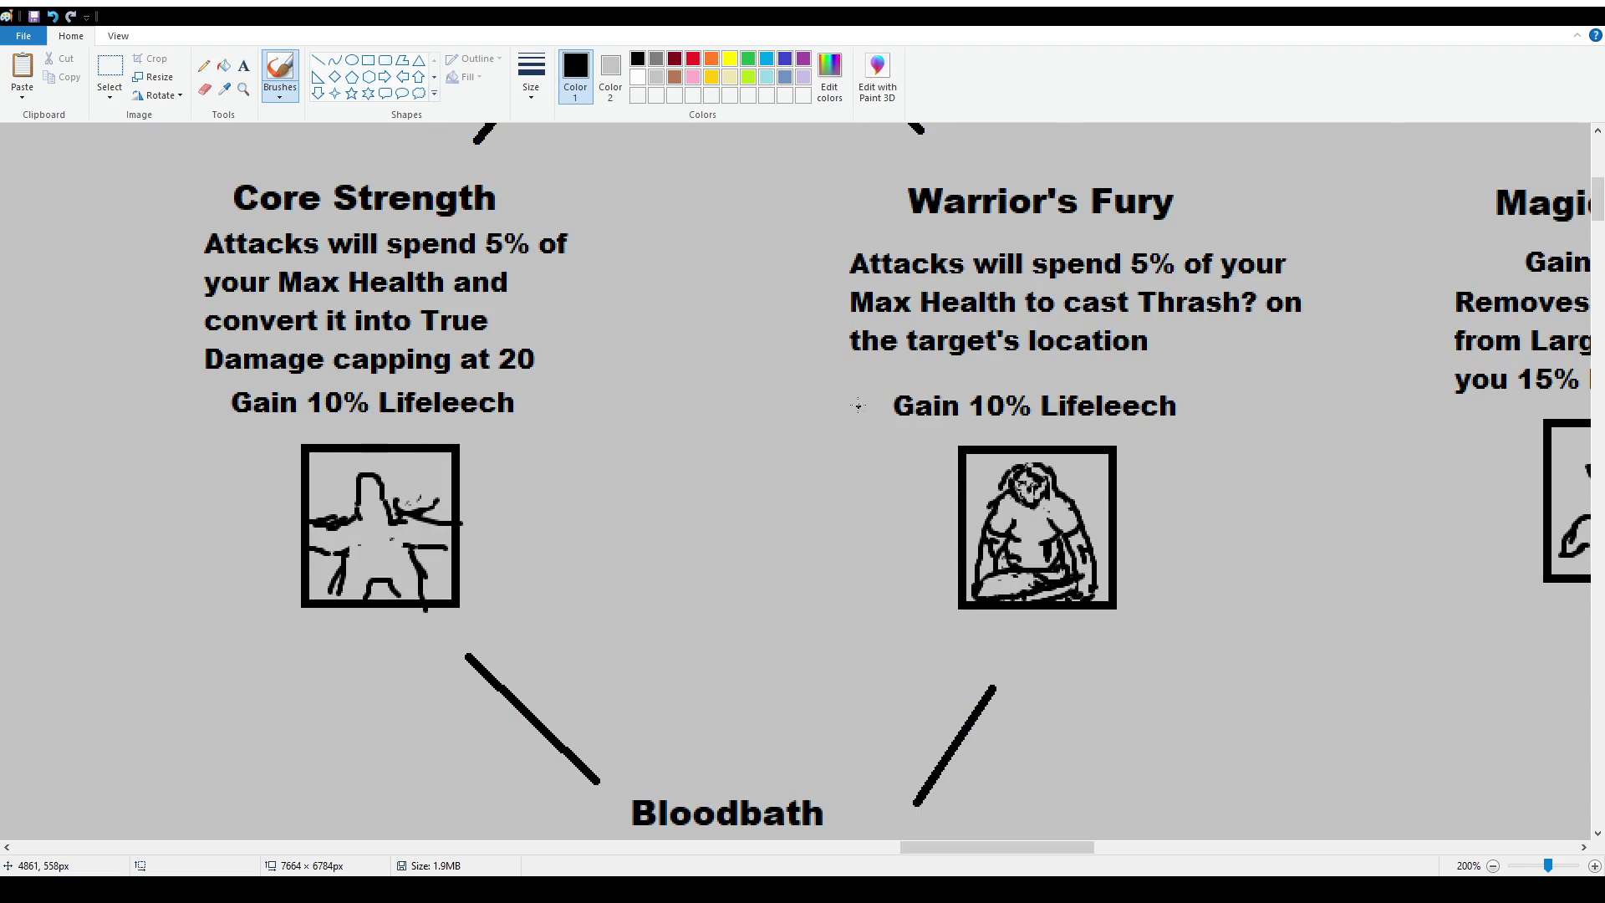
pyautogui.keyDown('ctrl'); pyautogui.scroll(-1, 865, 409); pyautogui.keyUp('ctrl')
pyautogui.scroll(2, 708, 422)
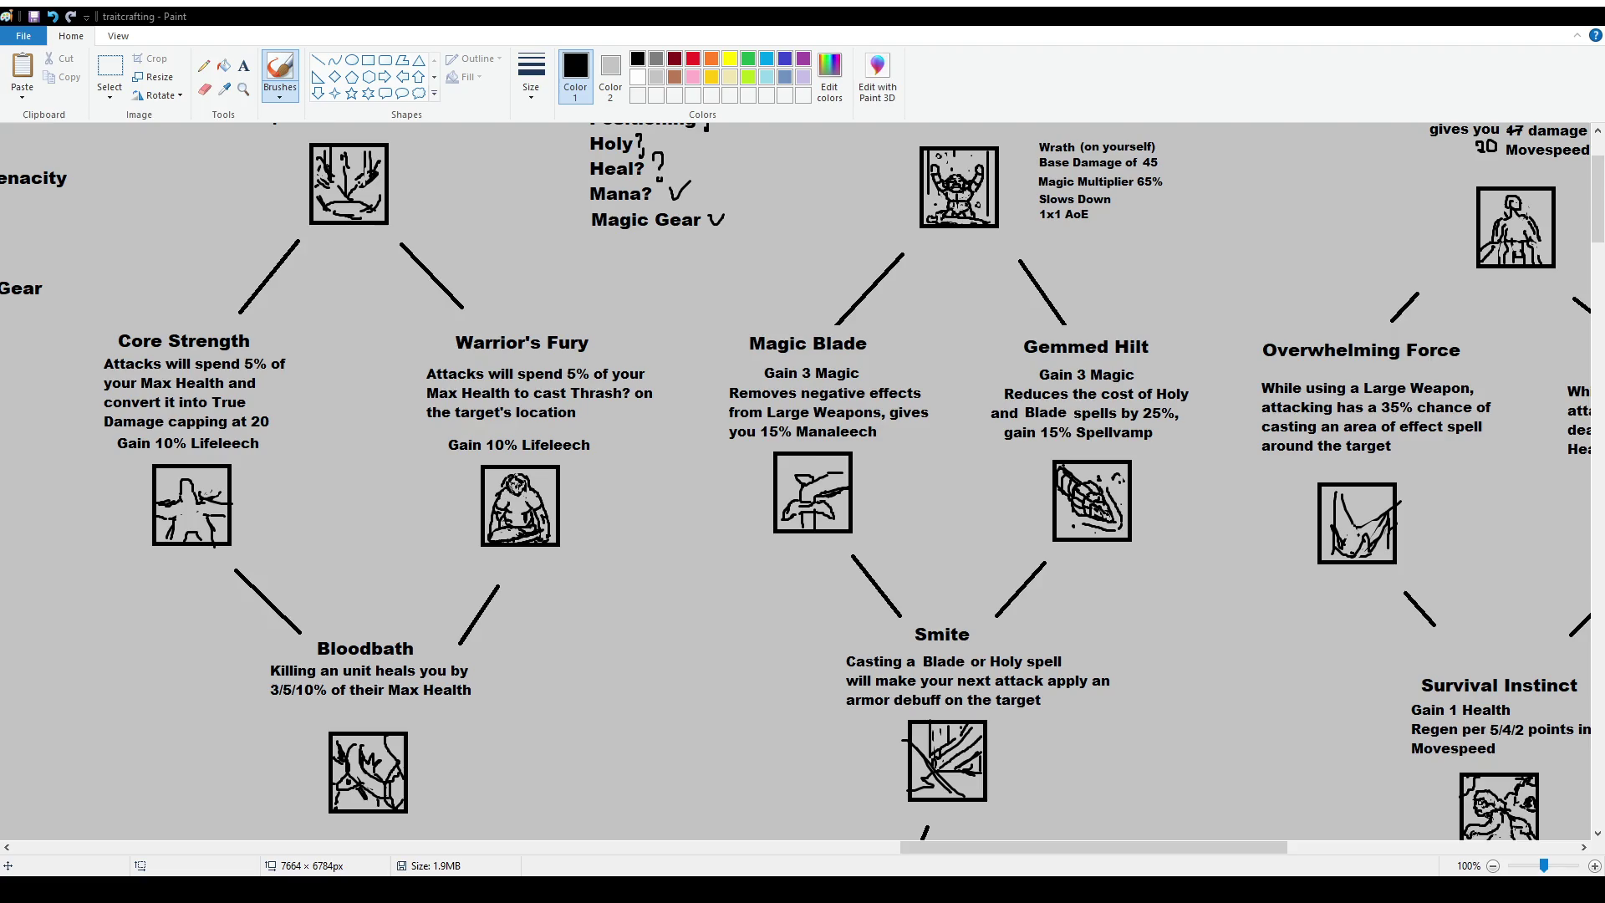
pyautogui.scroll(3, 217, 358)
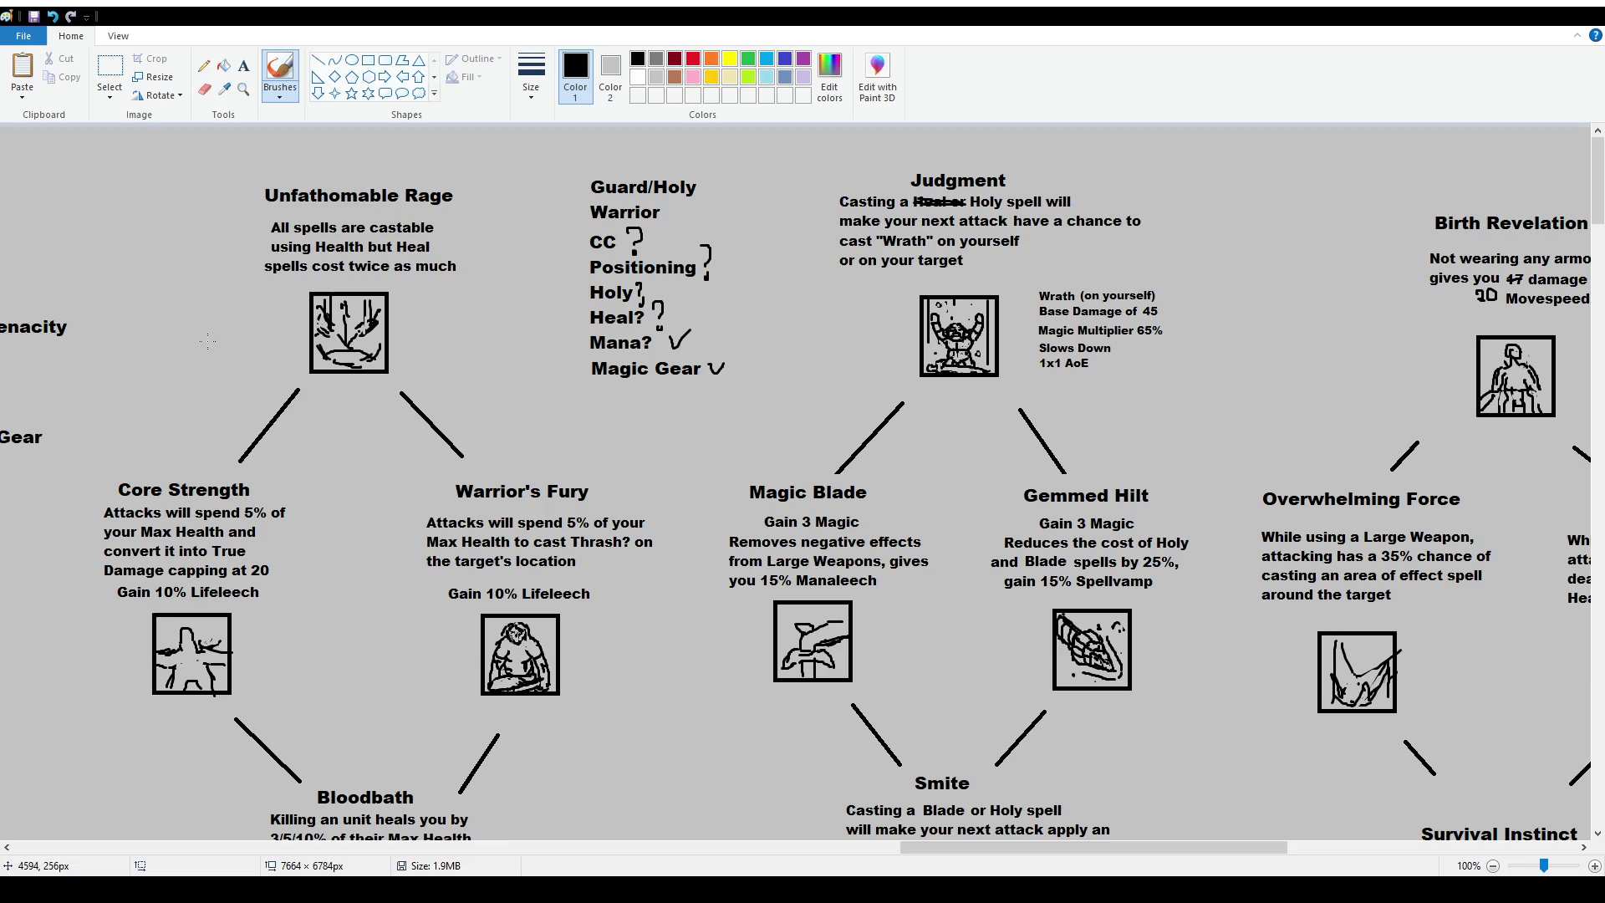
pyautogui.scroll(-5, 328, 401)
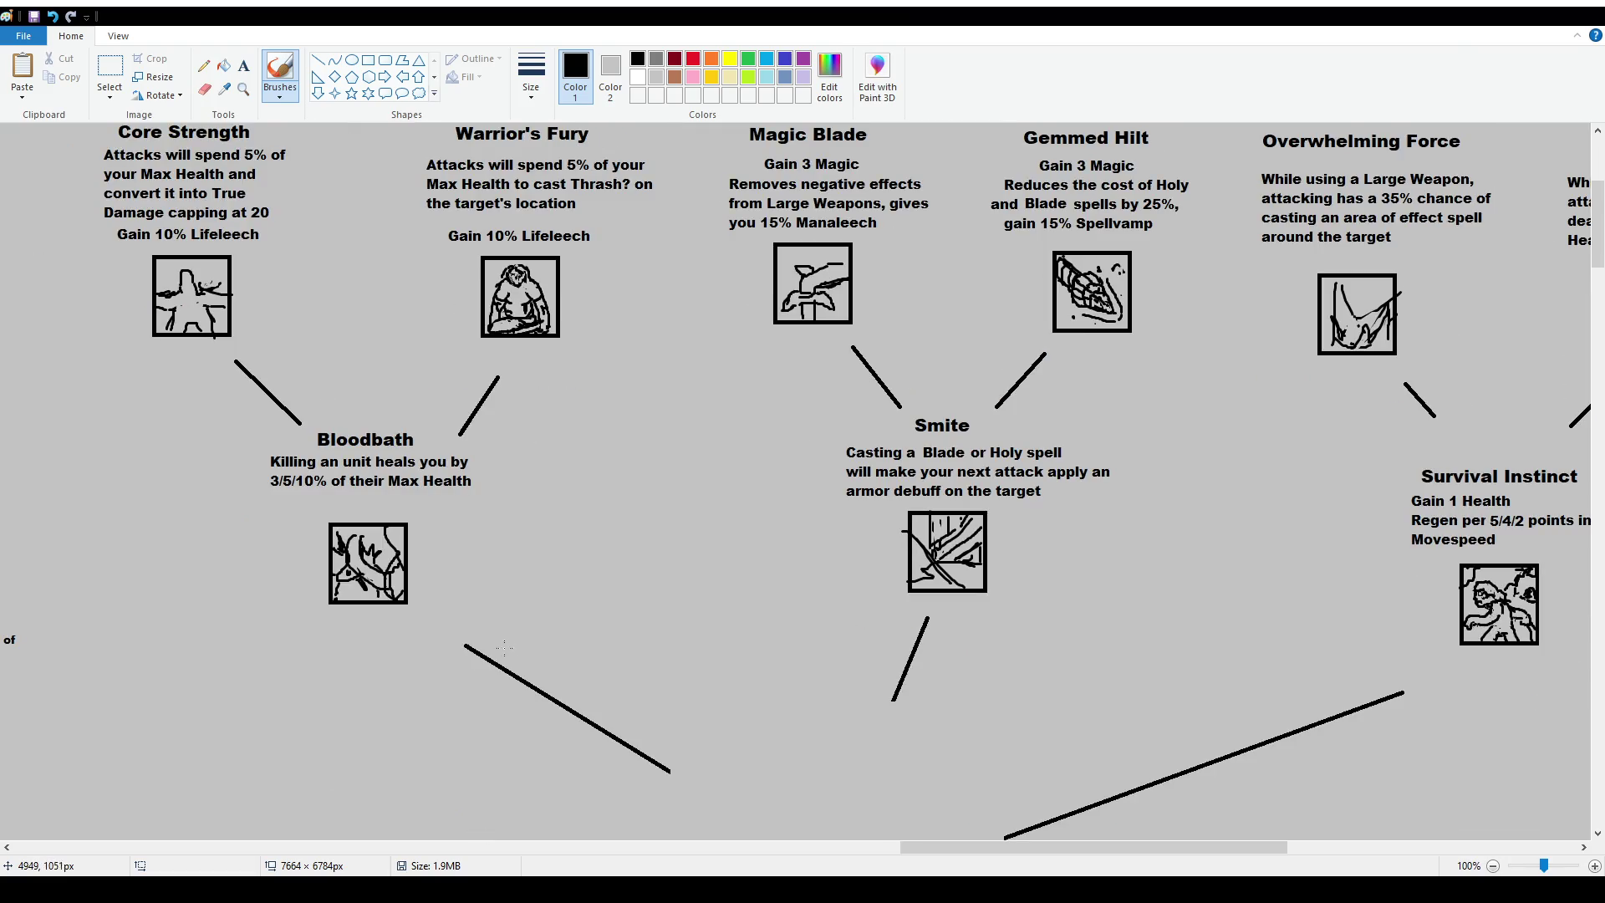
pyautogui.scroll(-2, 329, 401)
pyautogui.scroll(5, 457, 454)
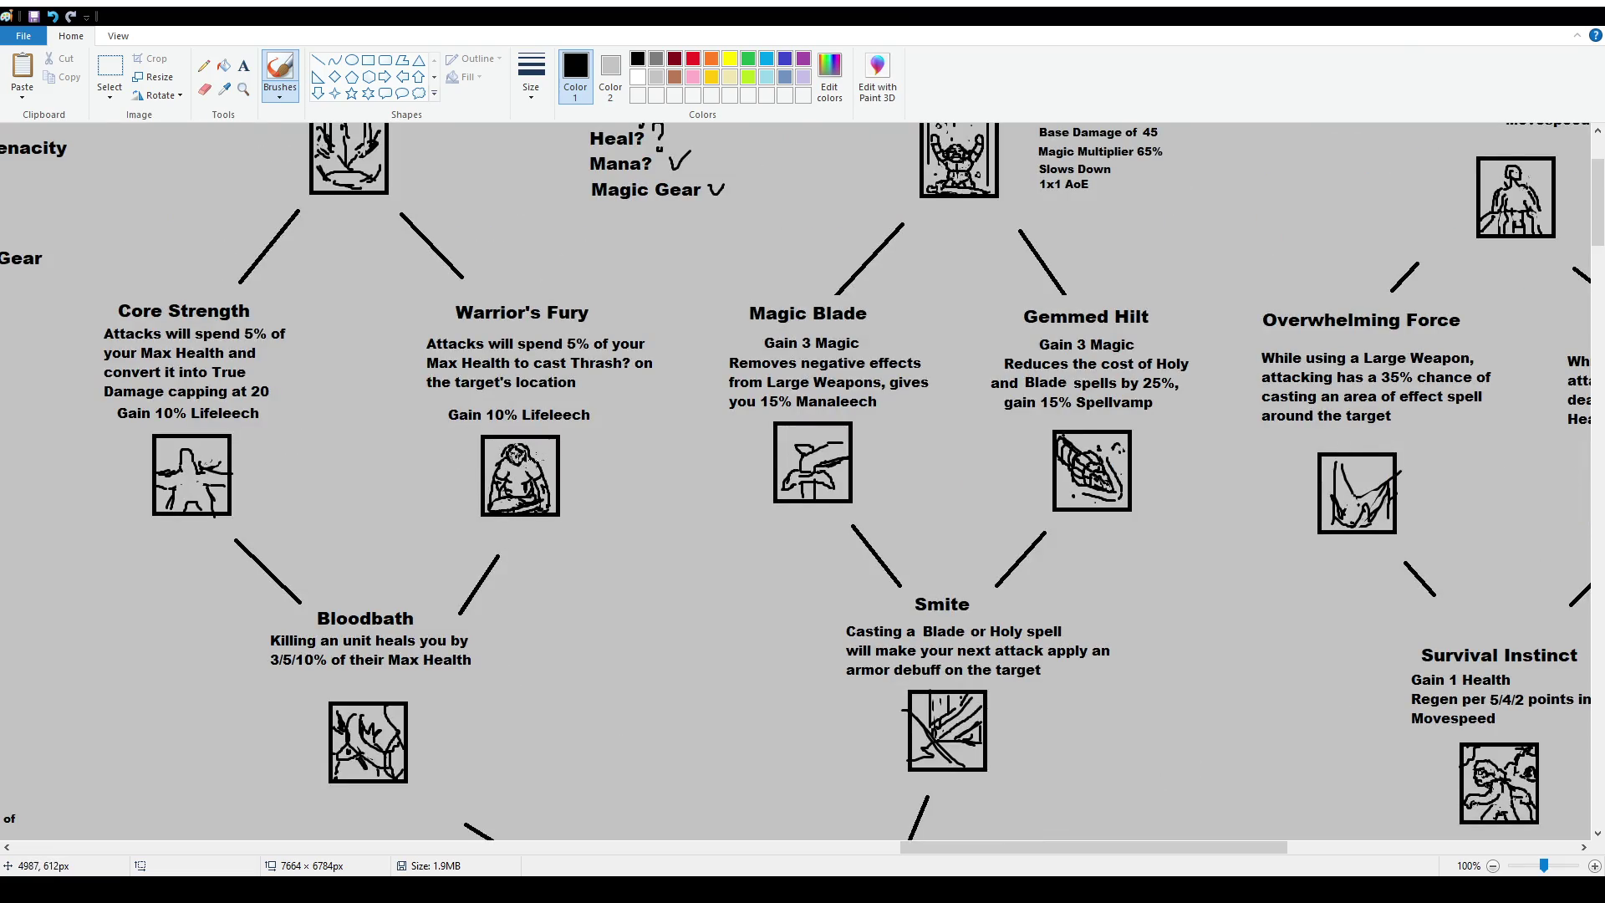
pyautogui.scroll(2, 465, 449)
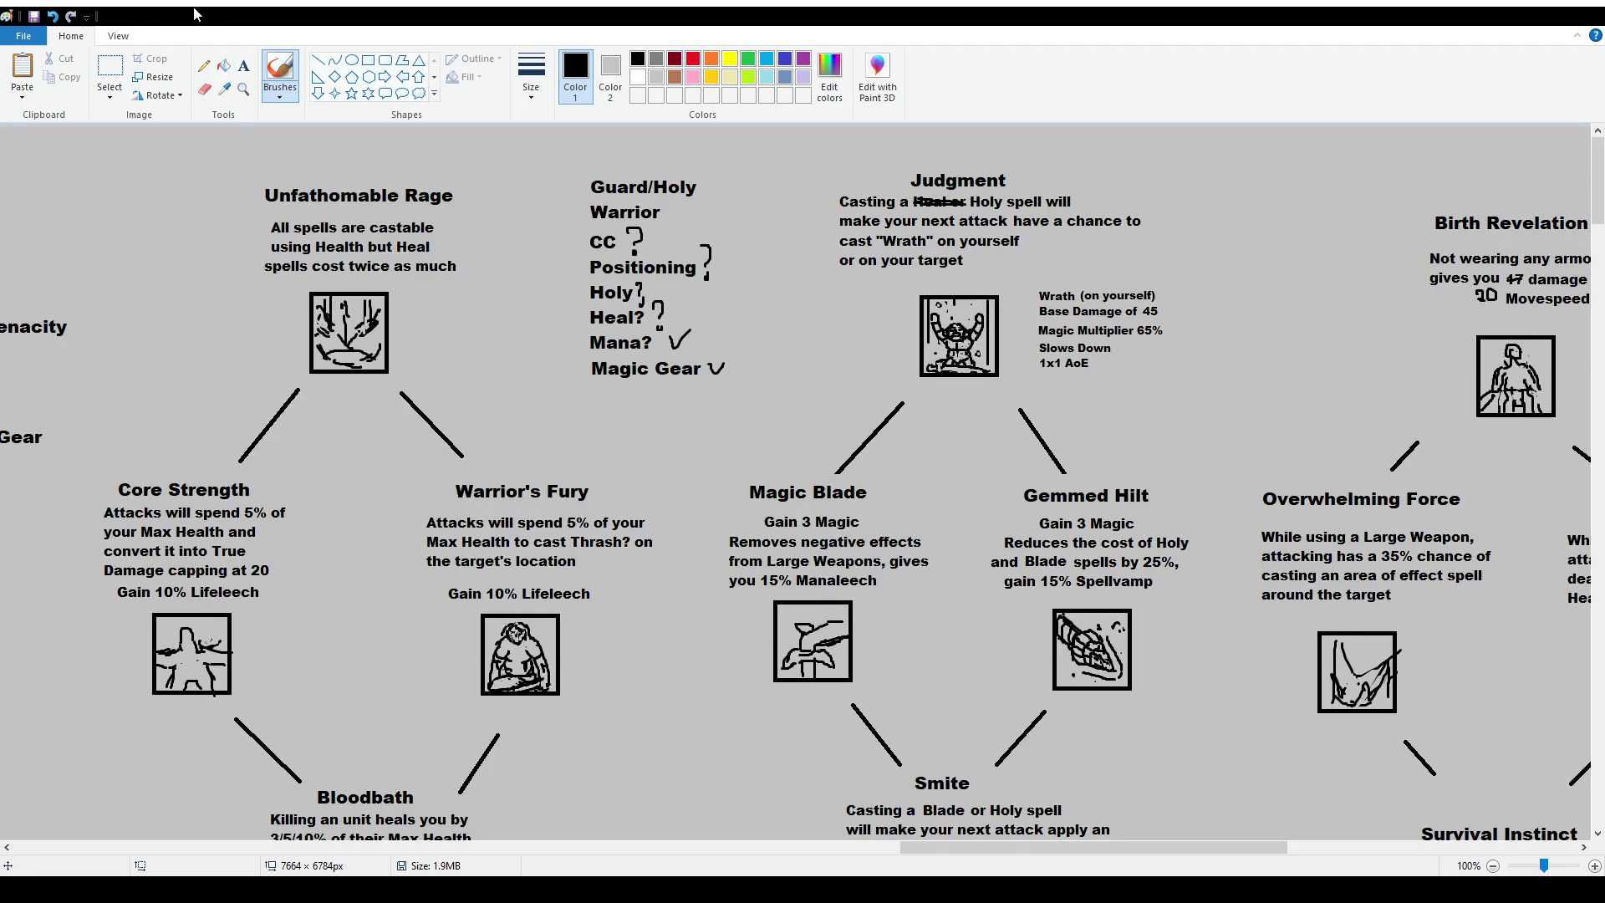
pyautogui.scroll(-2, 479, 530)
pyautogui.scroll(-2, 479, 529)
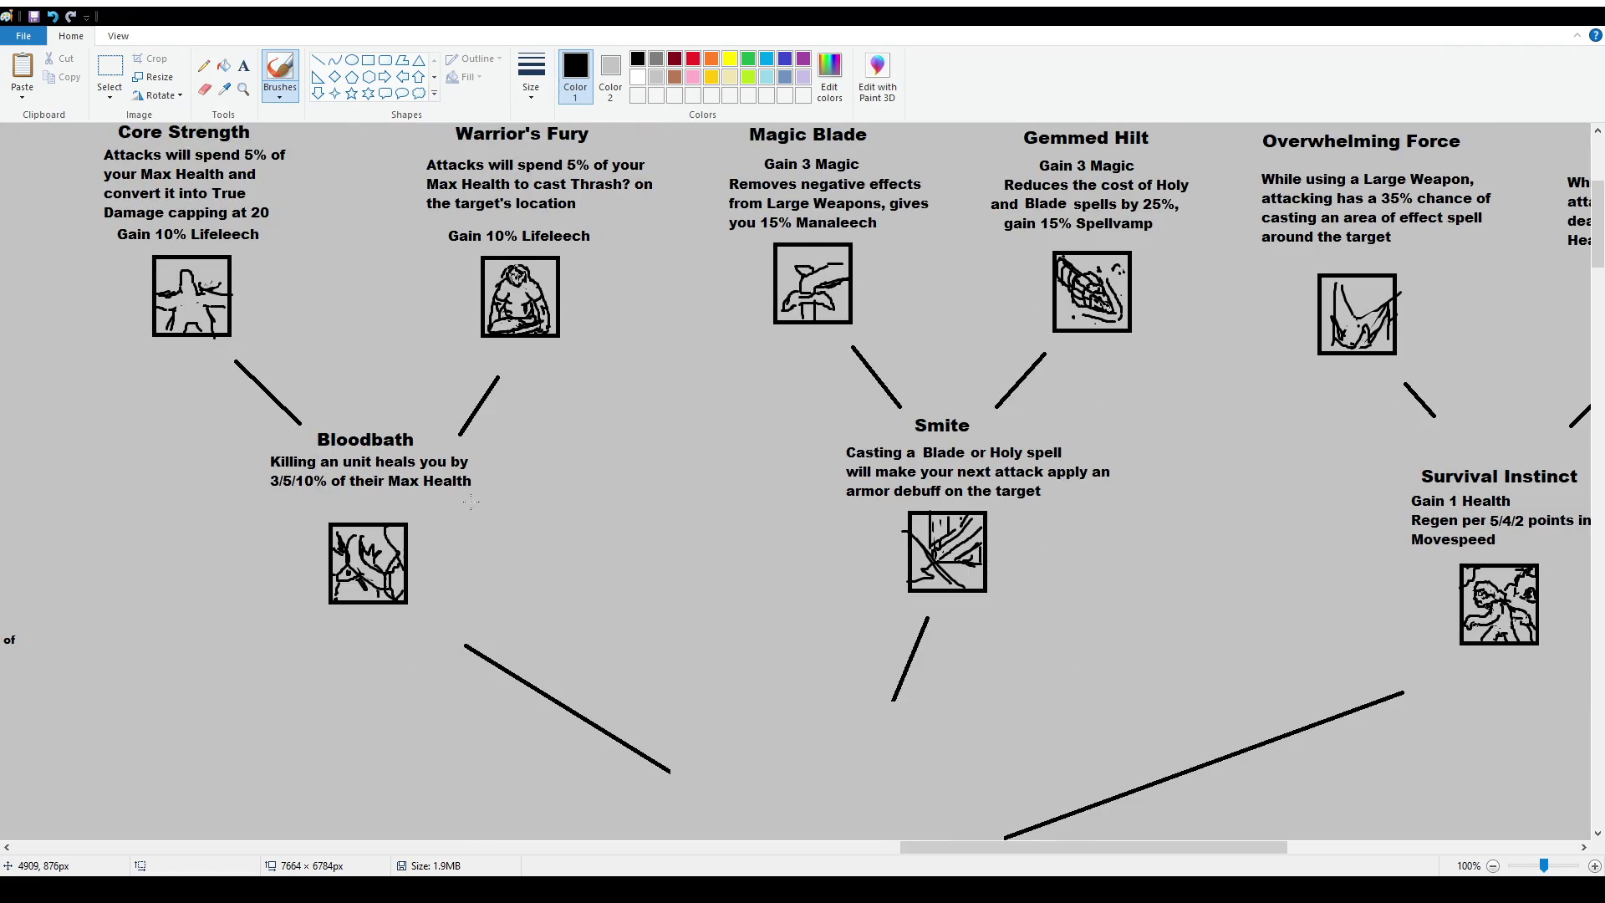
# Briefly select the Bloodbath title and description, then release the selection.
pyautogui.click(110, 68)
pyautogui.moveTo(263, 432); pyautogui.dragTo(409, 478)
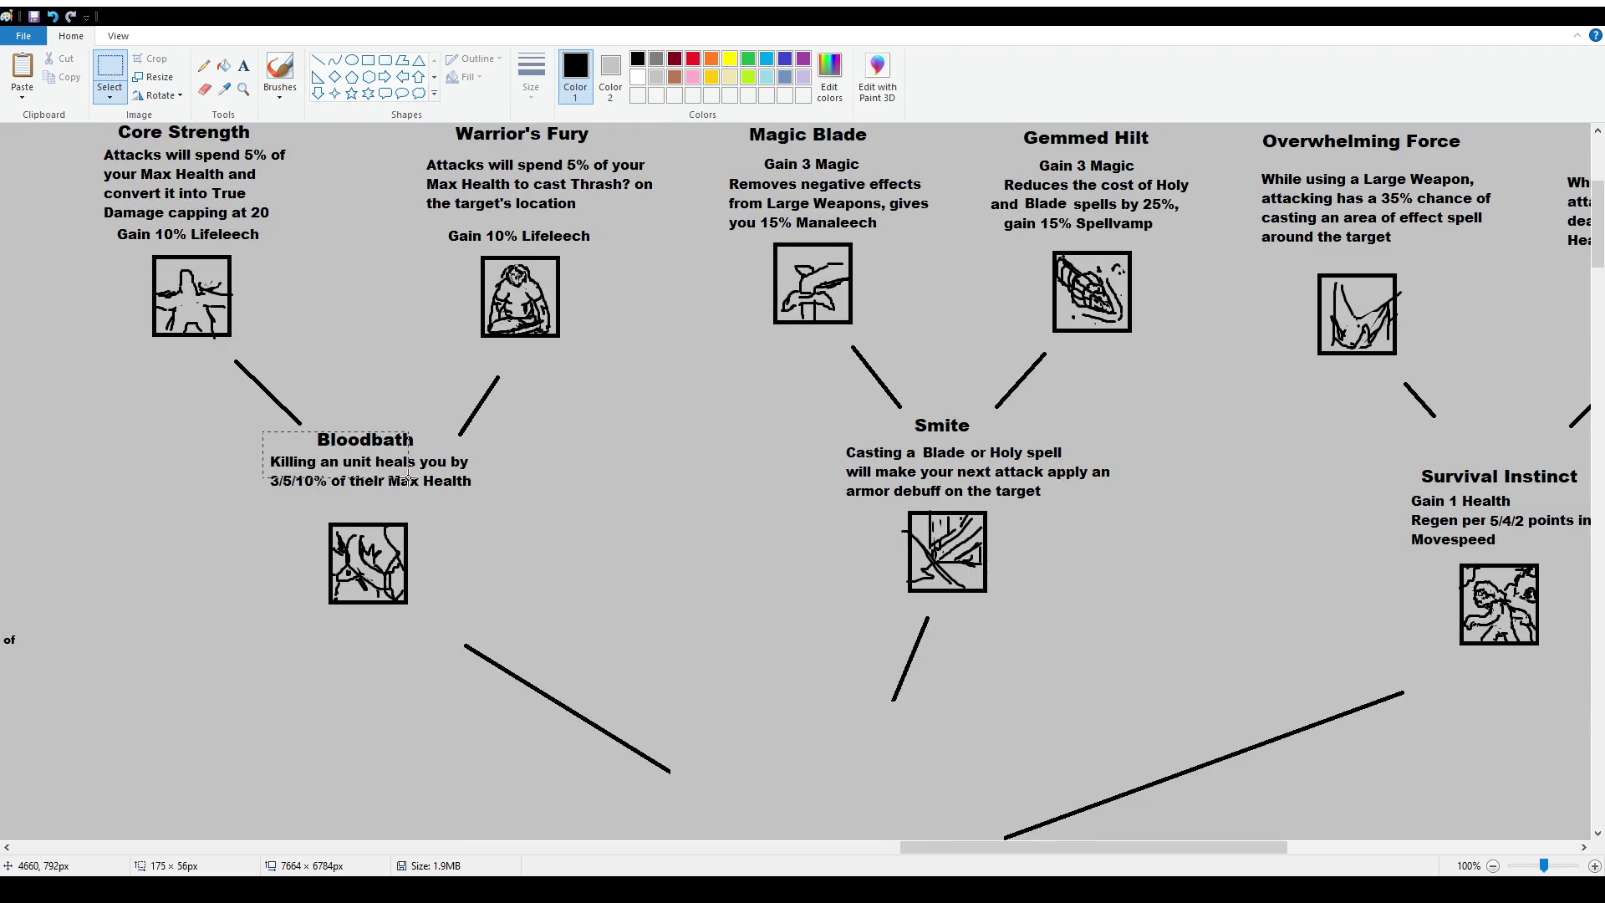
pyautogui.click(470, 494)
pyautogui.scroll(2, 623, 504)
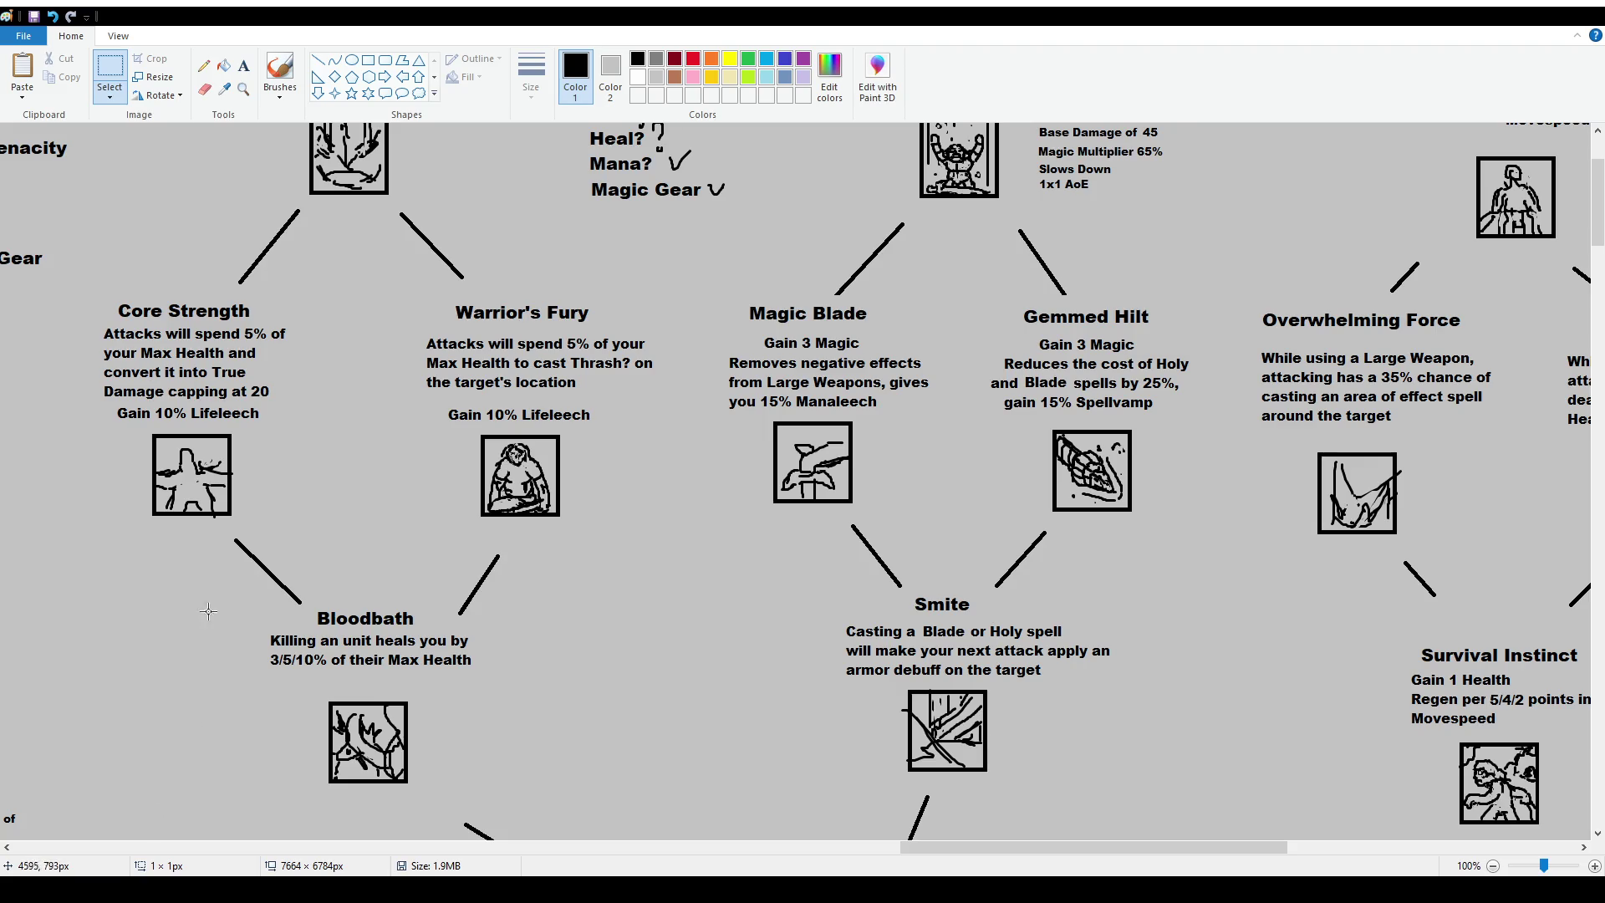
pyautogui.scroll(2, 245, 502)
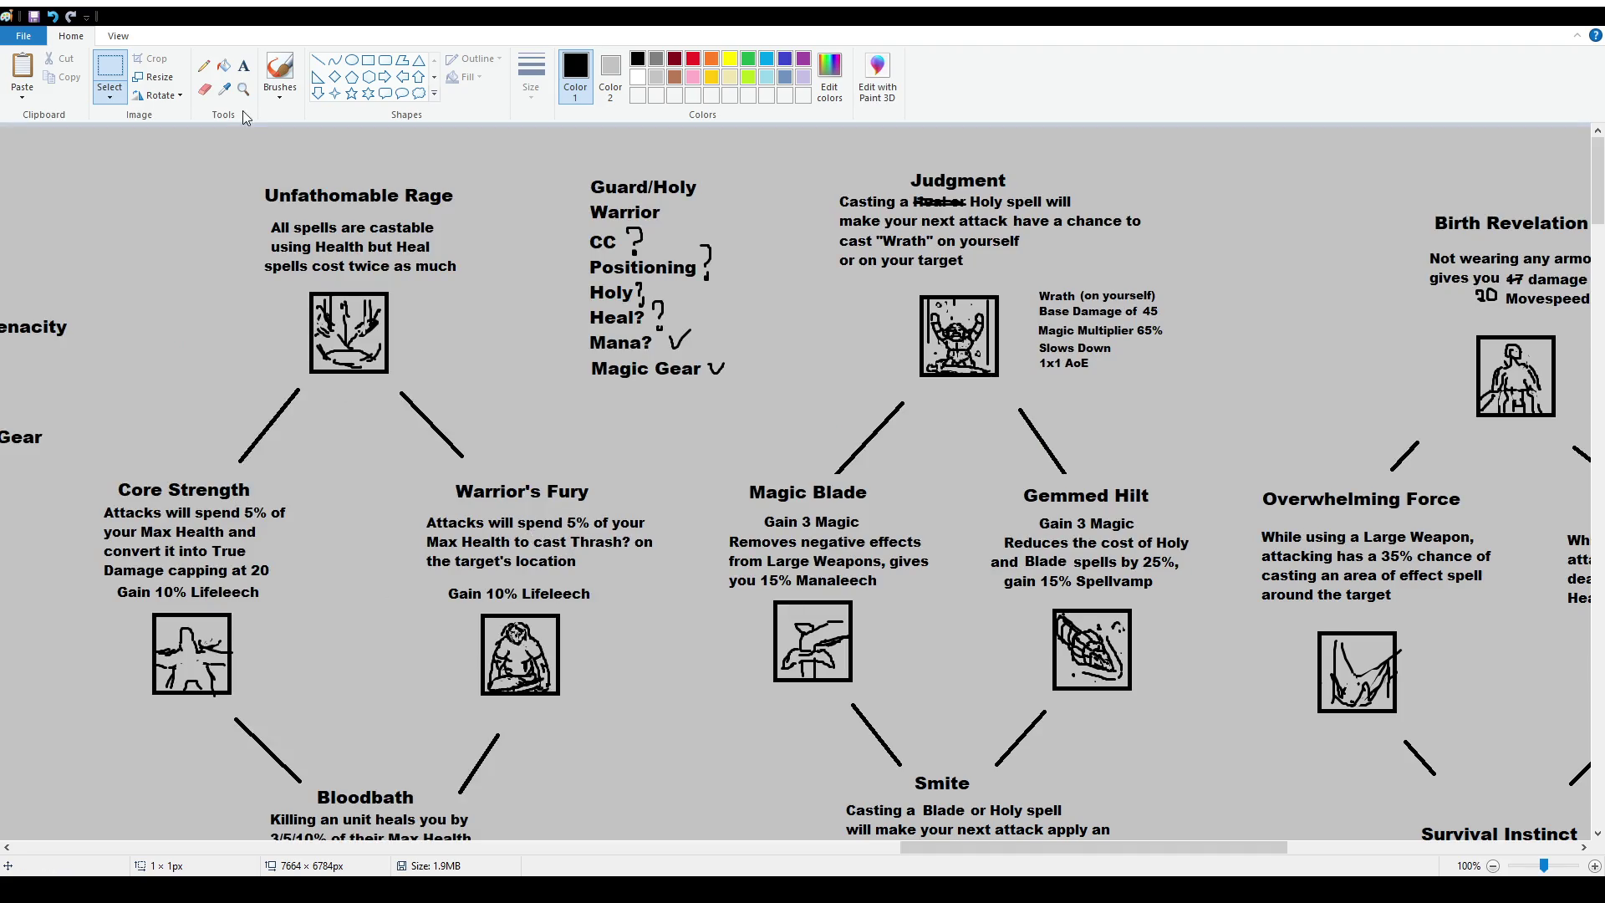
# With Brushes active, scroll down to the Indecent Gesture and Congenital Growth branches.
pyautogui.click(280, 71)
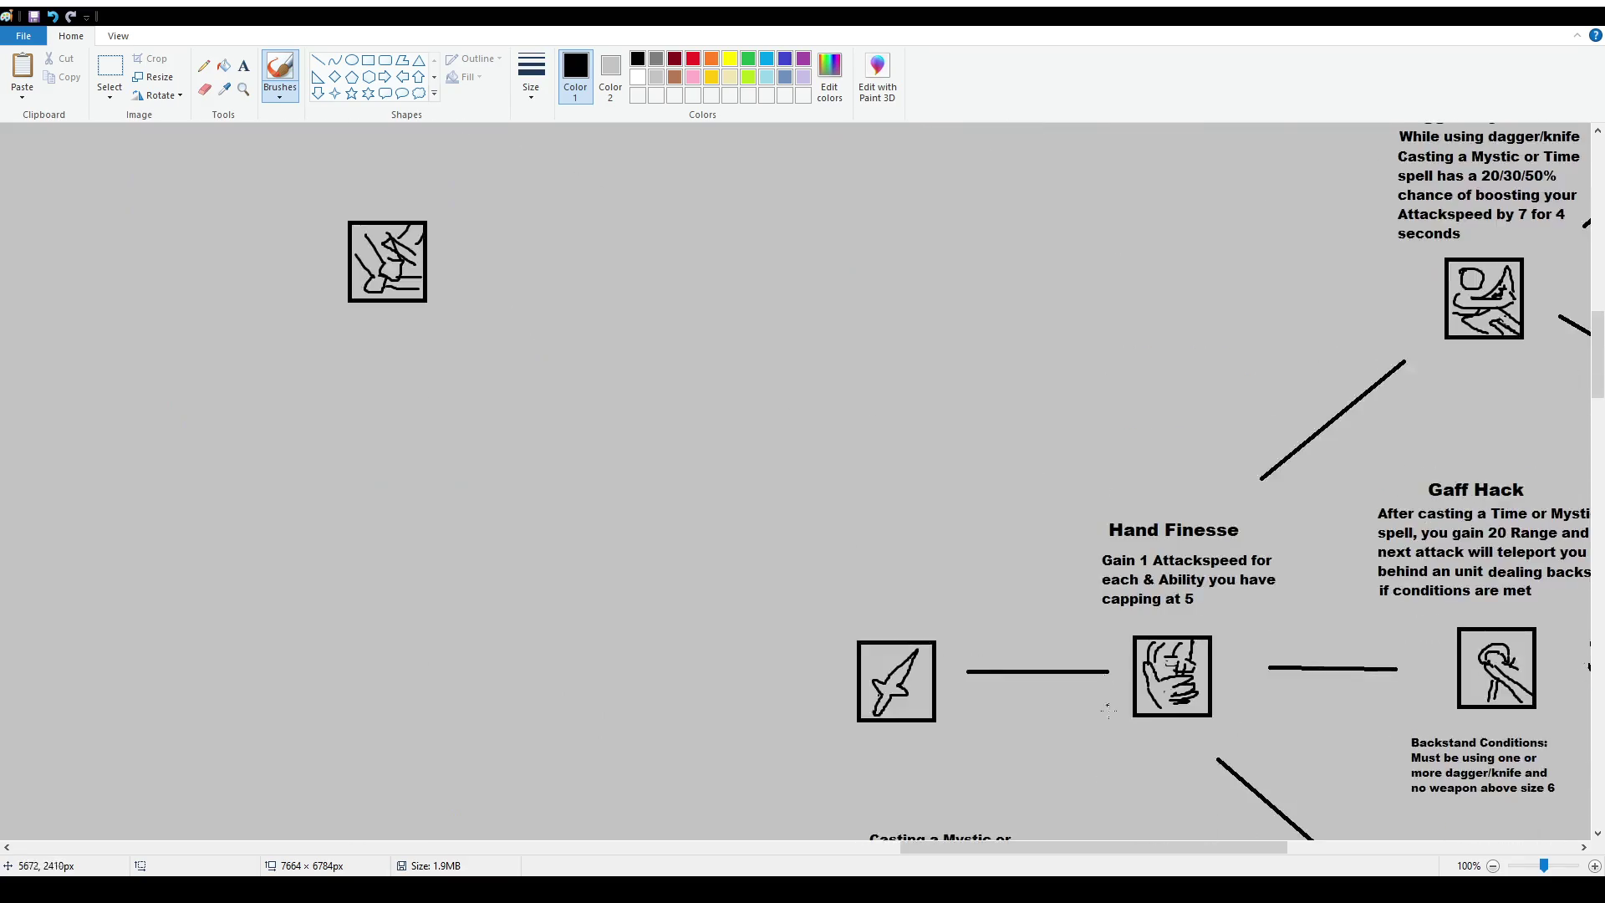
pyautogui.moveTo(1598, 175); pyautogui.dragTo(1597, 548)
pyautogui.moveTo(1126, 851); pyautogui.dragTo(1302, 851)
pyautogui.scroll(-5, 693, 594)
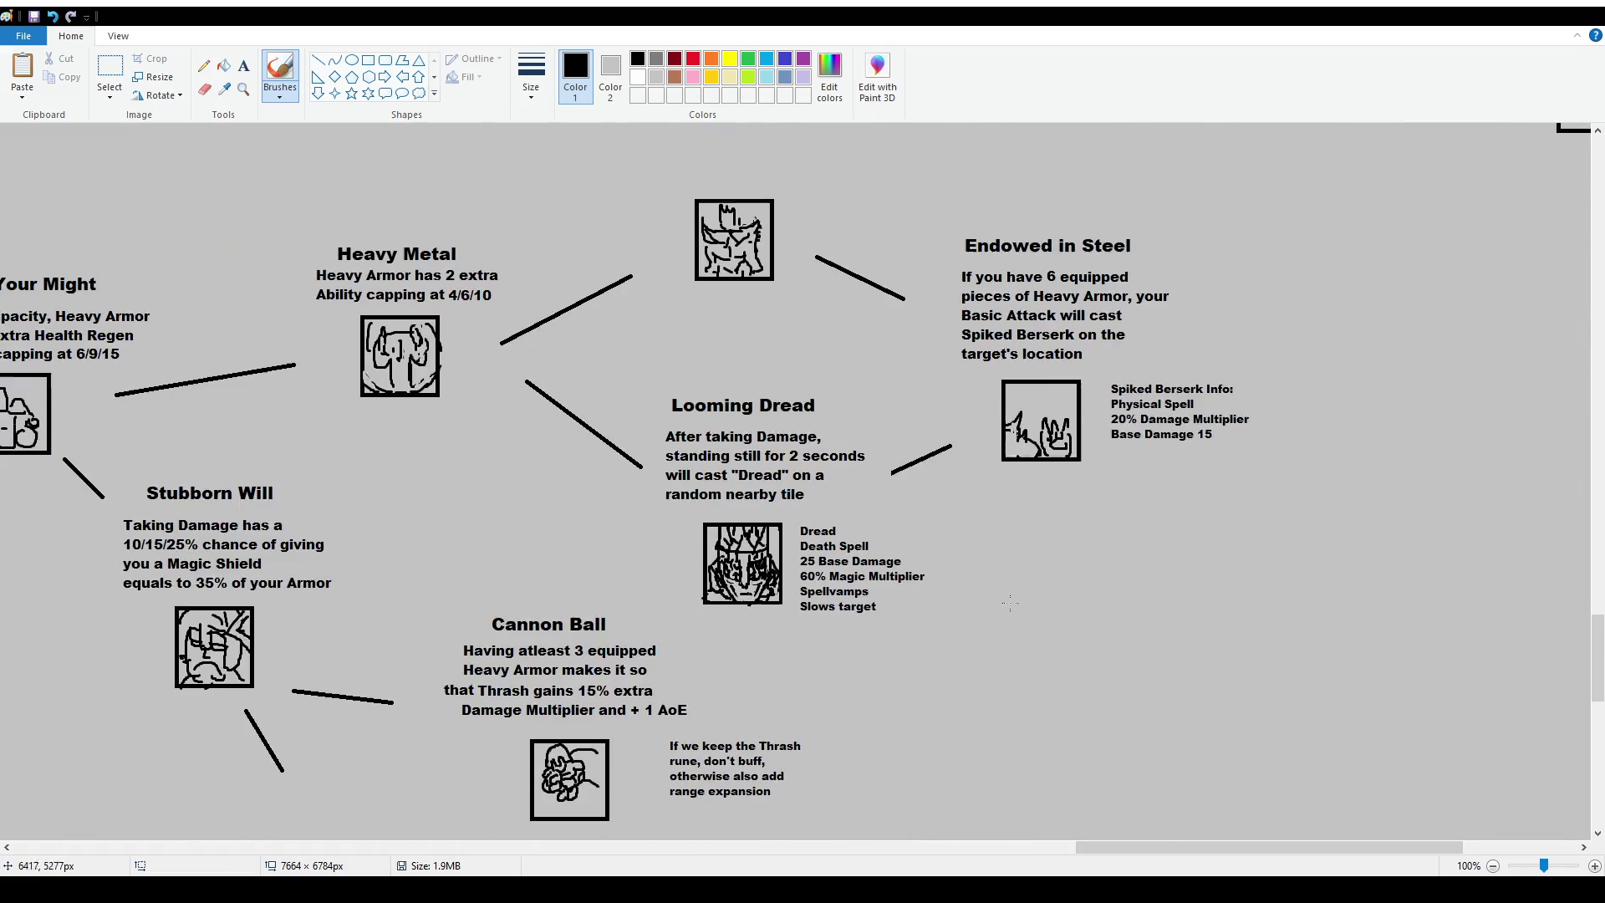
pyautogui.scroll(-5, 693, 594)
pyautogui.hscroll(-3, 1299, 830)
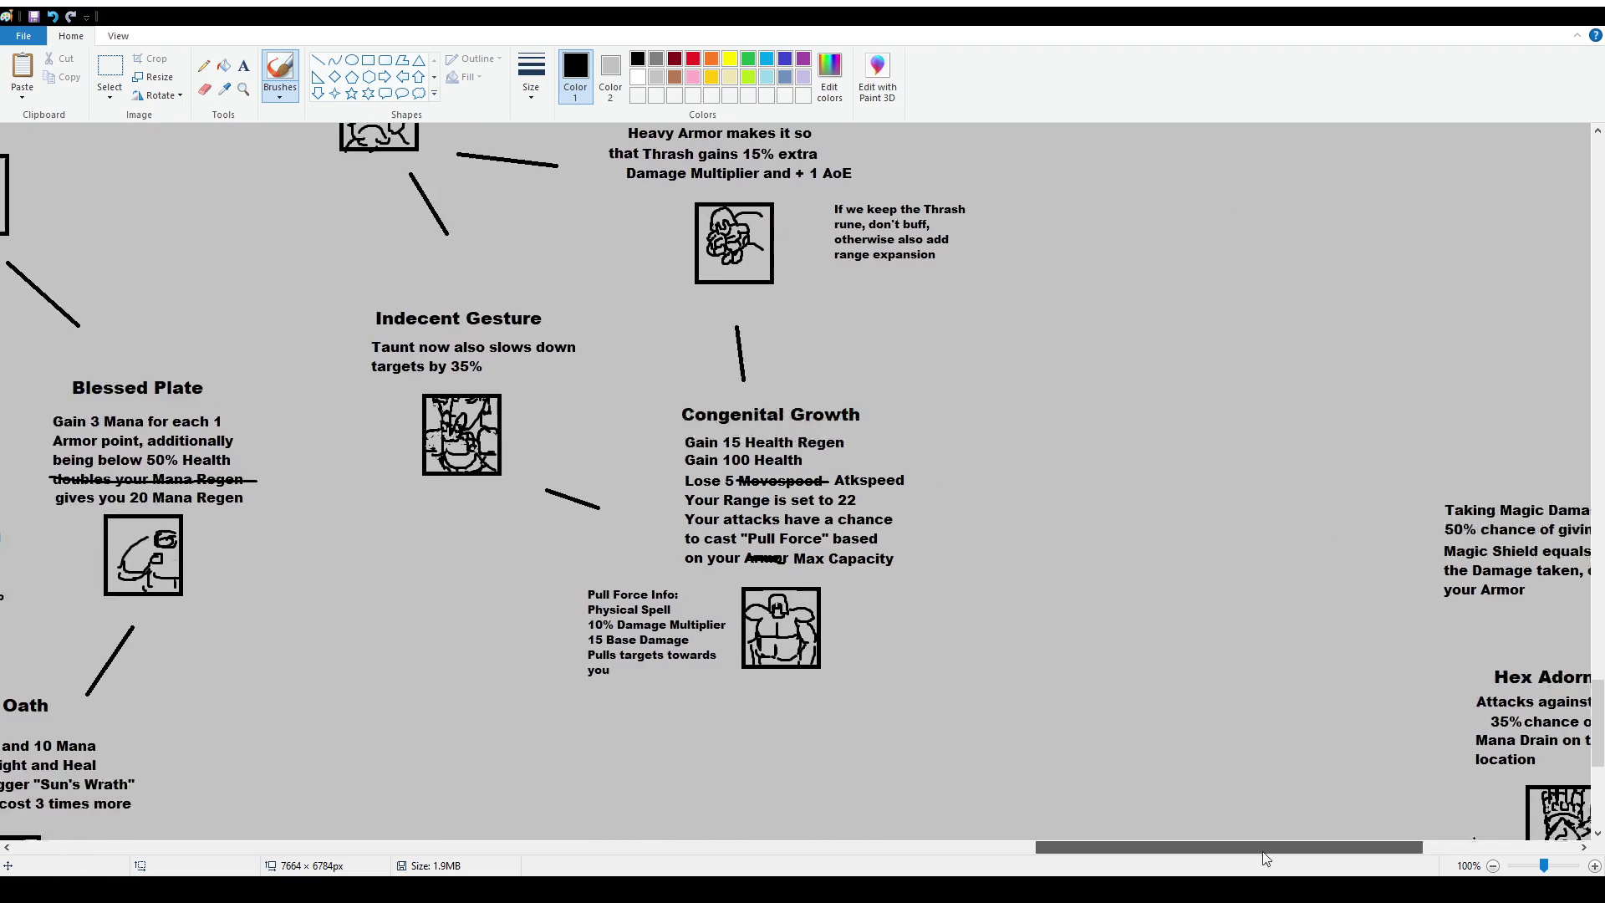
# Circle the Cannon Ball trait with the brush, then undo the circle.
pyautogui.scroll(2, 820, 393)
pyautogui.moveTo(707, 235); pyautogui.dragTo(632, 250)
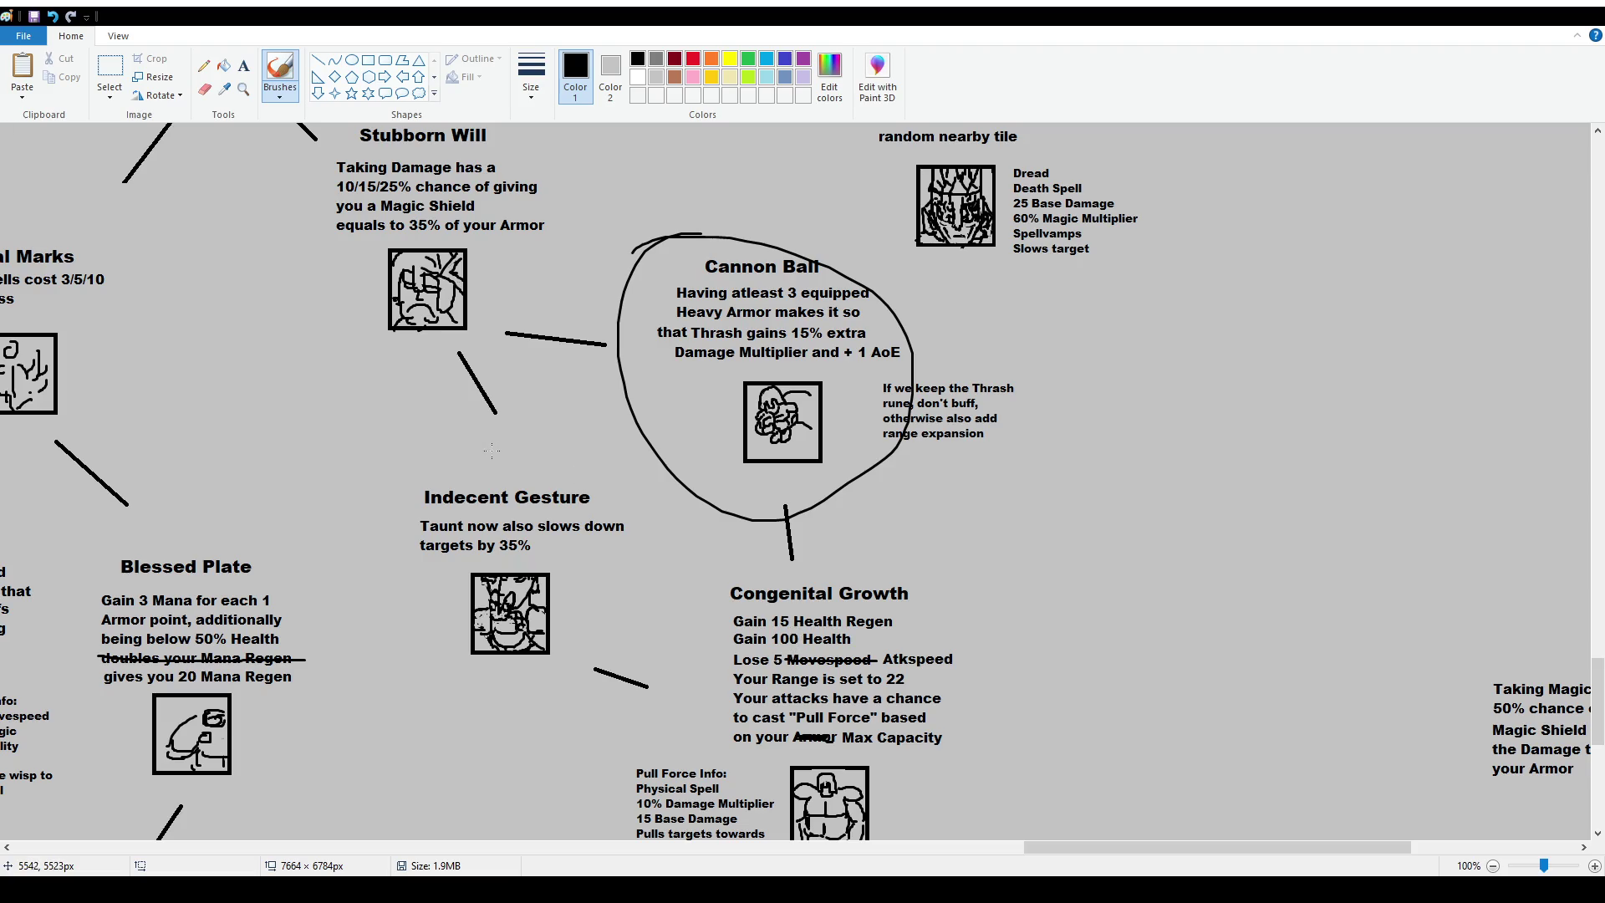
pyautogui.hotkey('ctrl', 'z')
# Scroll back up-left to Core Strength, Warrior's Fury and Bloodbath.
pyautogui.scroll(20, 502, 468)
pyautogui.scroll(5, 517, 483)
pyautogui.scroll(-7, 518, 483)
pyautogui.scroll(-6, 518, 483)
pyautogui.scroll(3, 517, 483)
pyautogui.scroll(2, 753, 669)
pyautogui.moveTo(1058, 847); pyautogui.dragTo(903, 852)
pyautogui.scroll(3, 786, 462)
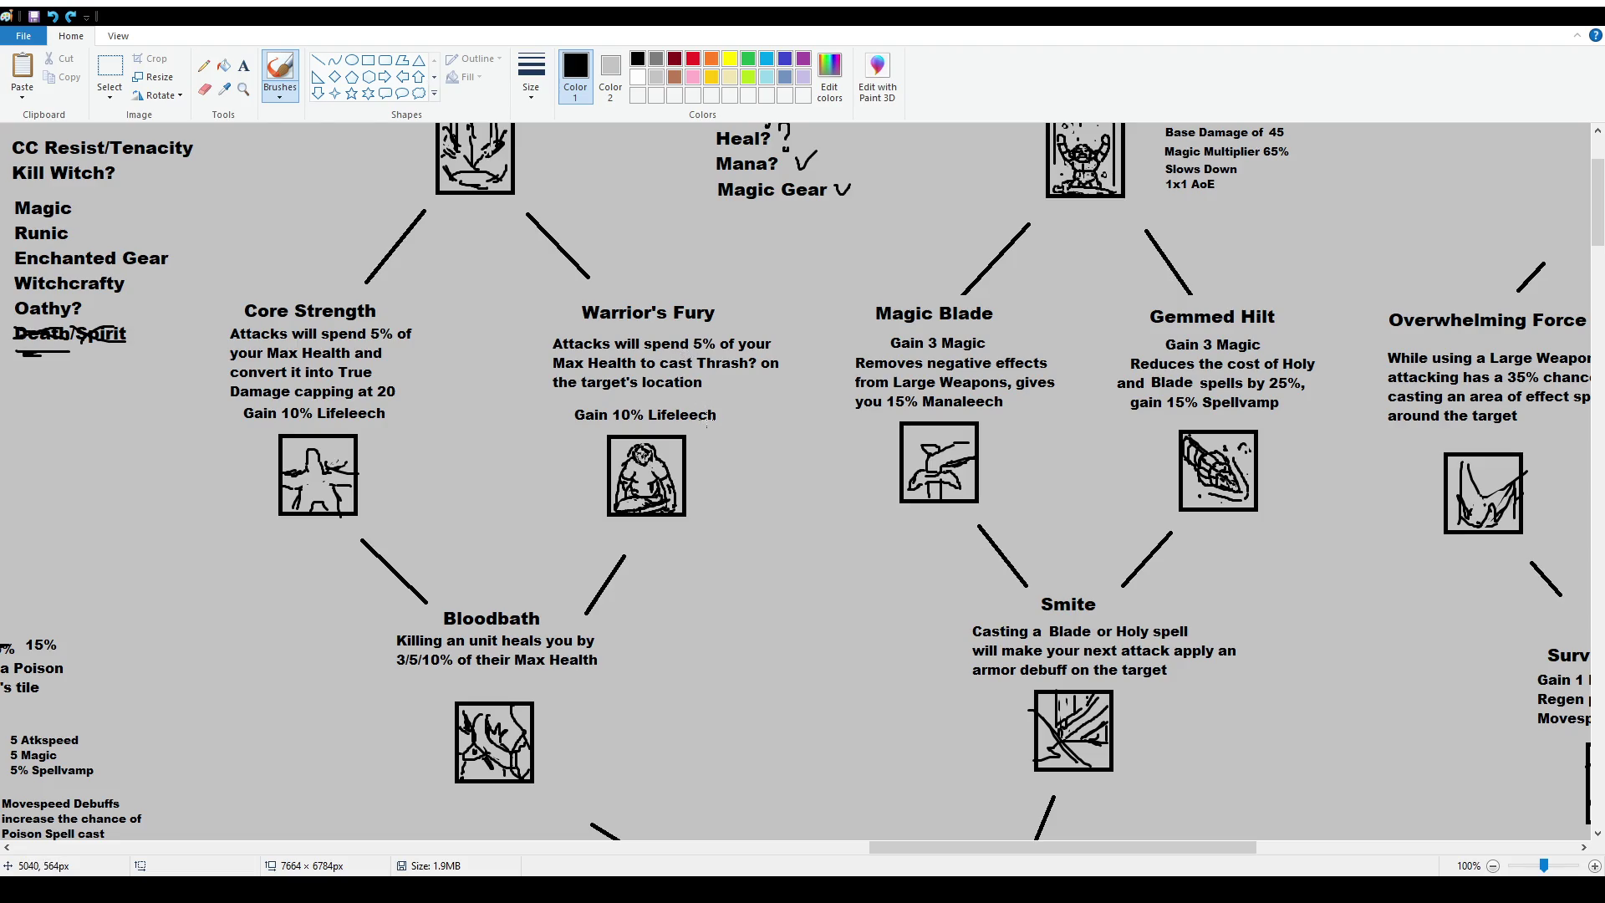
pyautogui.scroll(-1, 714, 494)
pyautogui.scroll(1, 716, 501)
pyautogui.scroll(1, 718, 514)
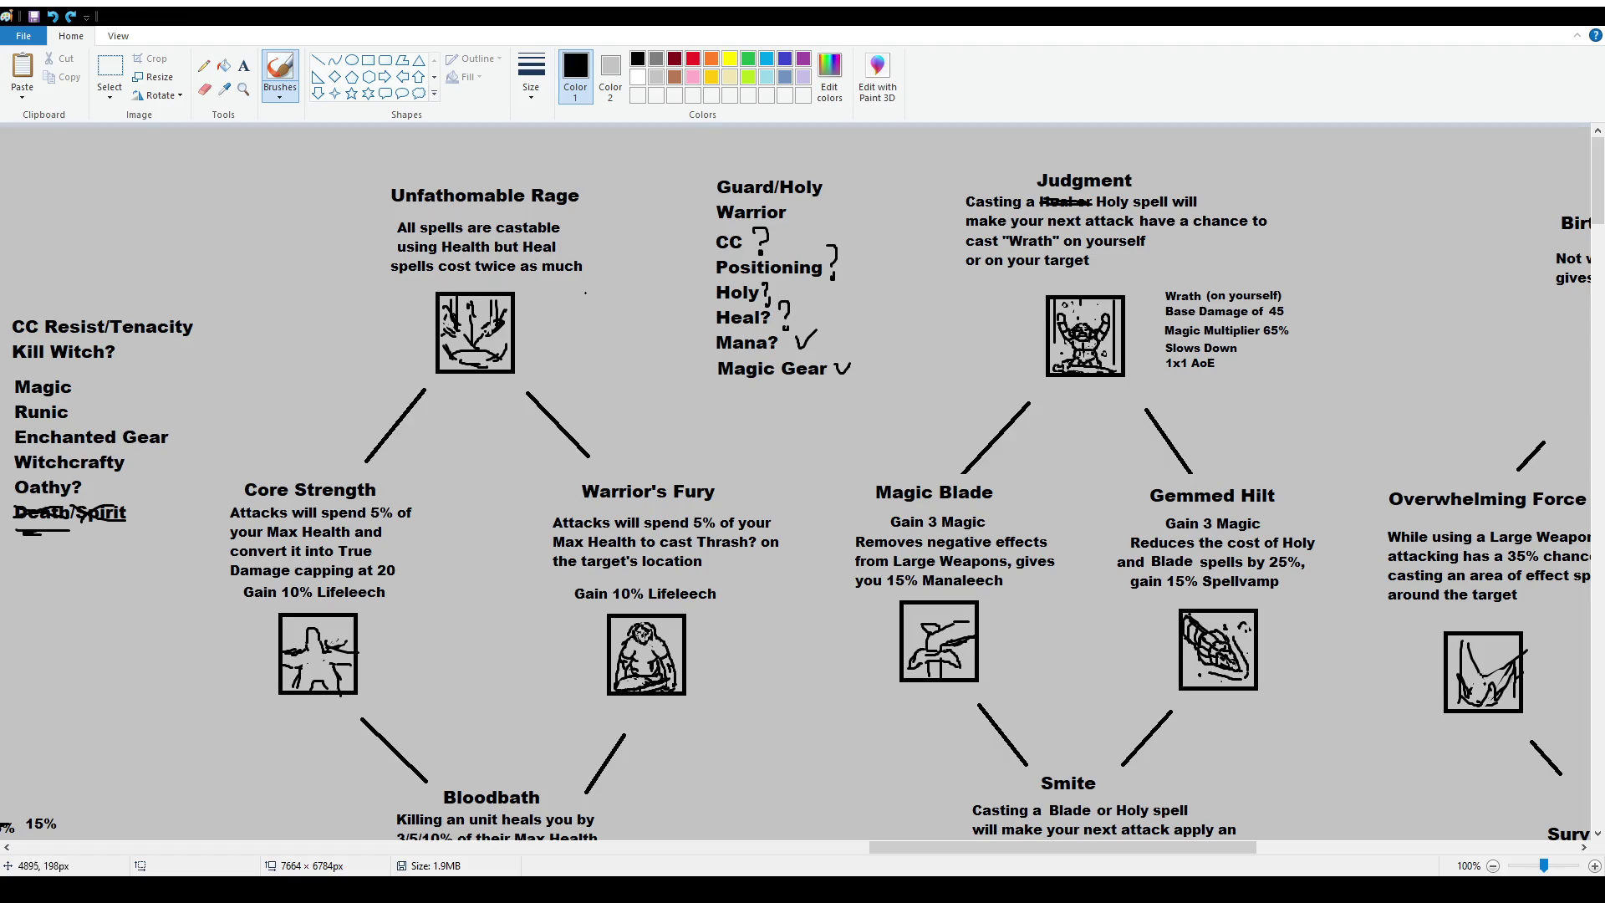
pyautogui.click(109, 74)
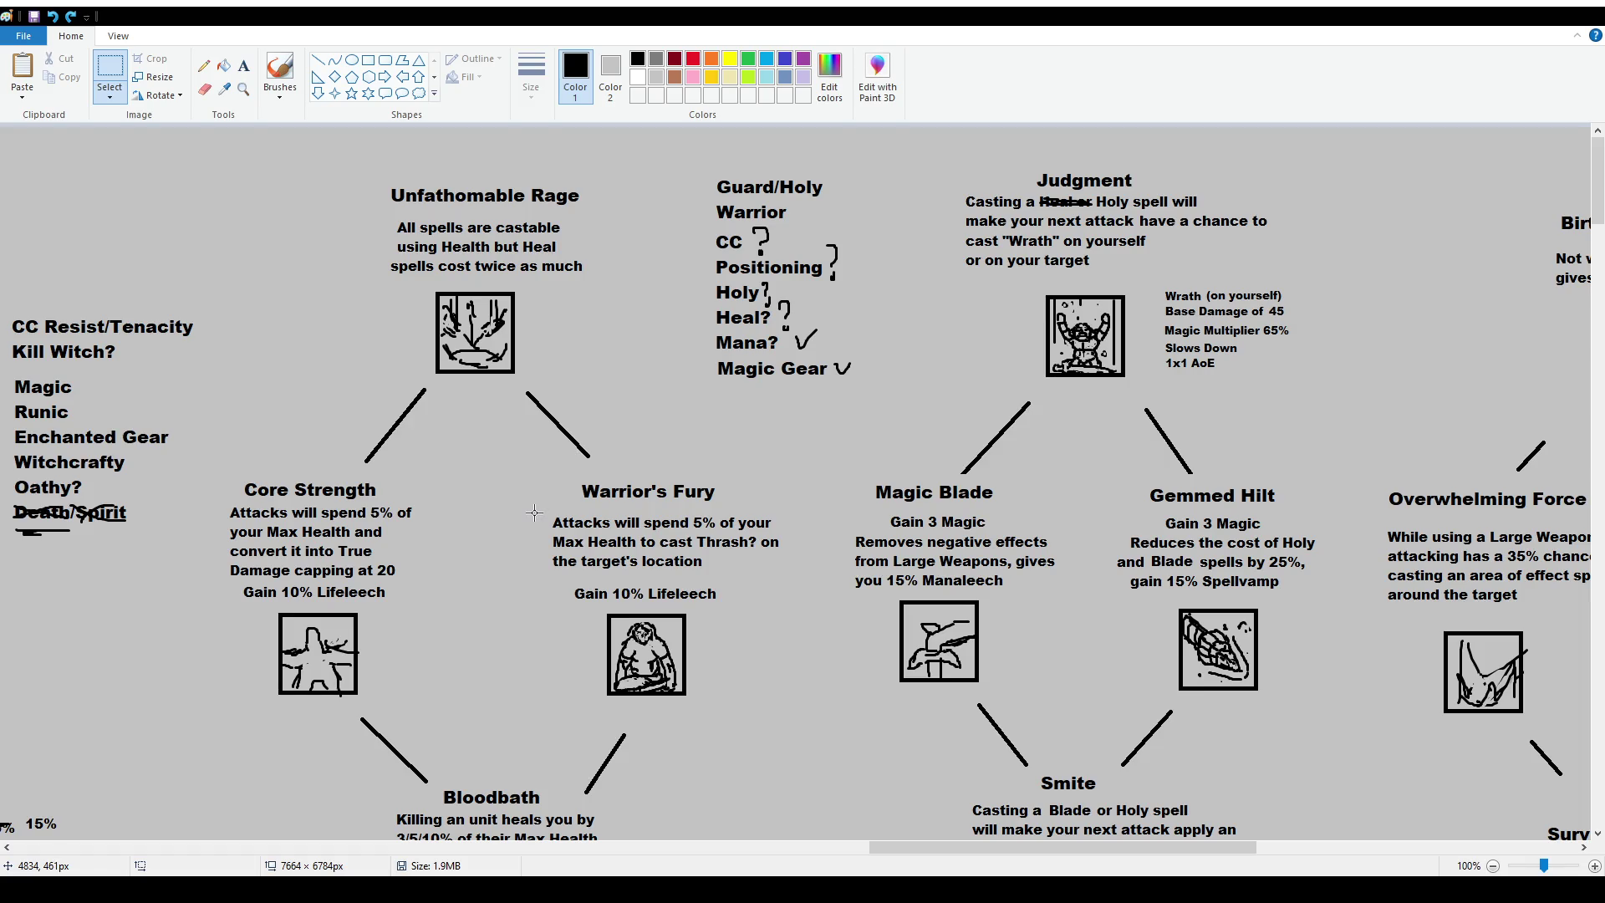
pyautogui.moveTo(534, 512); pyautogui.dragTo(805, 578)
pyautogui.click(782, 645)
pyautogui.scroll(-4, 752, 673)
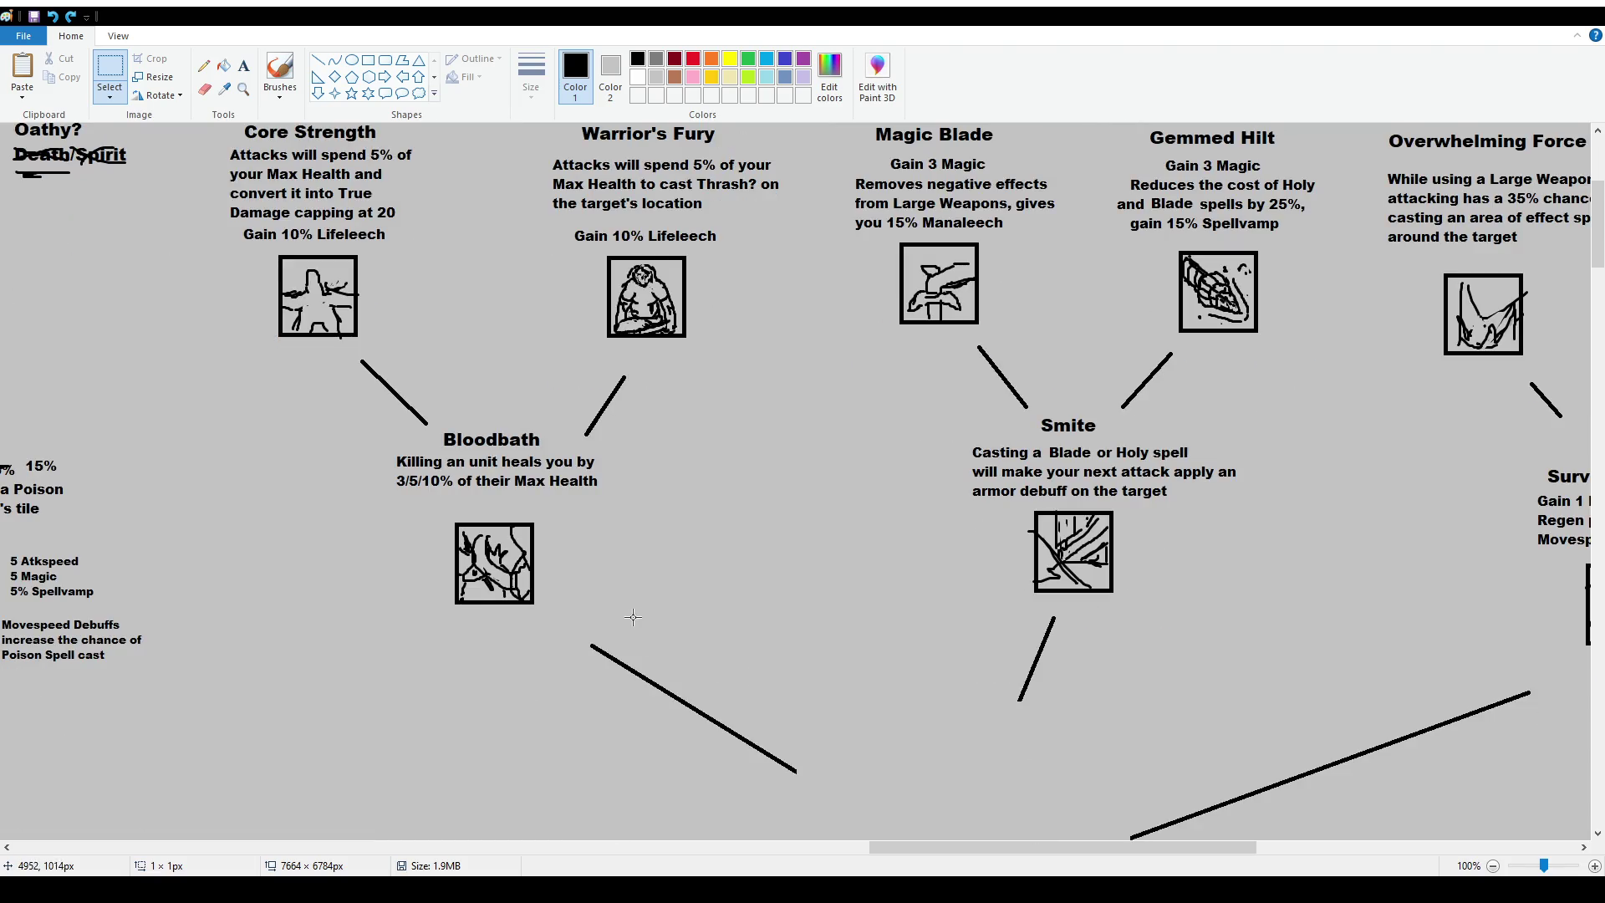
# Toggle between Select and Brushes and place a small black dot on the canvas.
pyautogui.scroll(4, 635, 611)
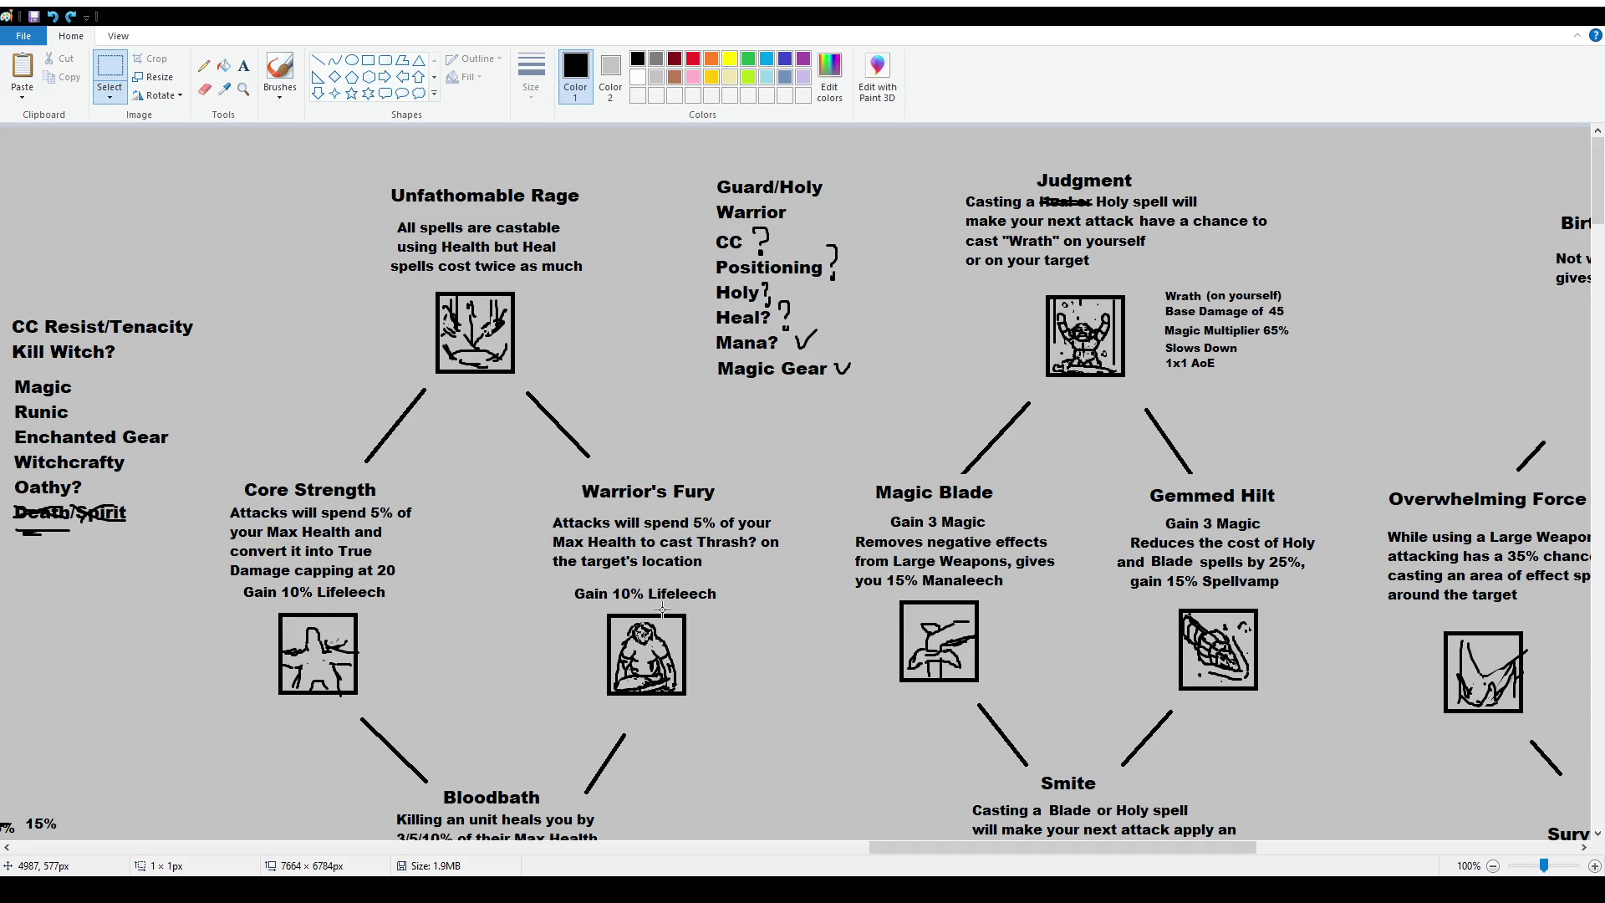
pyautogui.click(280, 72)
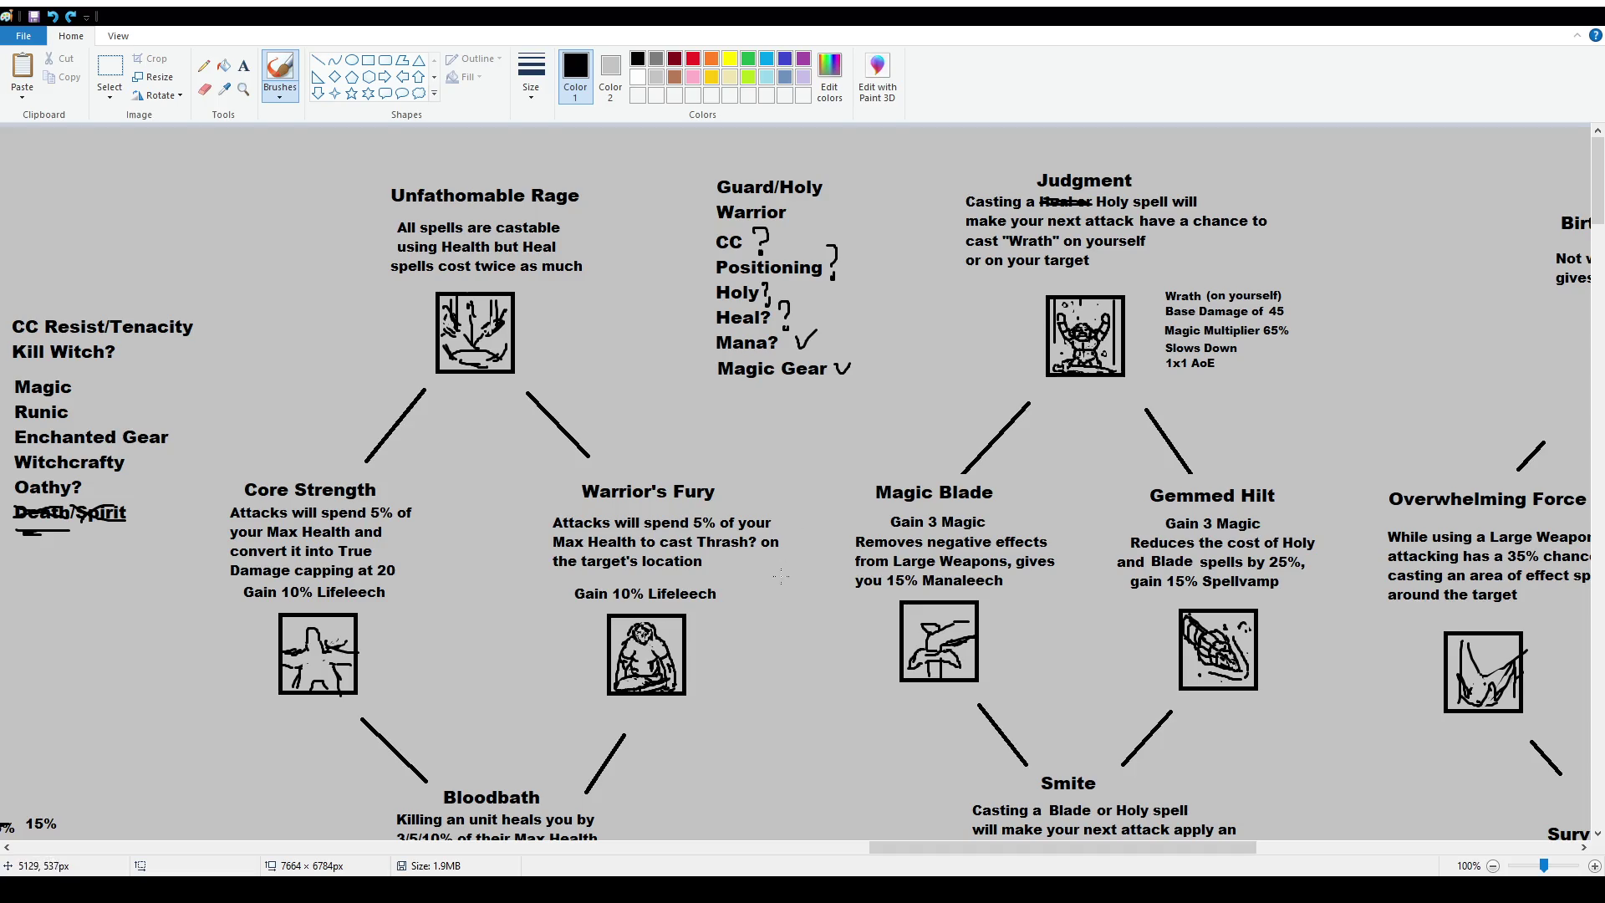
pyautogui.click(109, 69)
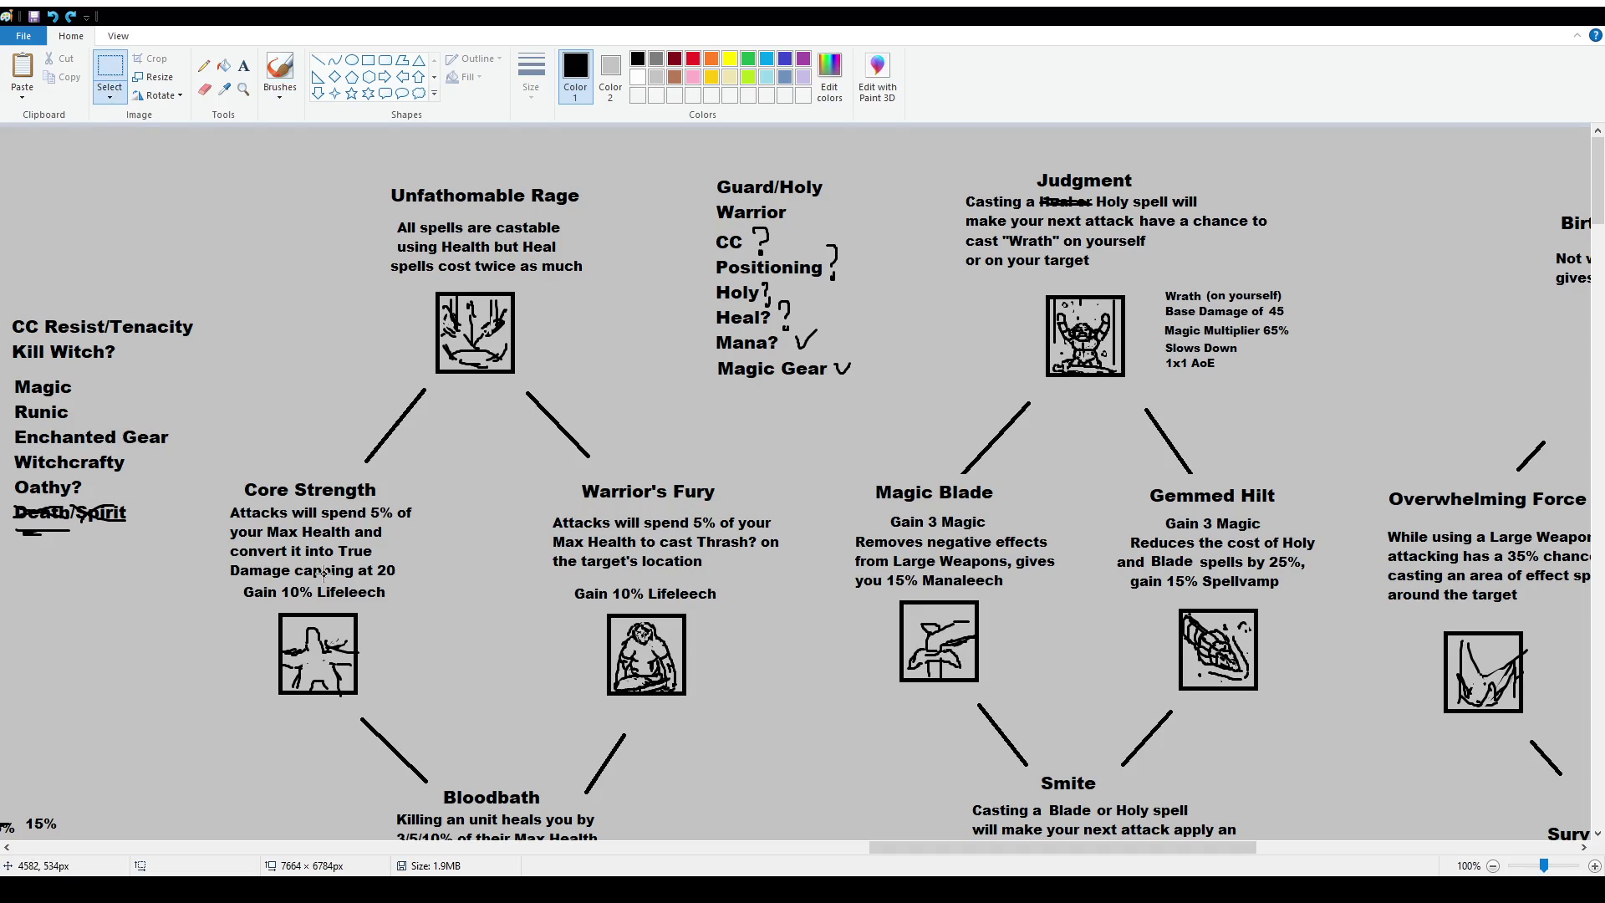
pyautogui.click(280, 71)
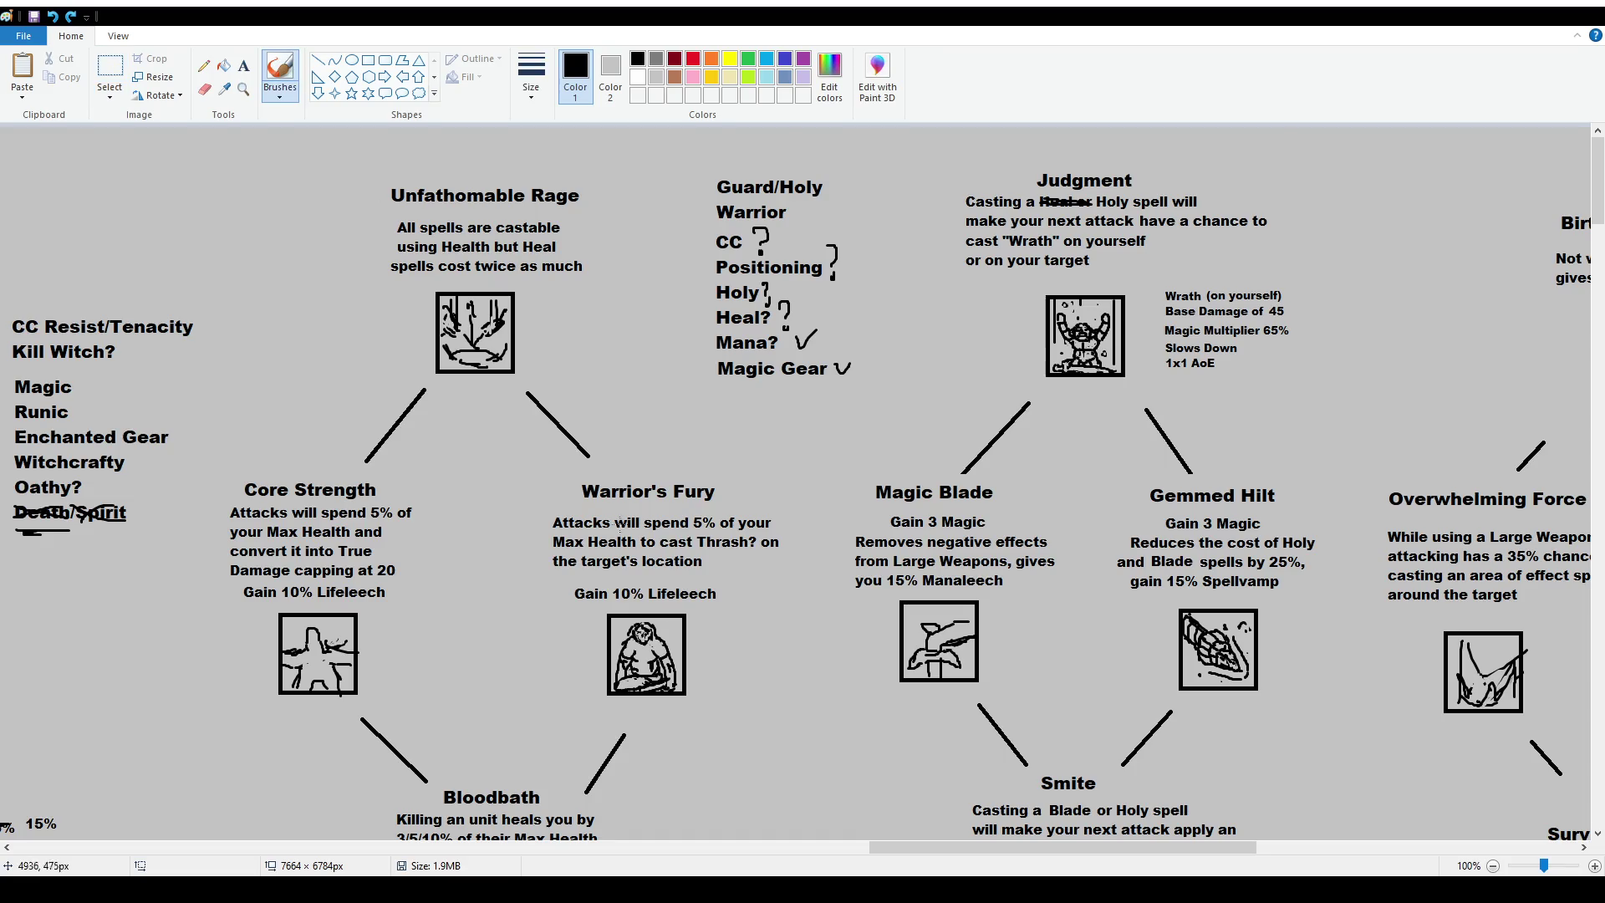
pyautogui.scroll(-2, 773, 545)
pyautogui.click(797, 586)
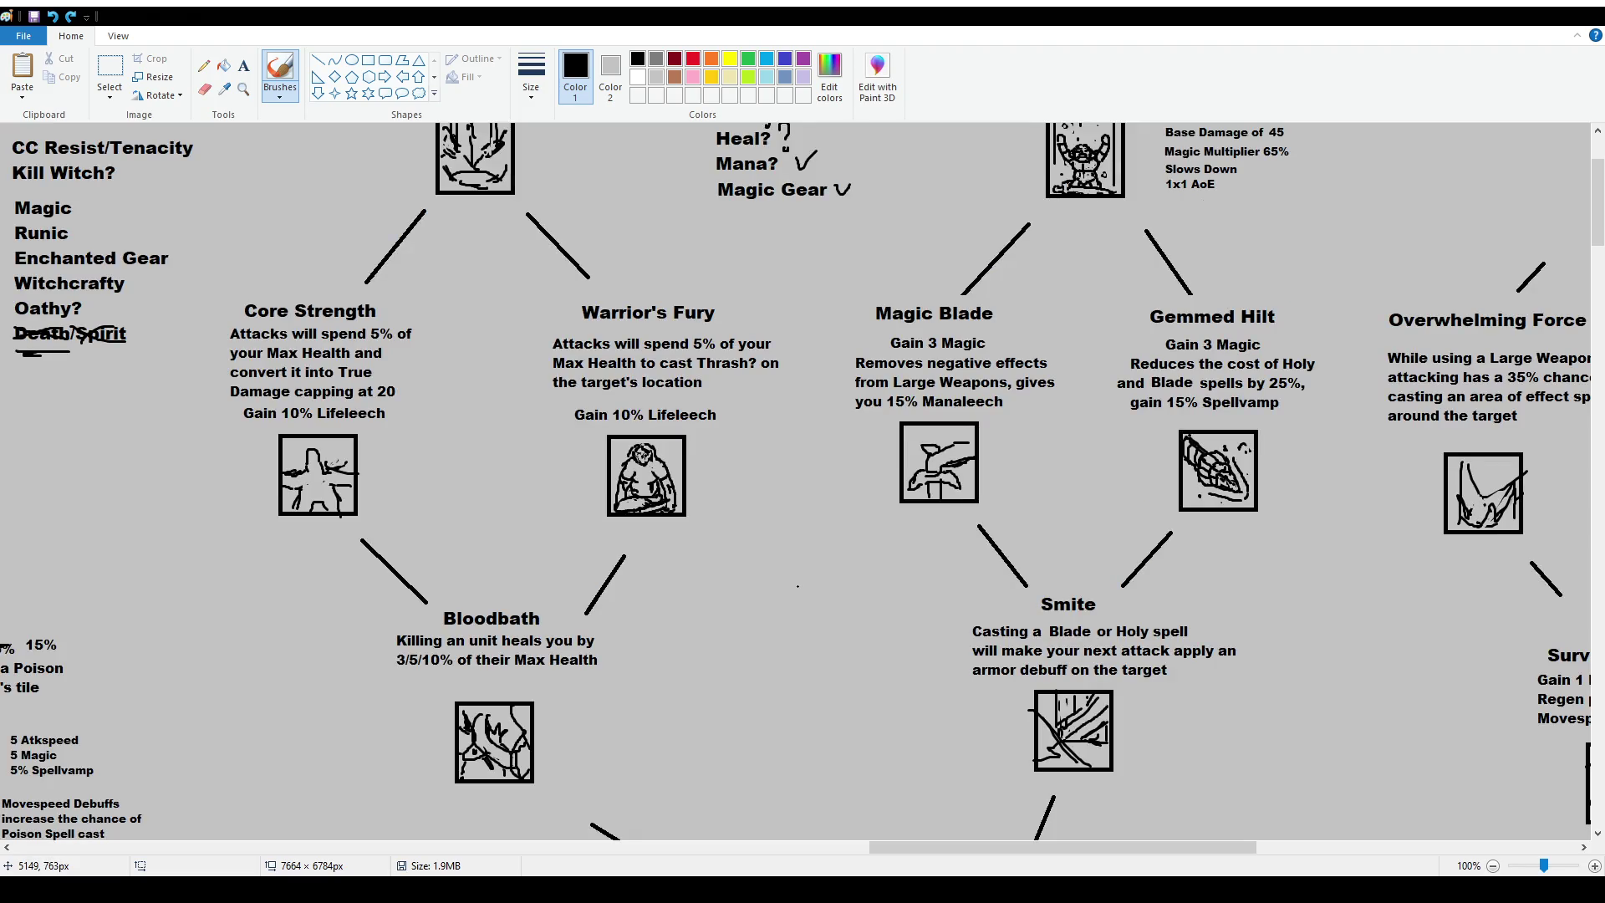
# Paint a short horizontal stroke with the brush and undo it.
pyautogui.click(109, 71)
pyautogui.scroll(2, 489, 318)
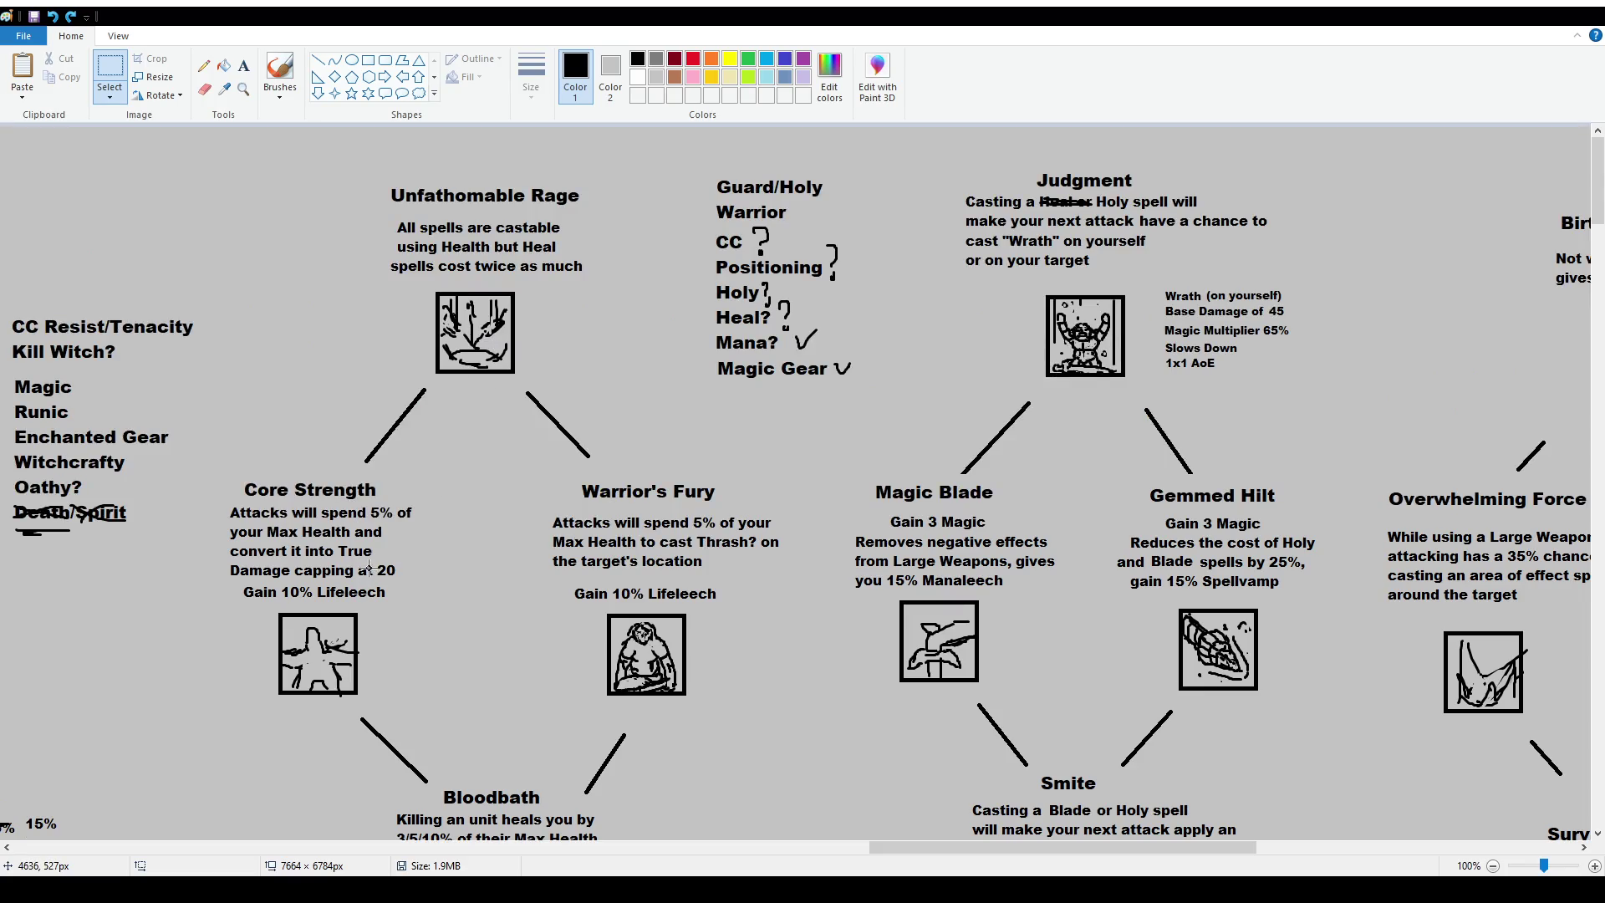
pyautogui.click(280, 71)
pyautogui.moveTo(455, 542); pyautogui.dragTo(479, 541)
pyautogui.hotkey('ctrl', 'z')
# Scroll across to the Unfathomable Rage, Core Strength and Judgment branch.
pyautogui.scroll(-4, 485, 552)
pyautogui.scroll(2, 485, 543)
pyautogui.scroll(2, 484, 526)
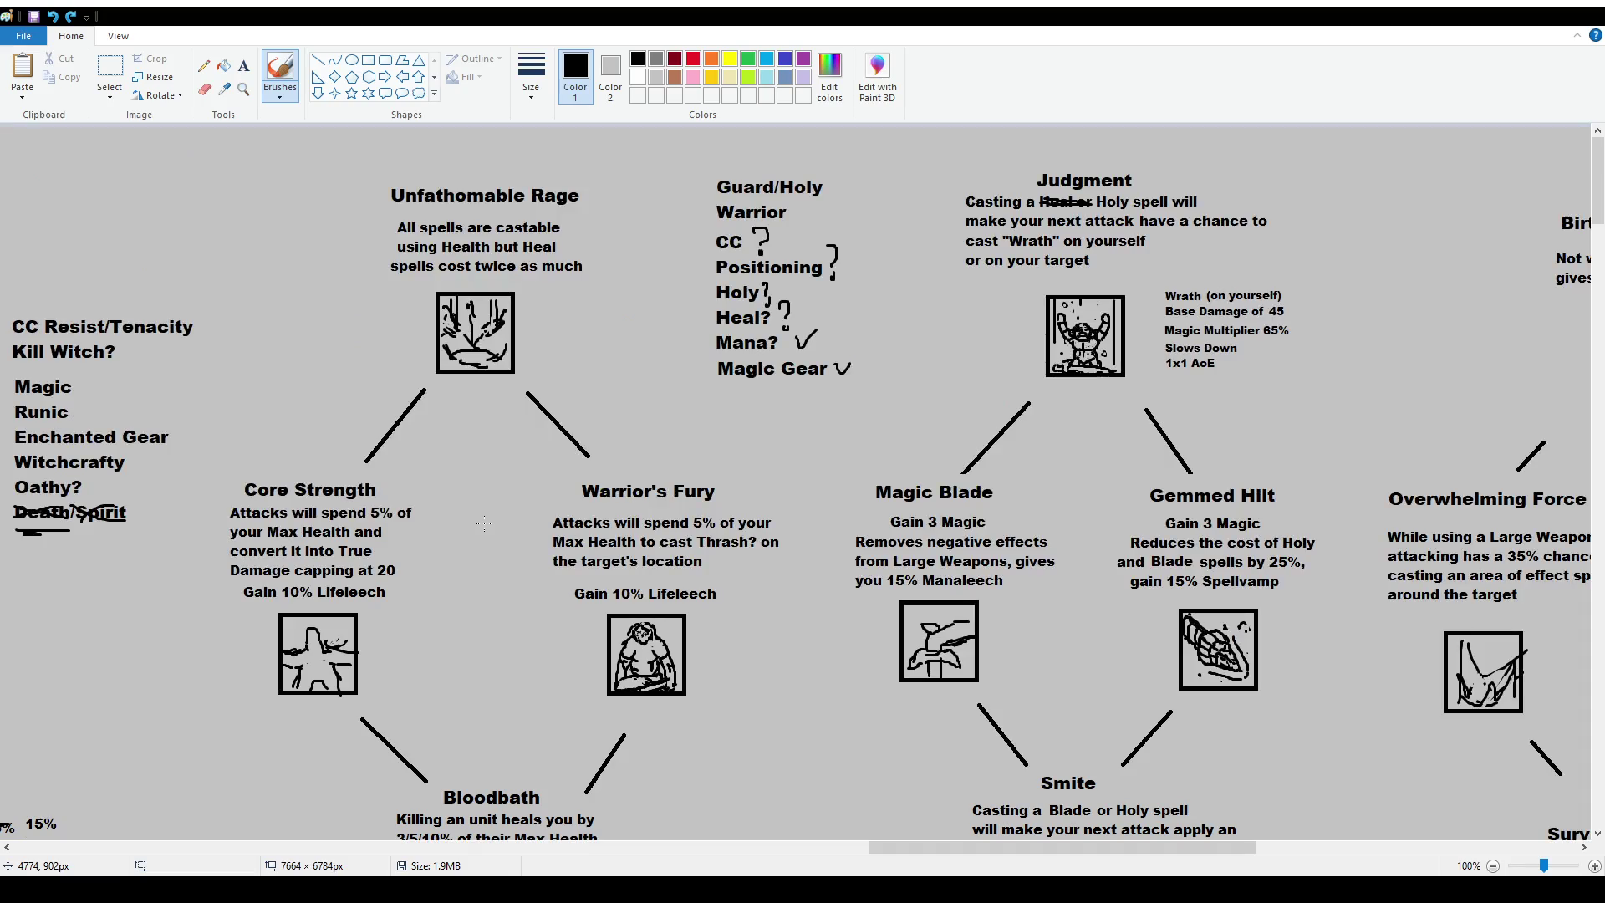
pyautogui.scroll(-4, 739, 572)
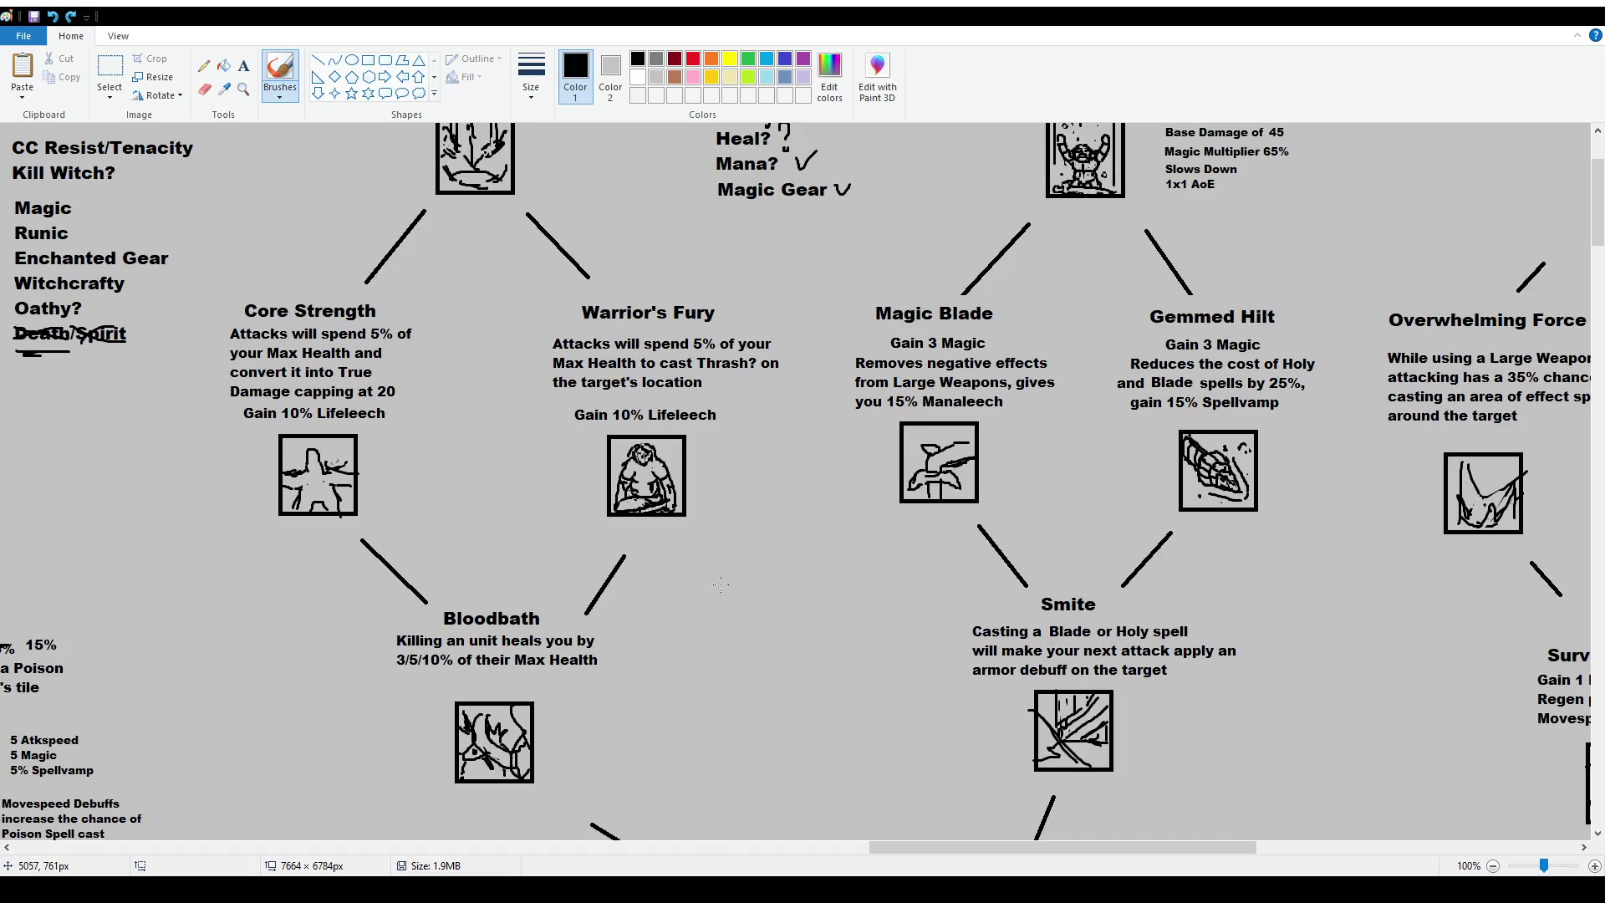
pyautogui.moveTo(948, 862); pyautogui.dragTo(1124, 860)
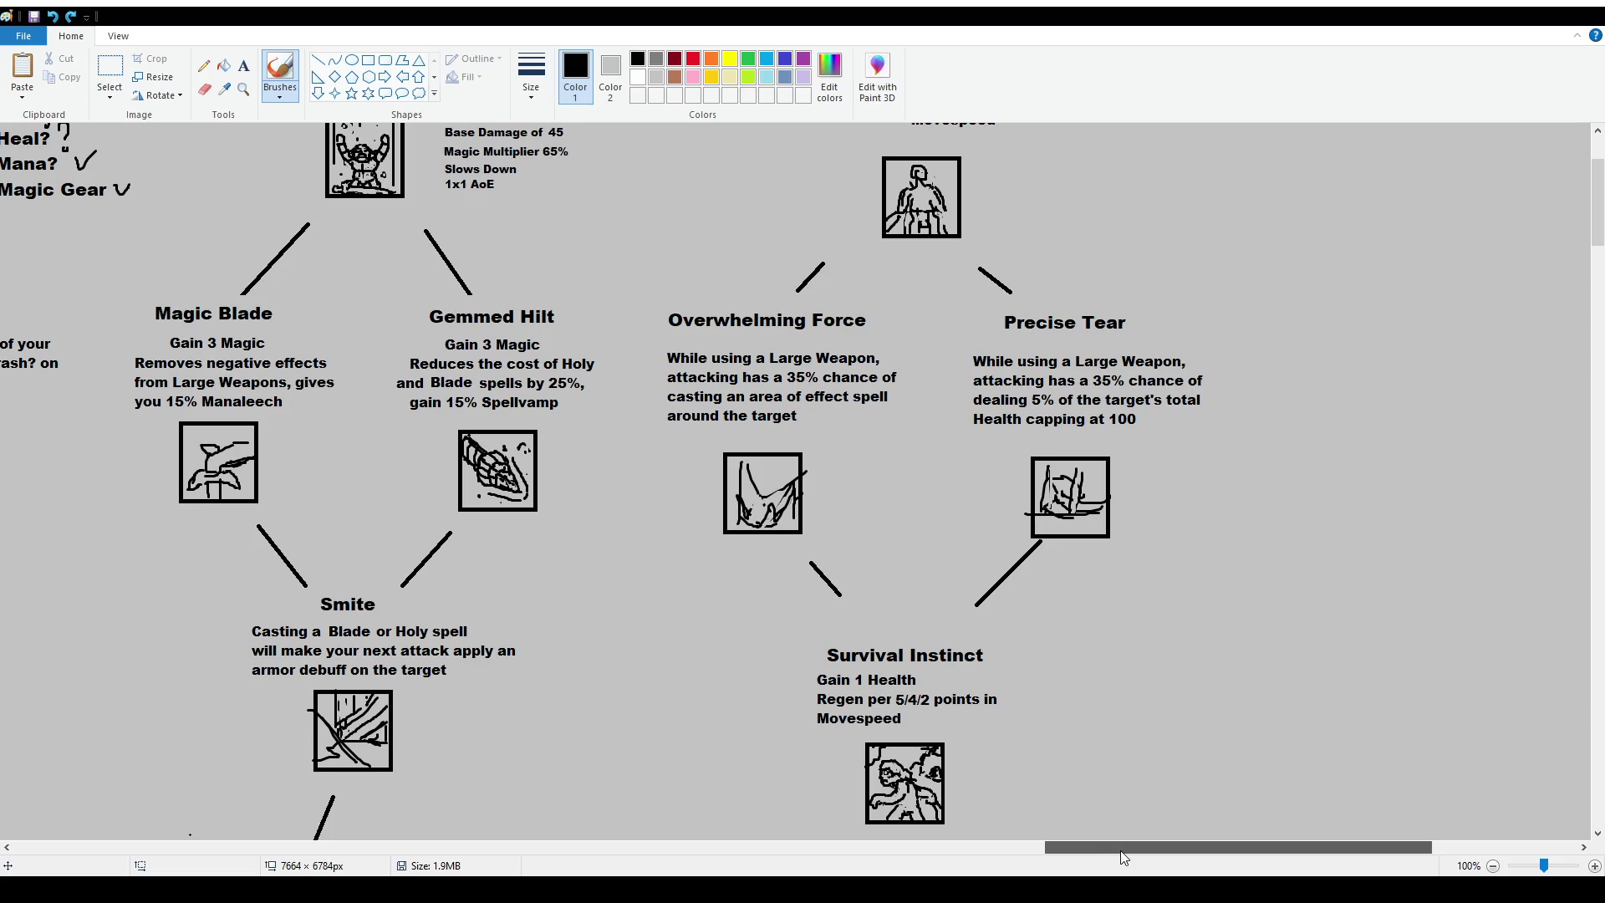
pyautogui.moveTo(1124, 859); pyautogui.dragTo(849, 860)
pyautogui.scroll(-4, 997, 595)
pyautogui.scroll(8, 997, 595)
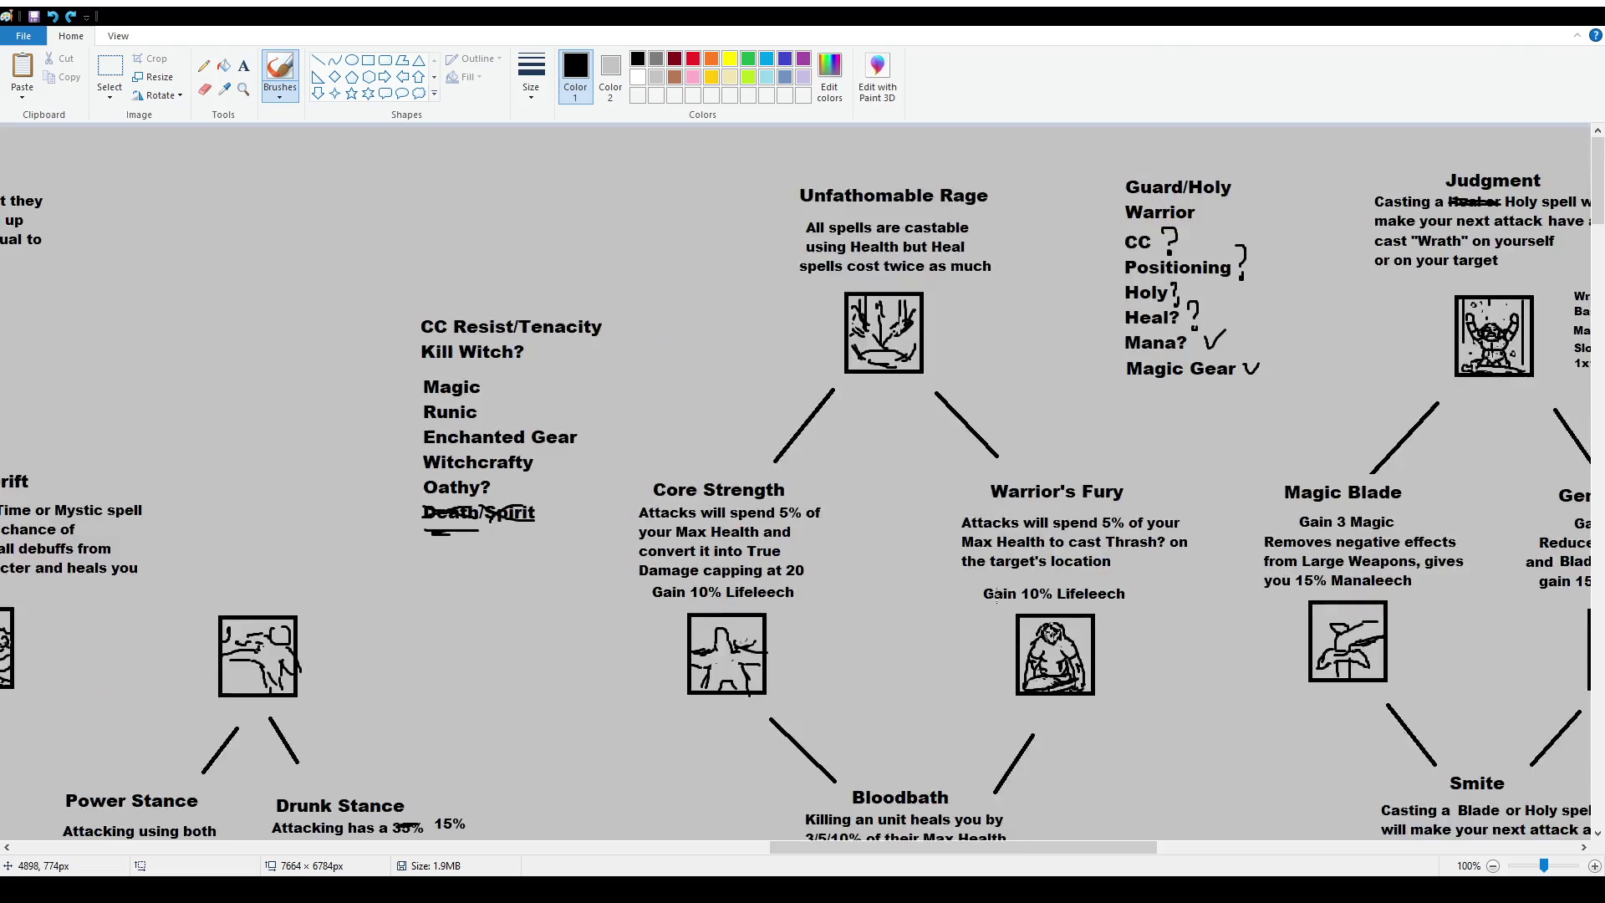
pyautogui.keyDown('ctrl'); pyautogui.scroll(-1, 818, 557); pyautogui.keyUp('ctrl')
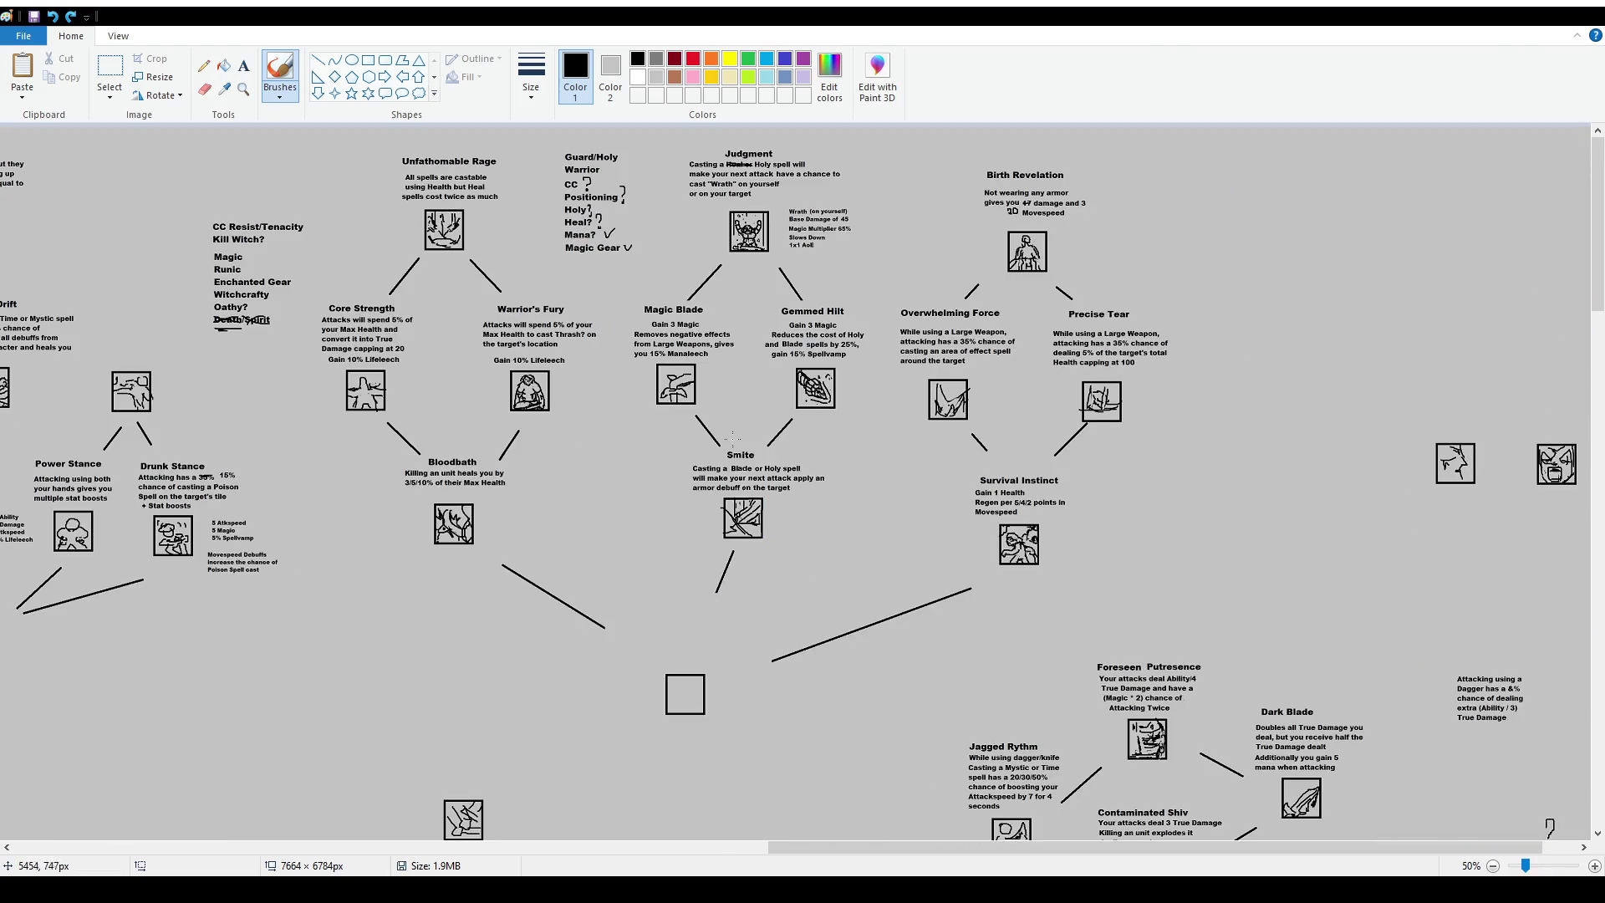
# Delete the CC Resist/Tenacity and Guard/Holy Warrior note blocks.
pyautogui.click(110, 70)
pyautogui.moveTo(200, 200); pyautogui.dragTo(306, 353)
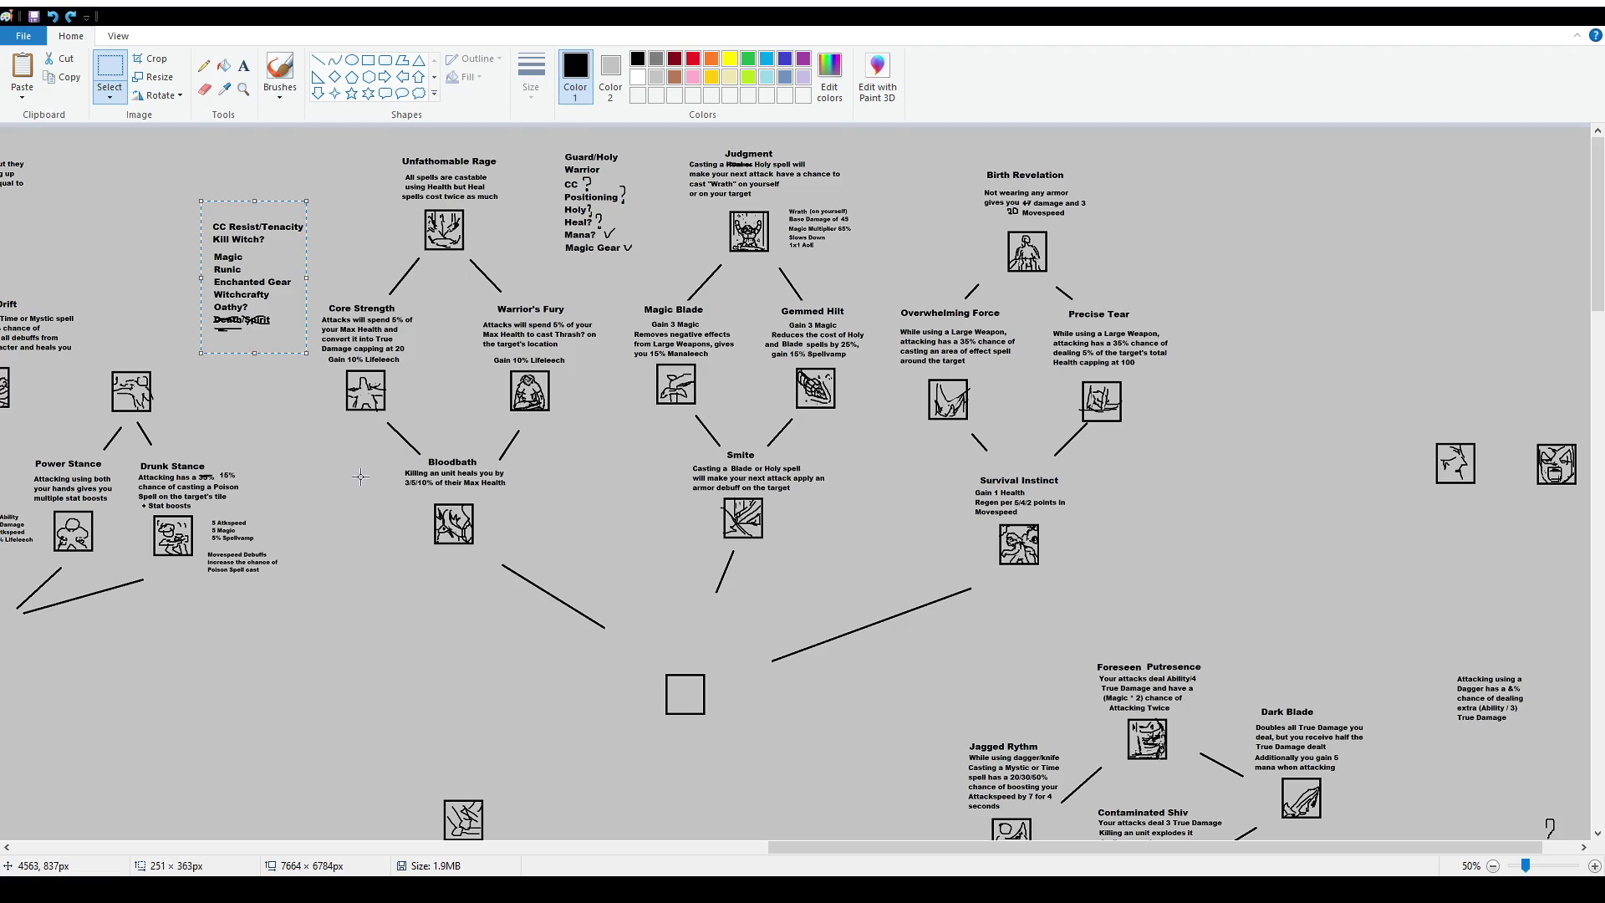
pyautogui.press('Delete')
pyautogui.moveTo(548, 142); pyautogui.dragTo(651, 263)
pyautogui.press('Delete')
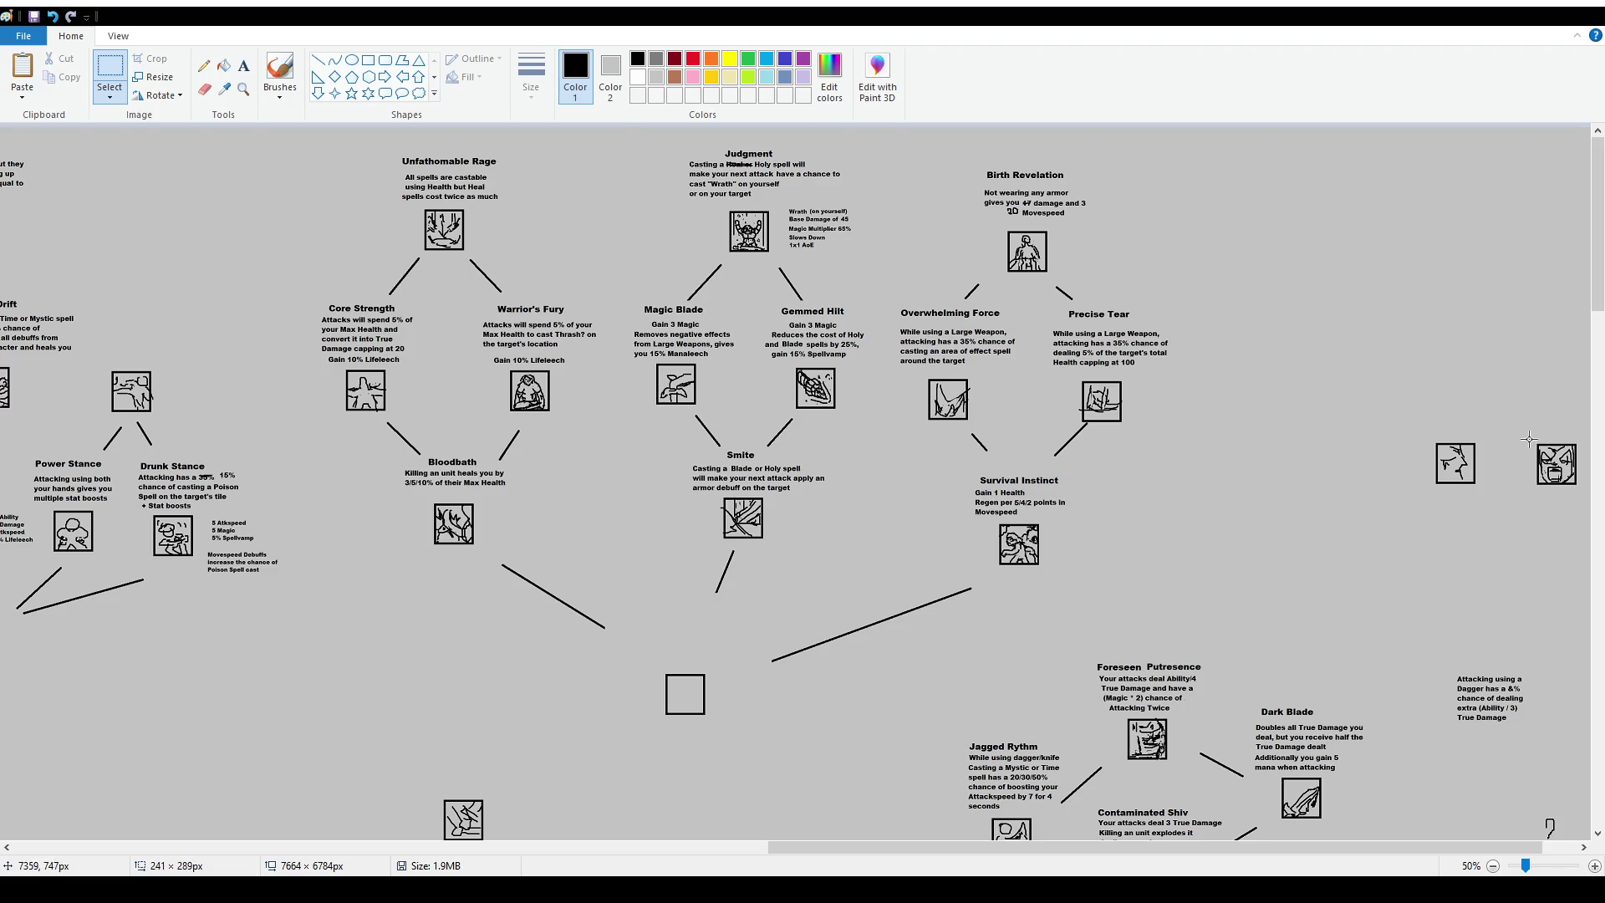
# Swap the angry-face icon into the Warrior's Fury slot and delete the Warrior's Fury title.
pyautogui.moveTo(1531, 437)
pyautogui.mouseDown()
pyautogui.moveTo(1583, 494)
pyautogui.moveTo(530, 401)
pyautogui.mouseUp()
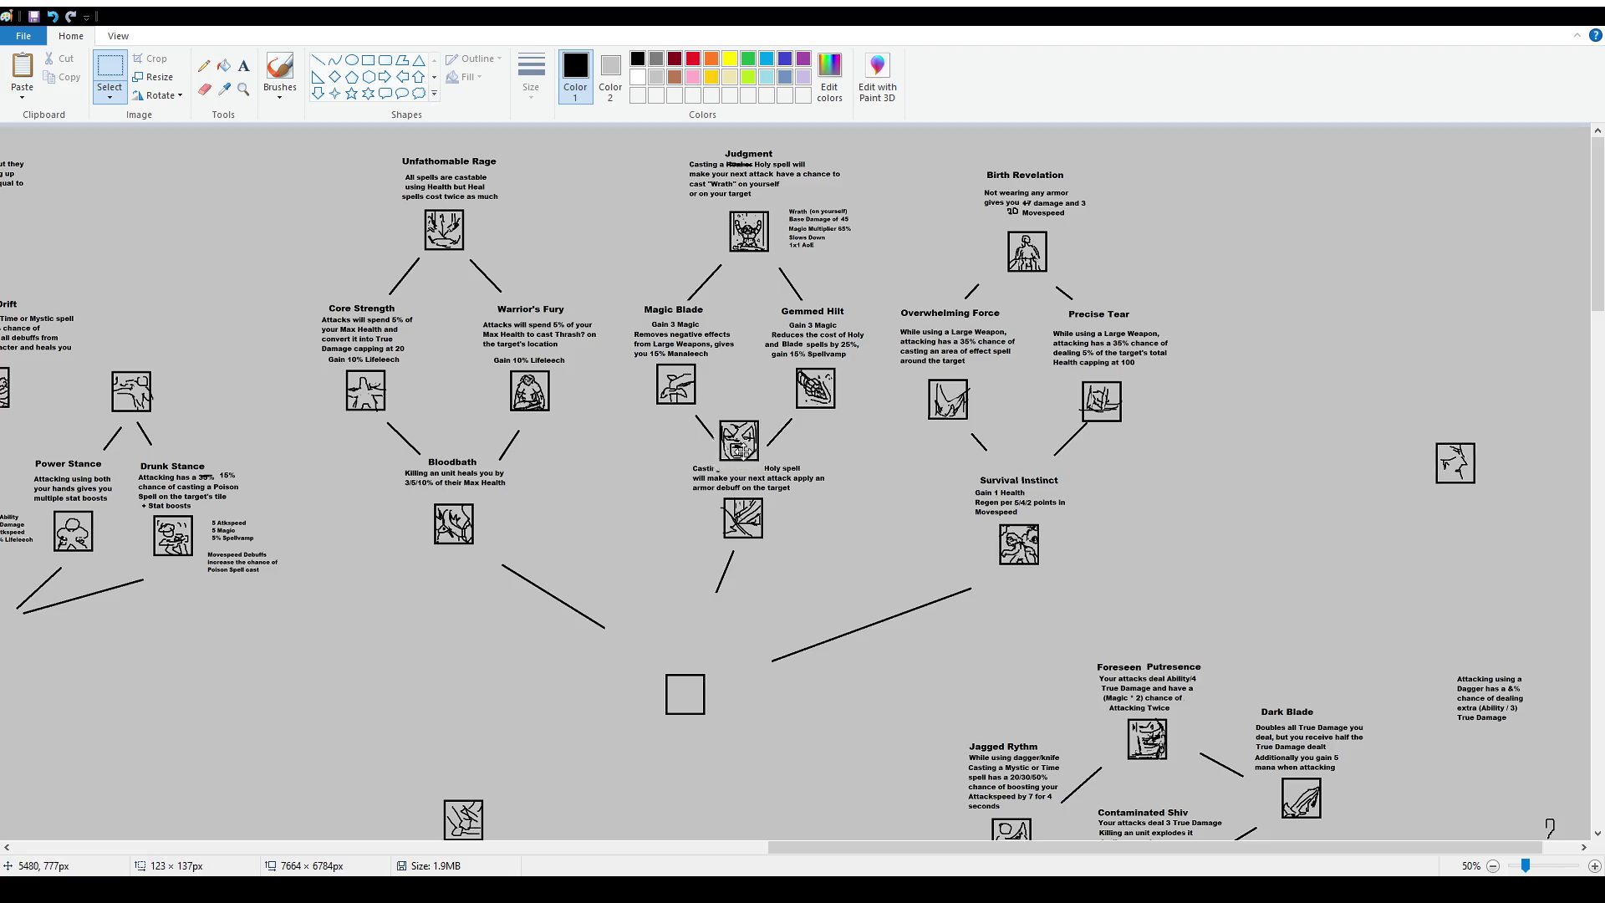
pyautogui.hotkey('ctrl', 'z')
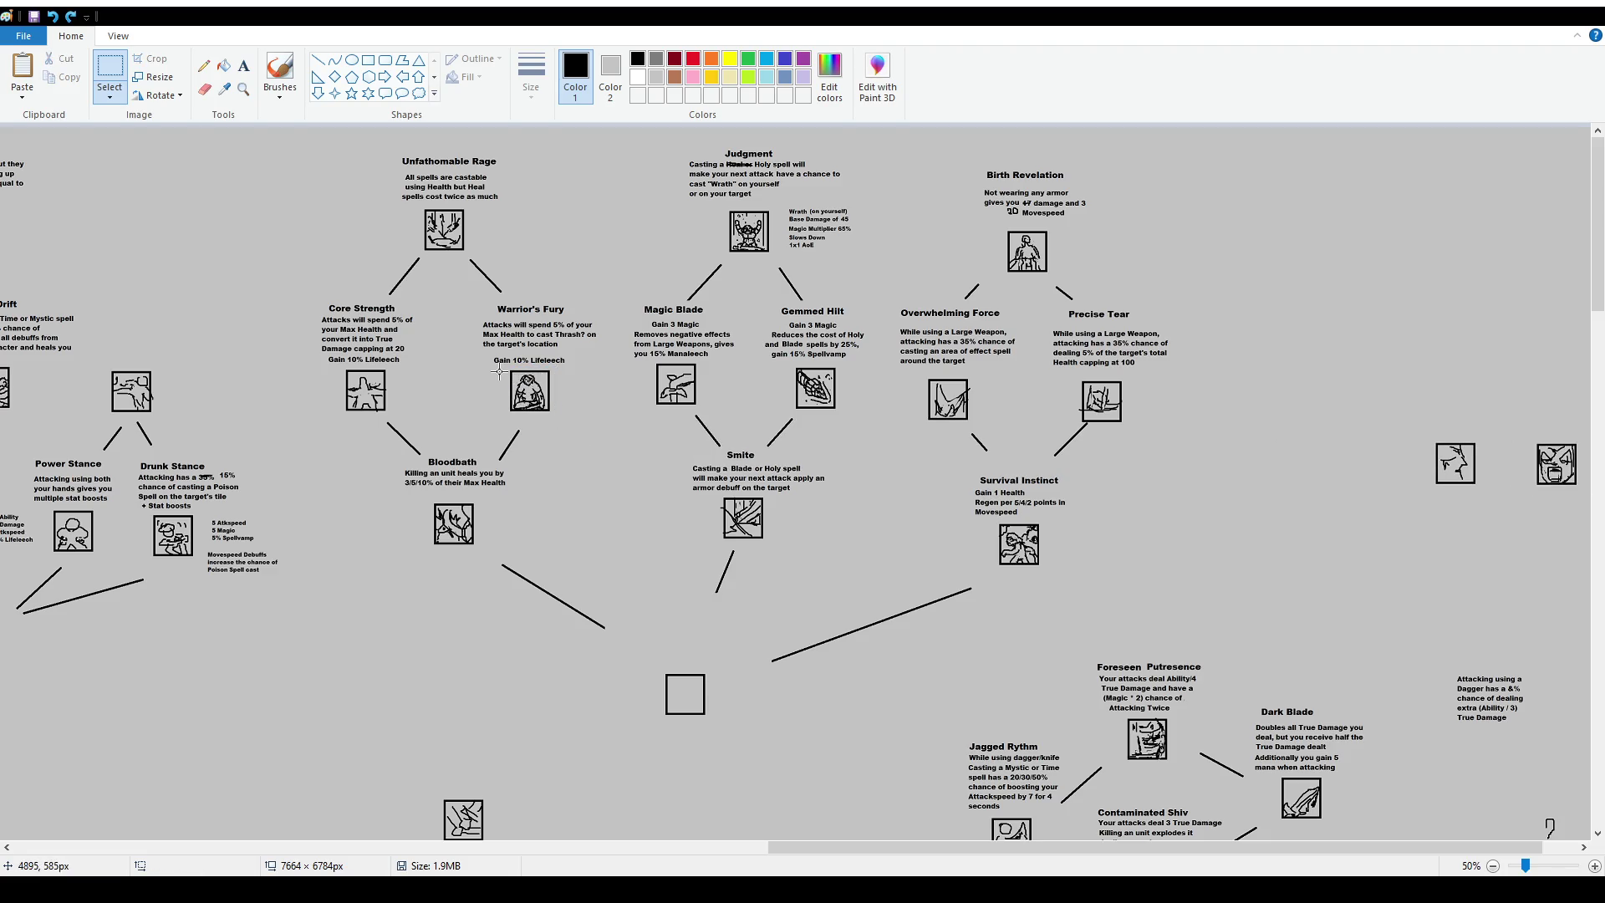
pyautogui.moveTo(499, 368)
pyautogui.mouseDown()
pyautogui.moveTo(562, 418)
pyautogui.moveTo(1467, 315)
pyautogui.mouseUp()
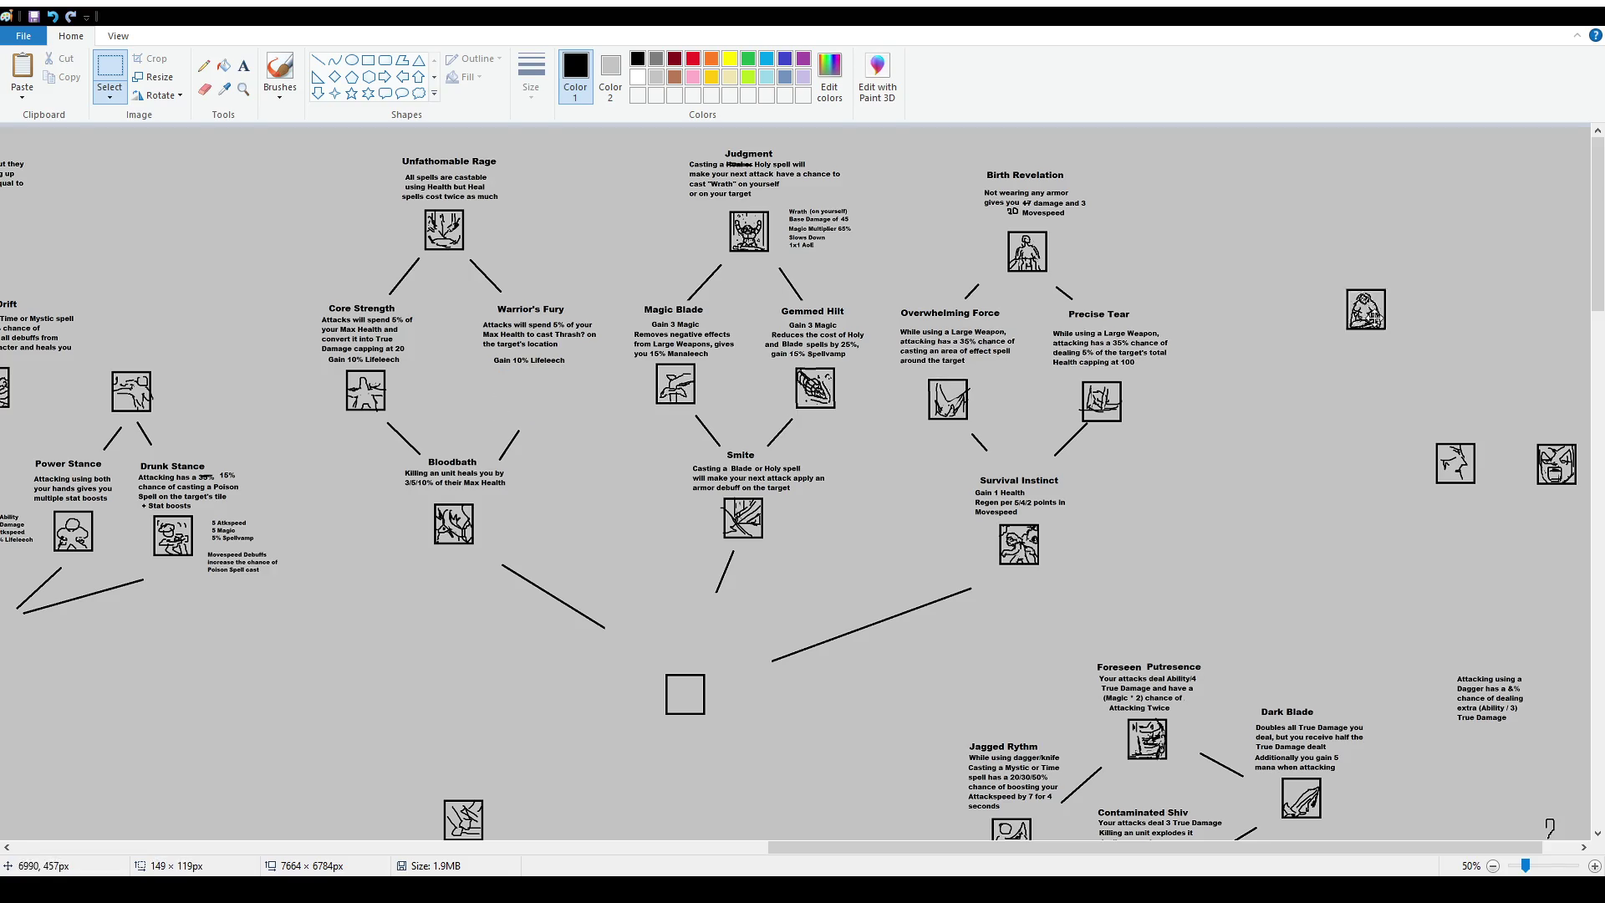
pyautogui.moveTo(1534, 437)
pyautogui.mouseDown()
pyautogui.moveTo(1583, 493)
pyautogui.moveTo(533, 403)
pyautogui.mouseUp()
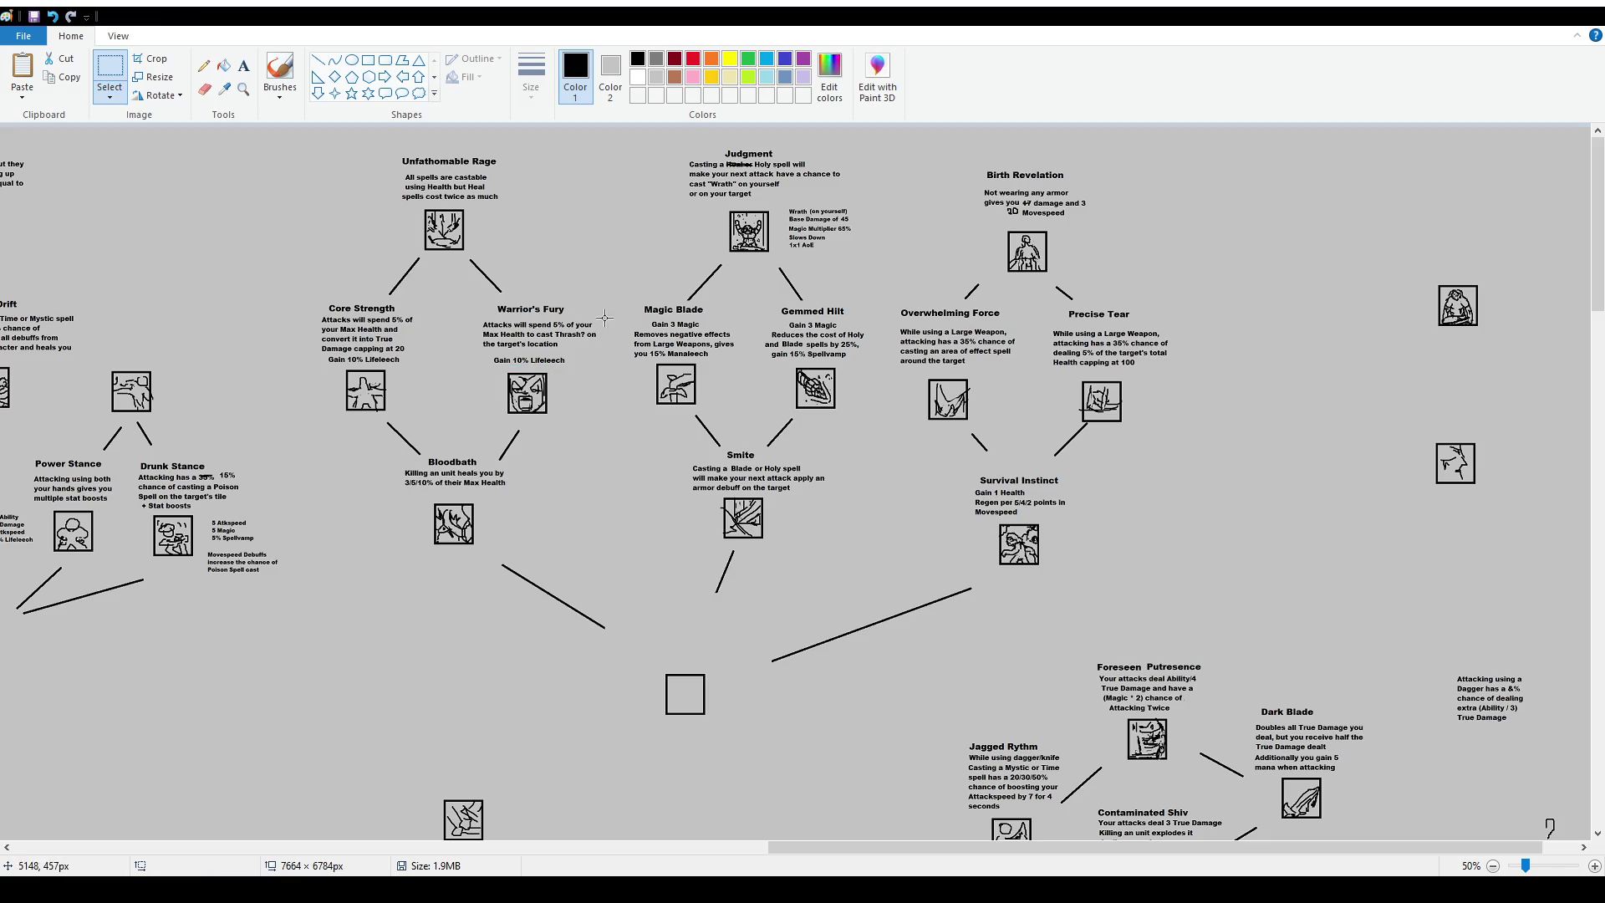
pyautogui.moveTo(489, 298); pyautogui.dragTo(572, 315)
pyautogui.press('Delete')
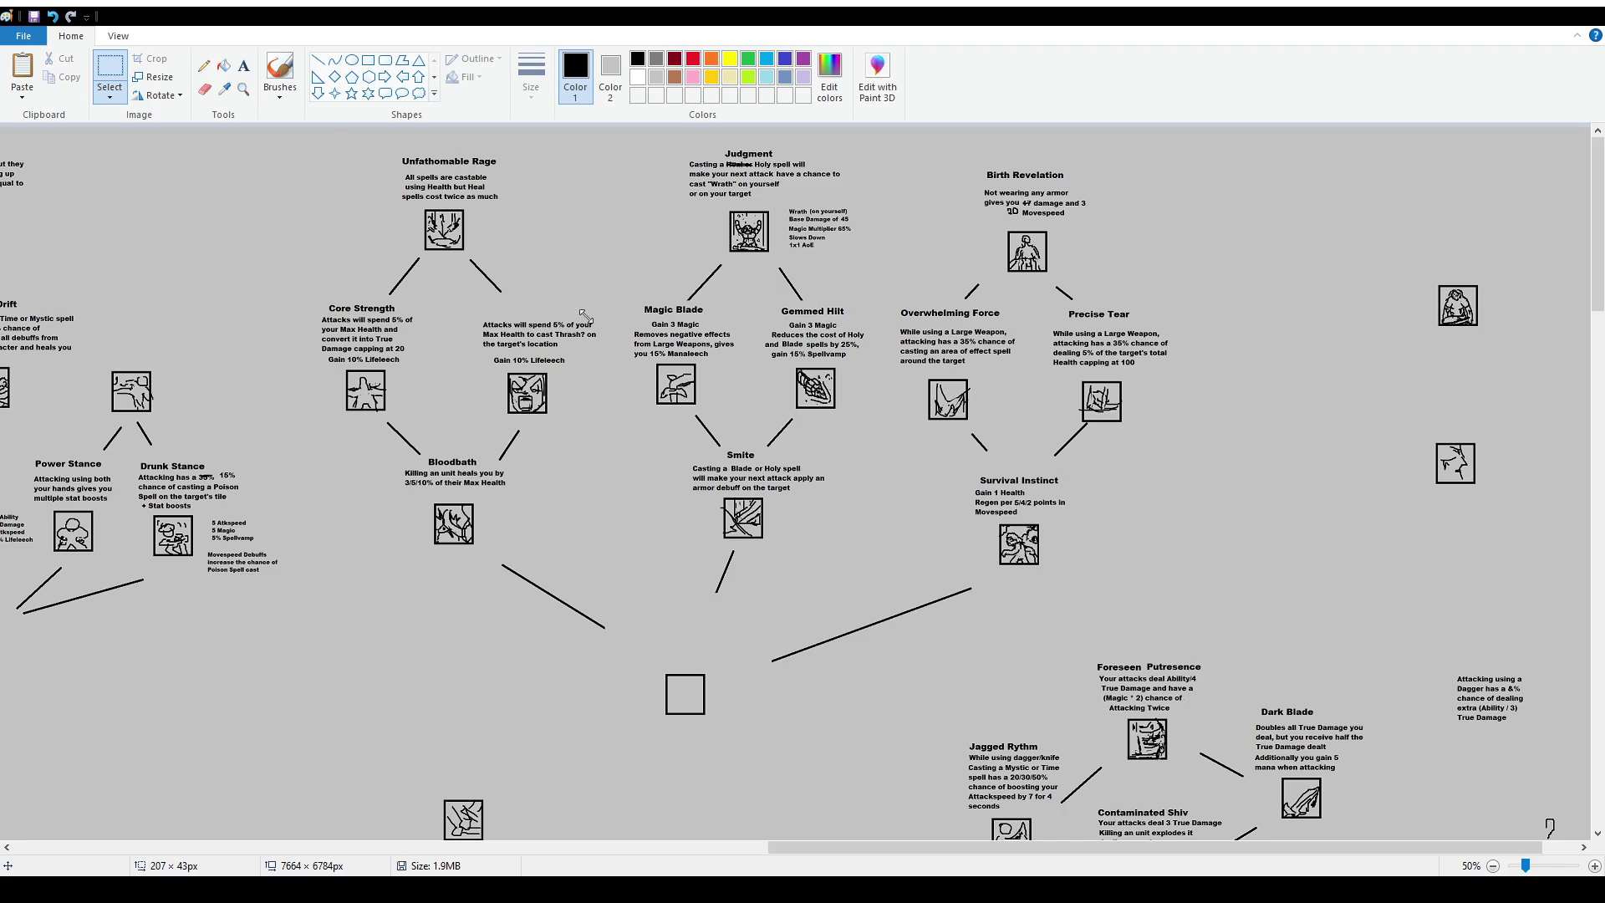
# Write 'Berserker' above the Thrash description and nudge it into place.
pyautogui.click(244, 67)
pyautogui.moveTo(497, 295); pyautogui.dragTo(699, 322)
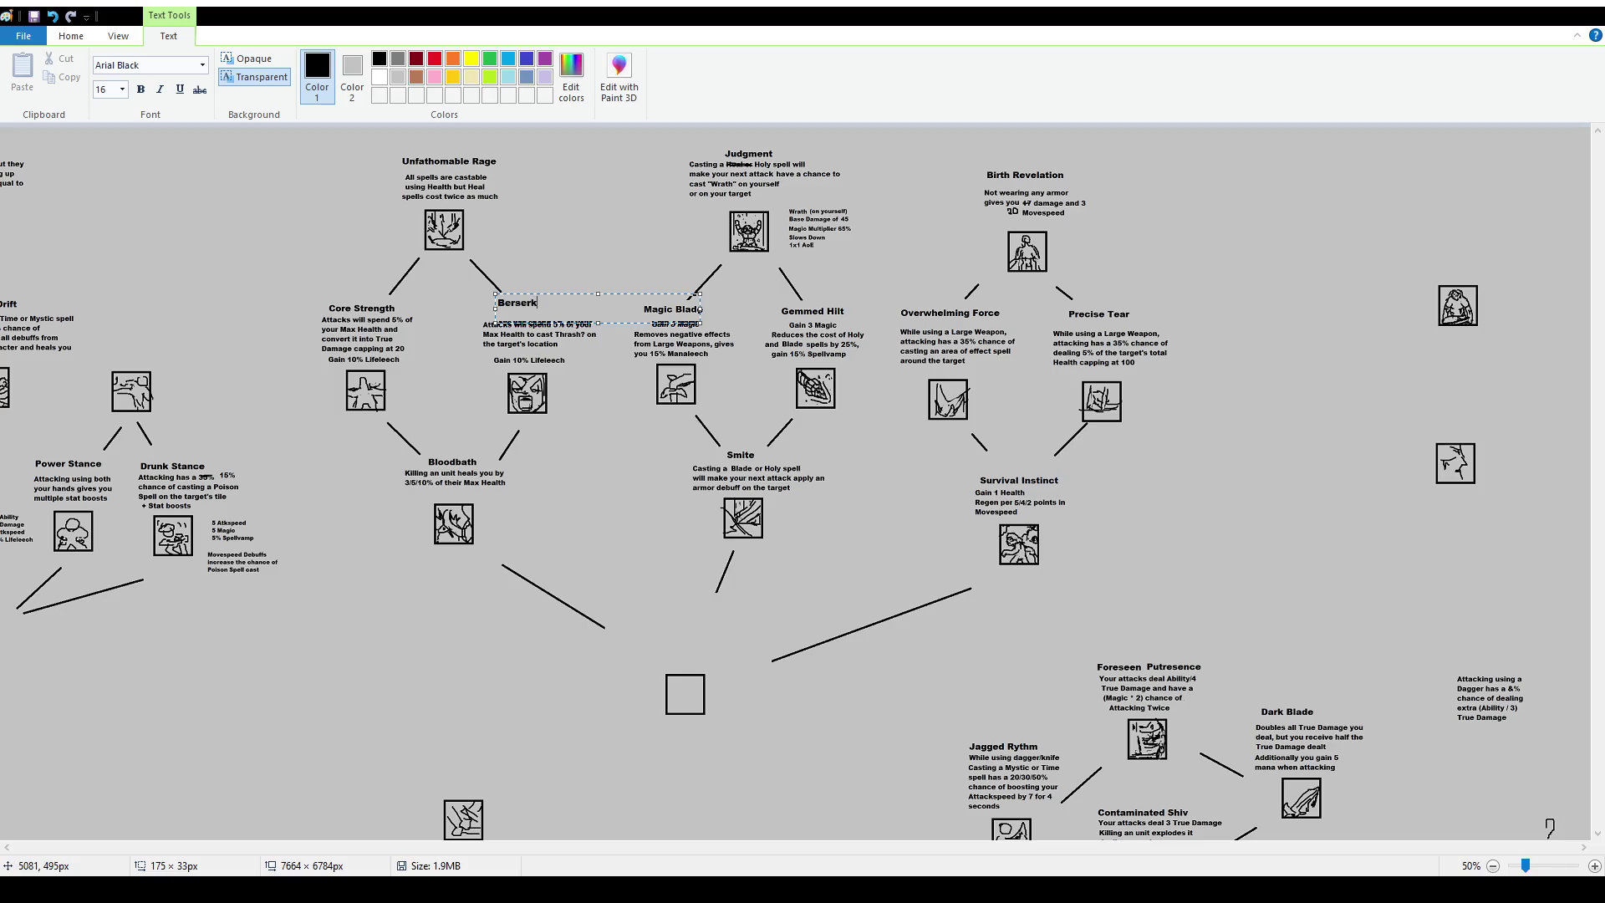
pyautogui.write('er')
pyautogui.moveTo(622, 294); pyautogui.dragTo(626, 302)
pyautogui.click(652, 468)
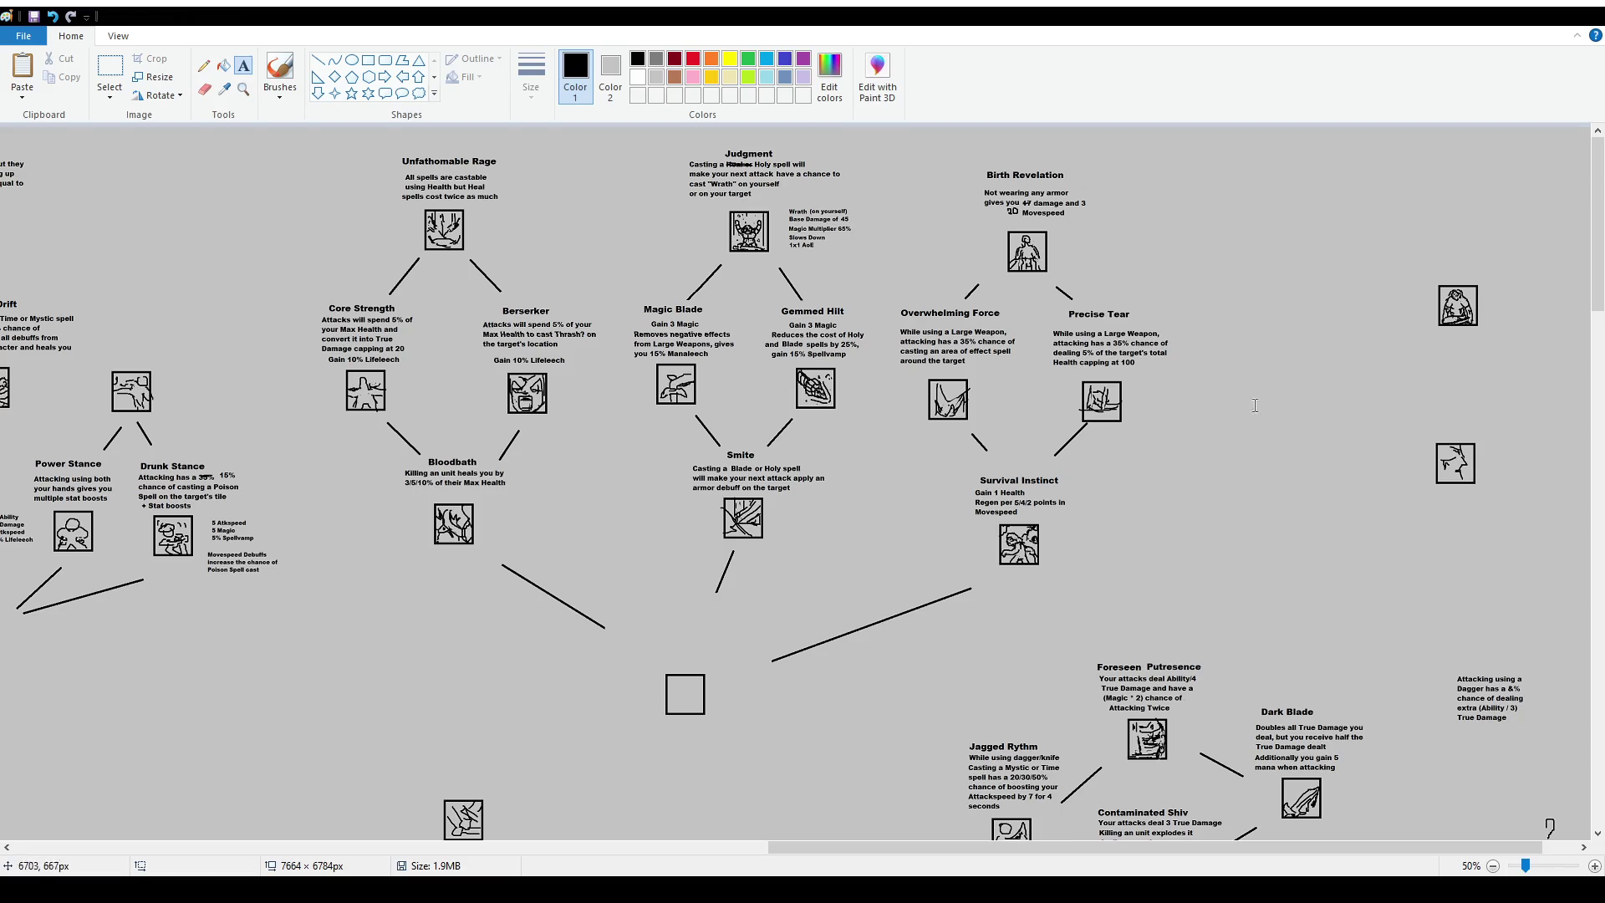
pyautogui.click(109, 71)
# Nudge the lone right-side icon slightly left, clear the selection, and save the chart.
pyautogui.moveTo(1422, 426); pyautogui.dragTo(1496, 497)
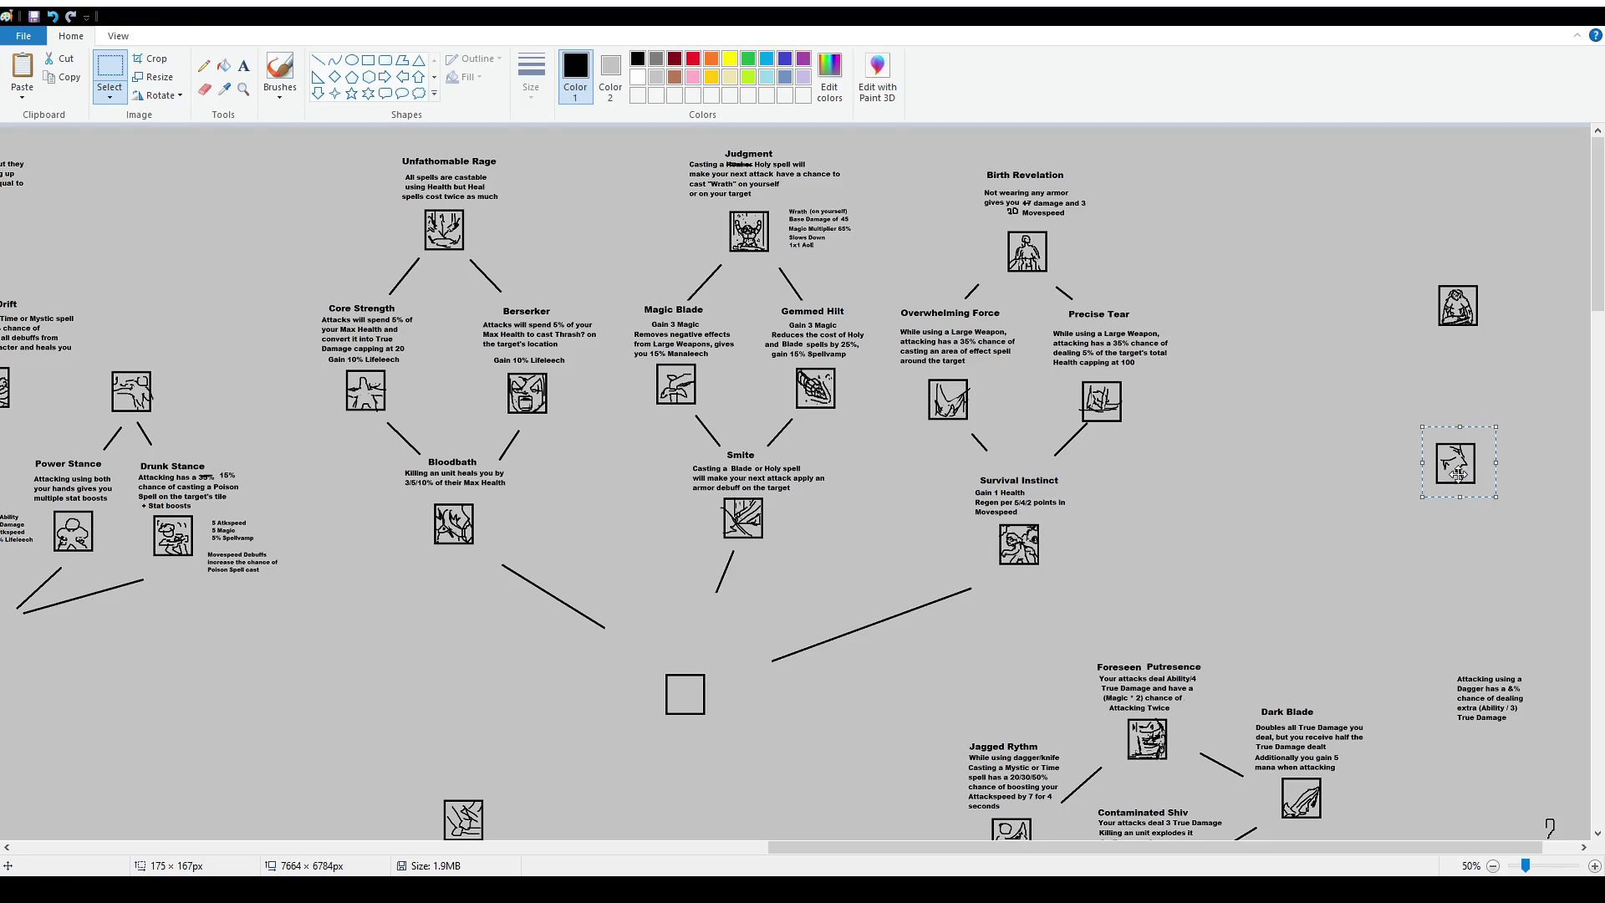
pyautogui.moveTo(1459, 471); pyautogui.dragTo(1391, 479)
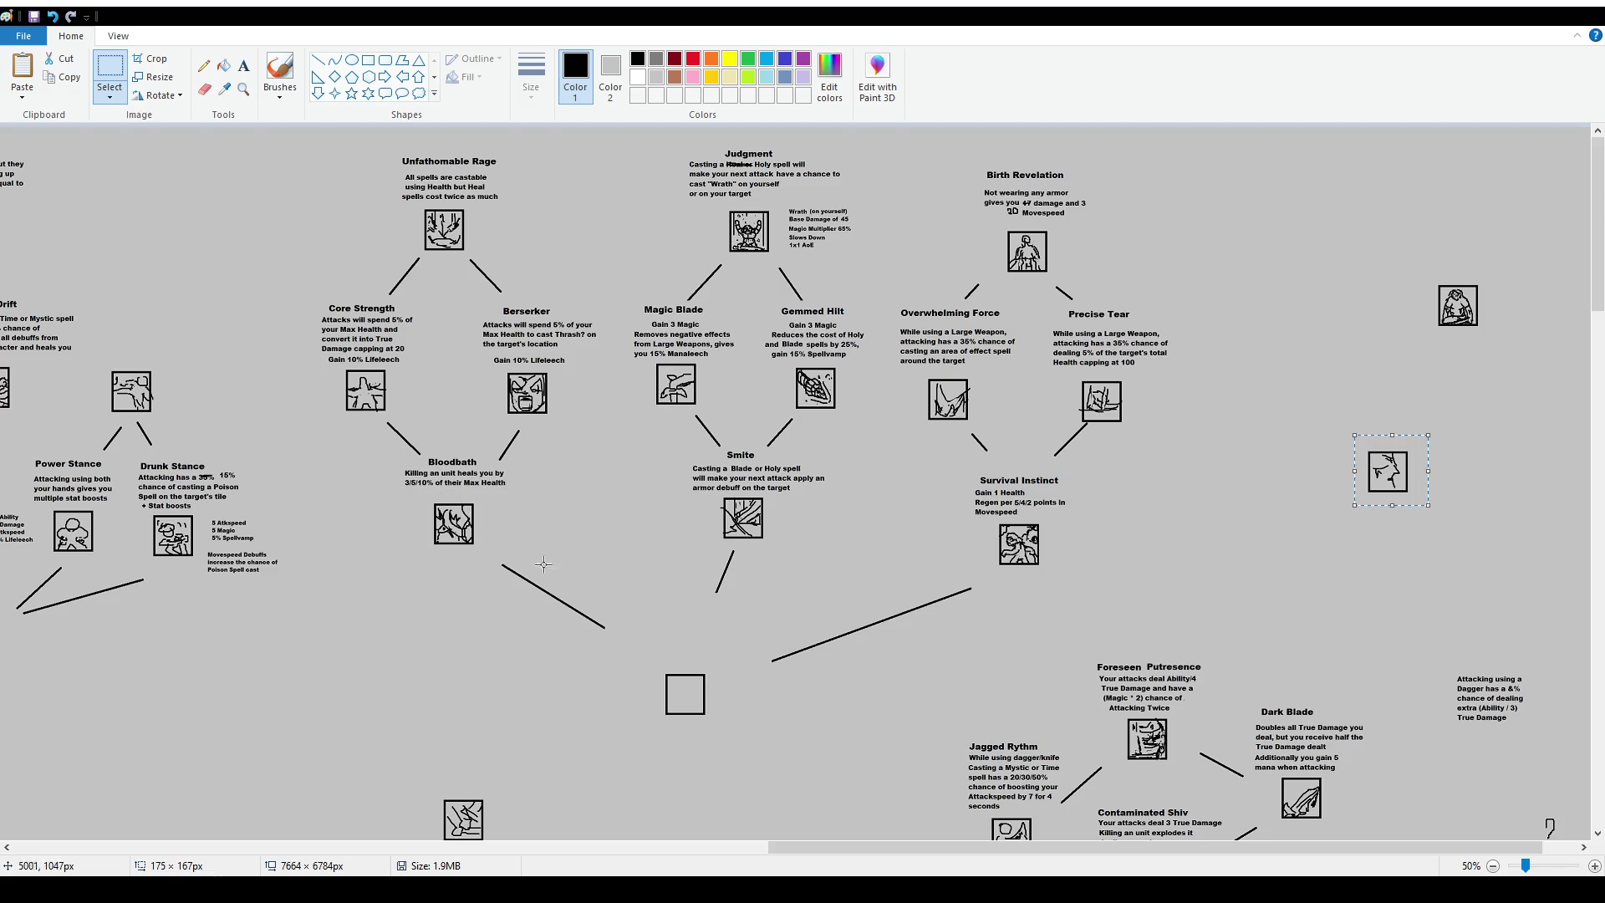
pyautogui.moveTo(639, 658); pyautogui.dragTo(729, 737)
pyautogui.moveTo(401, 455)
pyautogui.mouseDown()
pyautogui.moveTo(505, 495)
pyautogui.moveTo(514, 465)
pyautogui.mouseUp()
pyautogui.click(507, 497)
pyautogui.click(894, 536)
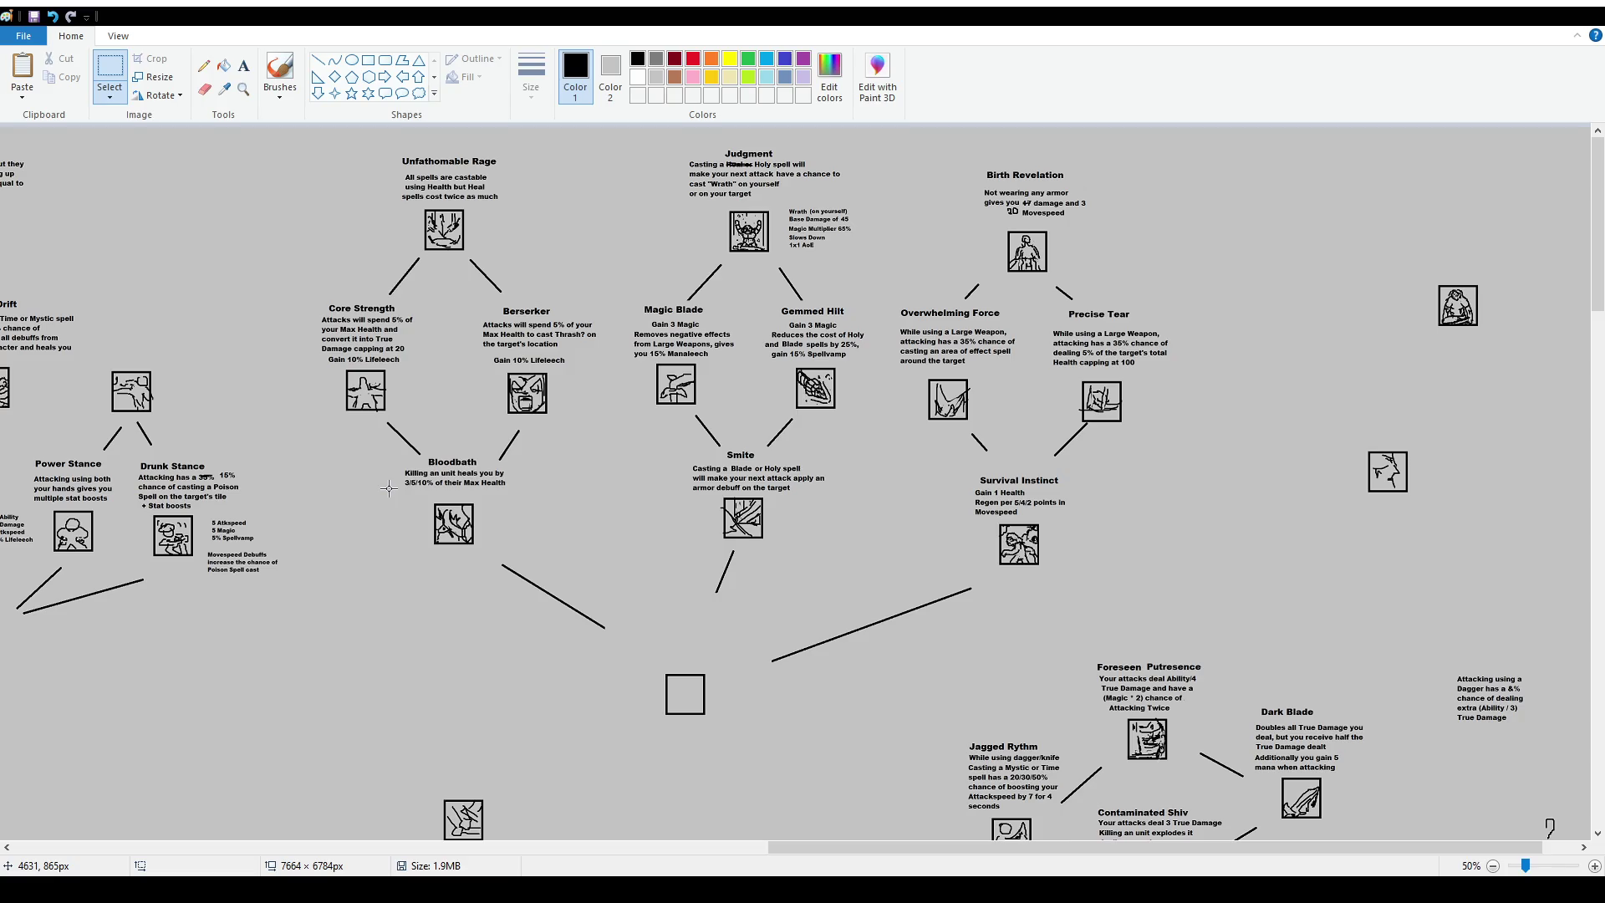
pyautogui.hotkey('ctrl', 's')
# Draw a straight line from the central square down-left to the icon below it.
pyautogui.click(317, 60)
pyautogui.moveTo(520, 794); pyautogui.dragTo(625, 741)
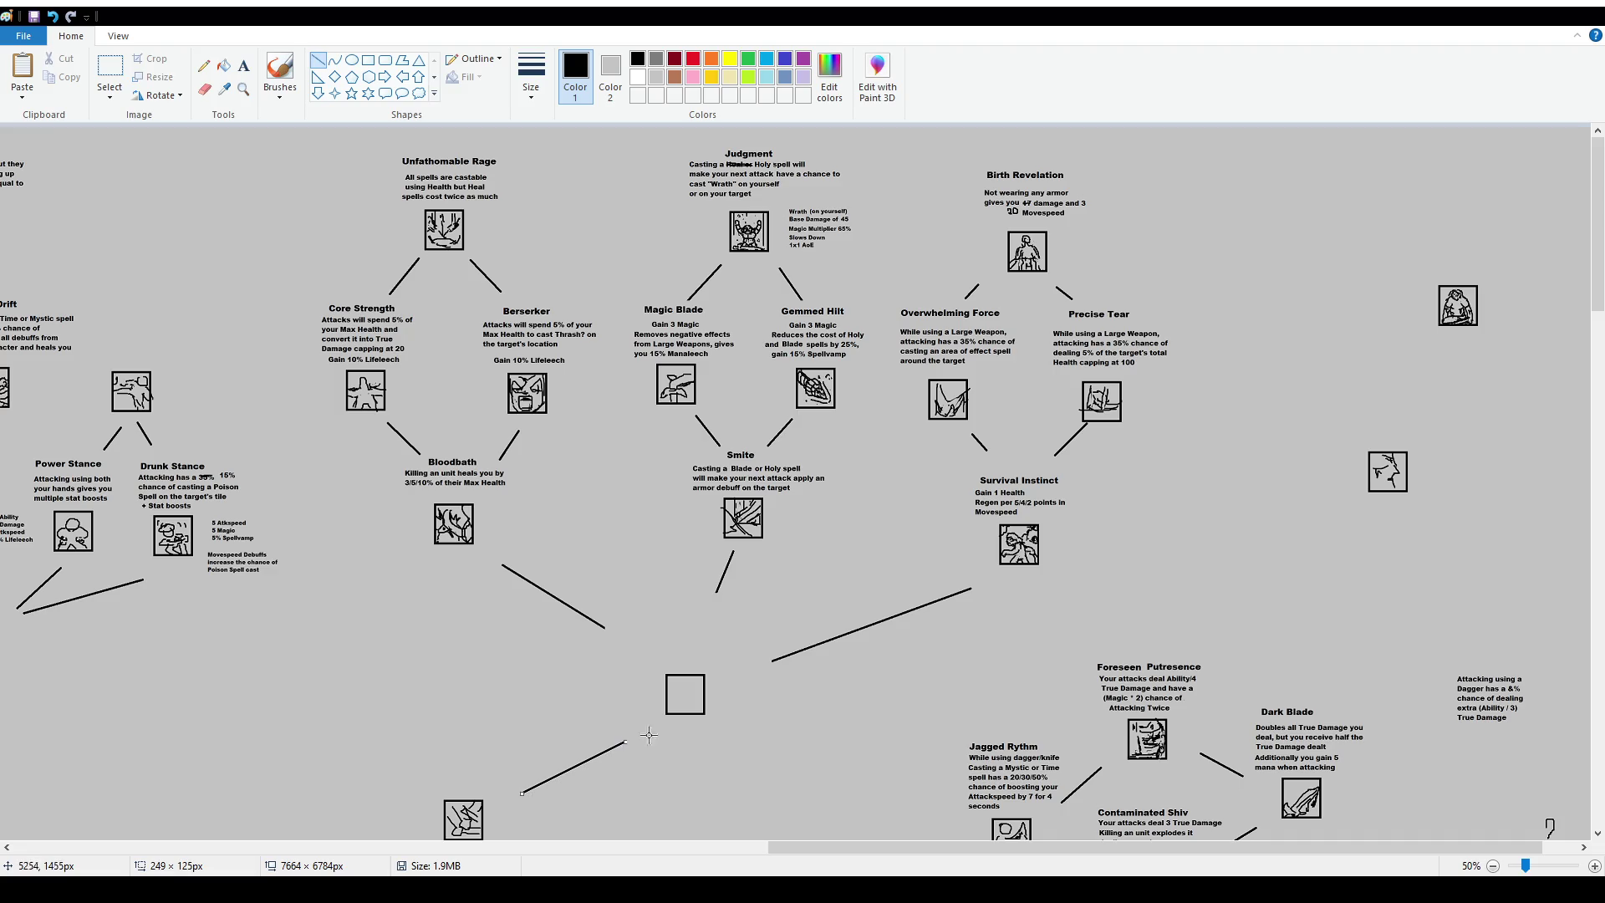
pyautogui.click(110, 74)
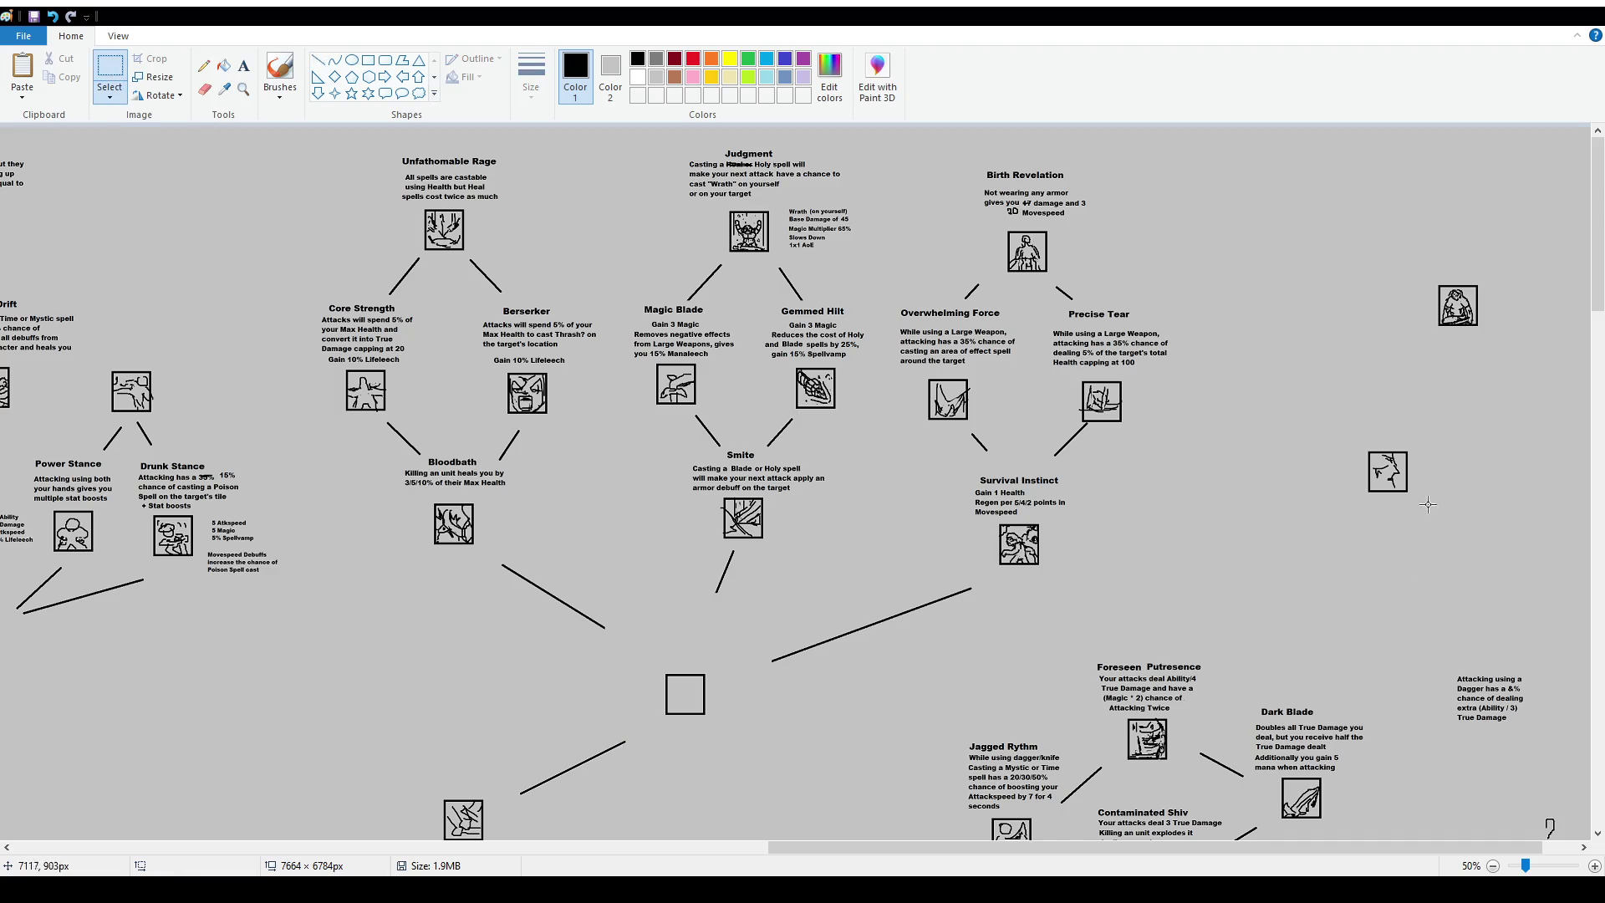
# Box-select the lone right-side icon again and release the selection.
pyautogui.moveTo(1360, 438); pyautogui.dragTo(1446, 513)
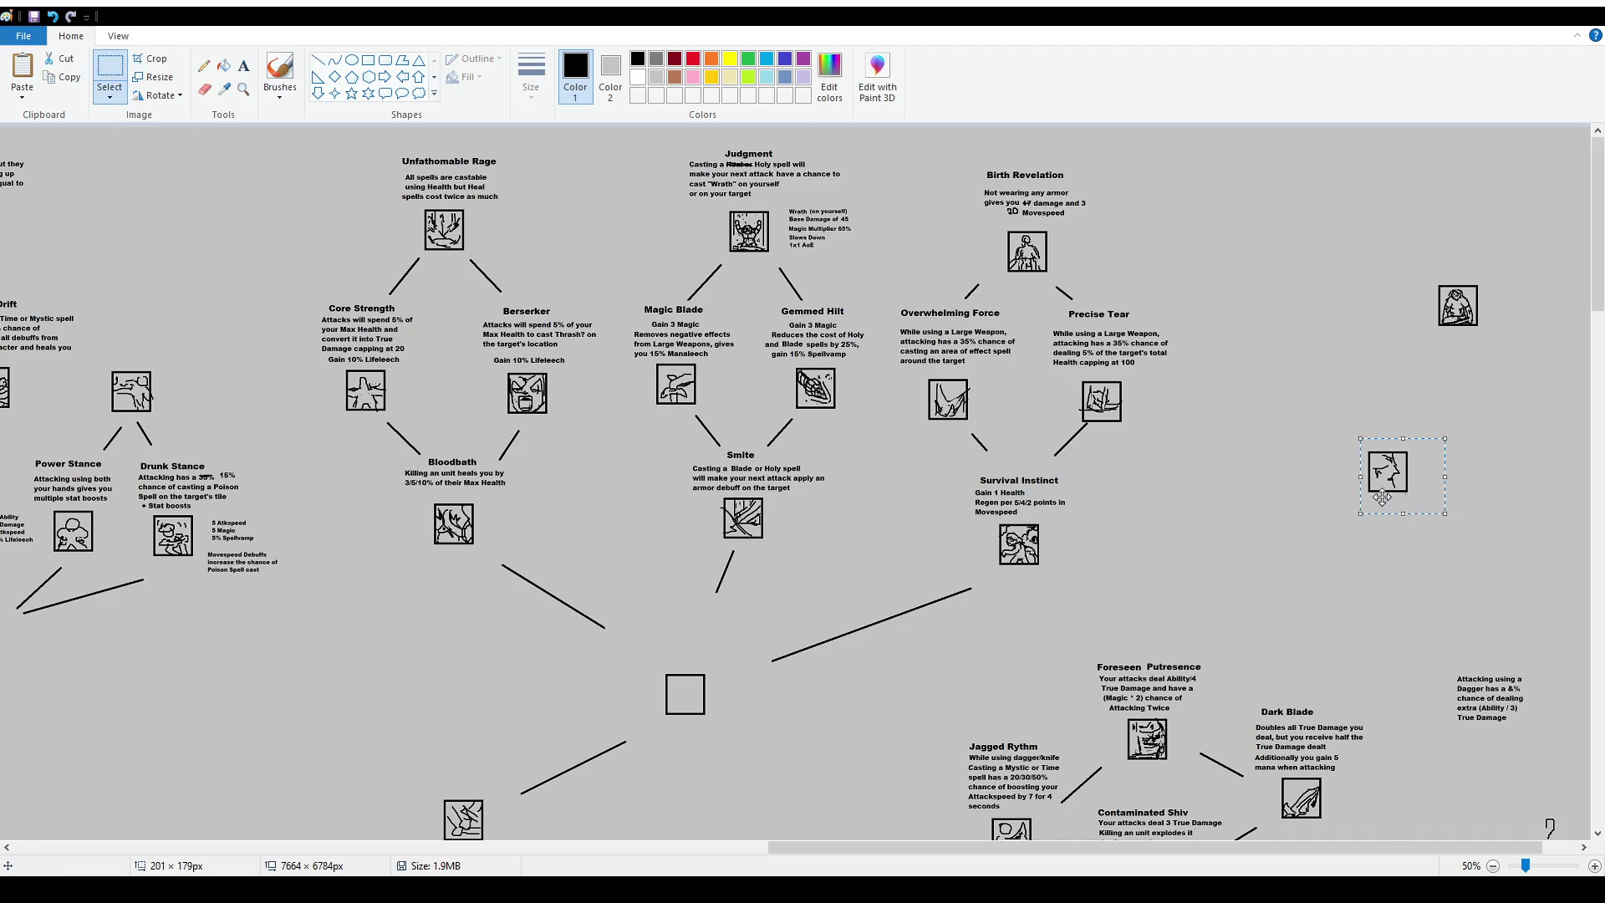
pyautogui.moveTo(294, 281); pyautogui.dragTo(605, 436)
pyautogui.press('Escape')
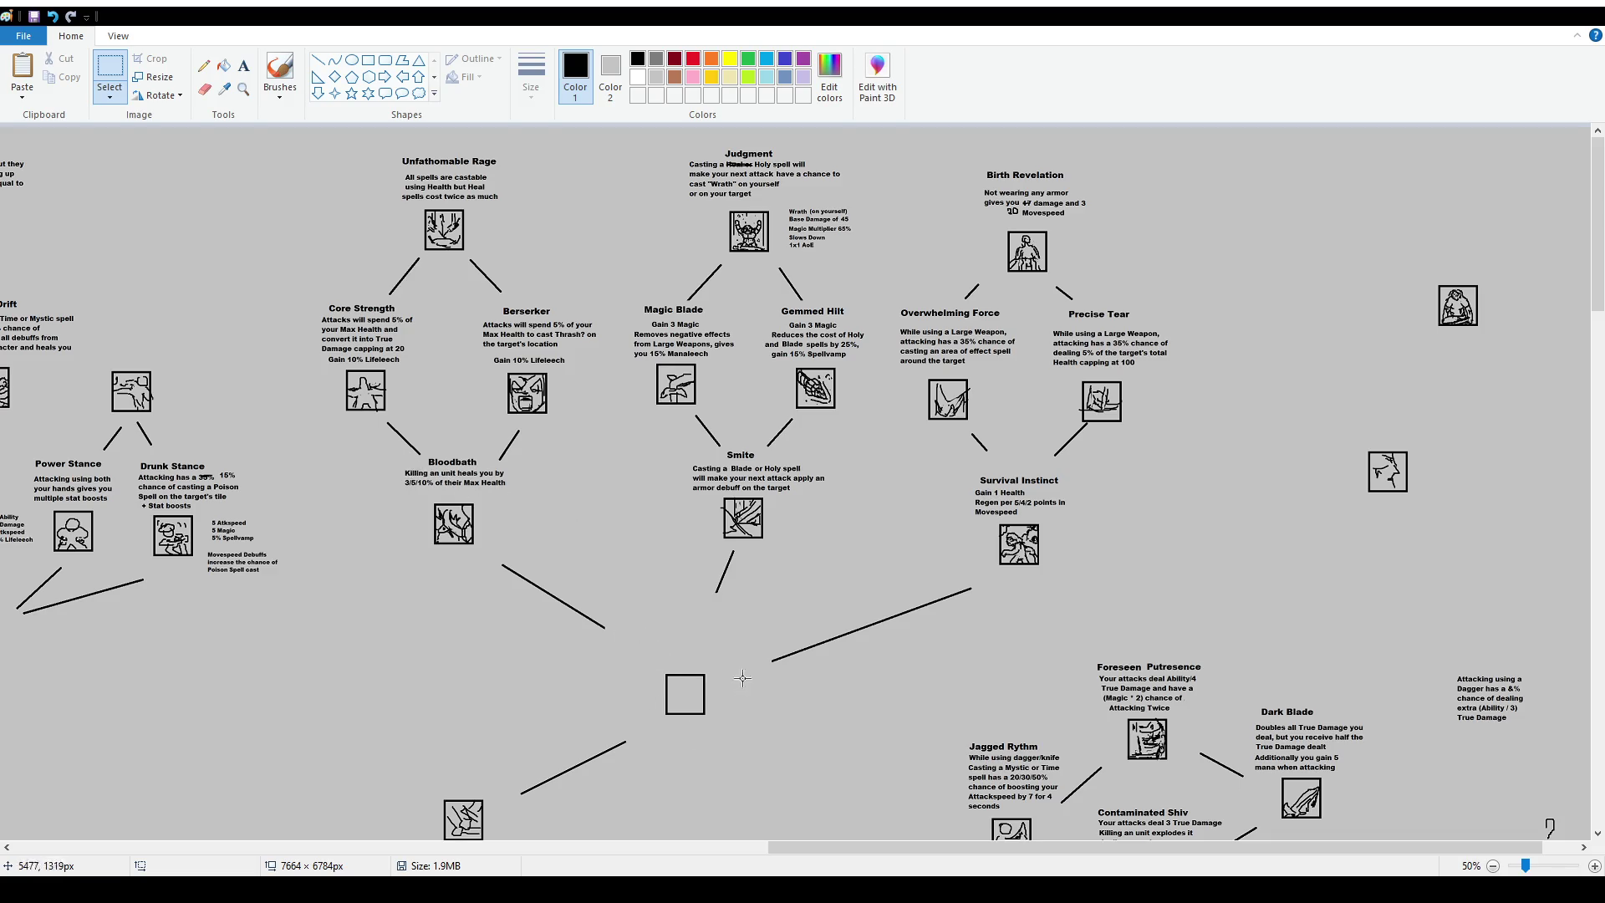
pyautogui.moveTo(1338, 432); pyautogui.dragTo(1427, 506)
pyautogui.moveTo(387, 449); pyautogui.dragTo(539, 565)
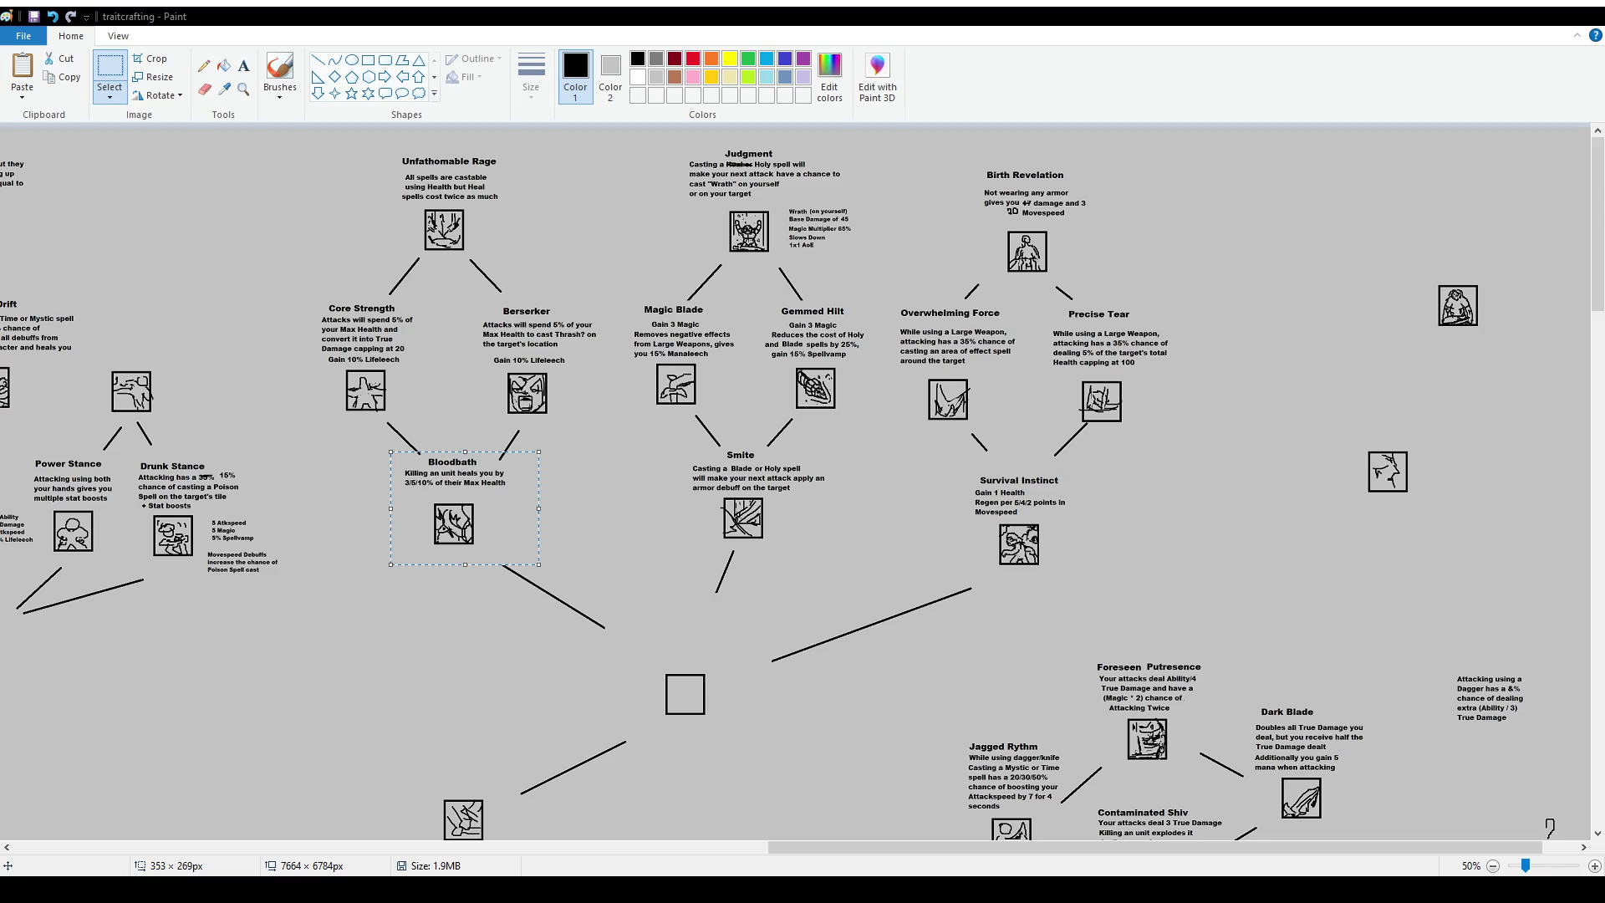
# Paste the health-cost description above the icon, change & to 25/35/50, and reposition it.
pyautogui.click(244, 65)
pyautogui.moveTo(1340, 378)
pyautogui.mouseDown()
pyautogui.moveTo(1391, 407)
pyautogui.moveTo(1544, 433)
pyautogui.moveTo(1449, 399)
pyautogui.mouseUp()
pyautogui.write('Reduces Health cost of spells by &%')
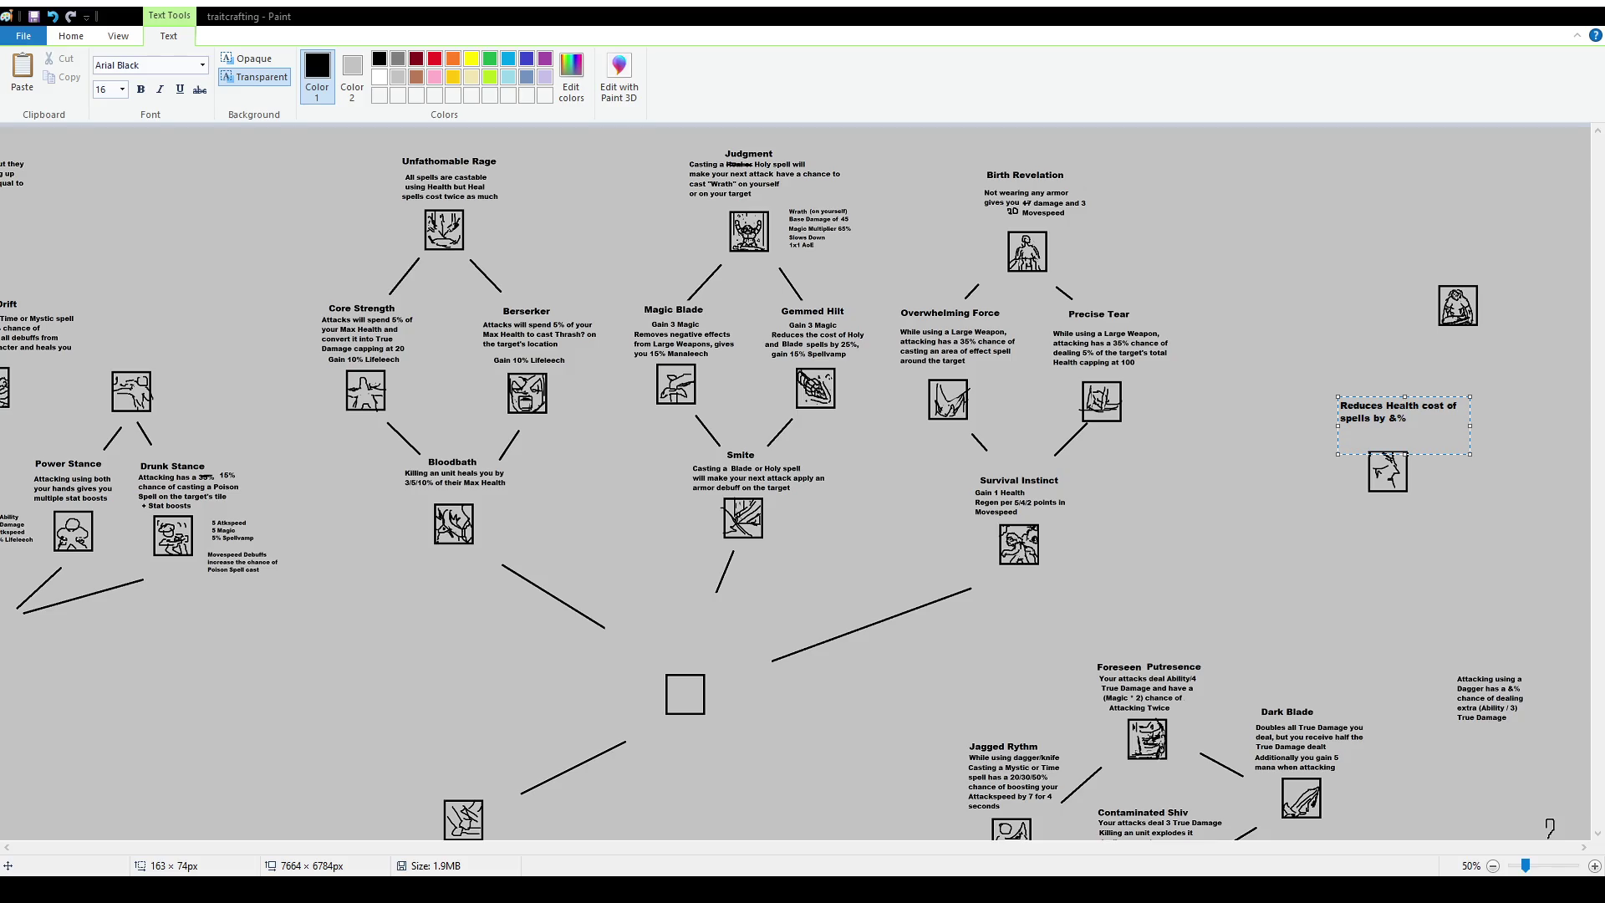
pyautogui.hotkey('shift', 'Left')
pyautogui.write('25/35/50')
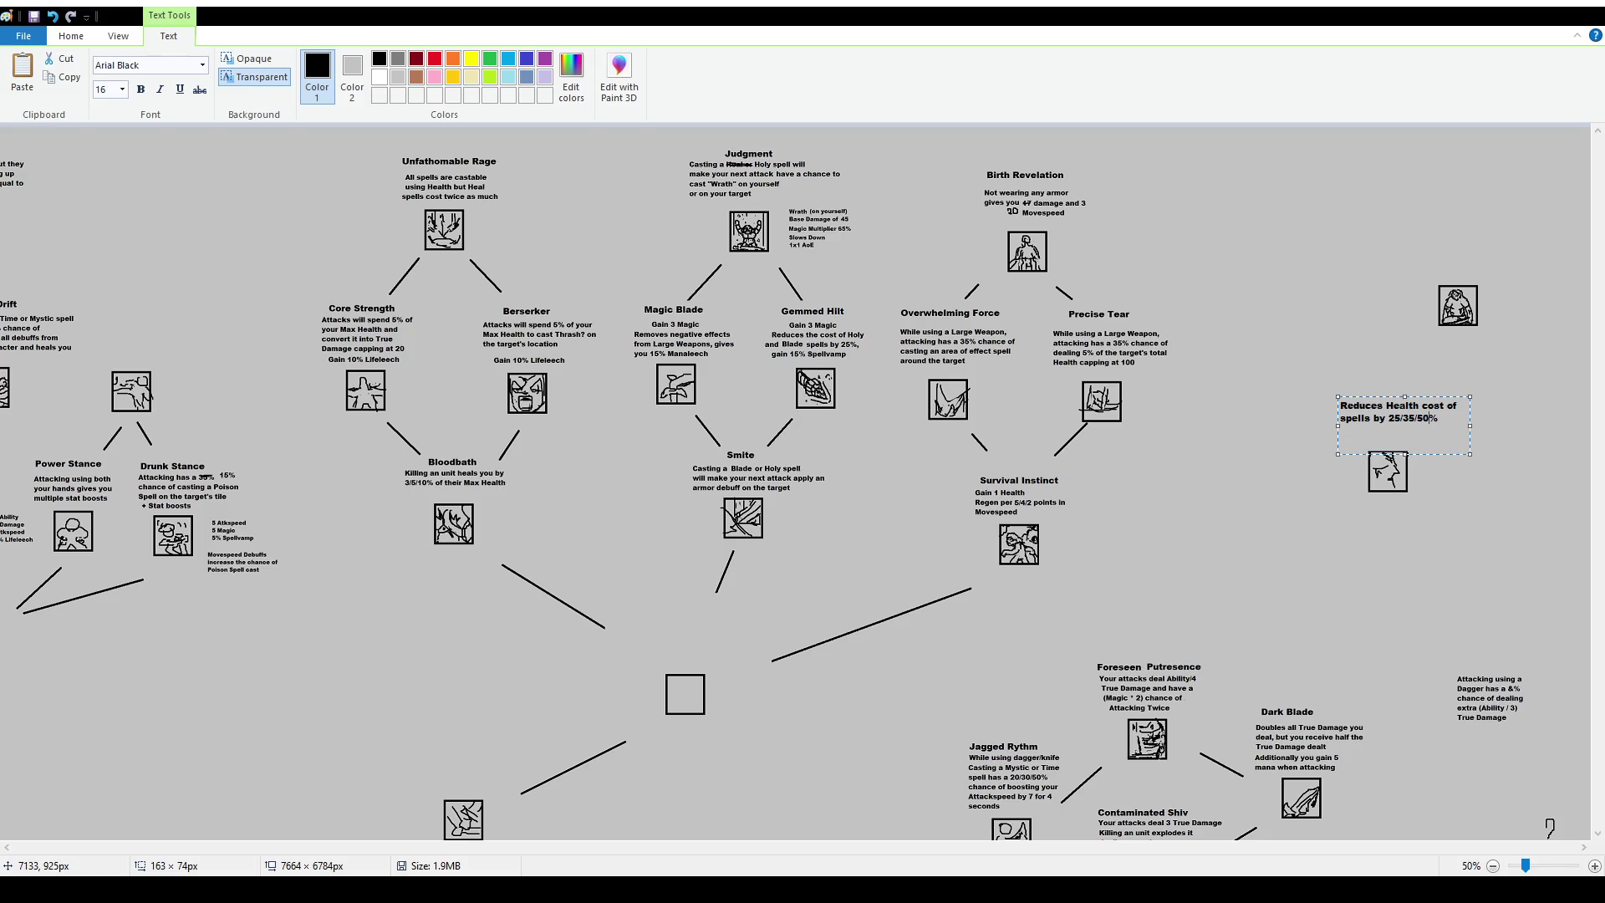
pyautogui.click(802, 264)
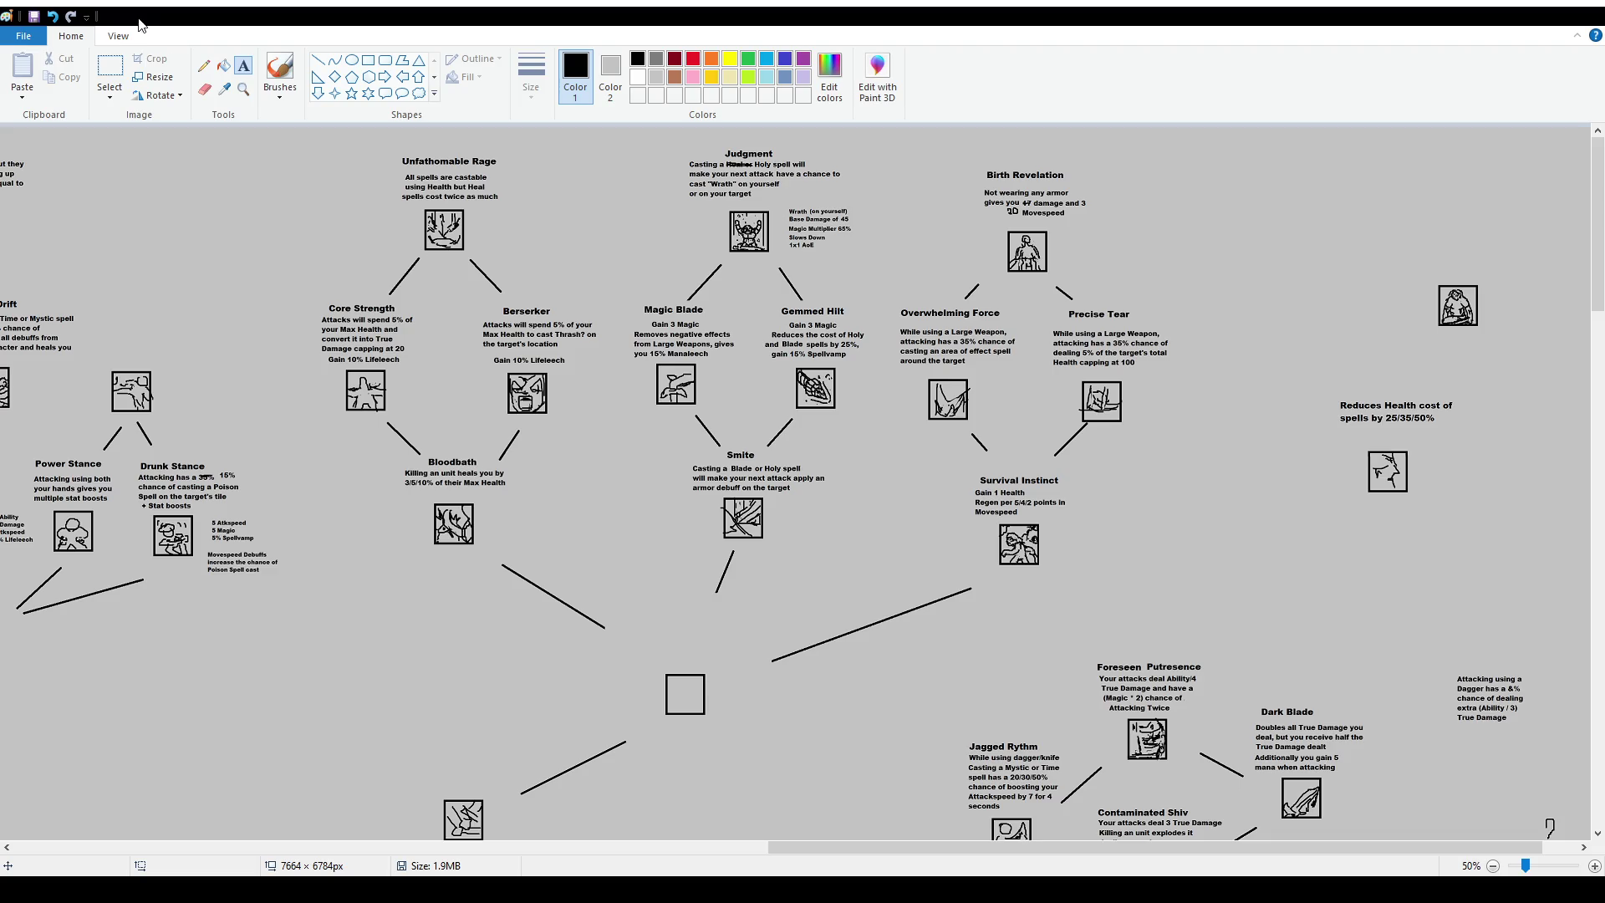
pyautogui.click(110, 71)
pyautogui.moveTo(1324, 392)
pyautogui.mouseDown()
pyautogui.moveTo(1476, 430)
pyautogui.moveTo(1463, 442)
pyautogui.mouseUp()
pyautogui.click(244, 65)
# Add the 'Steady Bloodflow' title and paste a smaller copy of the description below the icon.
pyautogui.moveTo(1314, 379); pyautogui.dragTo(1446, 403)
pyautogui.write('Steady Bloodflow')
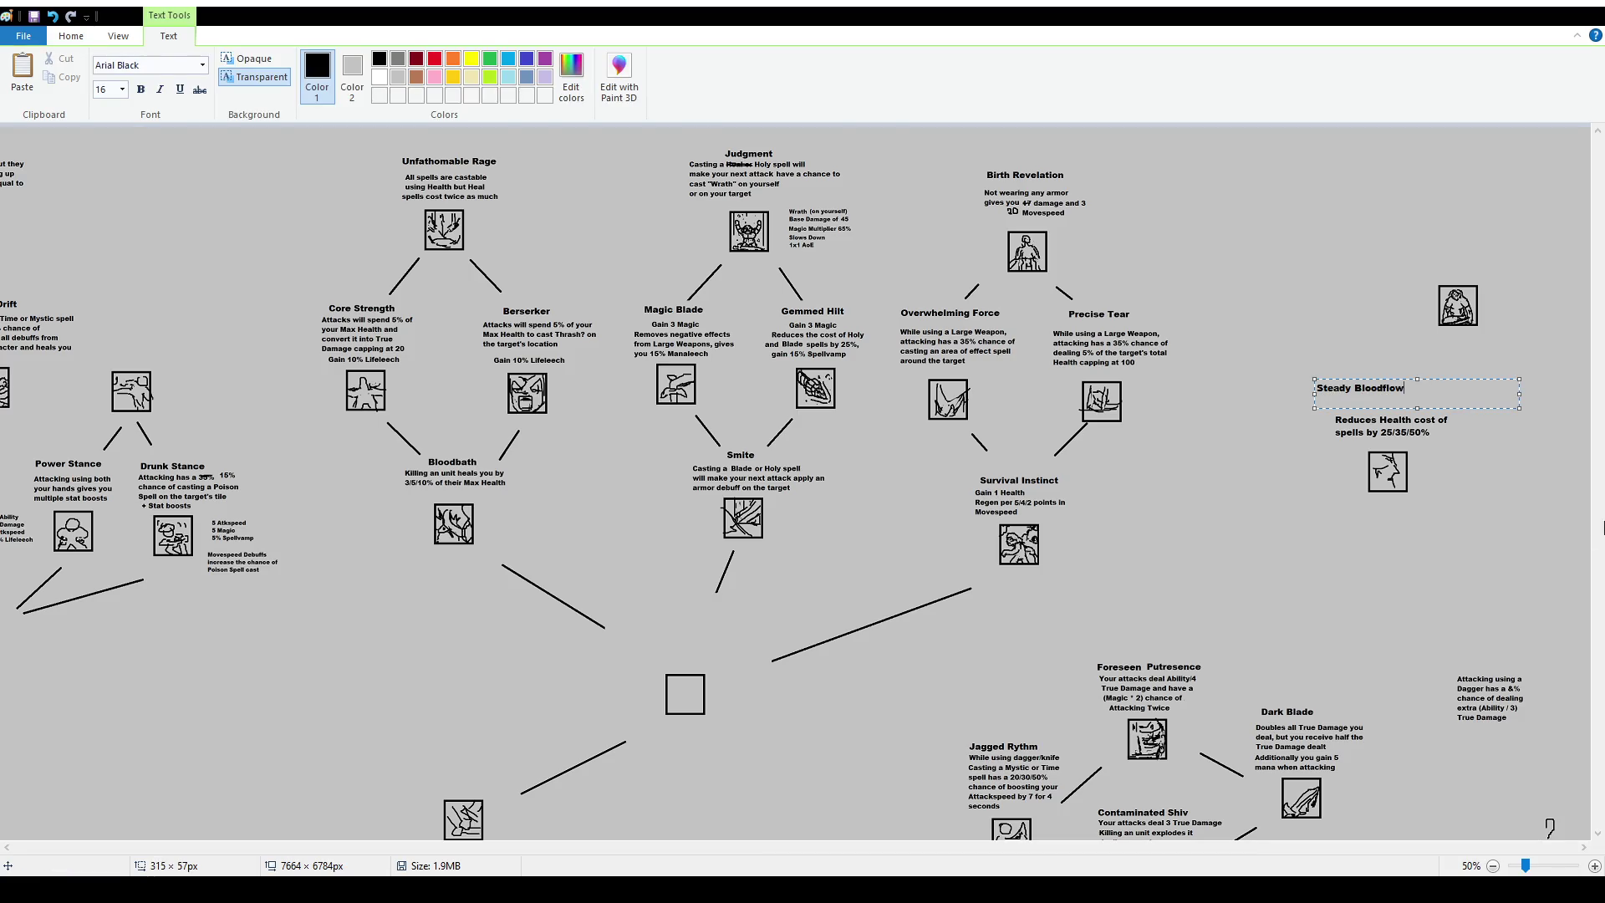
pyautogui.click(1143, 548)
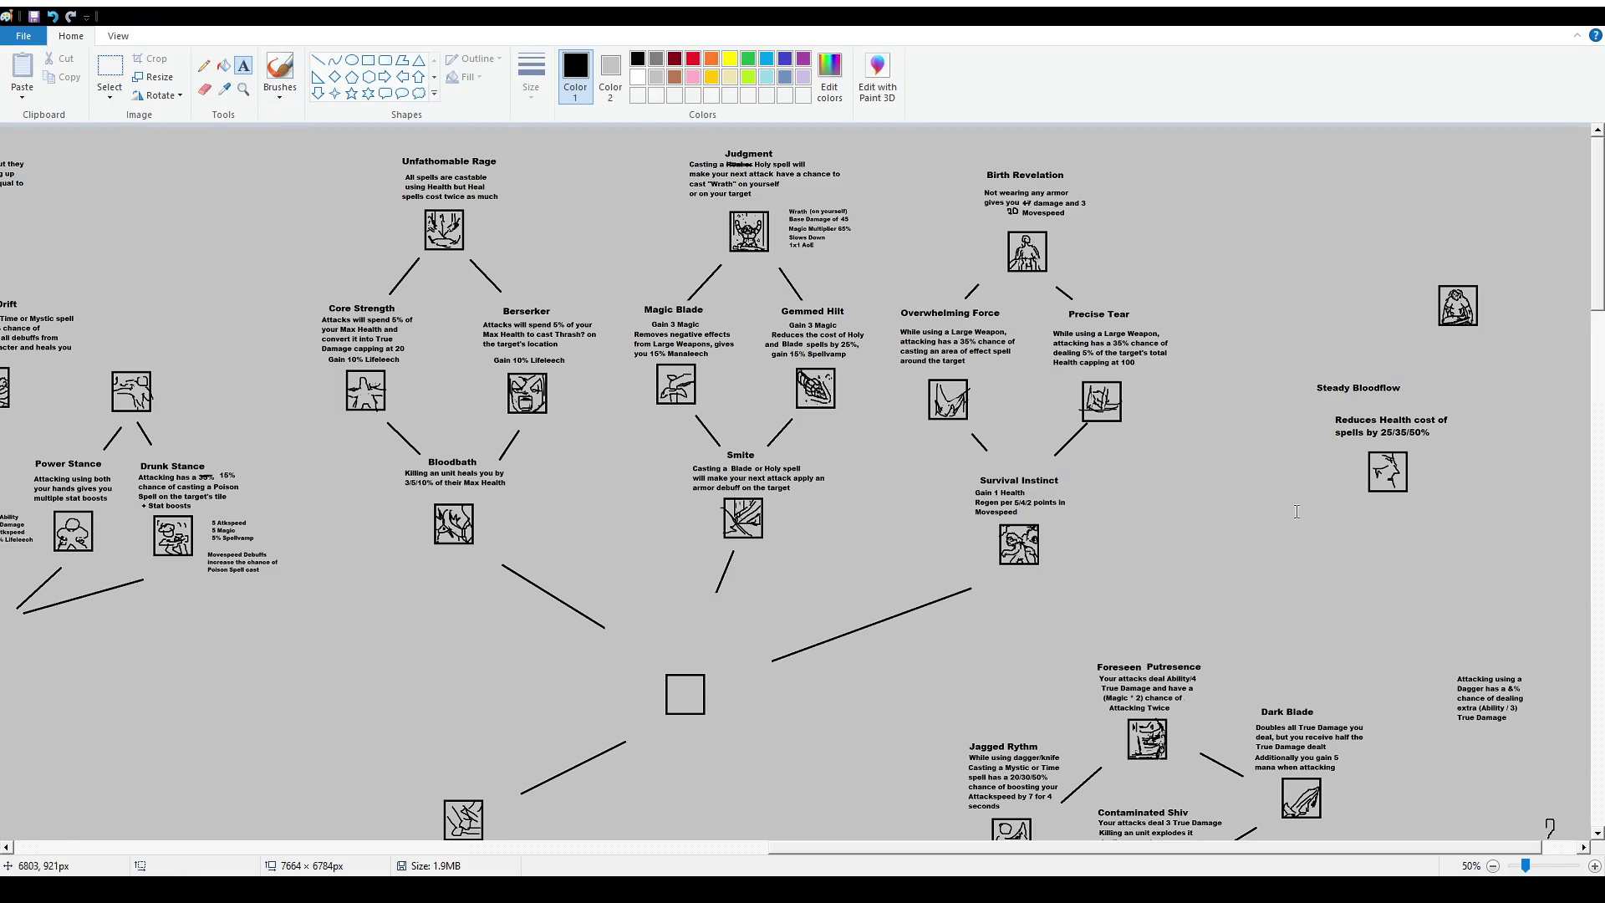
pyautogui.moveTo(1233, 495); pyautogui.dragTo(1438, 569)
pyautogui.hotkey('ctrl', 'v')
# Wrap the smaller description, delete the larger 25/35/50% one, and move the title closer.
pyautogui.moveTo(1437, 533); pyautogui.dragTo(1316, 536)
pyautogui.click(1363, 570)
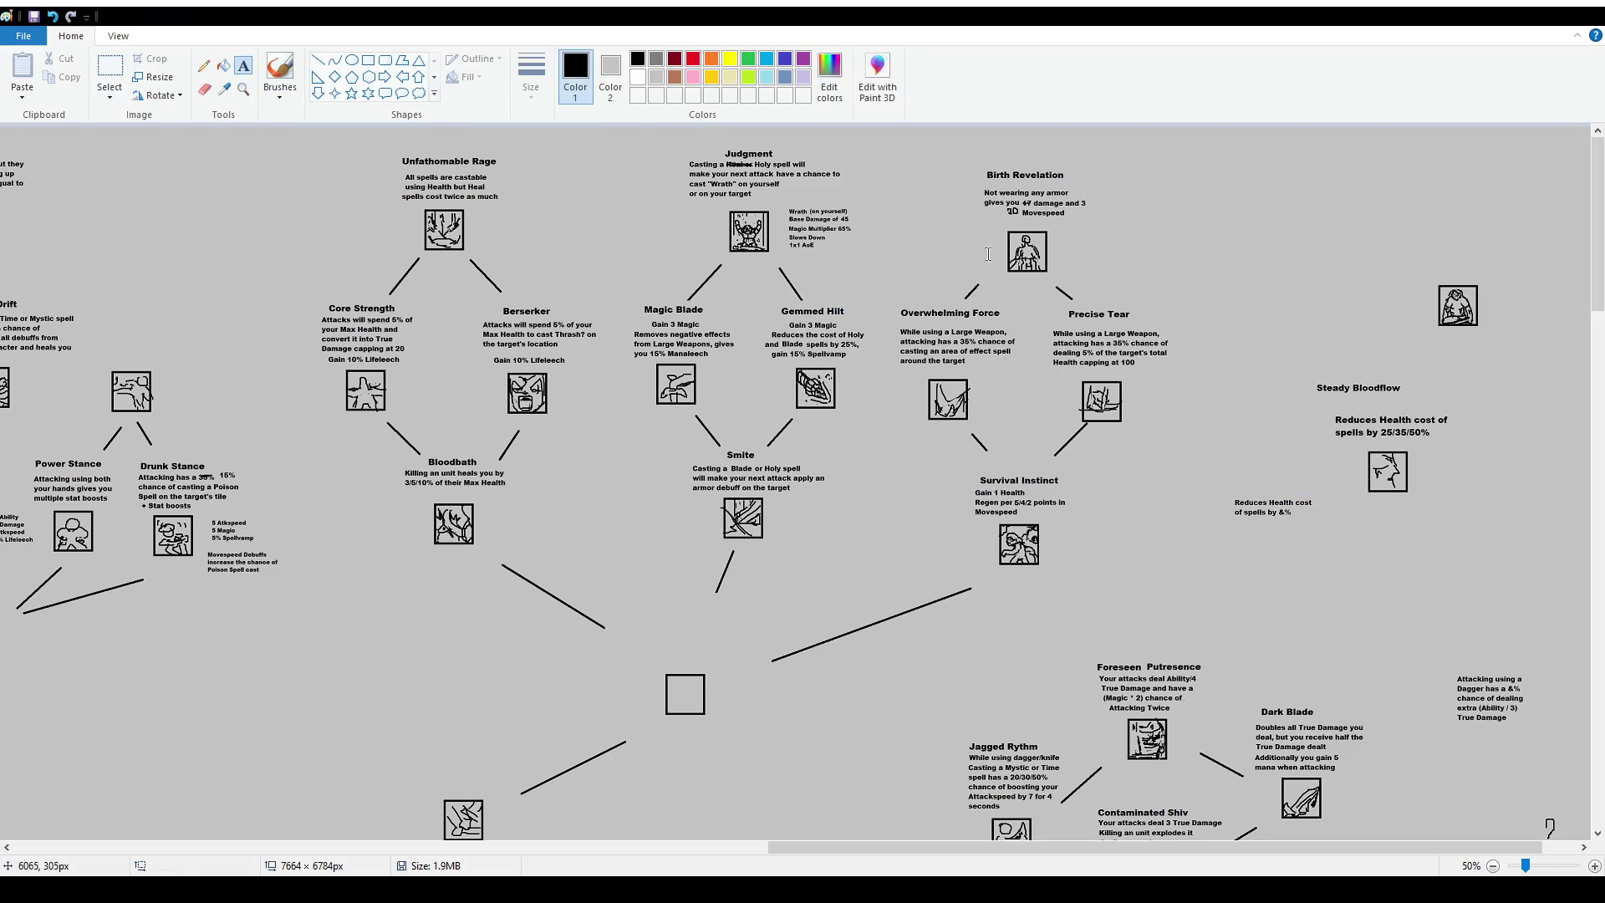
pyautogui.moveTo(1325, 404); pyautogui.dragTo(1458, 447)
pyautogui.press('Delete')
pyautogui.moveTo(1223, 494)
pyautogui.mouseDown()
pyautogui.moveTo(1312, 517)
pyautogui.moveTo(1402, 430)
pyautogui.mouseUp()
pyautogui.moveTo(1296, 371); pyautogui.dragTo(1445, 408)
# Move the whole Steady Bloodflow trait below Bloodbath, left of the central square.
pyautogui.moveTo(1327, 386)
pyautogui.mouseDown()
pyautogui.moveTo(1465, 506)
pyautogui.moveTo(387, 693)
pyautogui.mouseUp()
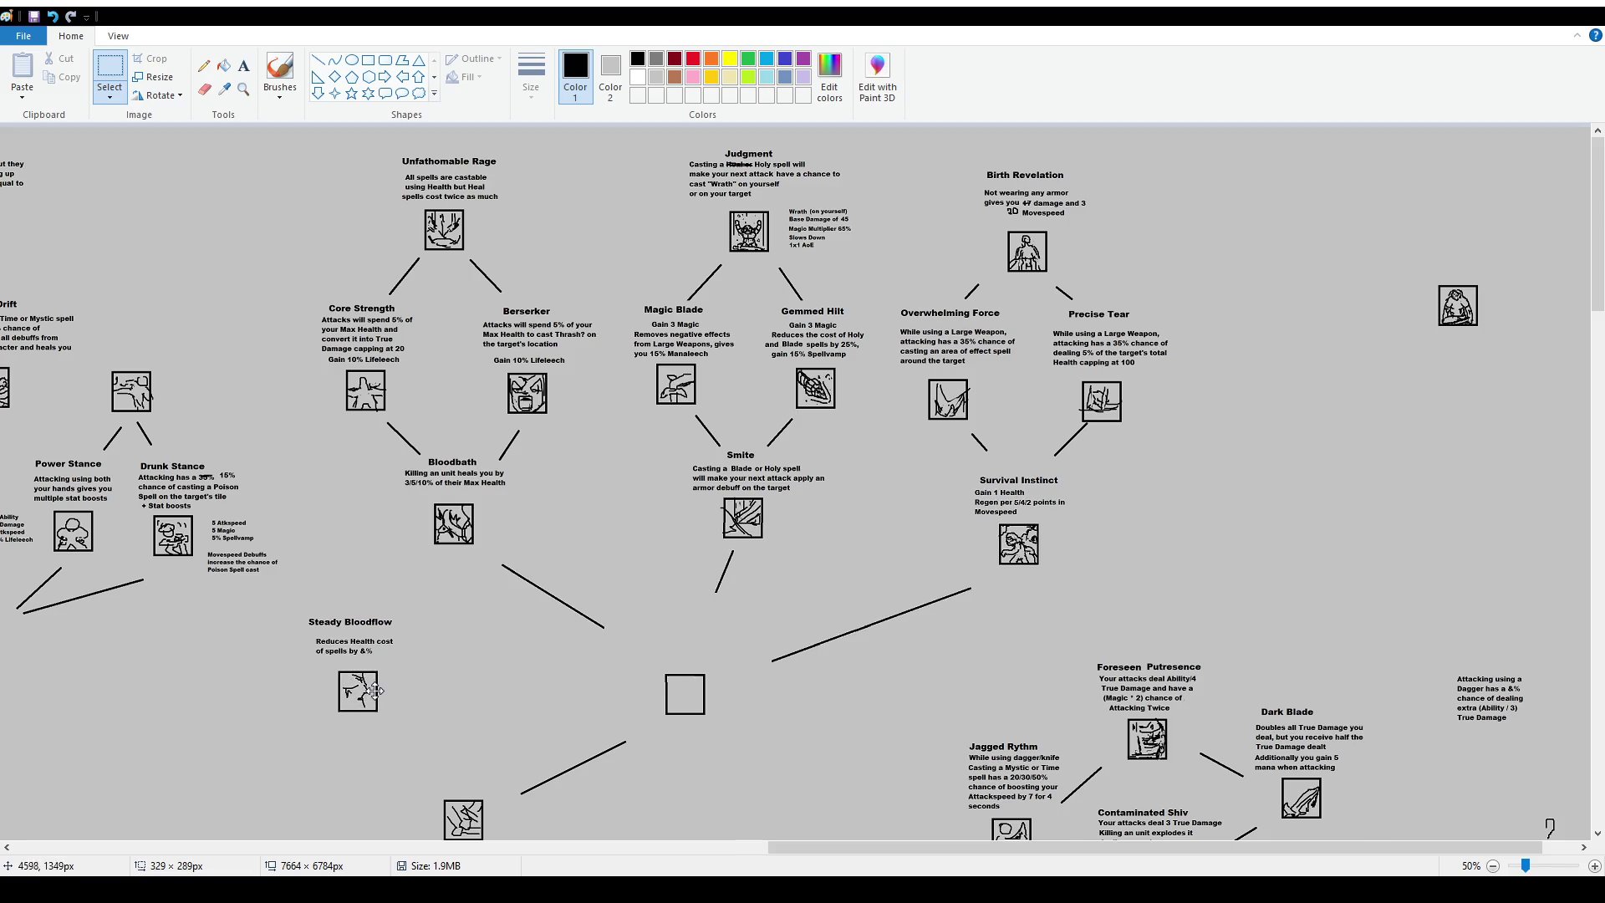
pyautogui.click(440, 673)
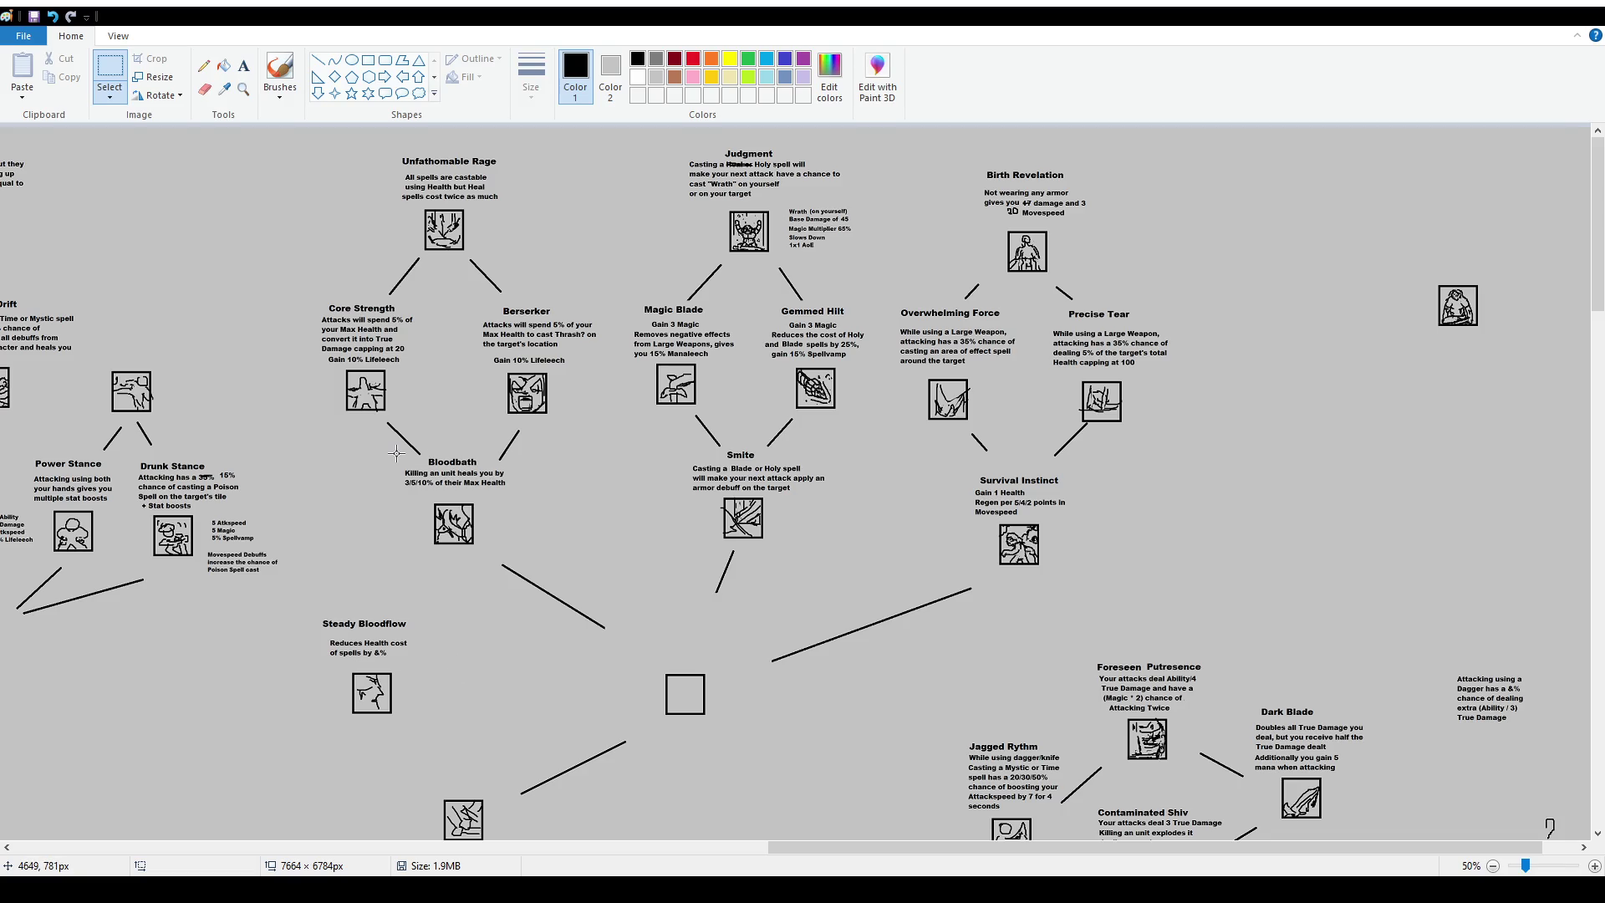
pyautogui.moveTo(623, 616); pyautogui.dragTo(777, 735)
pyautogui.click(911, 715)
# Scroll to the top-middle of the chart near Unfathomable Rage and Judgment, undoing a stray brush loop.
pyautogui.moveTo(937, 847); pyautogui.dragTo(309, 847)
pyautogui.scroll(-3, 400, 575)
pyautogui.scroll(-3, 605, 552)
pyautogui.scroll(-3, 652, 545)
pyautogui.scroll(-3, 294, 404)
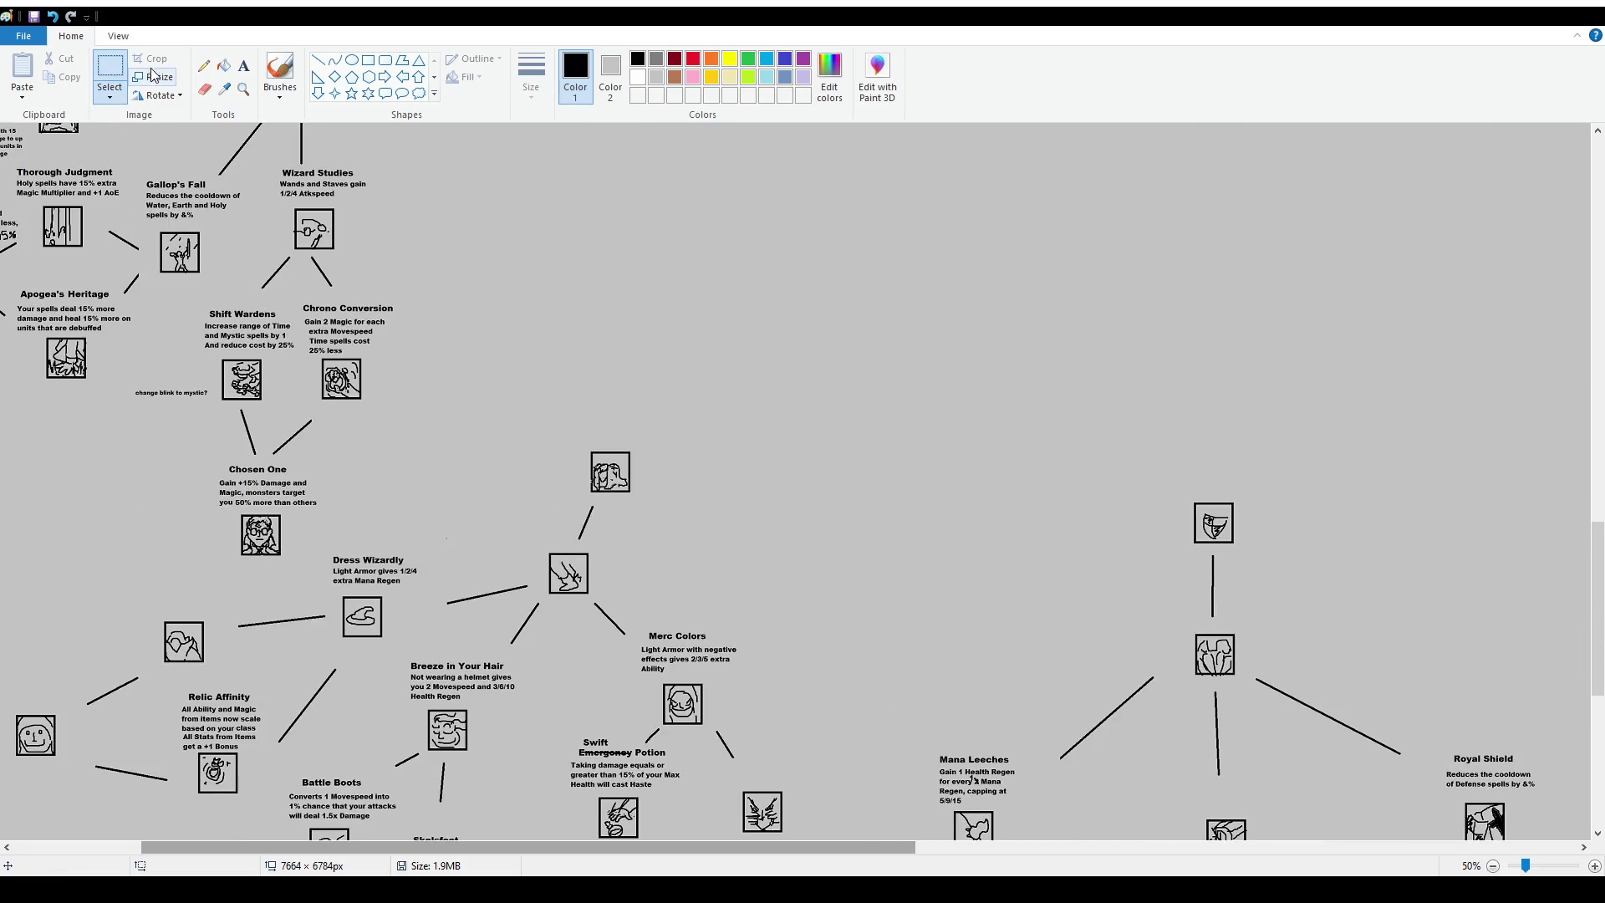
pyautogui.click(280, 73)
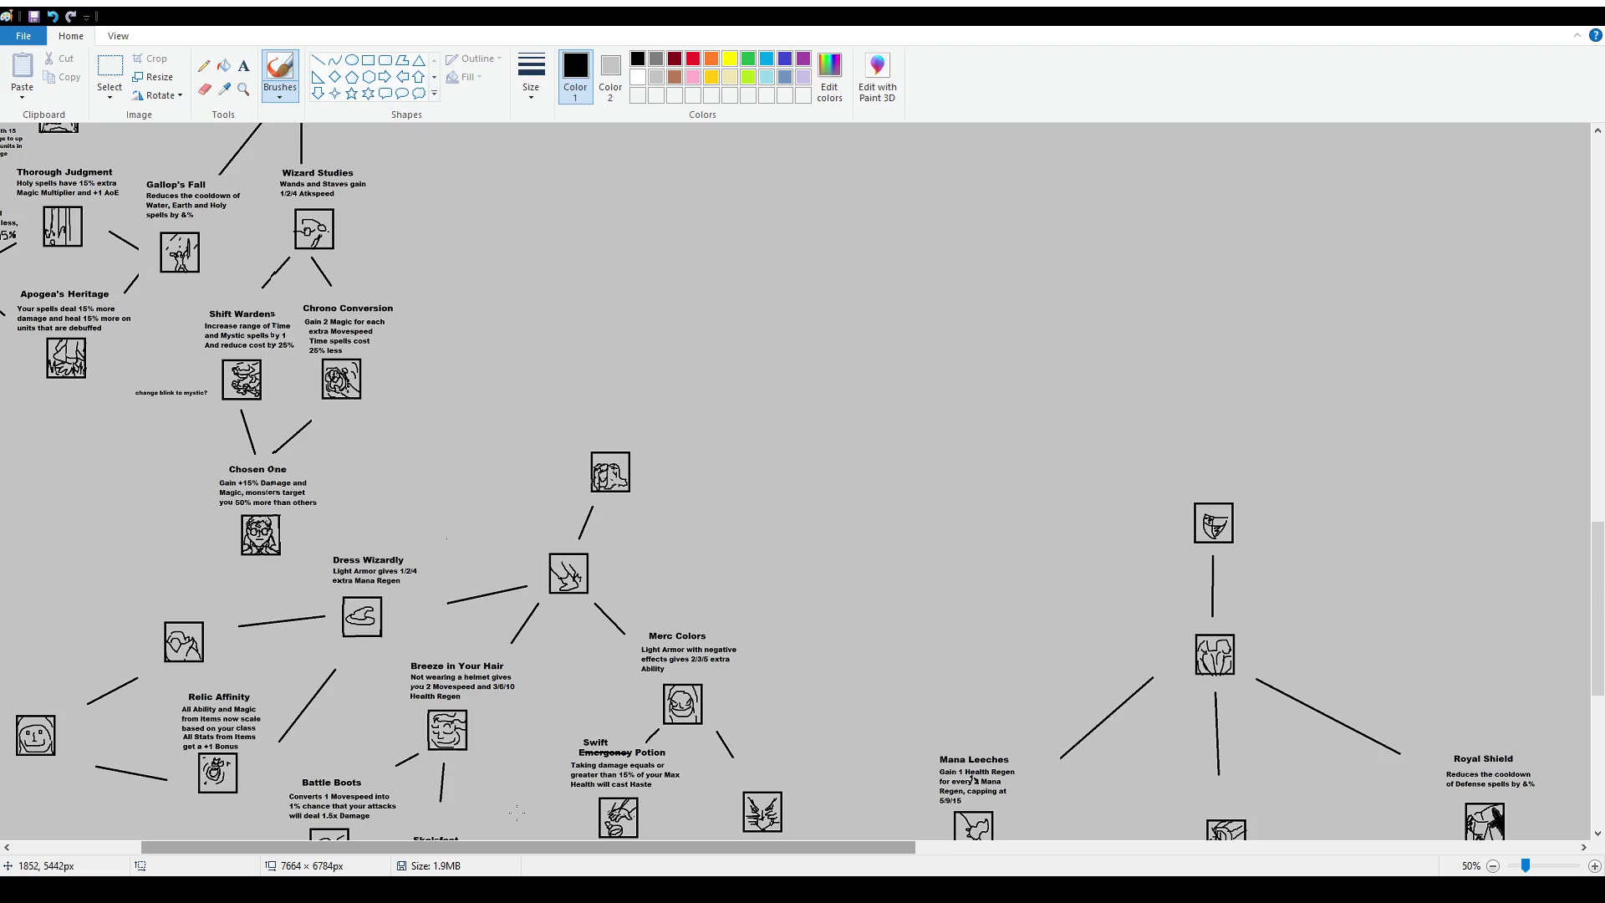
pyautogui.moveTo(552, 847)
pyautogui.mouseDown()
pyautogui.moveTo(991, 848)
pyautogui.moveTo(344, 849)
pyautogui.mouseUp()
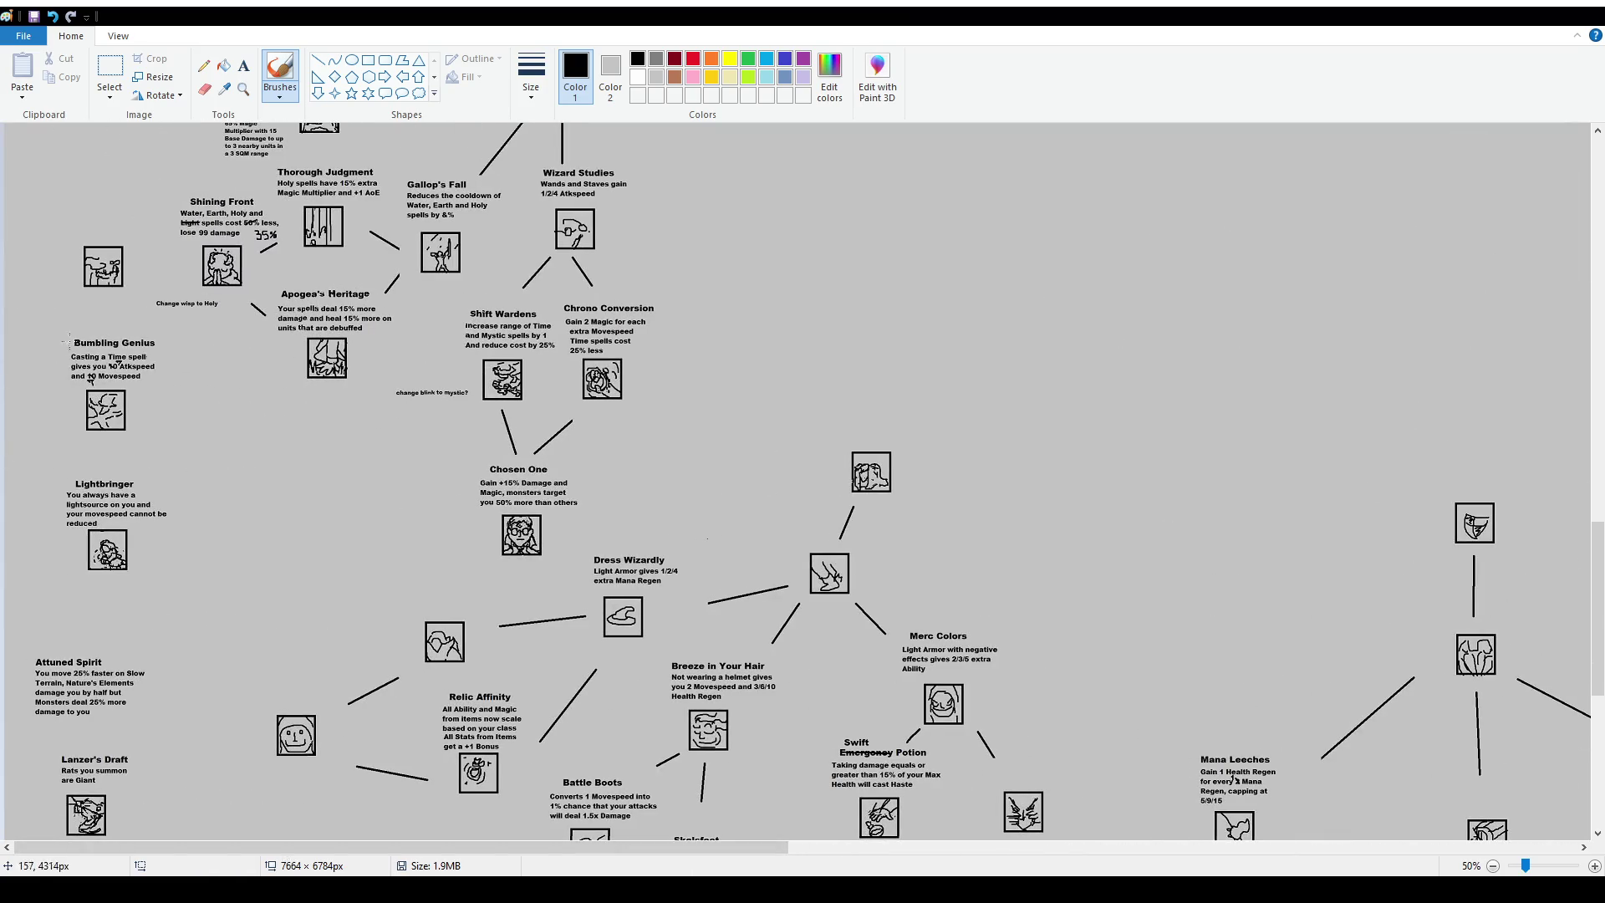
pyautogui.moveTo(63, 243); pyautogui.dragTo(55, 240)
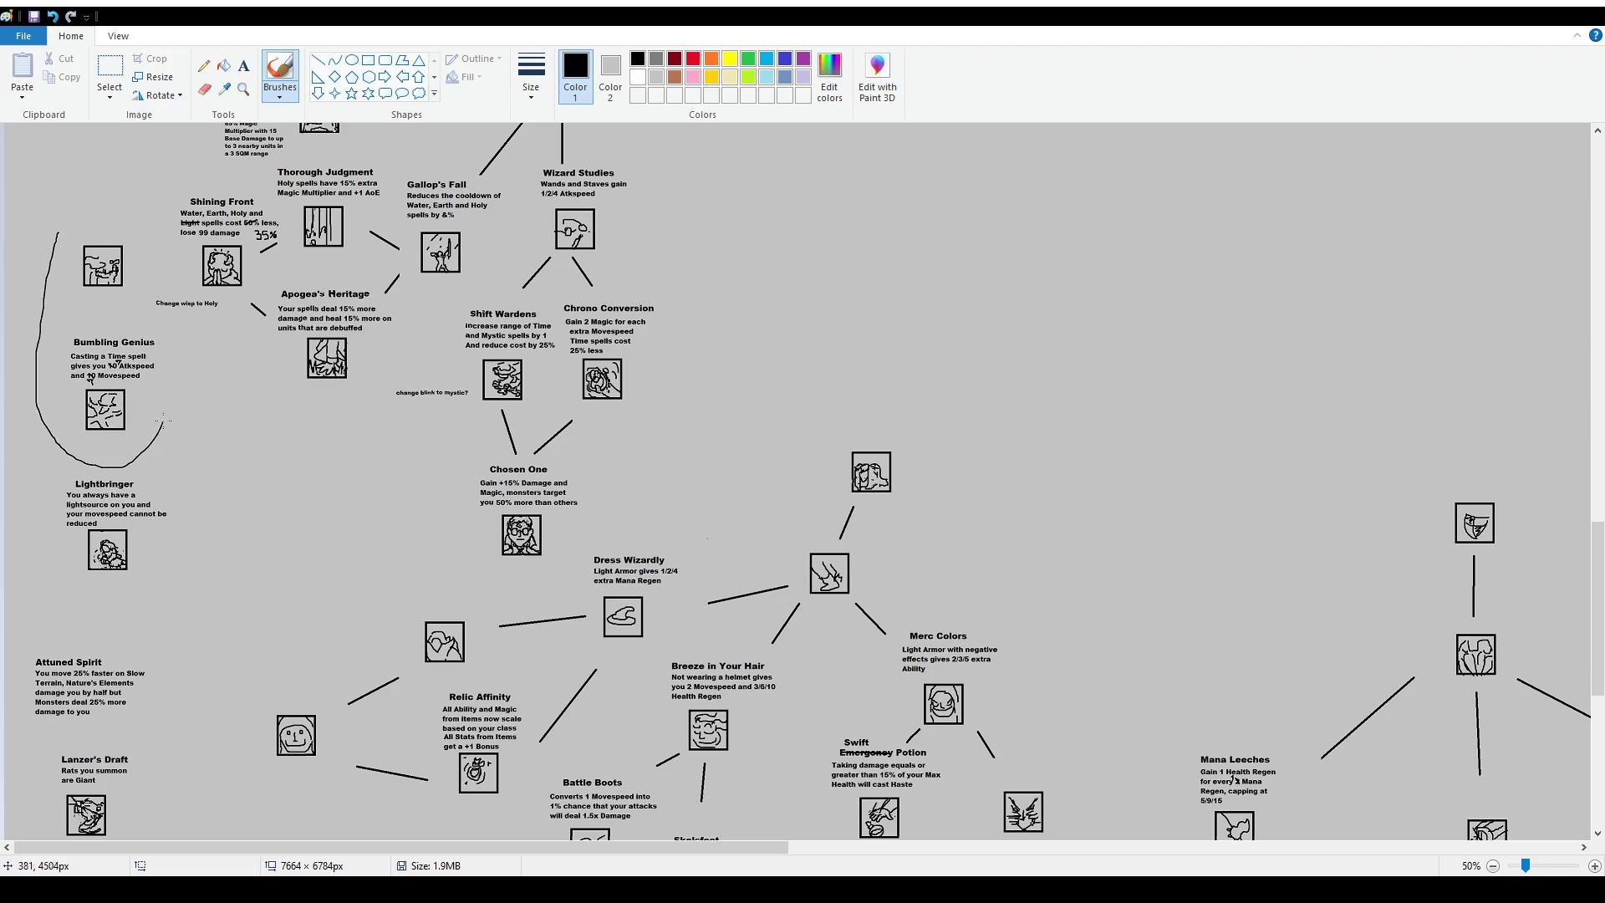
pyautogui.hotkey('ctrl', 'z')
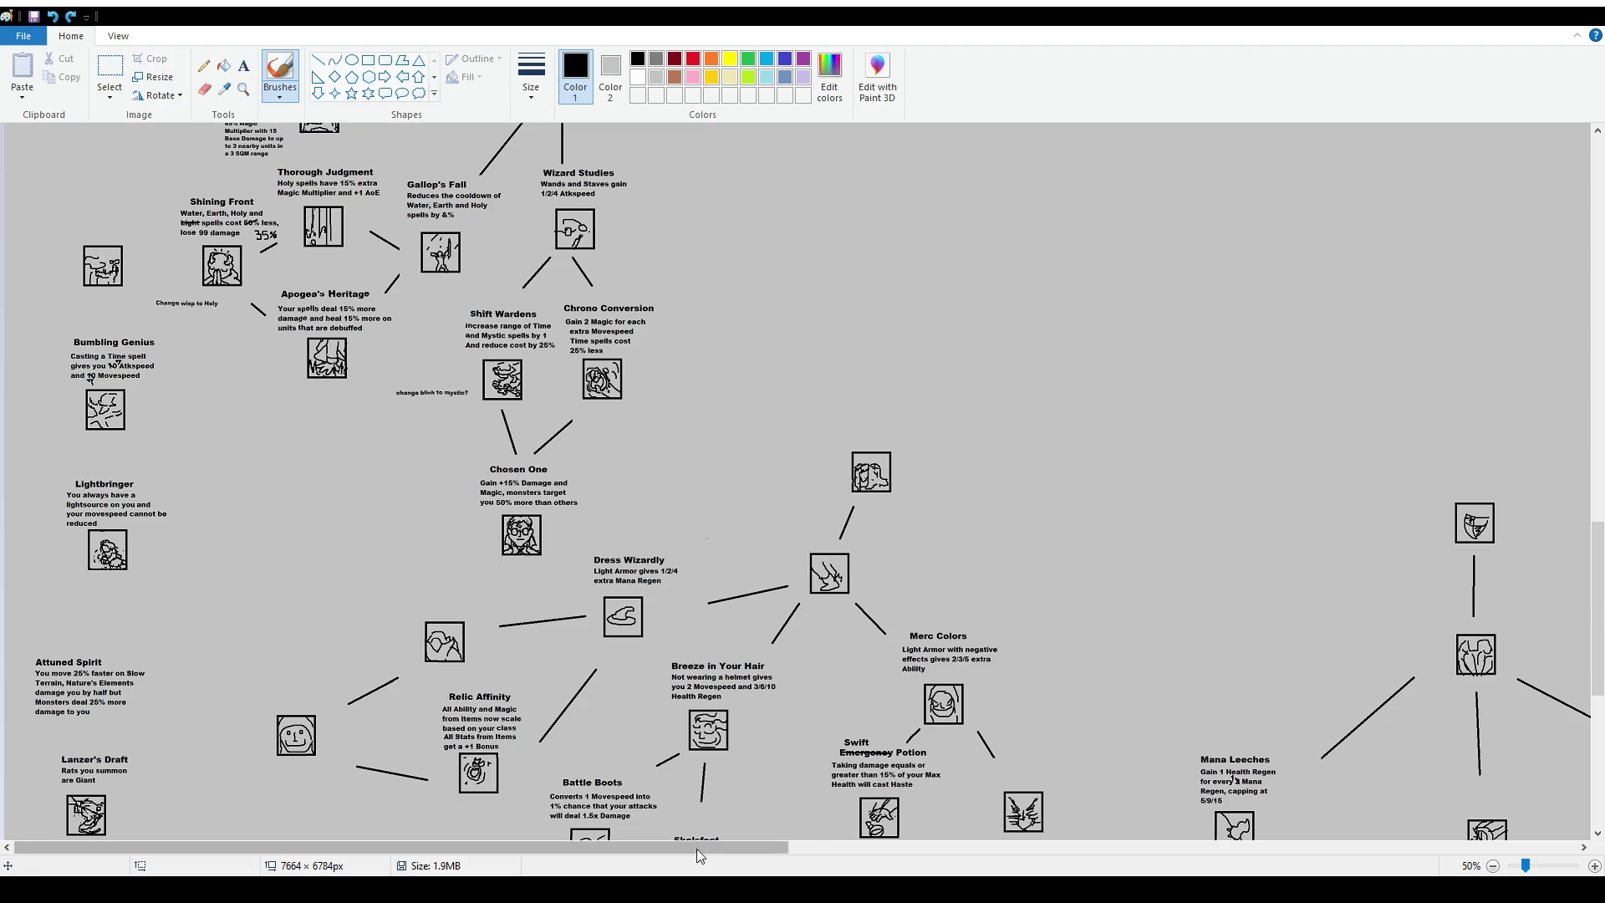
pyautogui.moveTo(744, 847); pyautogui.dragTo(1245, 847)
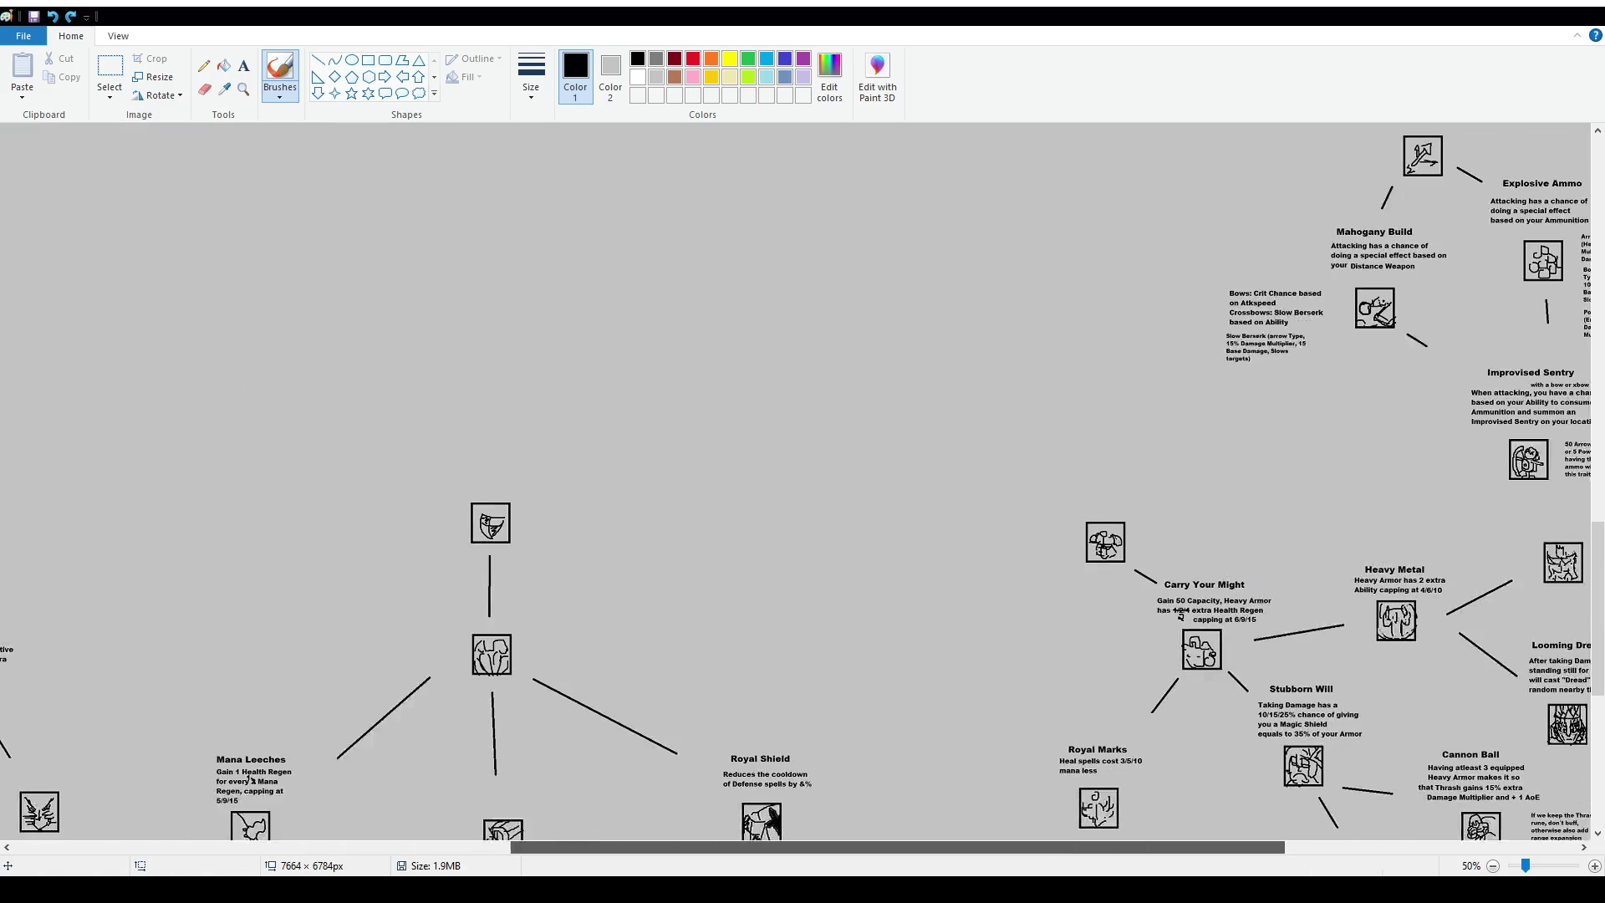
pyautogui.scroll(15, 997, 712)
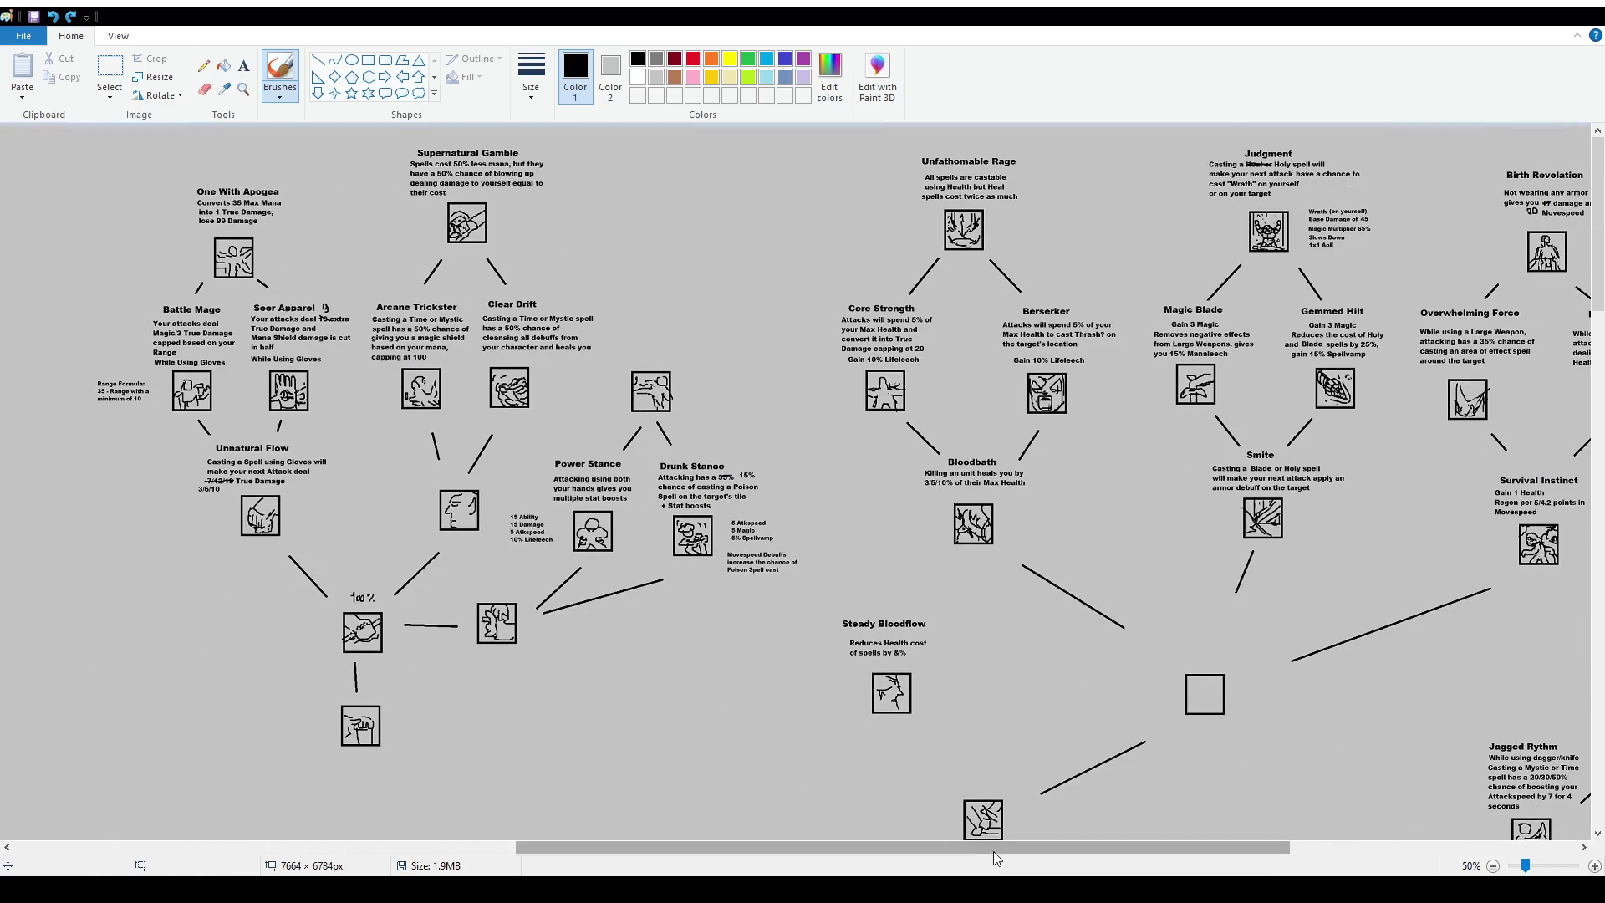
pyautogui.moveTo(998, 847); pyautogui.dragTo(1119, 847)
# Scroll the chart down and switch to rectangular selection.
pyautogui.scroll(-3, 1024, 611)
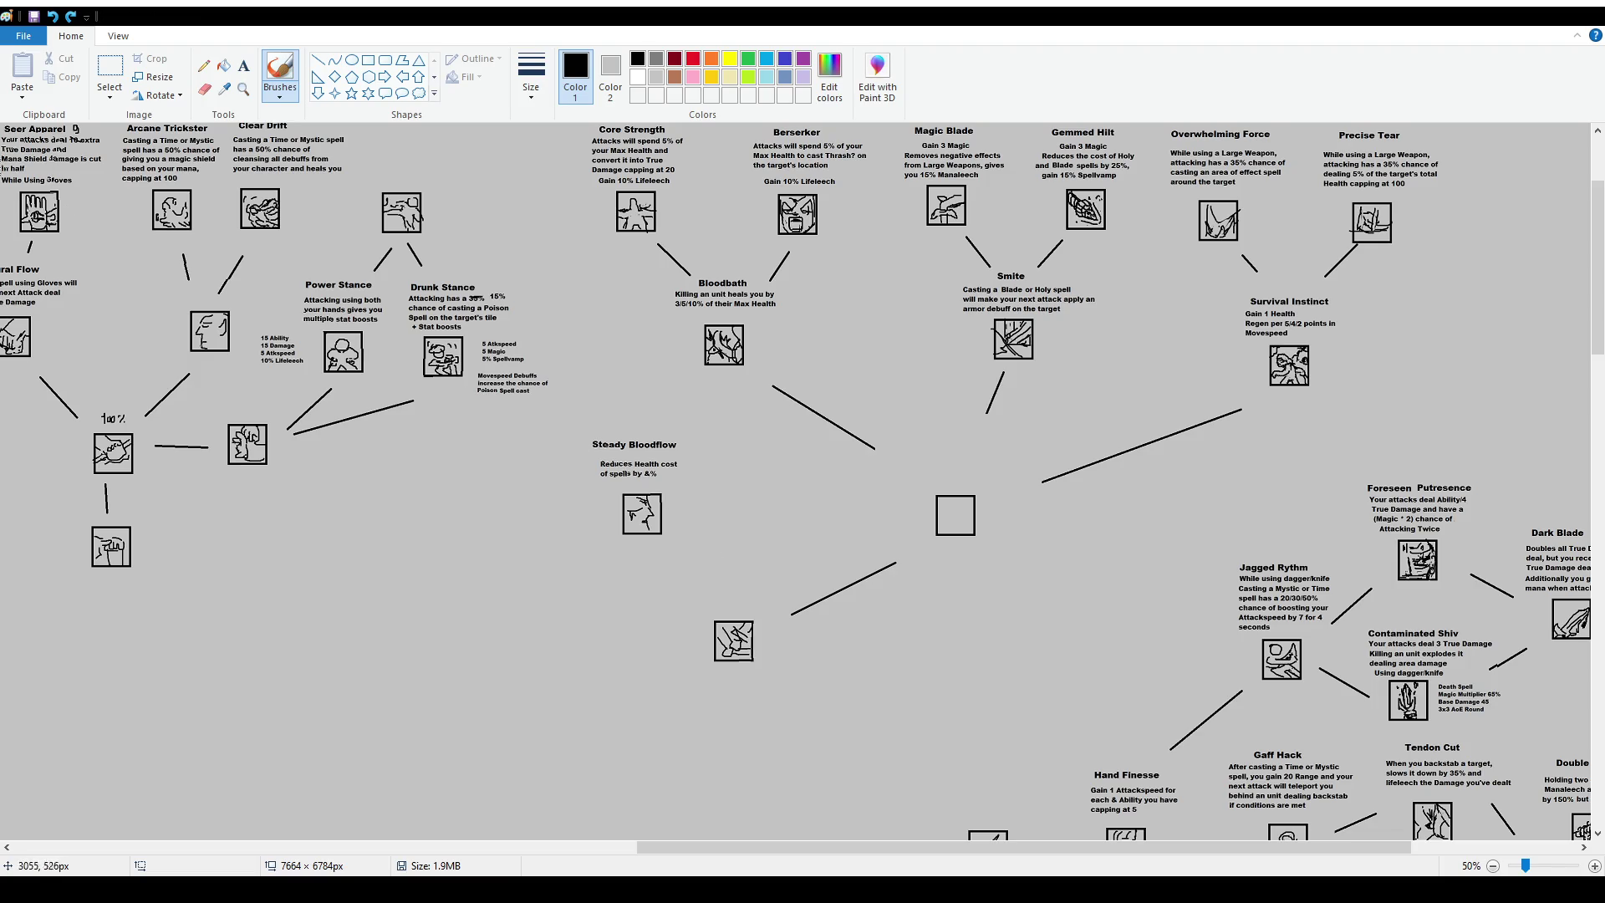
pyautogui.click(110, 68)
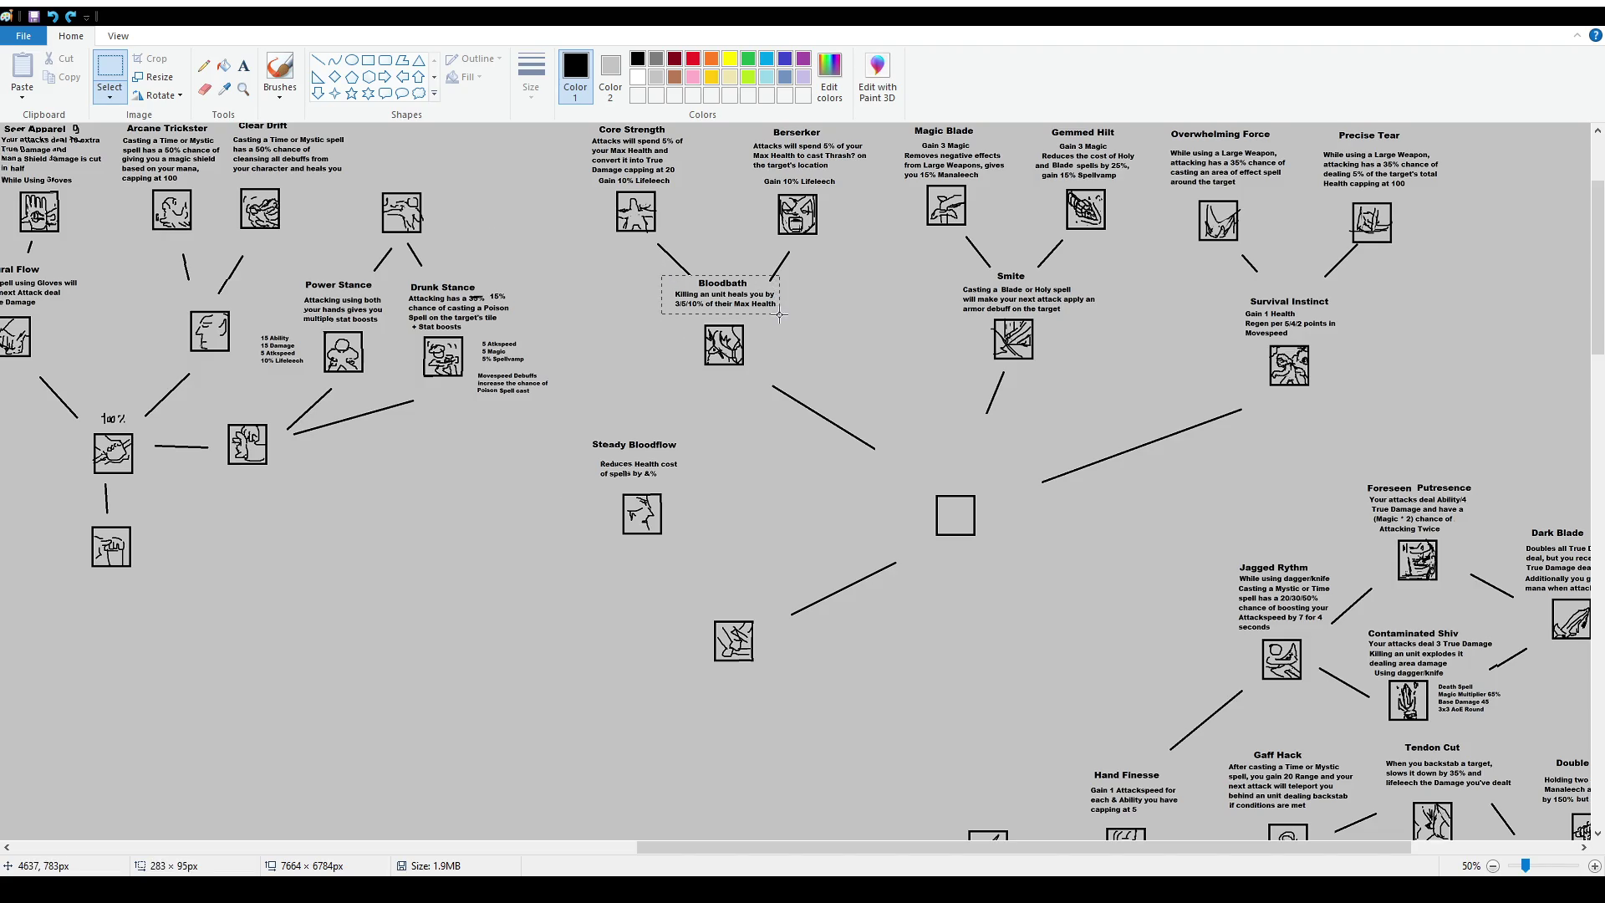
pyautogui.moveTo(783, 378); pyautogui.dragTo(841, 406)
pyautogui.moveTo(893, 454); pyautogui.dragTo(1019, 555)
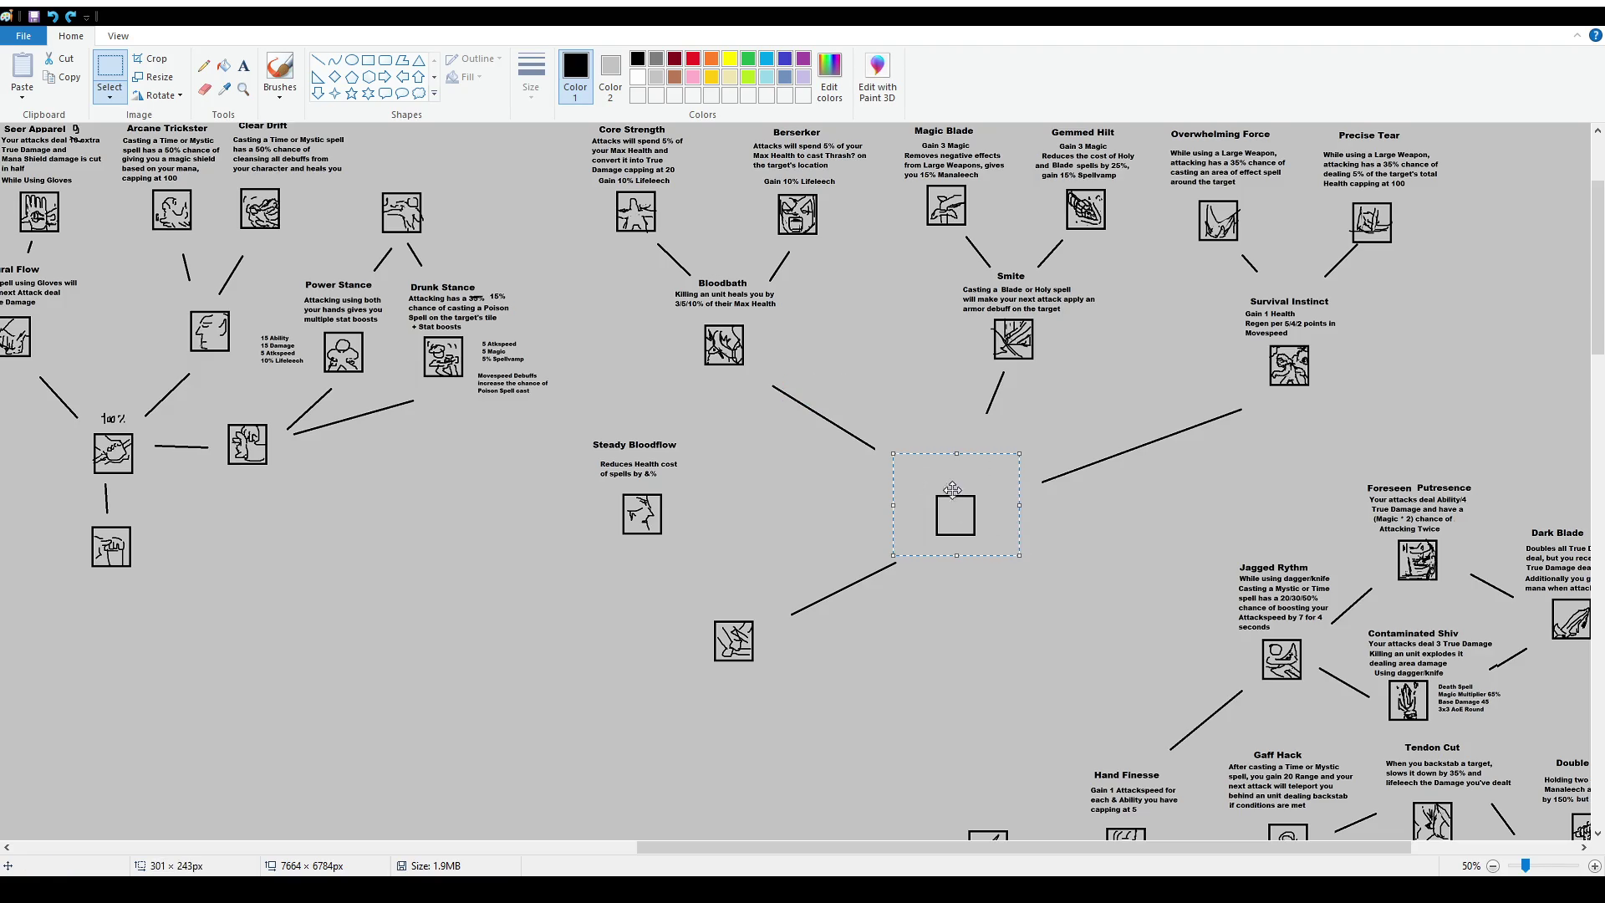
pyautogui.moveTo(576, 431); pyautogui.dragTo(711, 553)
pyautogui.moveTo(670, 280); pyautogui.dragTo(774, 314)
pyautogui.click(776, 318)
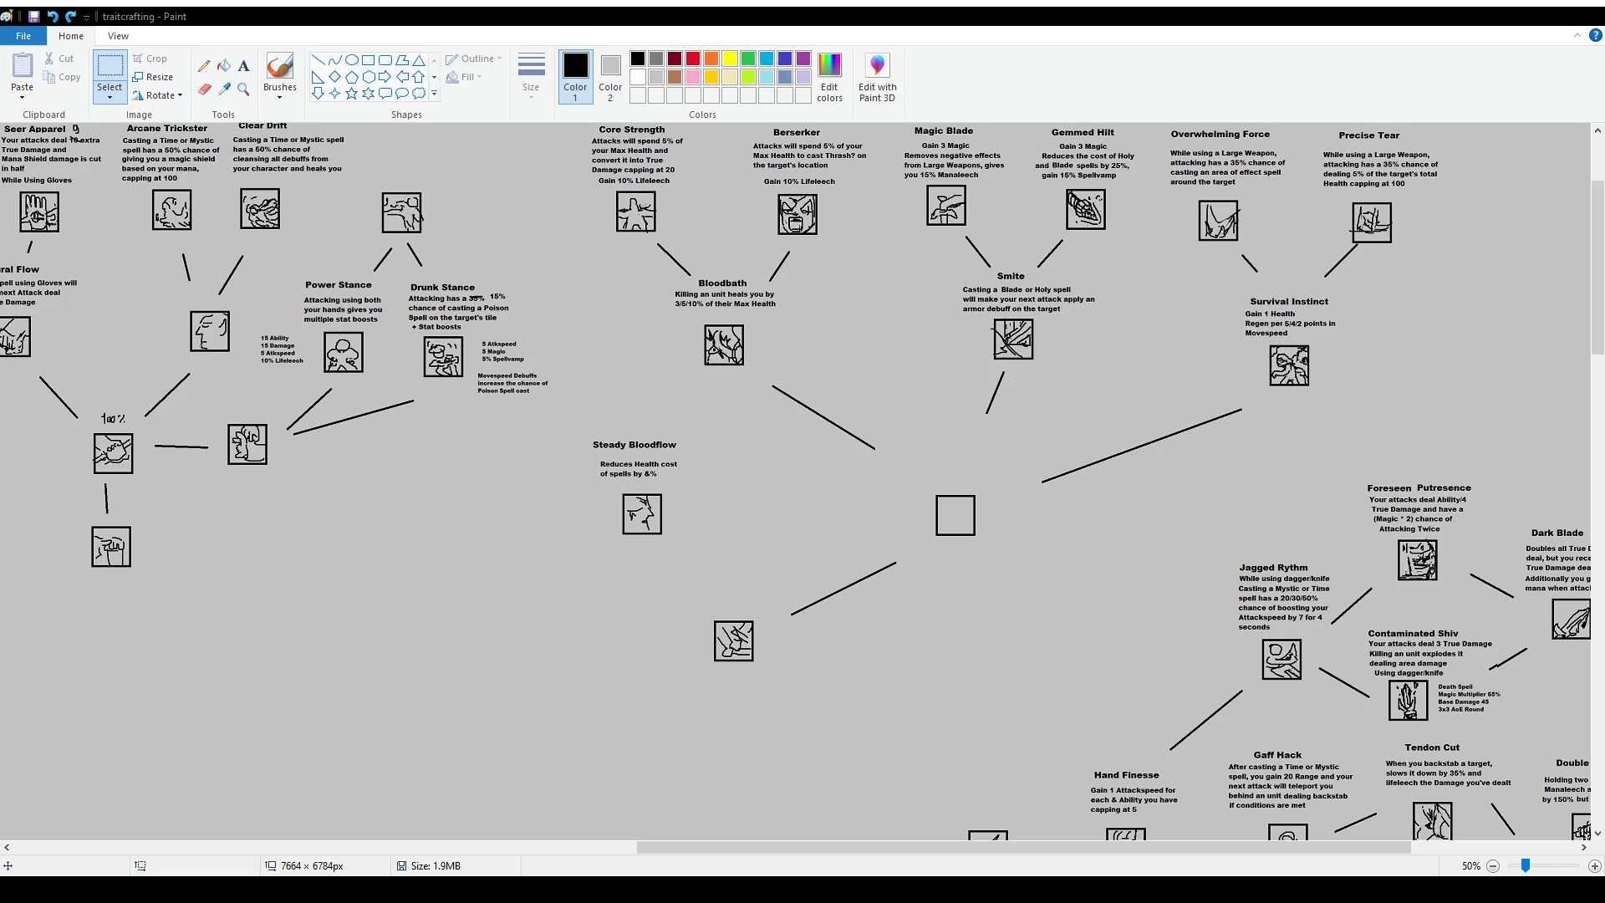
pyautogui.scroll(2, 1033, 494)
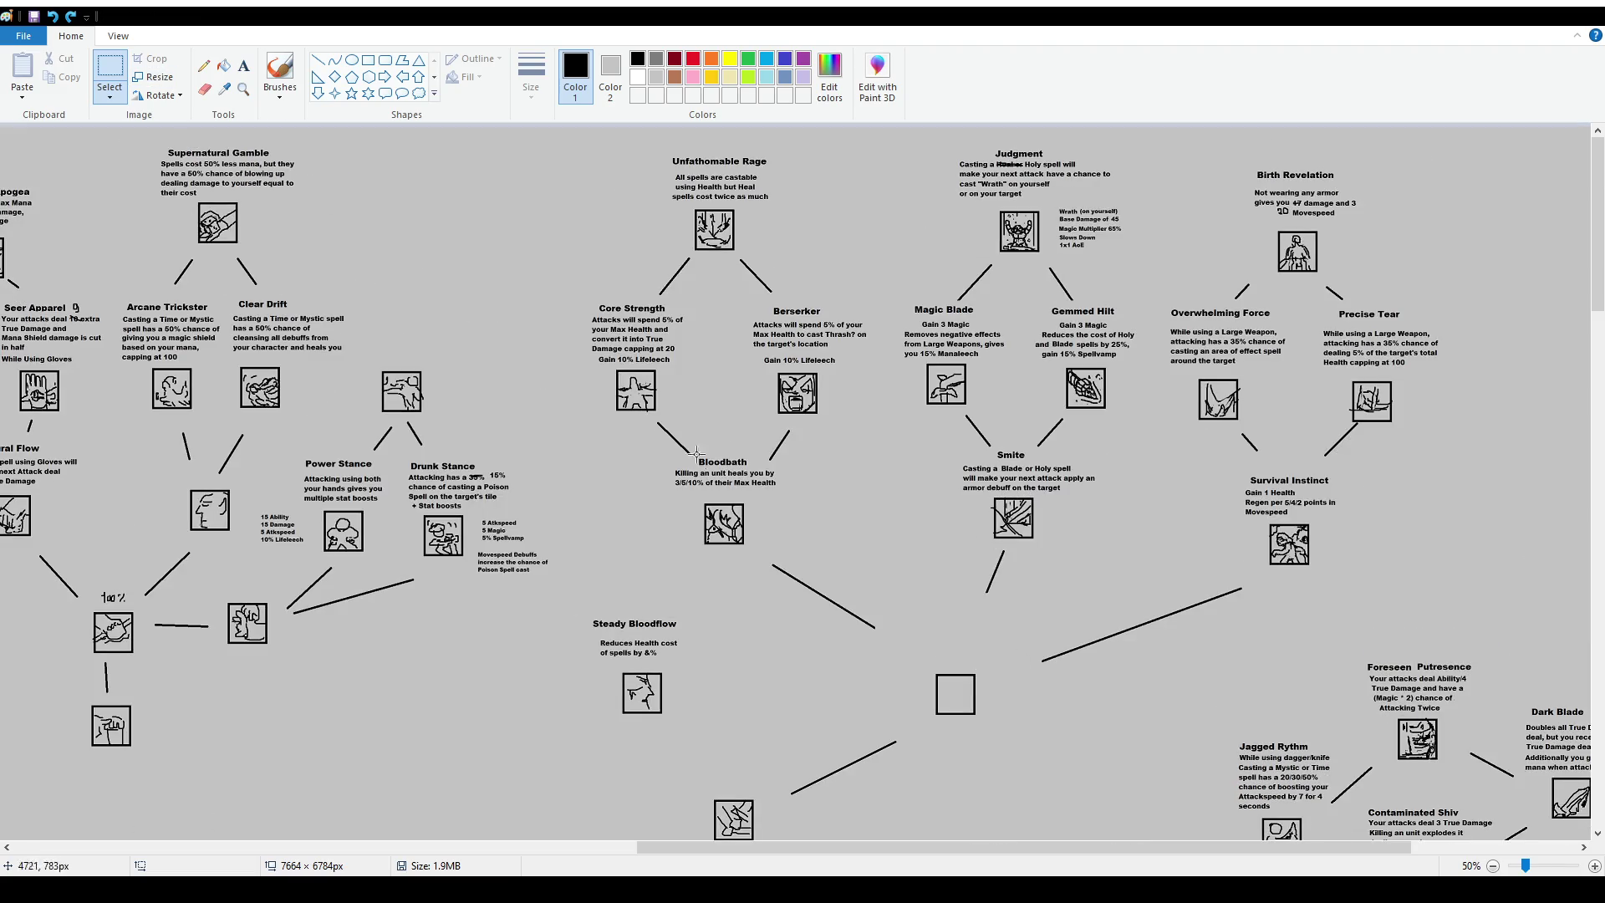
pyautogui.moveTo(764, 453); pyautogui.dragTo(782, 462)
pyautogui.click(877, 503)
pyautogui.moveTo(667, 465)
pyautogui.mouseDown()
pyautogui.moveTo(700, 452)
pyautogui.moveTo(678, 459)
pyautogui.mouseUp()
pyautogui.click(719, 413)
pyautogui.click(682, 476)
pyautogui.scroll(-3, 727, 564)
pyautogui.moveTo(882, 847); pyautogui.dragTo(953, 847)
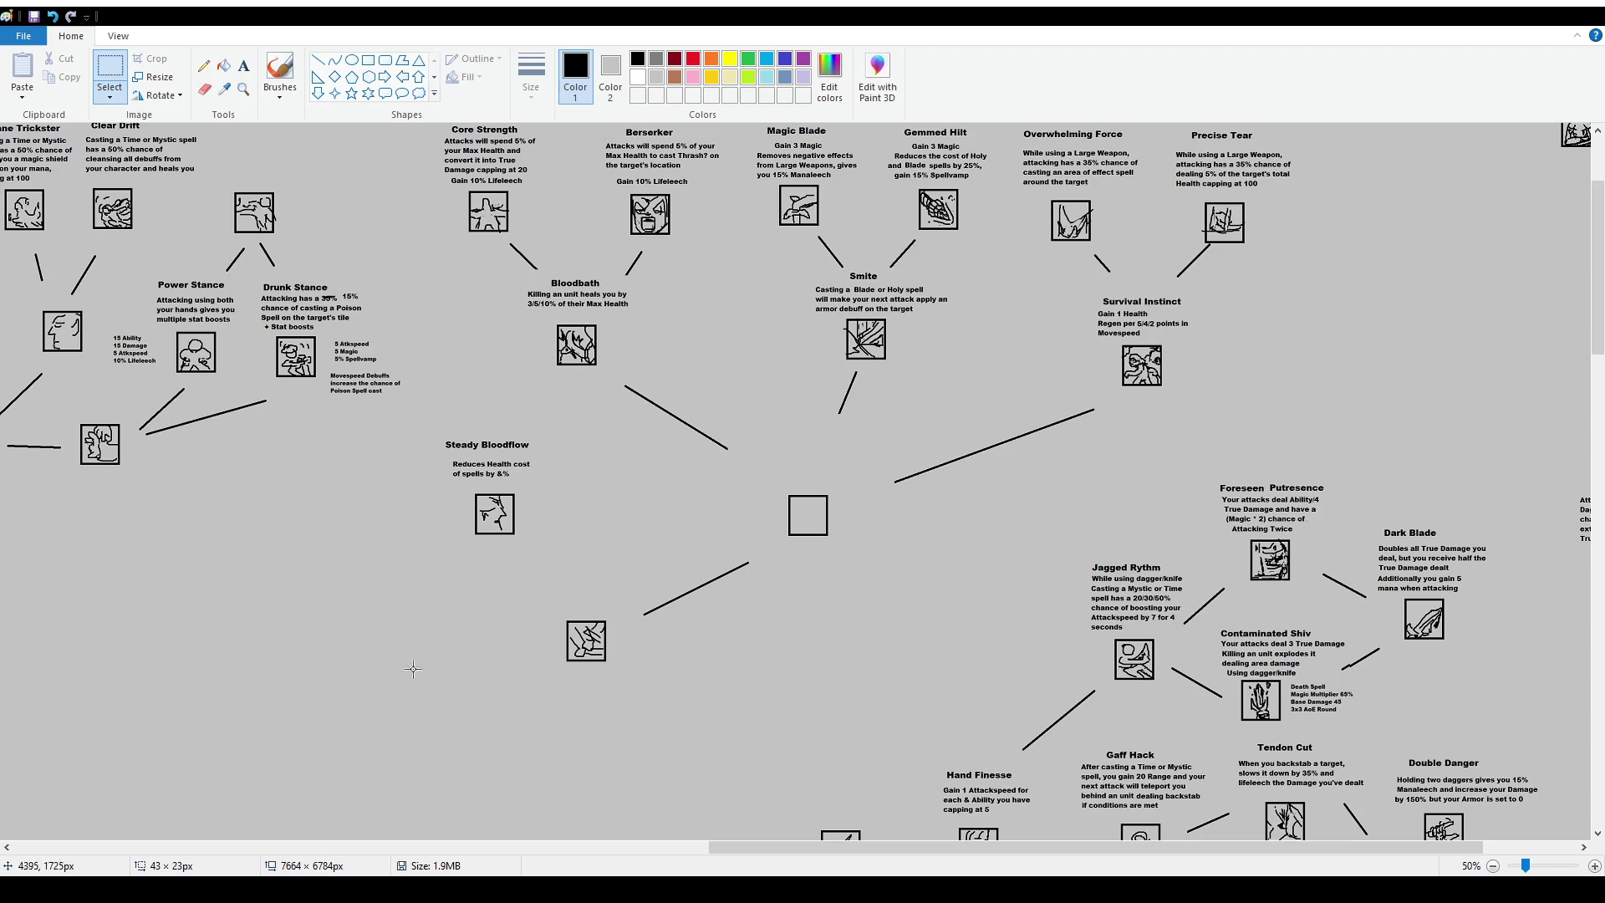
pyautogui.moveTo(532, 589); pyautogui.dragTo(636, 679)
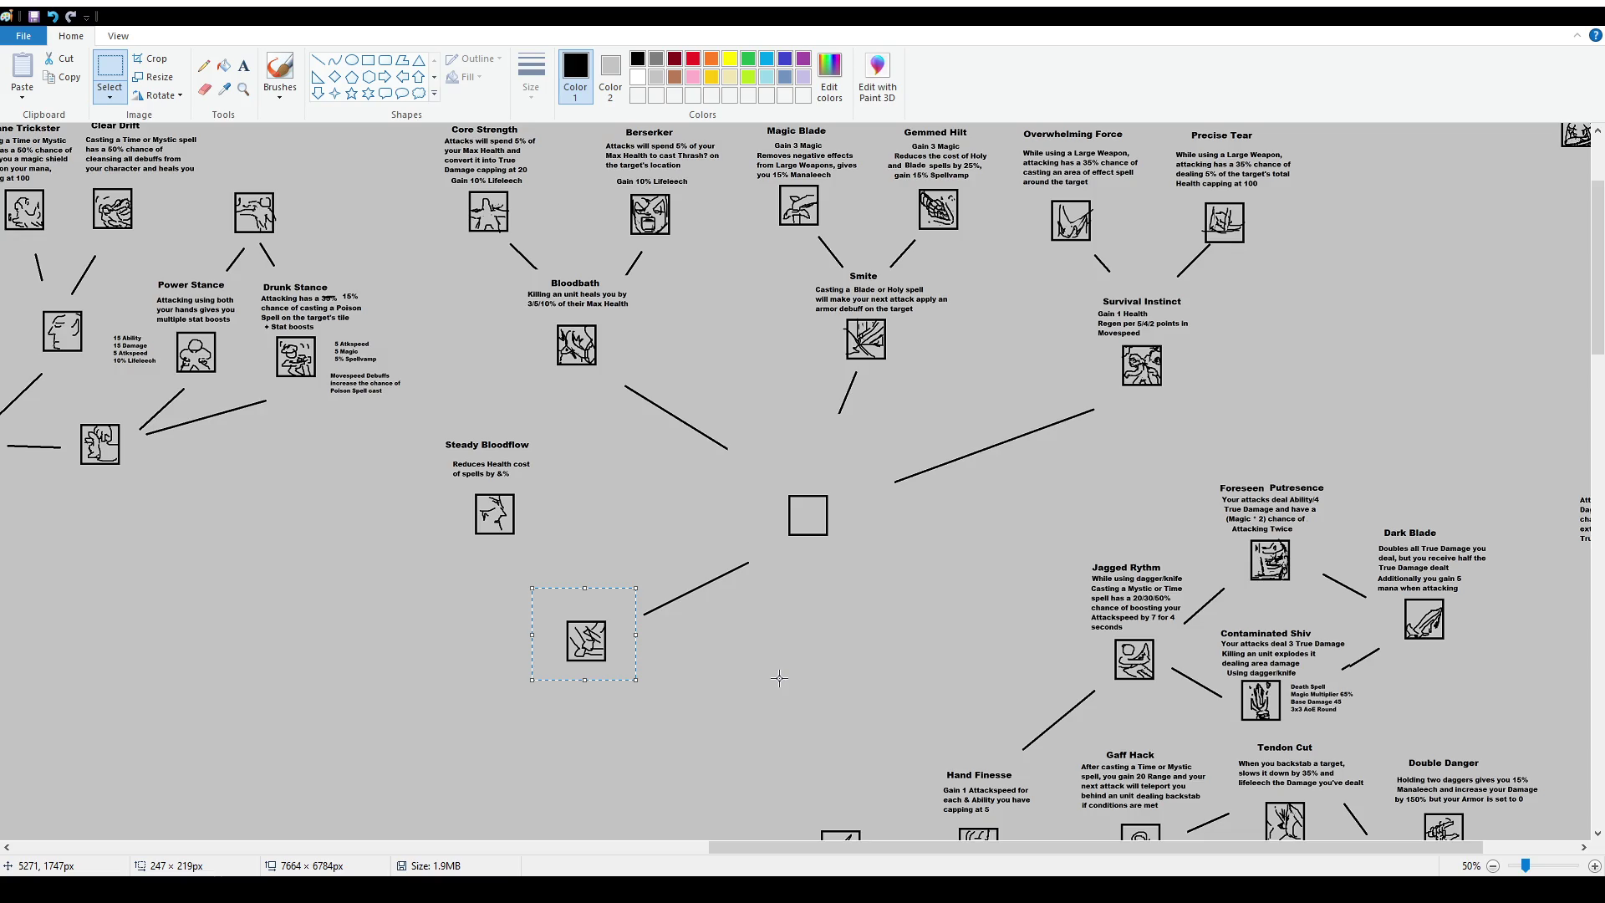
pyautogui.scroll(3, 783, 535)
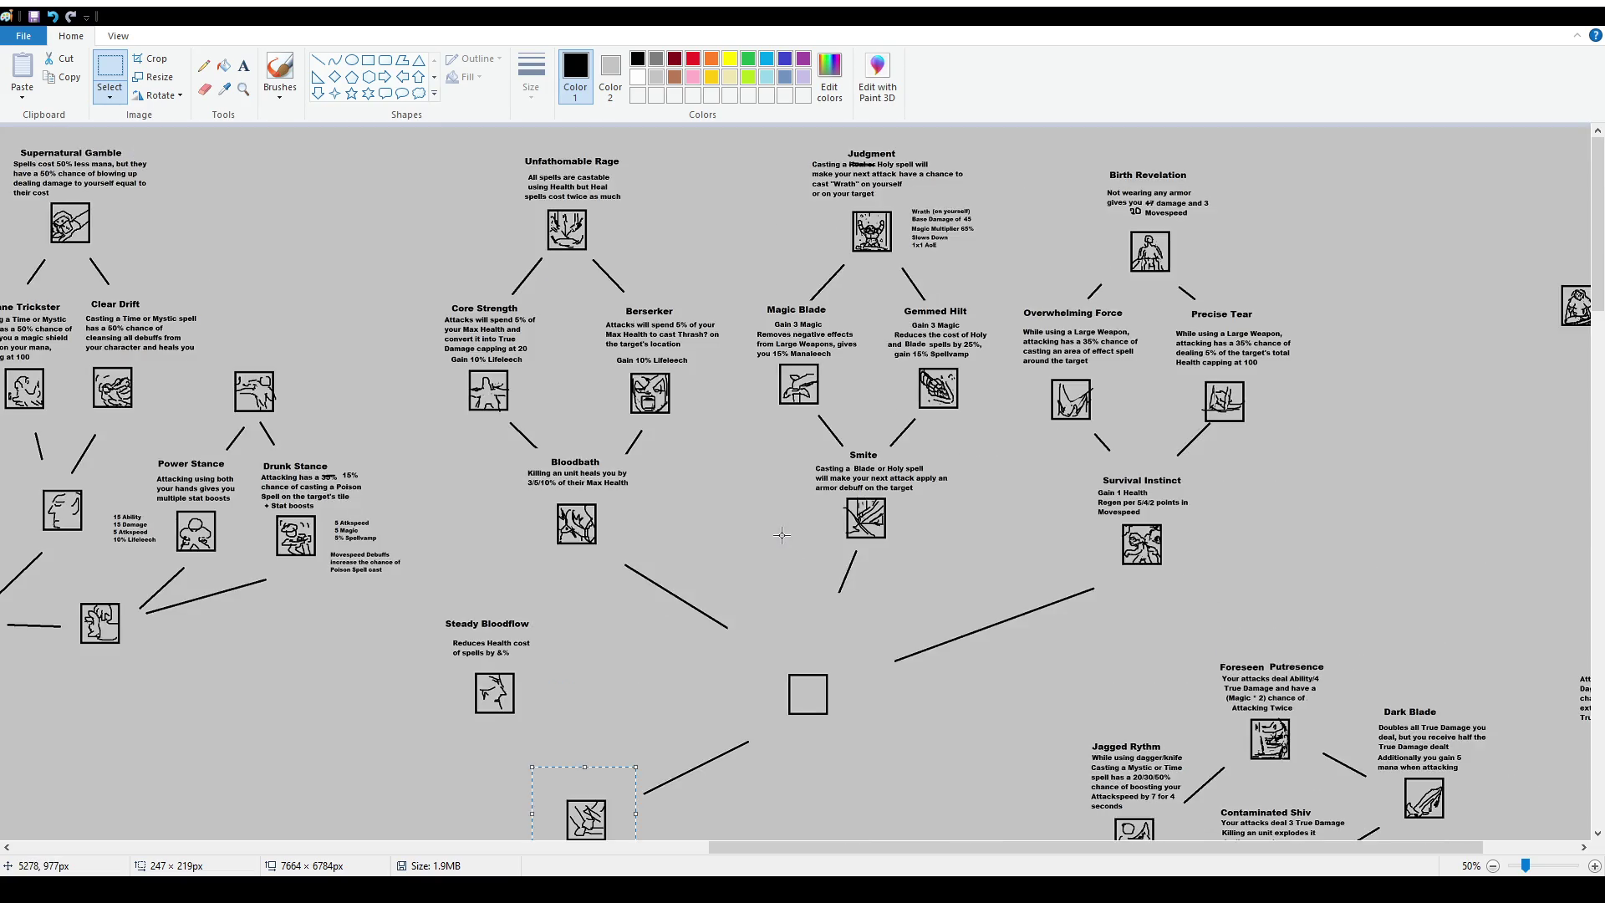
pyautogui.click(279, 71)
pyautogui.moveTo(556, 449)
pyautogui.mouseDown()
pyautogui.moveTo(630, 531)
pyautogui.moveTo(635, 426)
pyautogui.mouseUp()
pyautogui.moveTo(1118, 464)
pyautogui.mouseDown()
pyautogui.moveTo(1179, 577)
pyautogui.moveTo(1116, 459)
pyautogui.mouseUp()
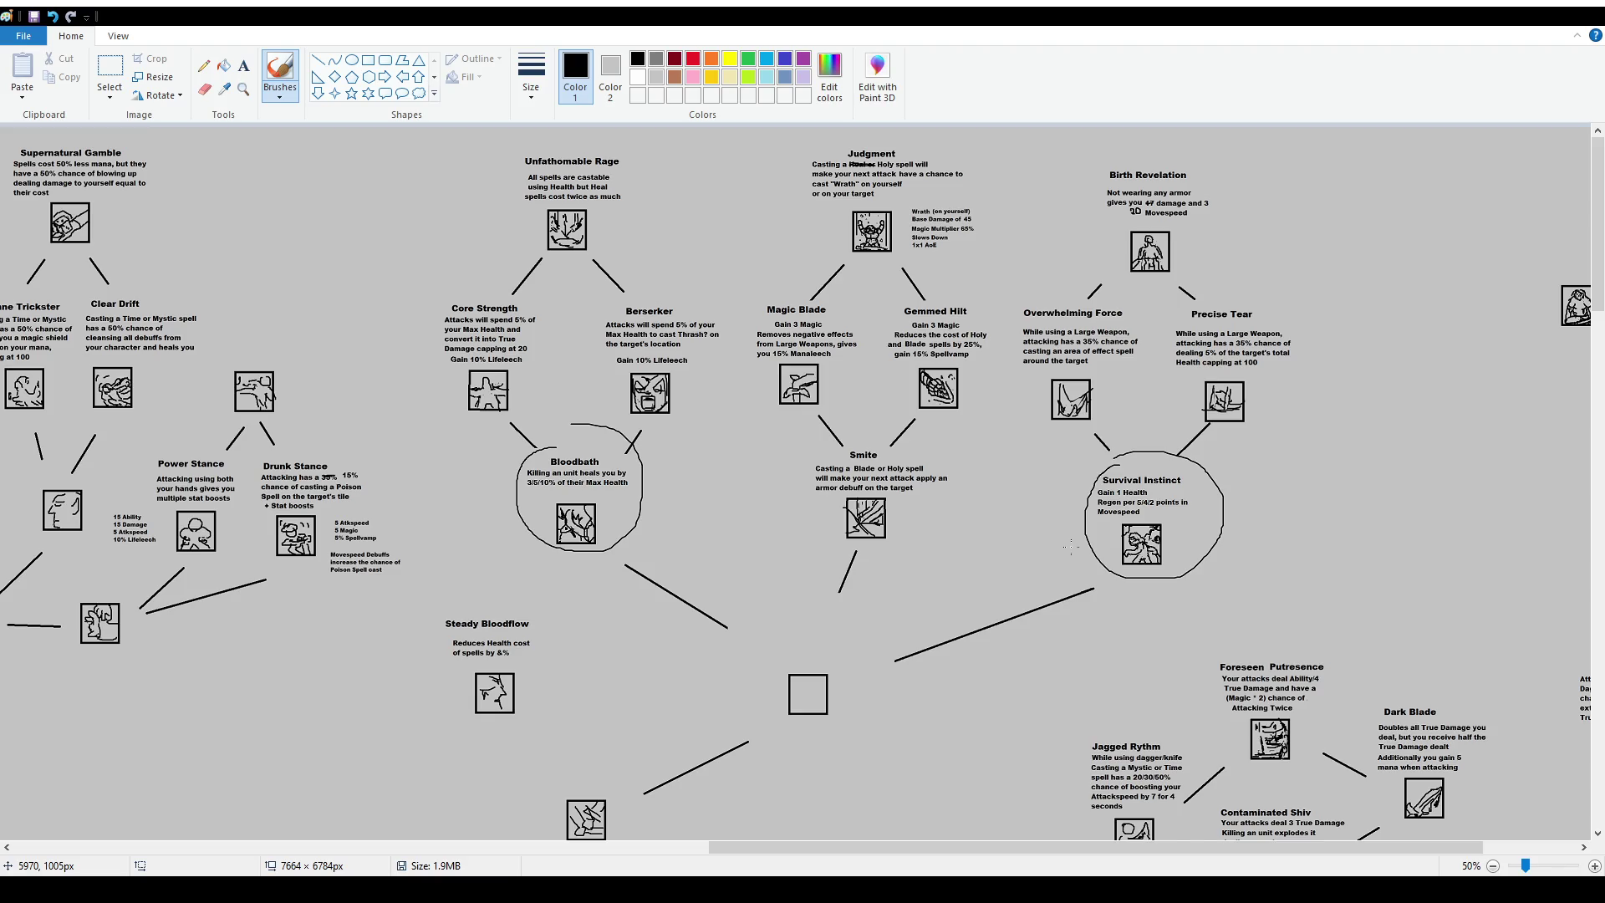
pyautogui.hotkey('ctrl', 'z')
pyautogui.hotkey('ctrl', 'z')
pyautogui.moveTo(729, 271)
pyautogui.mouseDown()
pyautogui.moveTo(771, 425)
pyautogui.moveTo(802, 299)
pyautogui.mouseUp()
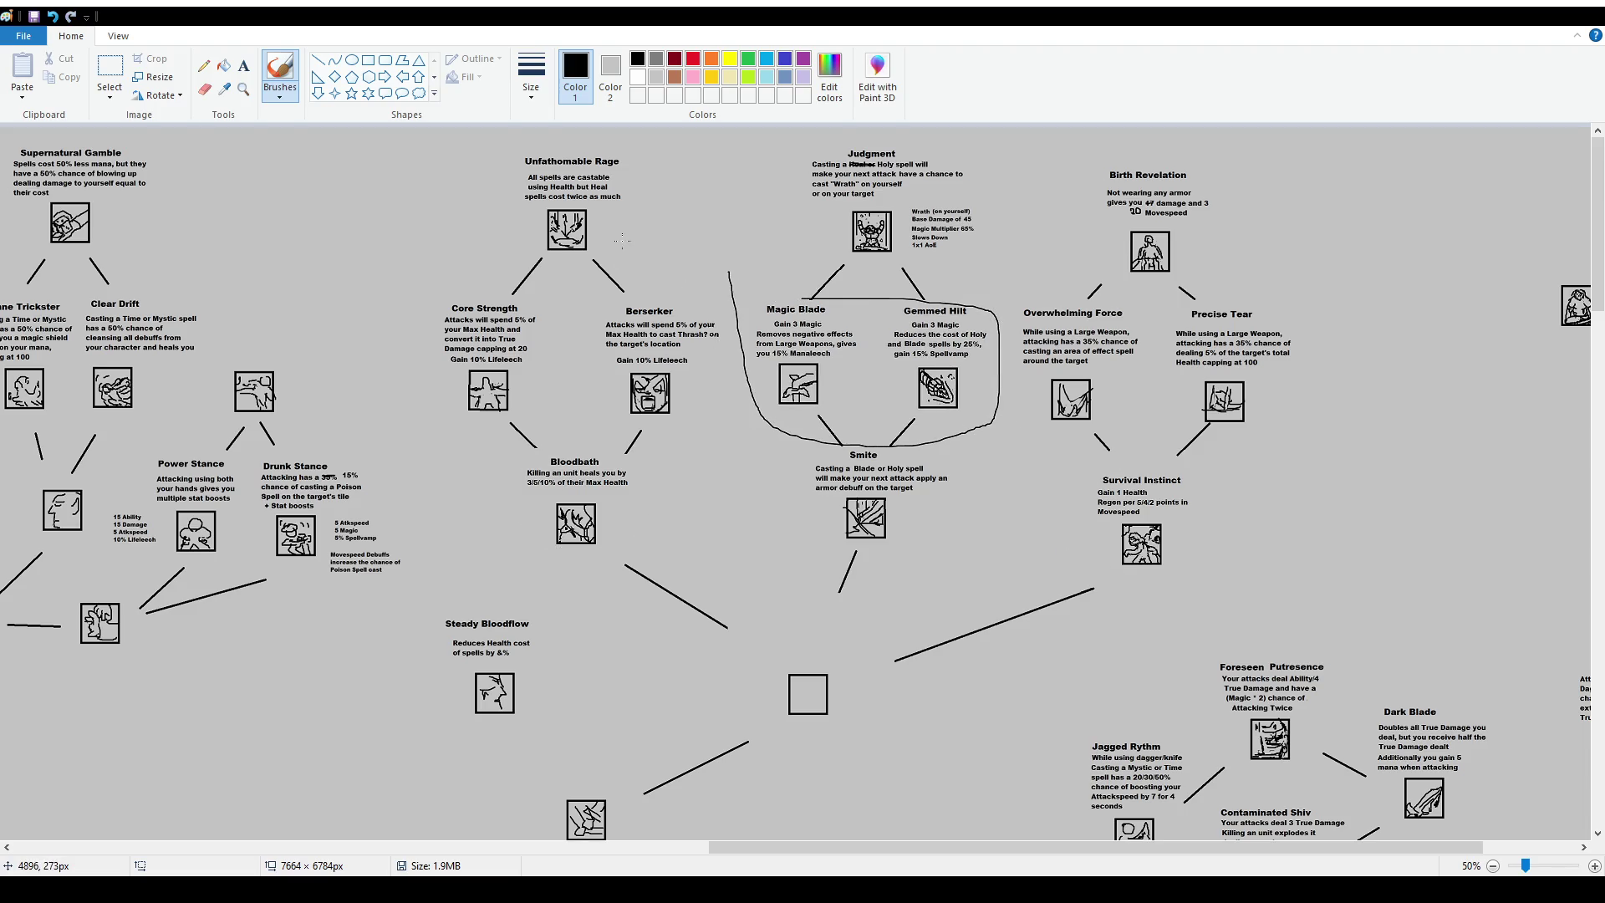
pyautogui.hotkey('ctrl', 'z')
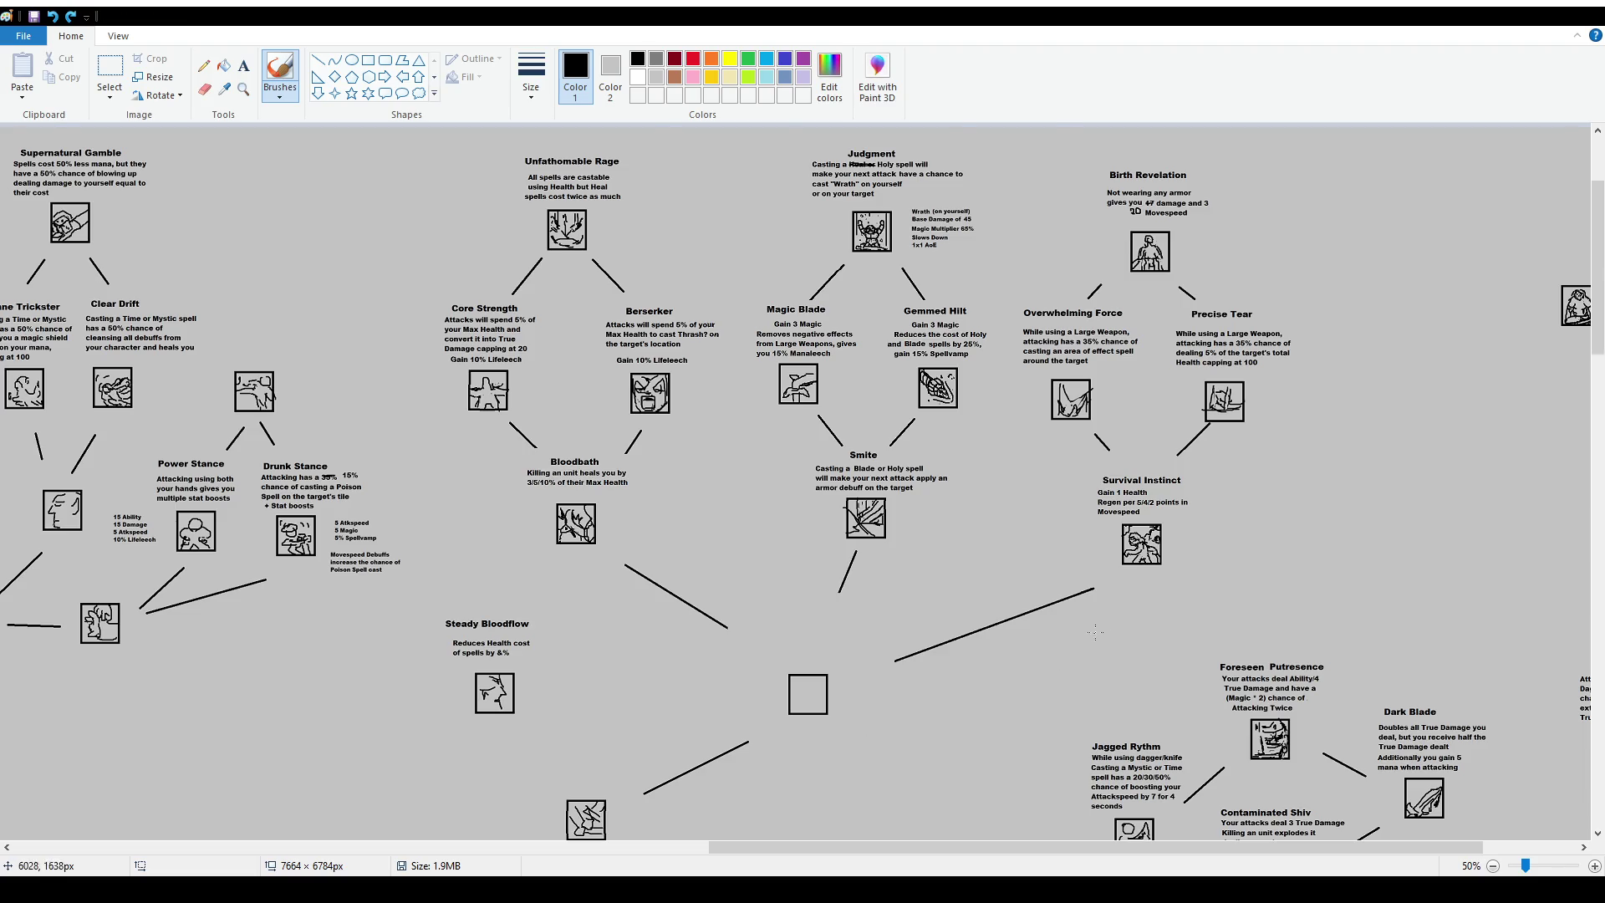
# Scroll up through the chart and undo the stray brush strokes drawn along the way.
pyautogui.scroll(-4, 803, 480)
pyautogui.scroll(1, 803, 481)
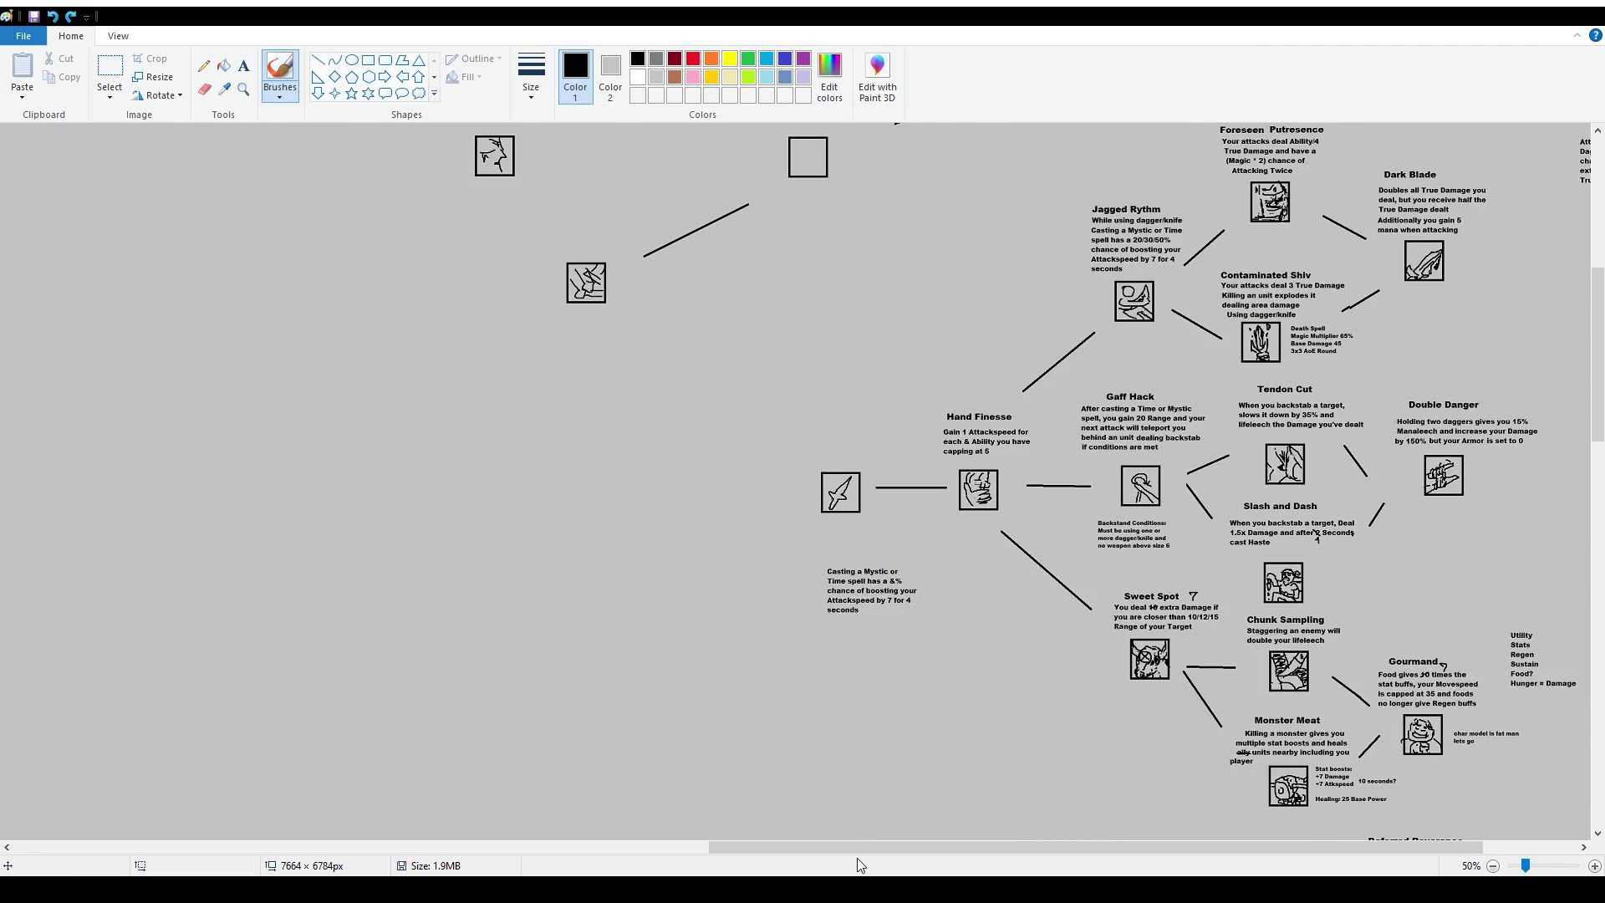
pyautogui.scroll(1, 1107, 378)
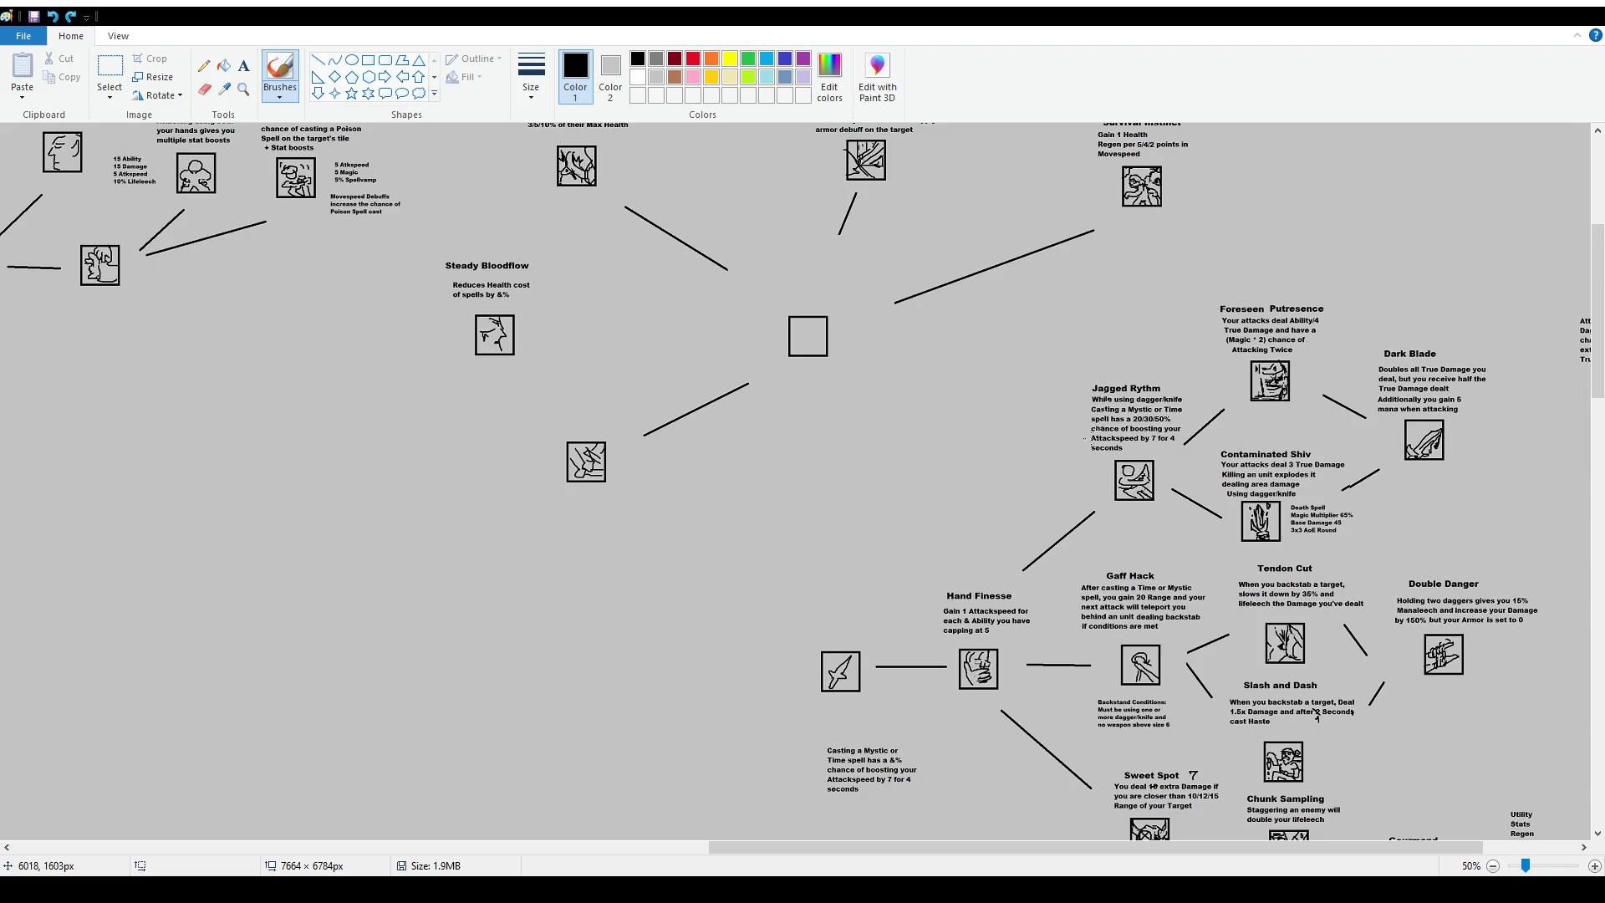
pyautogui.scroll(1, 961, 410)
pyautogui.scroll(1, 826, 440)
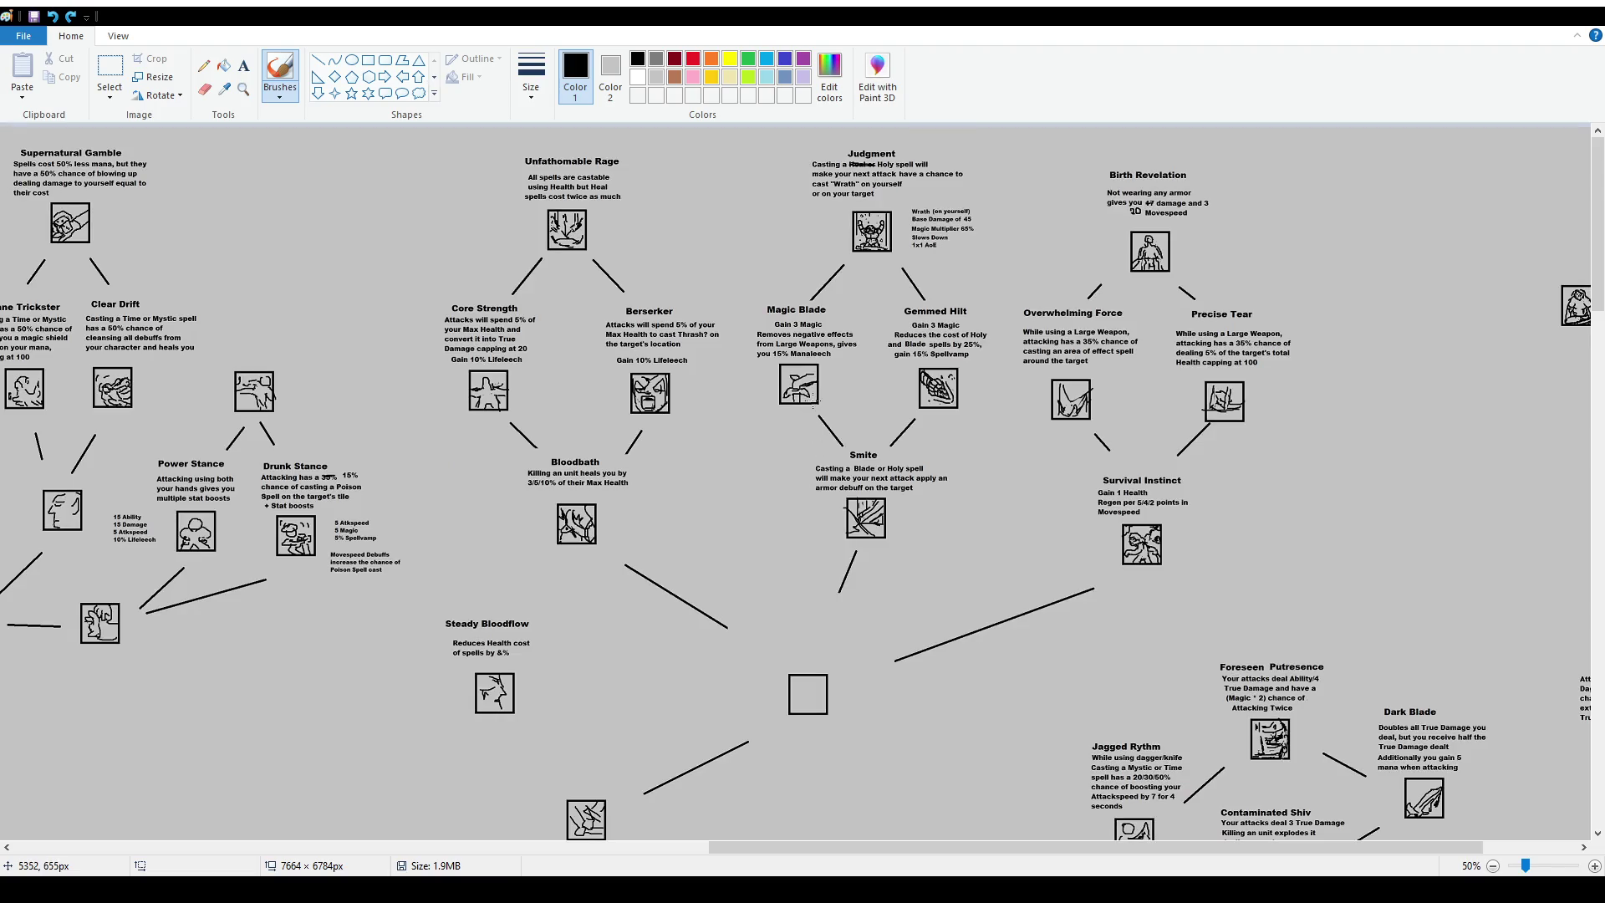
pyautogui.moveTo(800, 453); pyautogui.dragTo(828, 449)
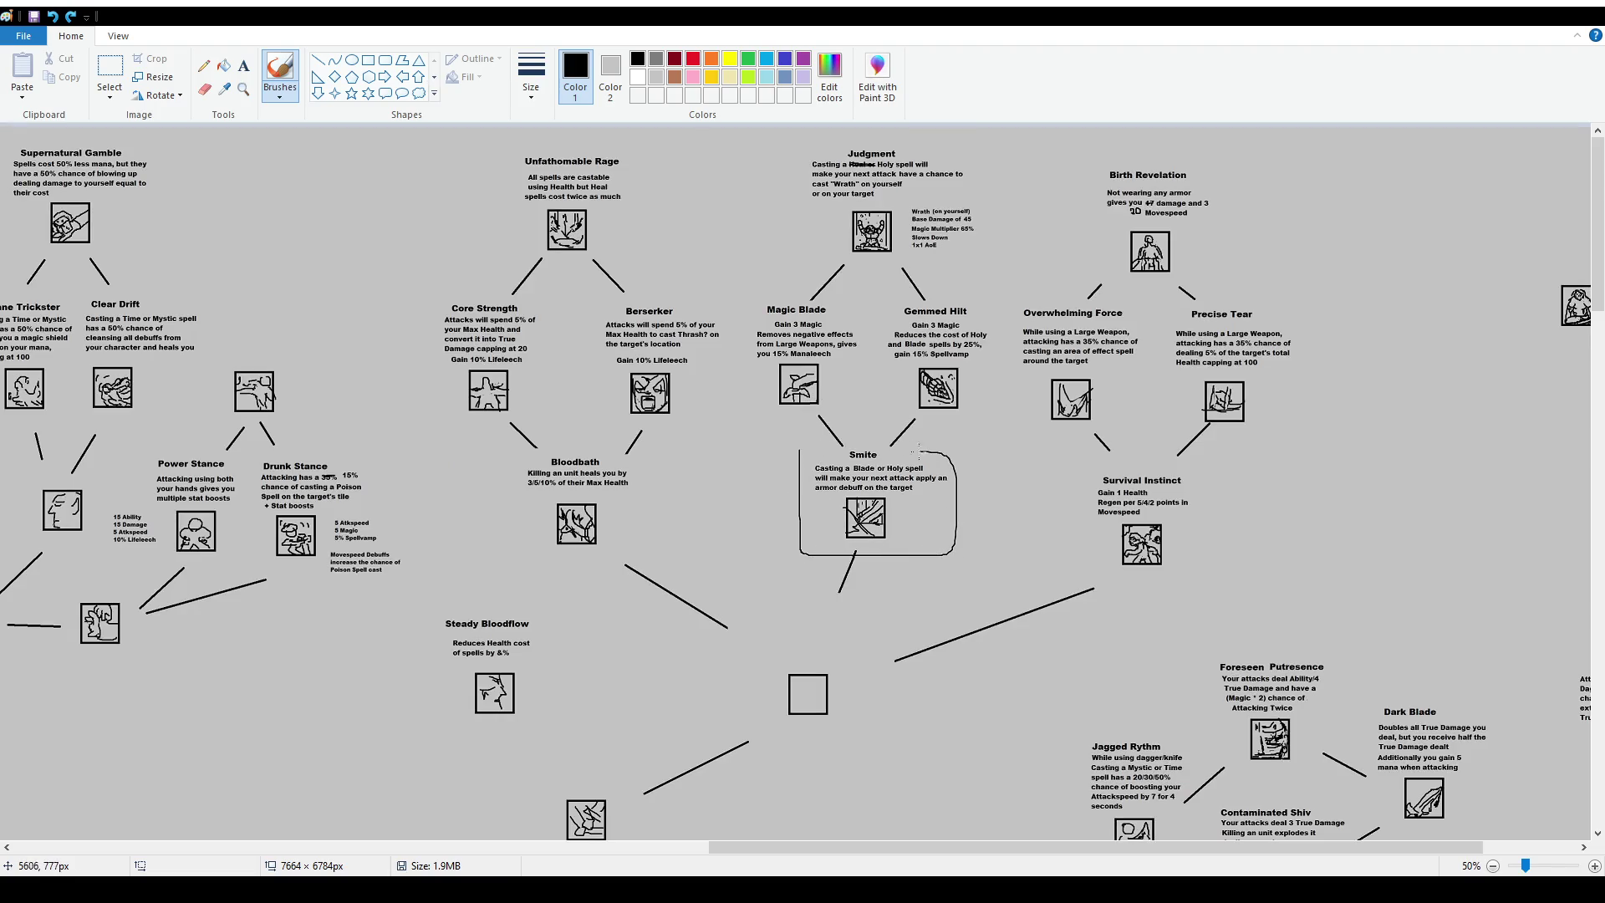
pyautogui.moveTo(891, 854); pyautogui.dragTo(331, 854)
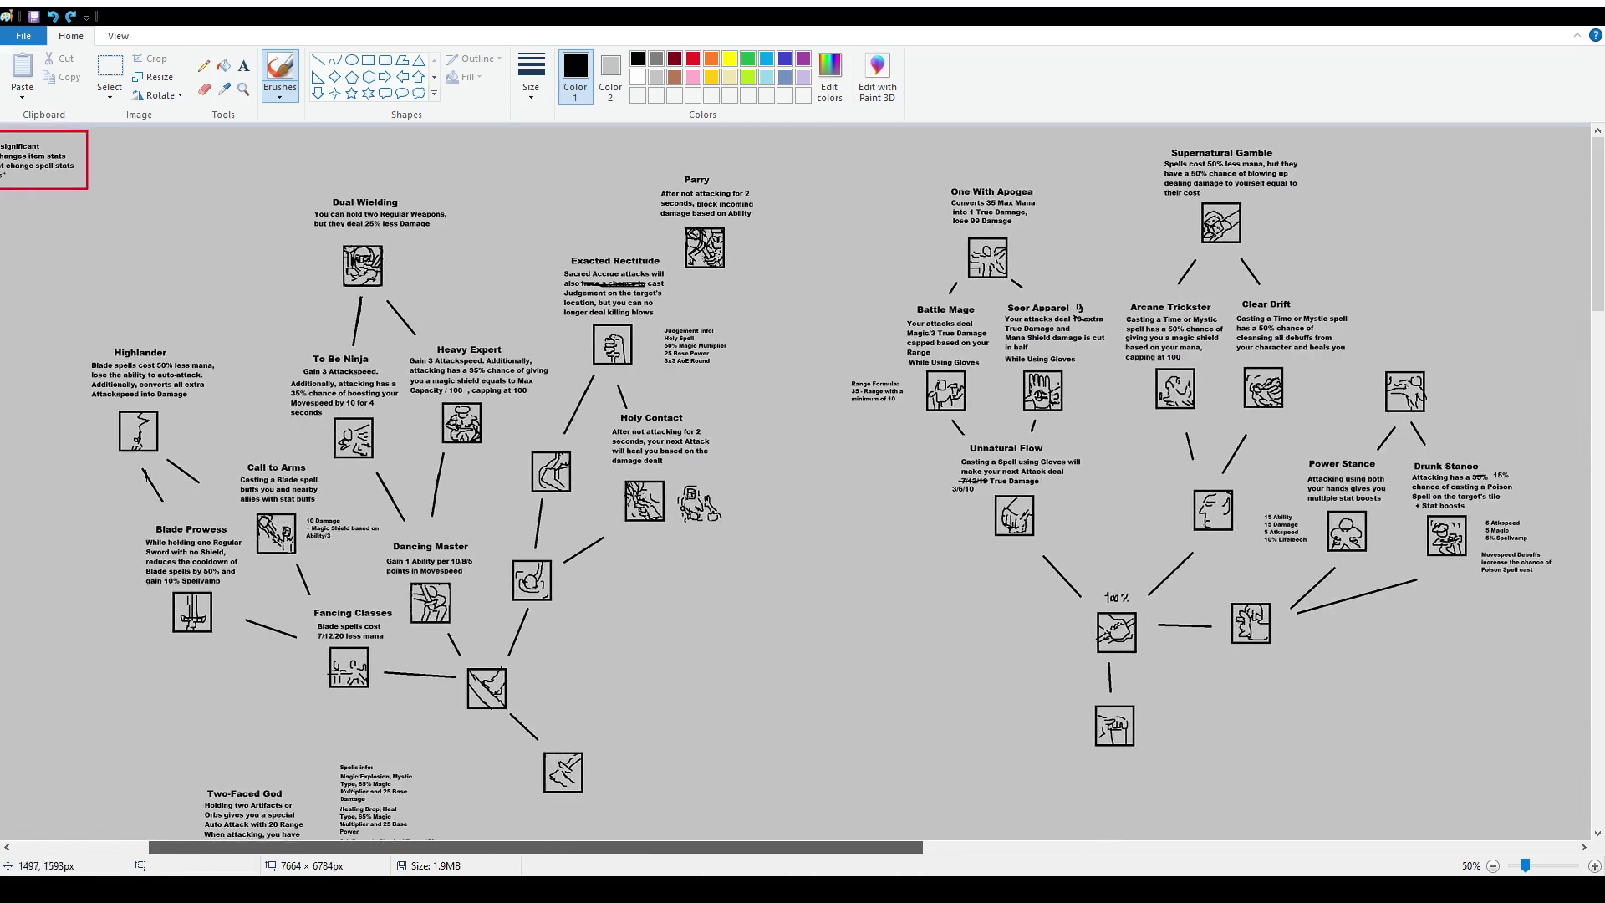
pyautogui.moveTo(487, 531)
pyautogui.mouseDown()
pyautogui.moveTo(490, 650)
pyautogui.moveTo(585, 535)
pyautogui.mouseUp()
pyautogui.hotkey('ctrl', 'z')
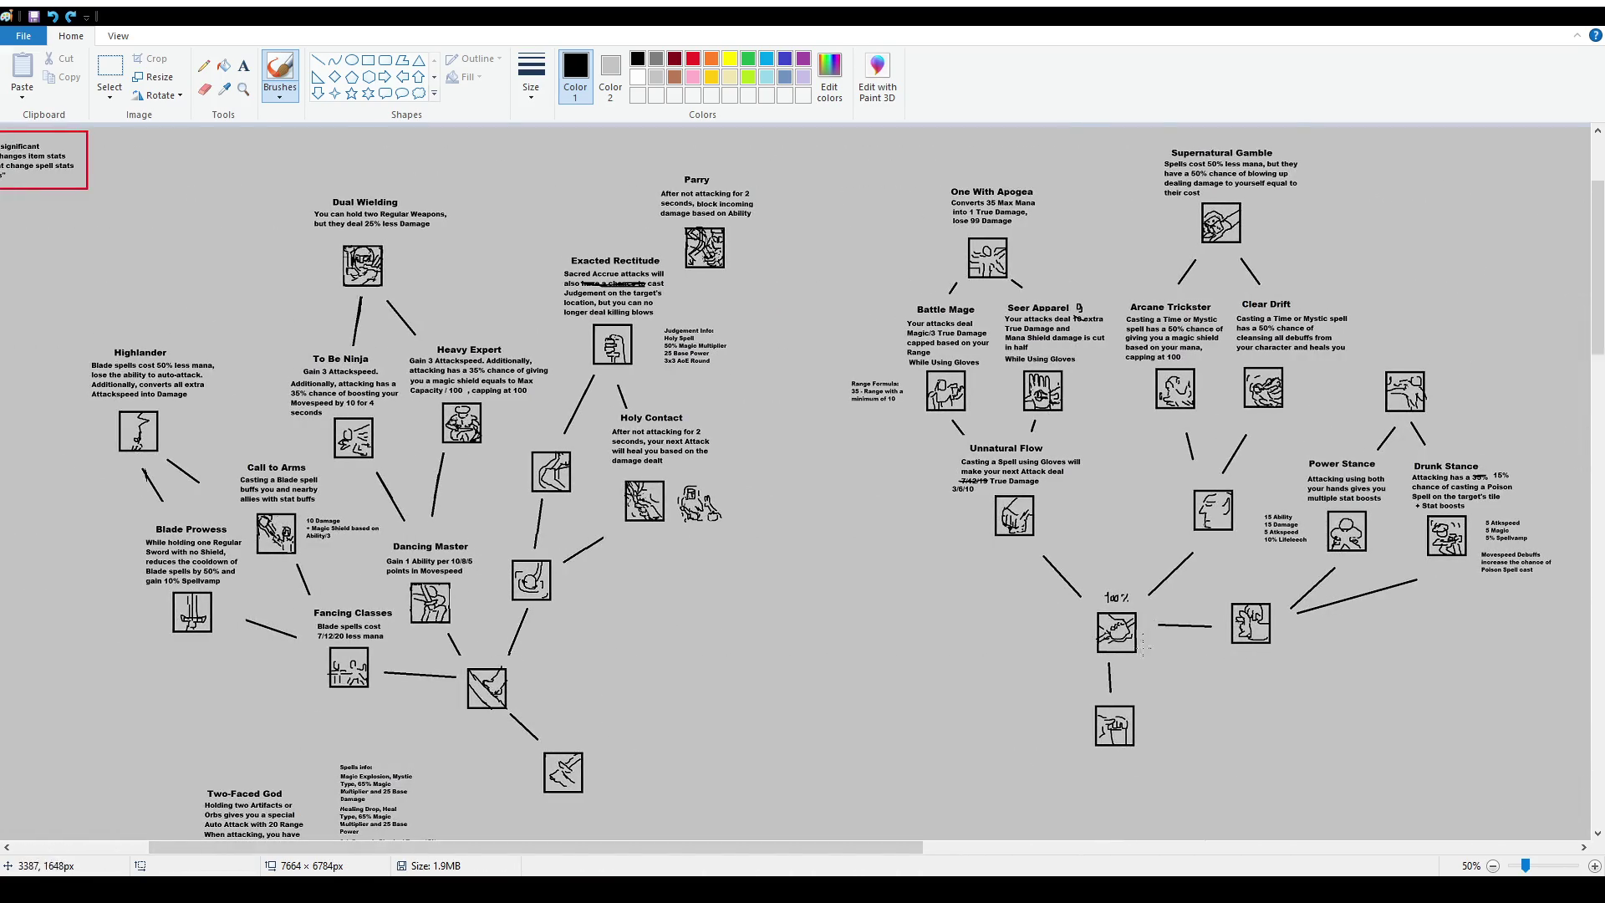
pyautogui.scroll(-10, 850, 753)
# Draw a freehand circle around the Chasing Prey node.
pyautogui.moveTo(851, 852); pyautogui.dragTo(1383, 849)
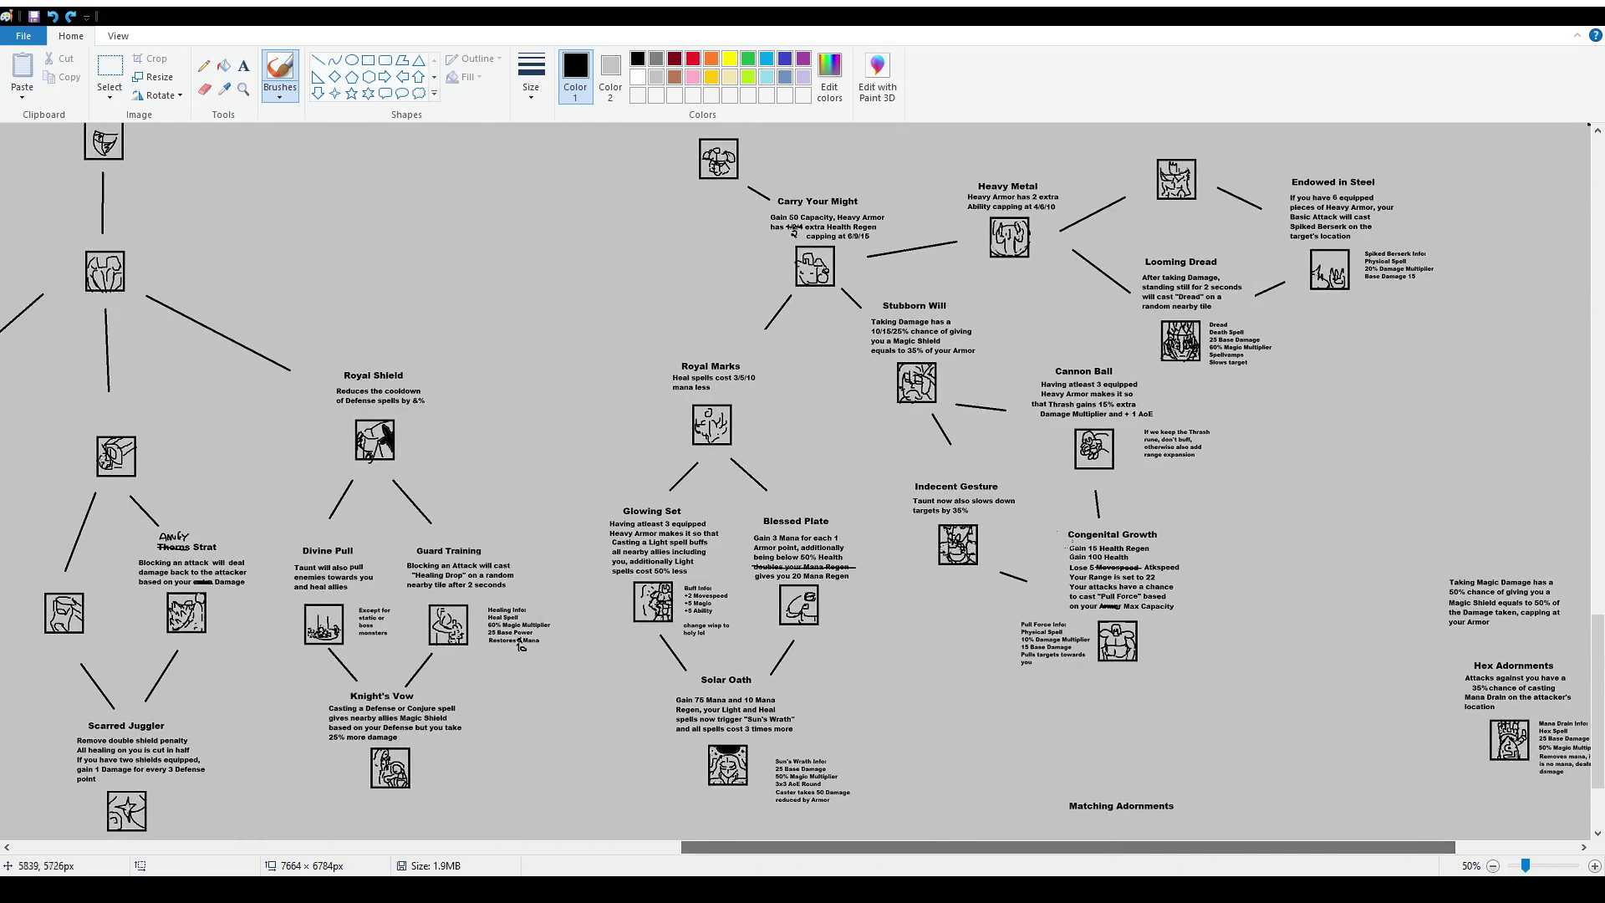
pyautogui.scroll(-3, 801, 577)
pyautogui.scroll(5, 1188, 710)
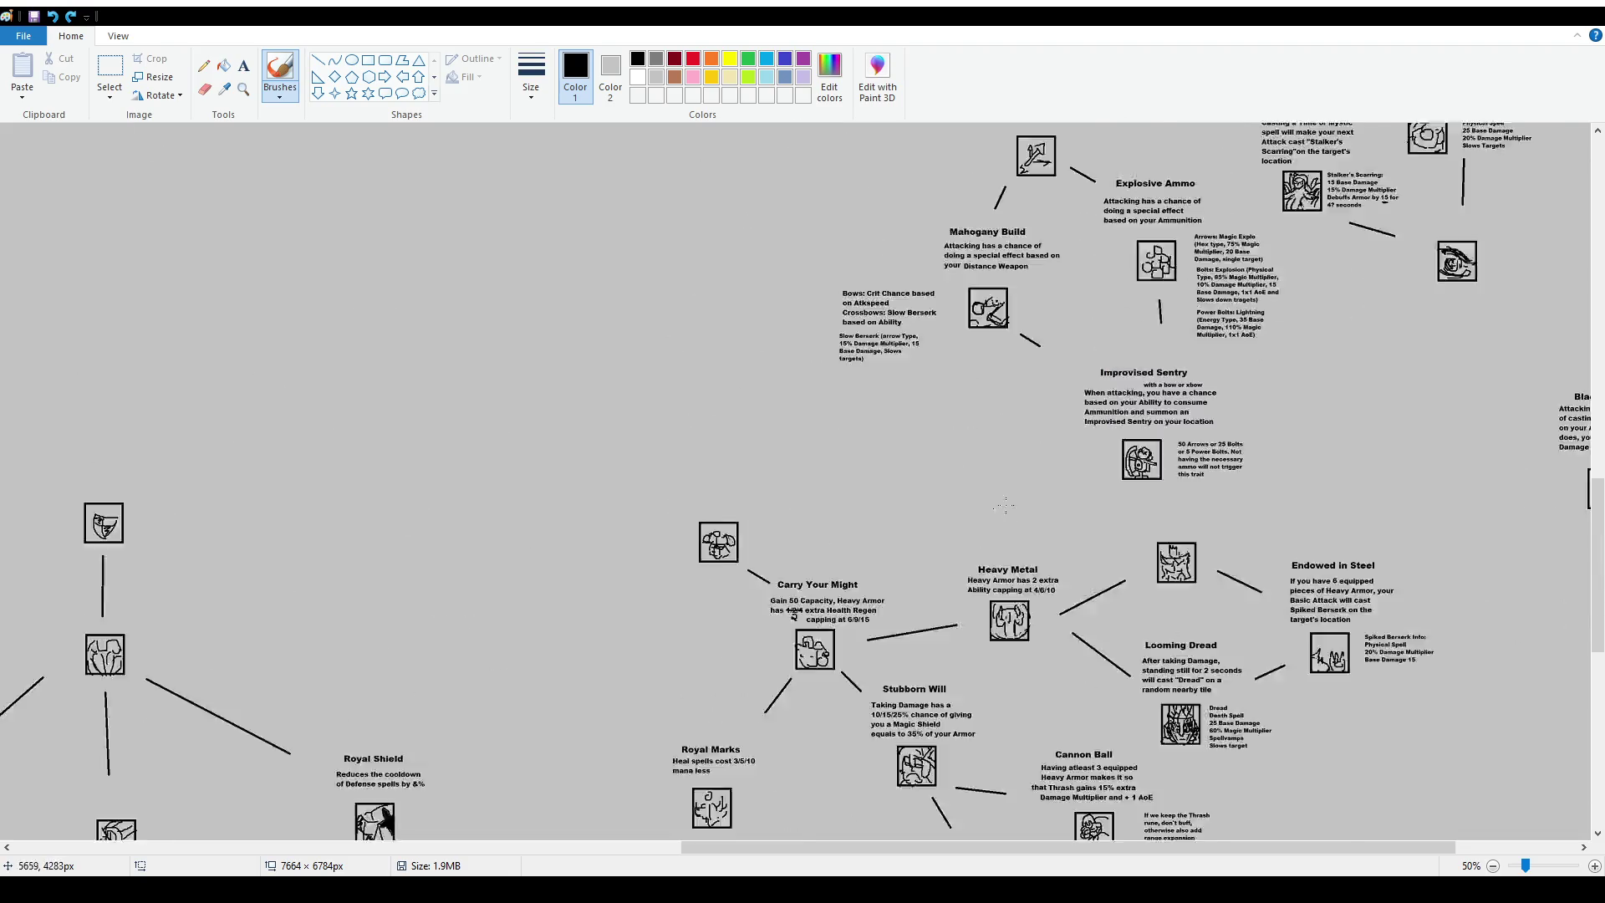
pyautogui.scroll(4, 1188, 709)
pyautogui.moveTo(1271, 277); pyautogui.dragTo(1254, 288)
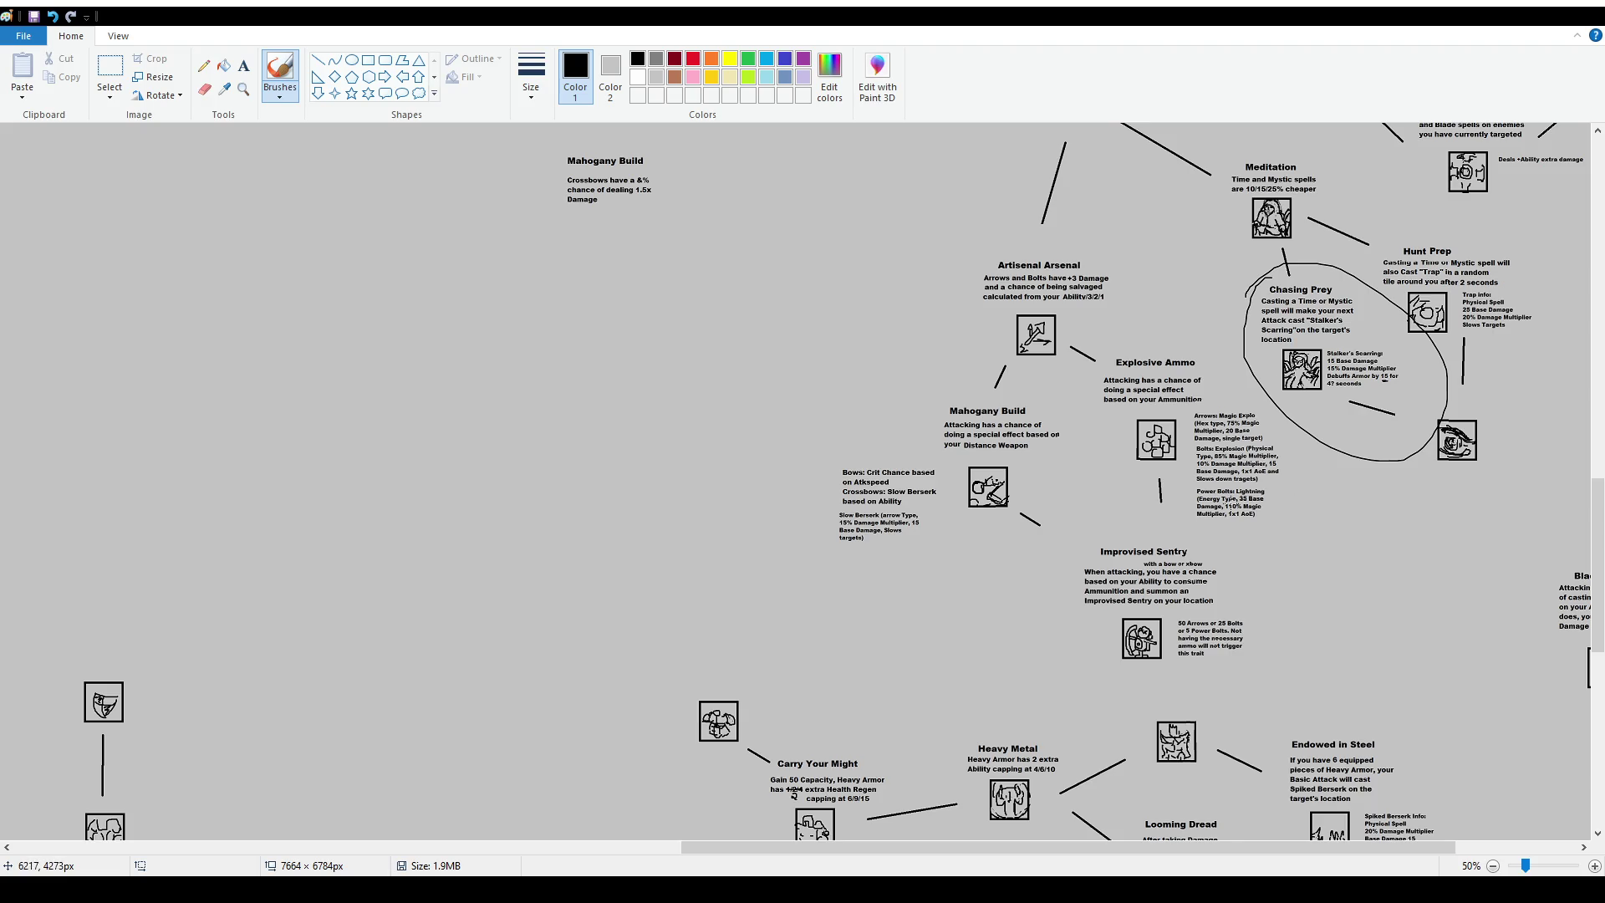
pyautogui.scroll(2, 1230, 504)
pyautogui.scroll(10, 941, 549)
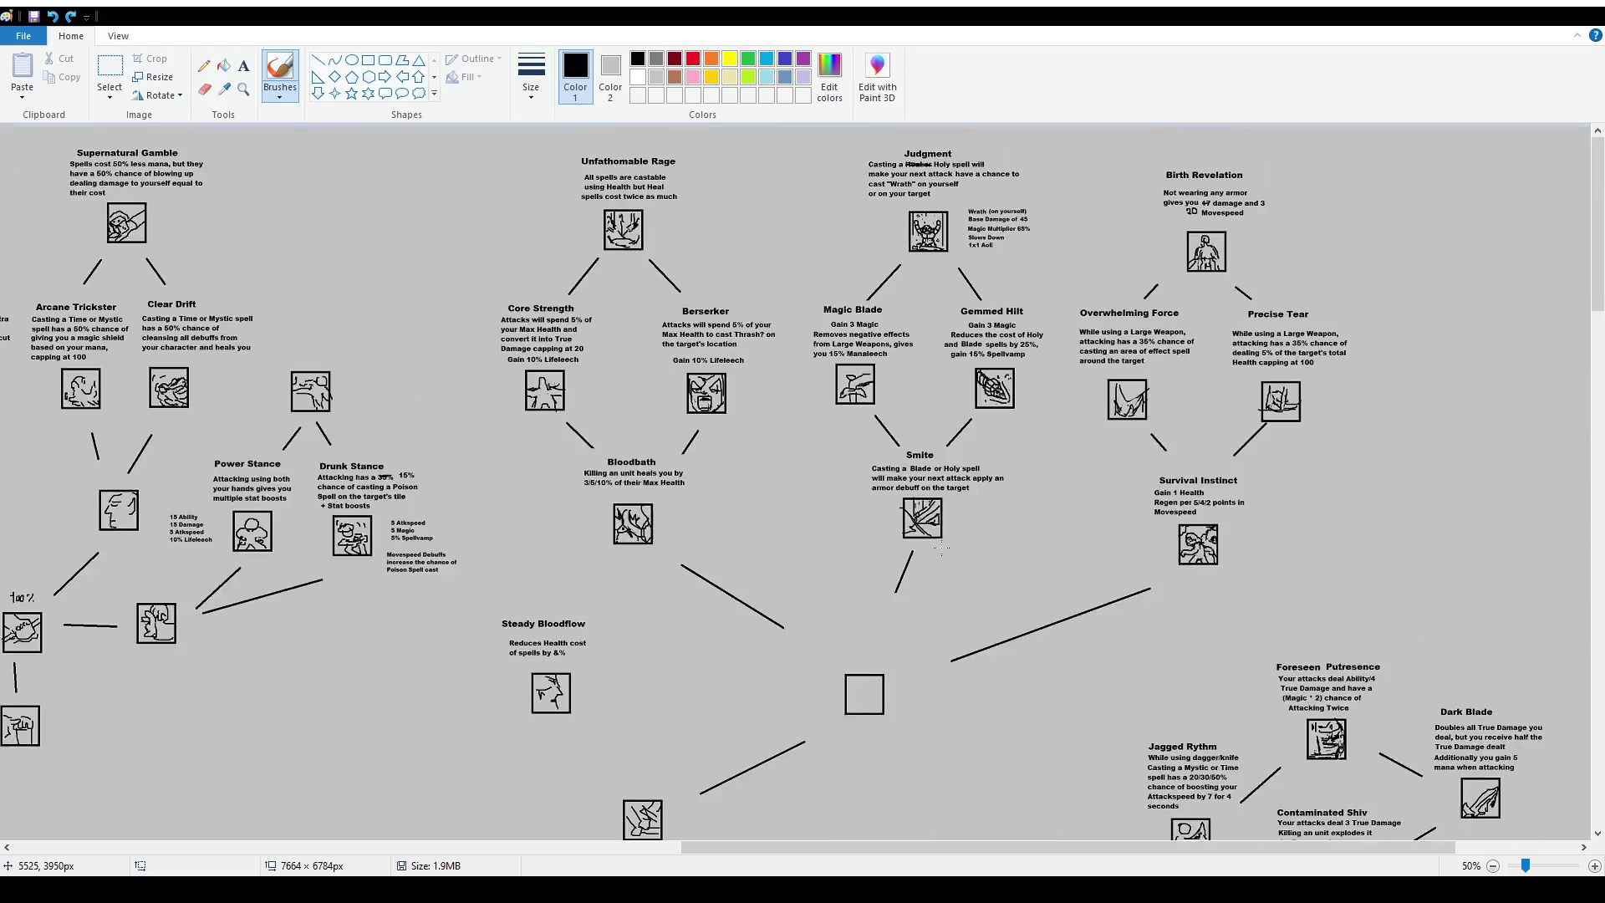
pyautogui.scroll(-2, 836, 585)
pyautogui.scroll(2, 743, 633)
pyautogui.hotkey('ctrl', 'z')
pyautogui.click(104, 71)
pyautogui.moveTo(577, 456); pyautogui.dragTo(702, 550)
pyautogui.hotkey('ctrl', 'y')
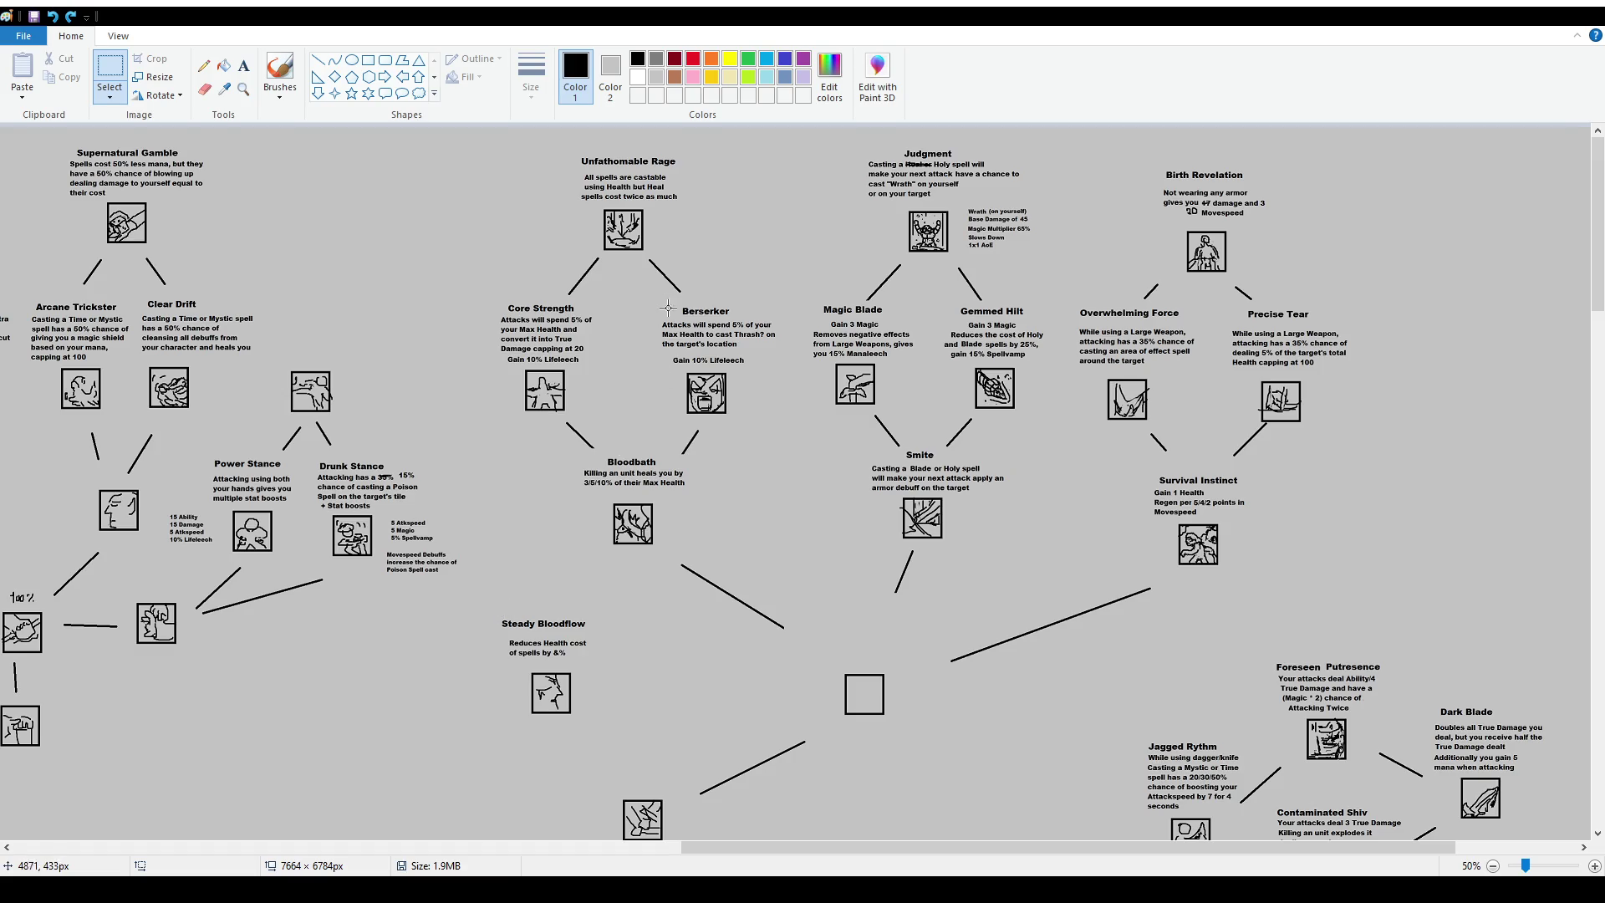
pyautogui.moveTo(651, 297); pyautogui.dragTo(798, 418)
pyautogui.moveTo(730, 372); pyautogui.dragTo(368, 239)
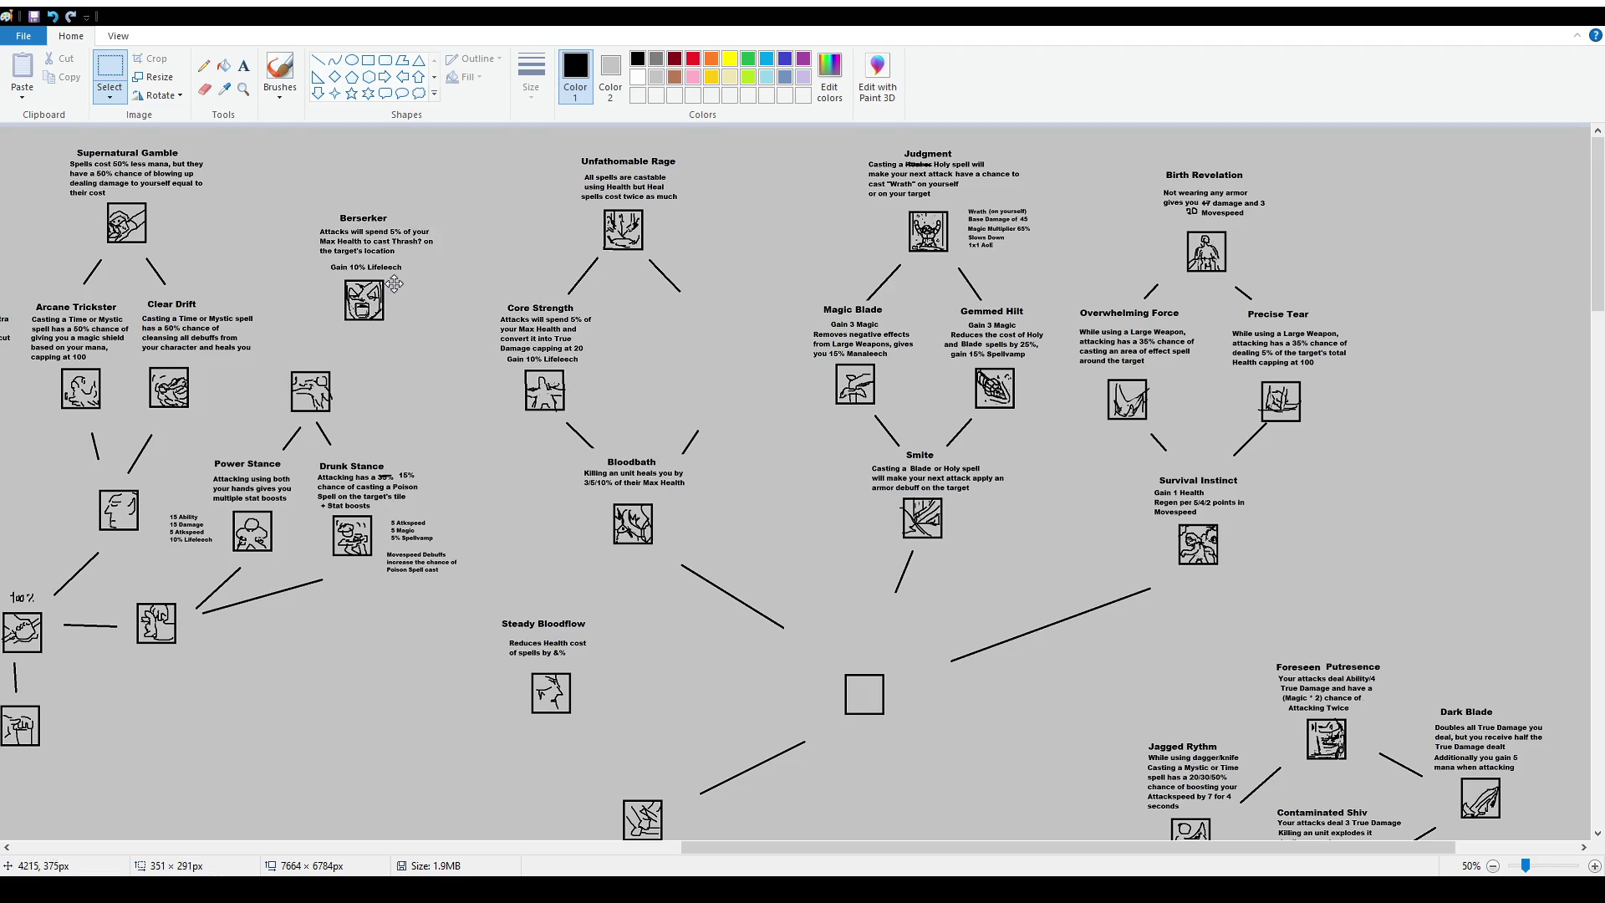
pyautogui.click(526, 372)
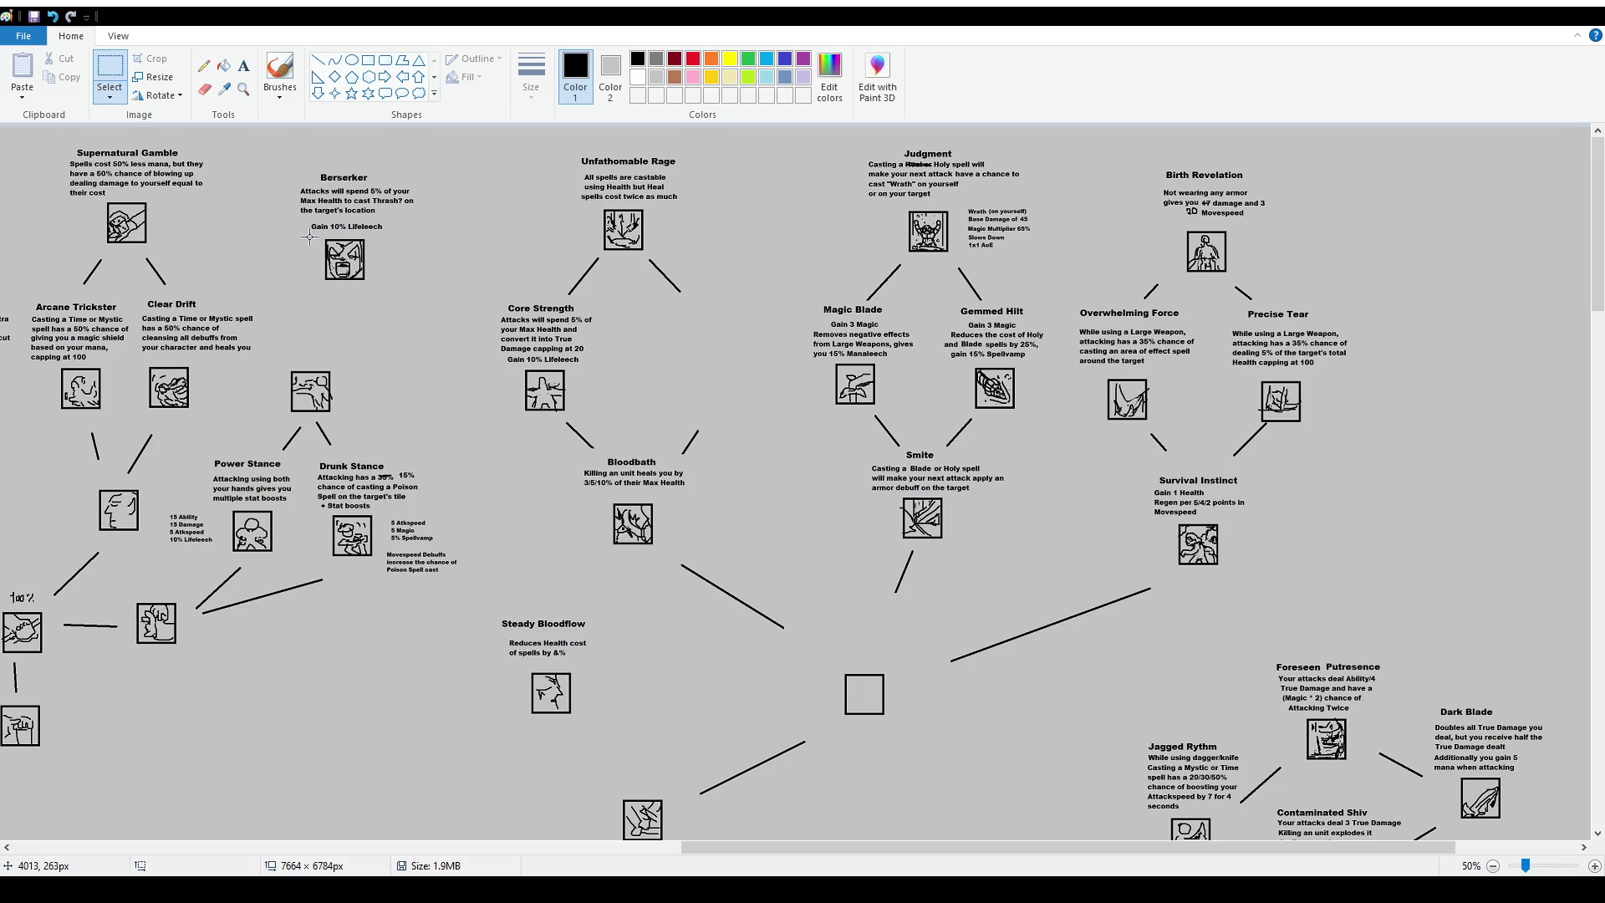
pyautogui.moveTo(312, 237); pyautogui.dragTo(371, 288)
pyautogui.click(375, 292)
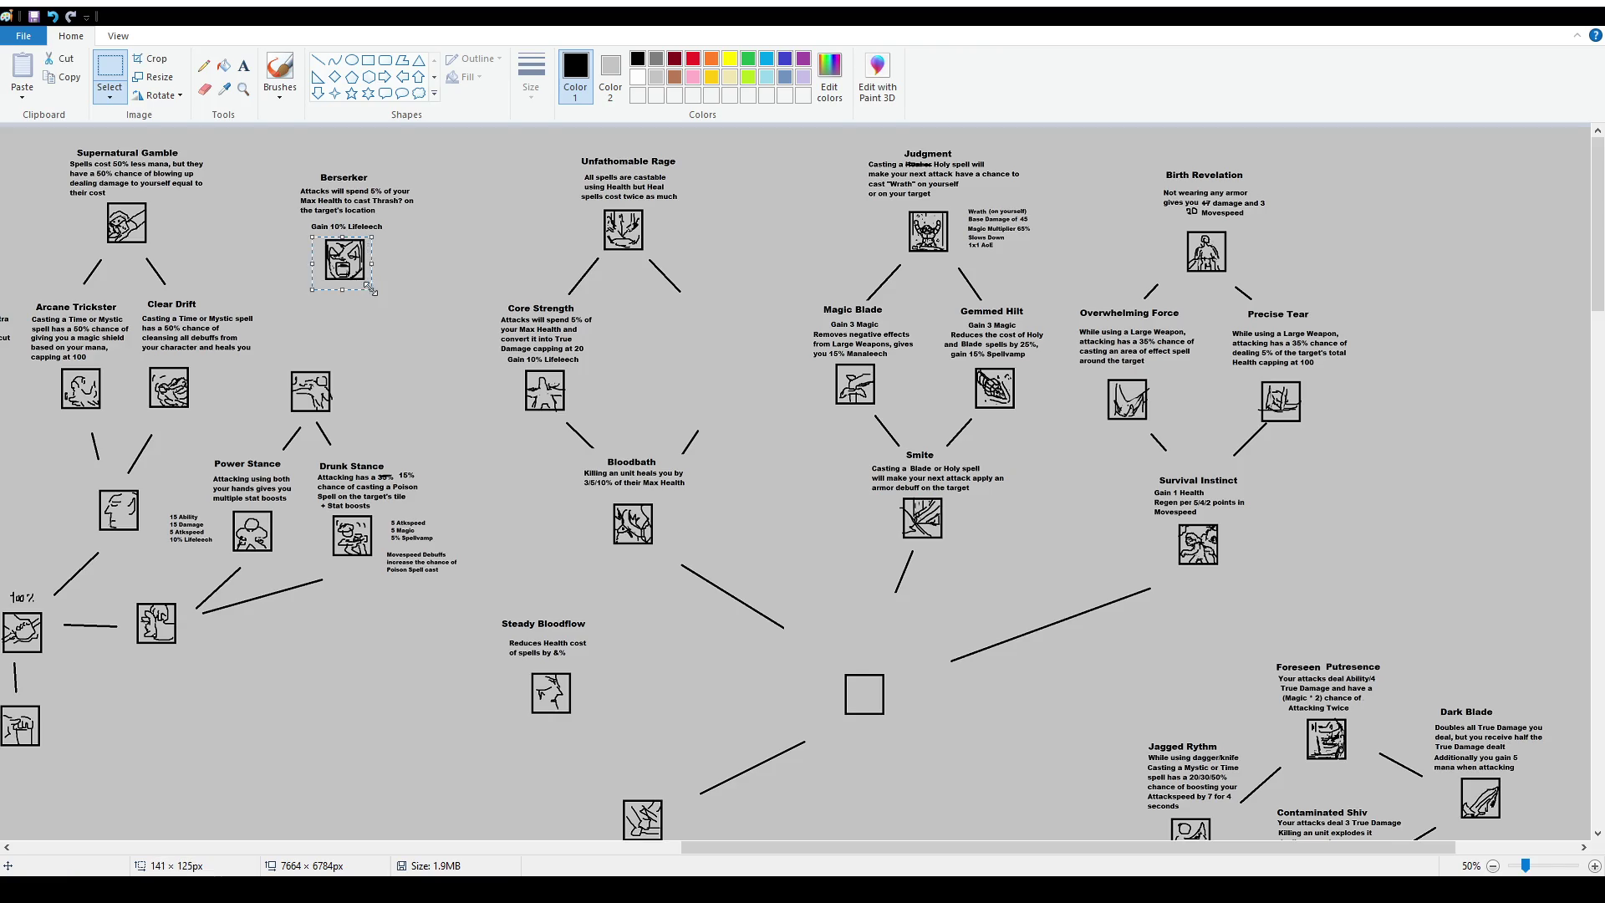
pyautogui.moveTo(575, 455); pyautogui.dragTo(607, 474)
pyautogui.click(614, 480)
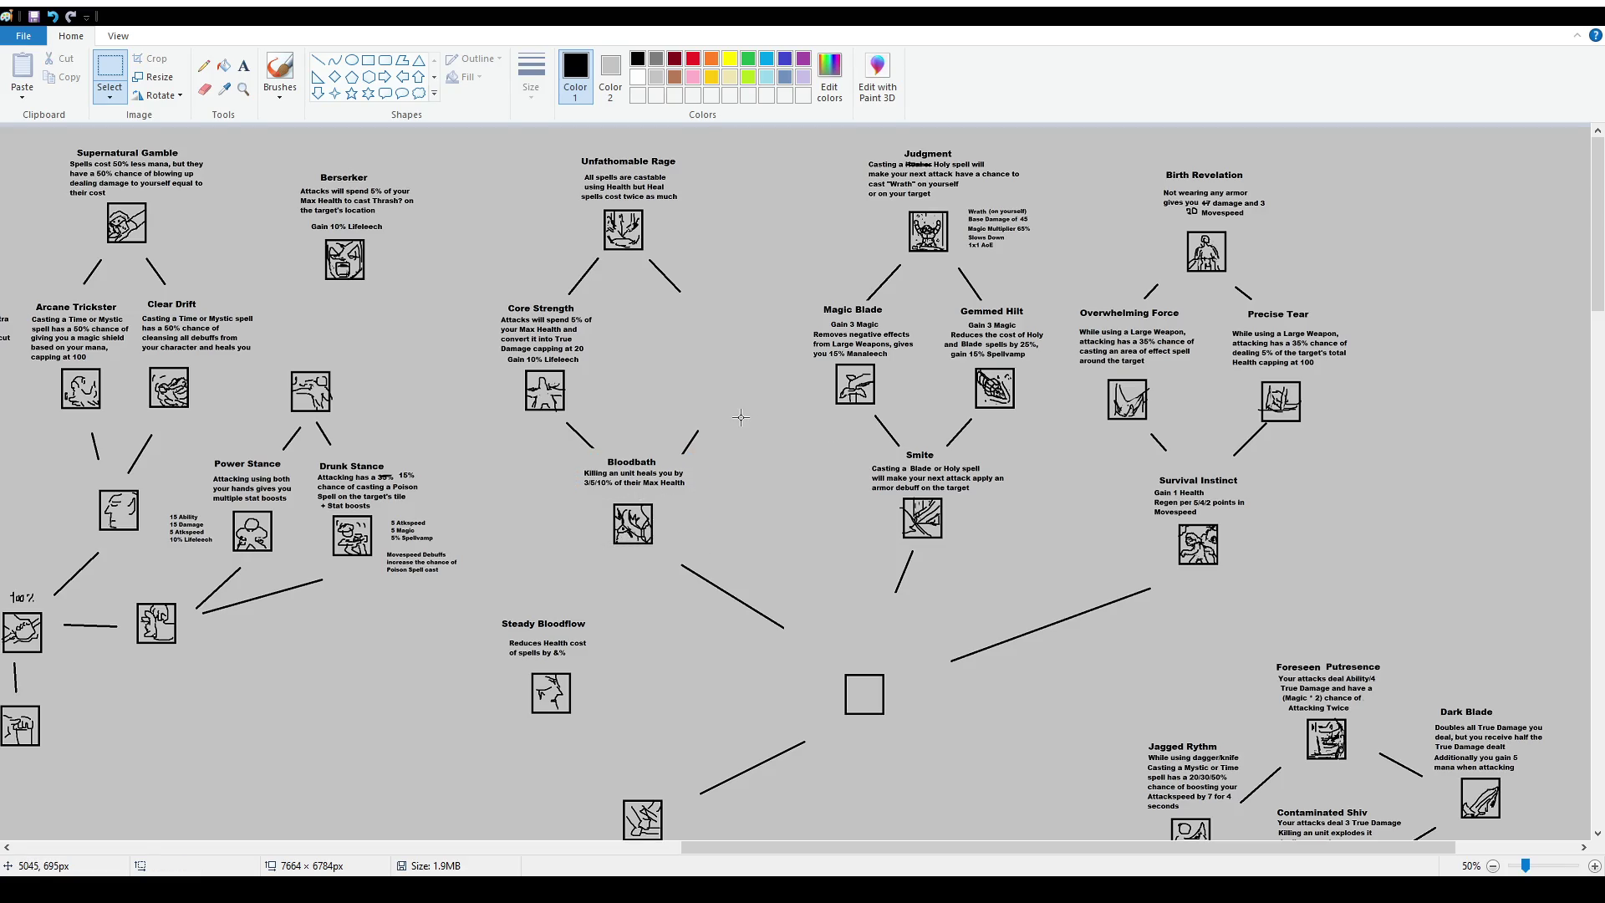
pyautogui.hotkey('ctrl', 'y')
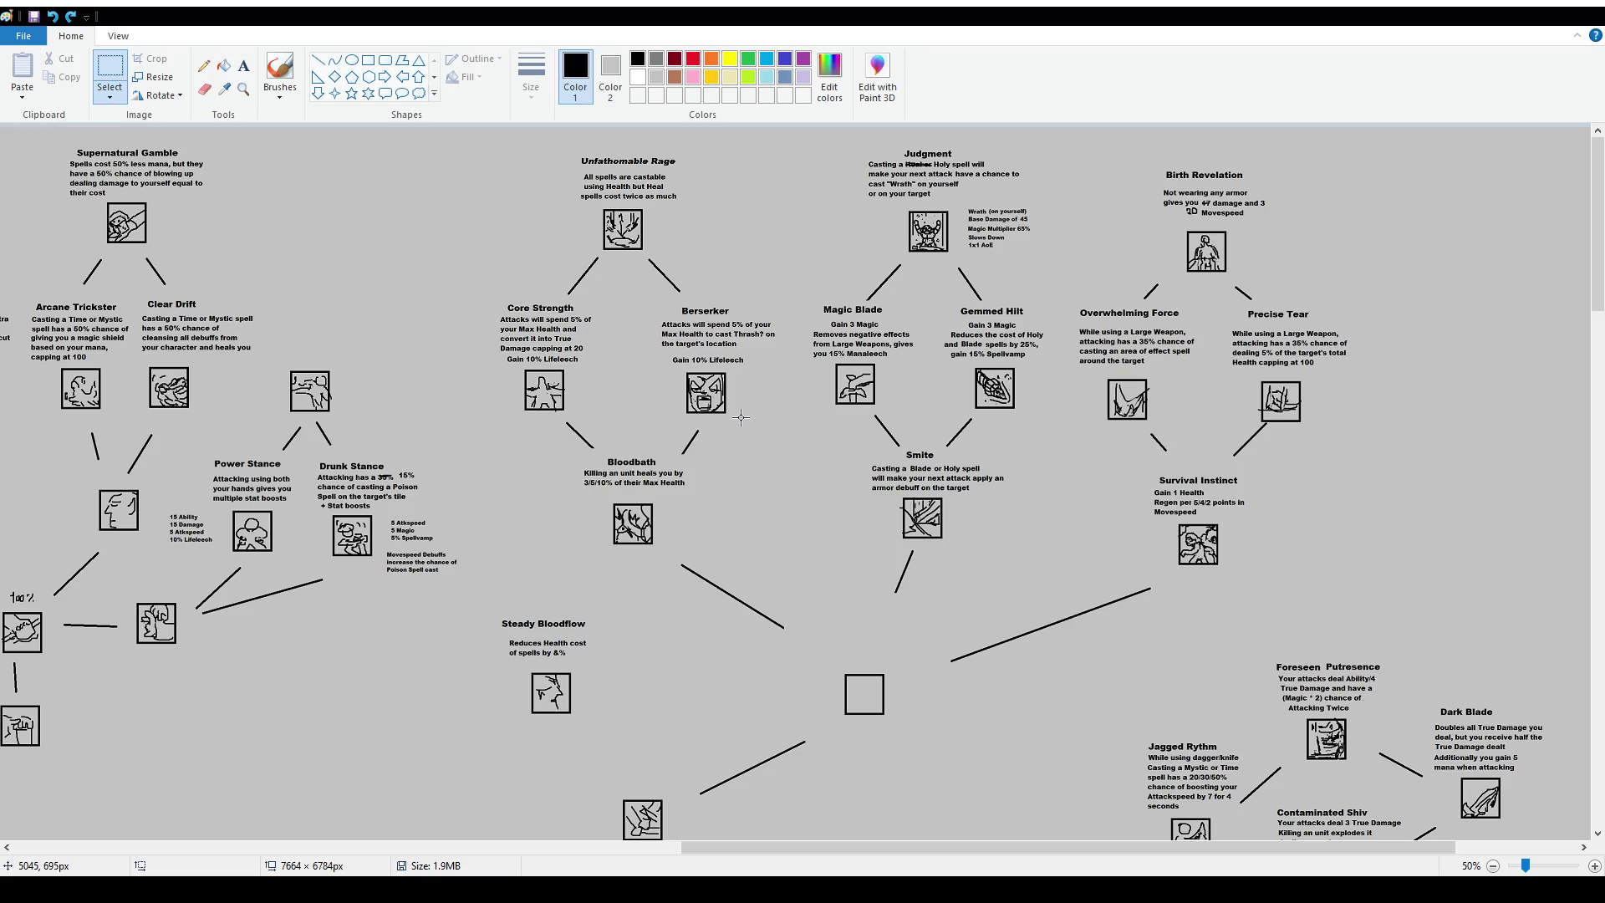
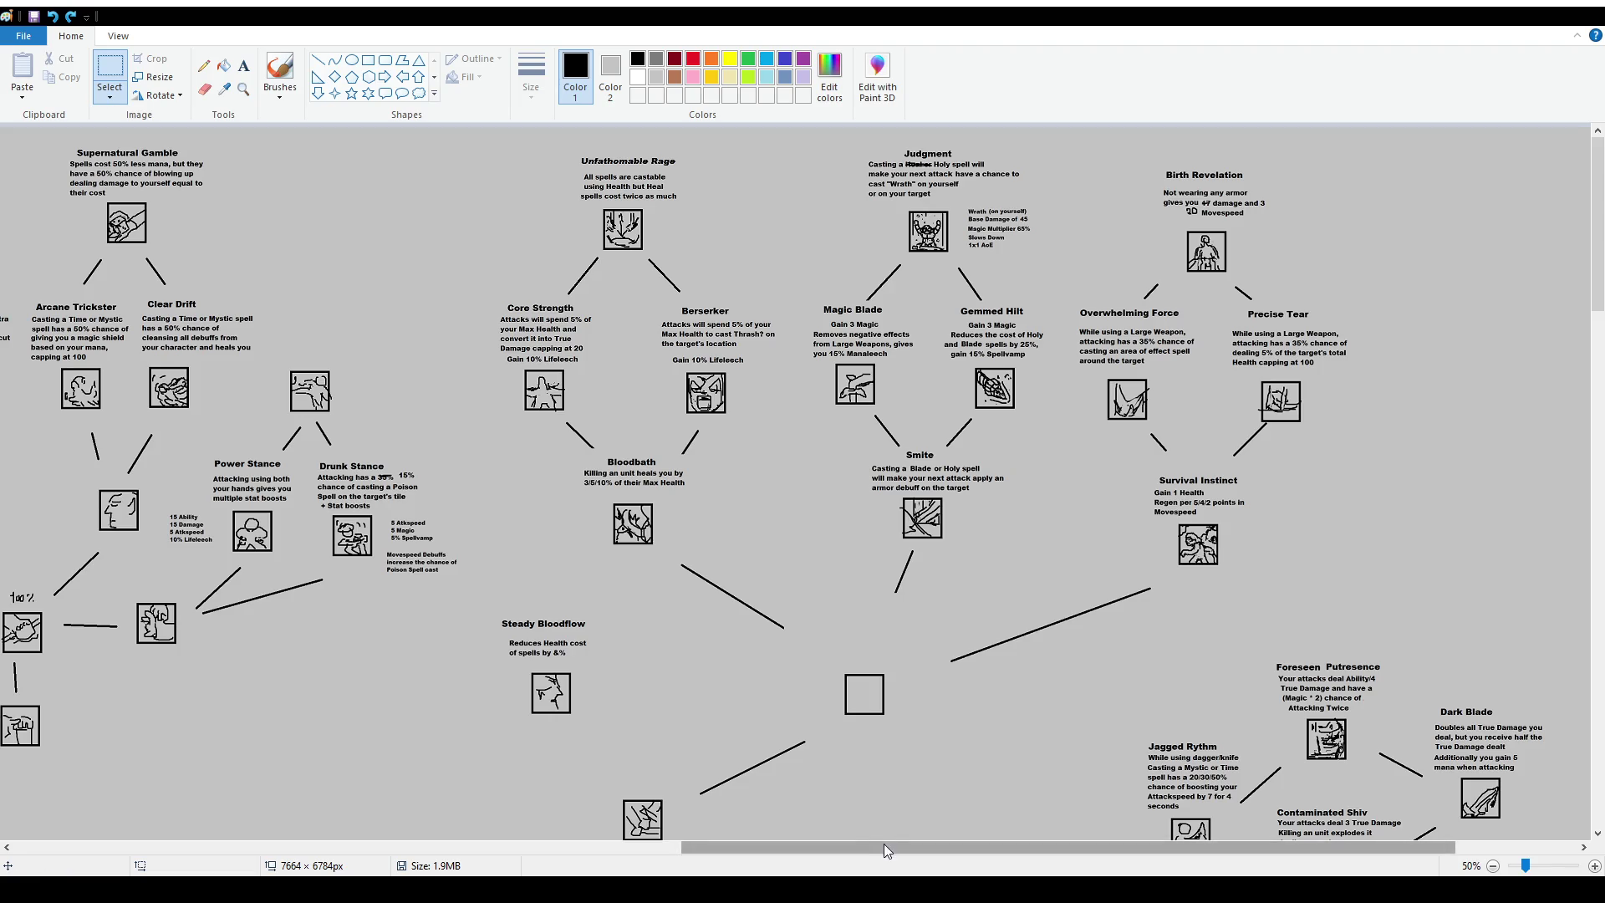
# Move the icon from the tree's far right edge into the empty central square.
pyautogui.moveTo(886, 846); pyautogui.dragTo(1007, 846)
pyautogui.scroll(-2, 1238, 516)
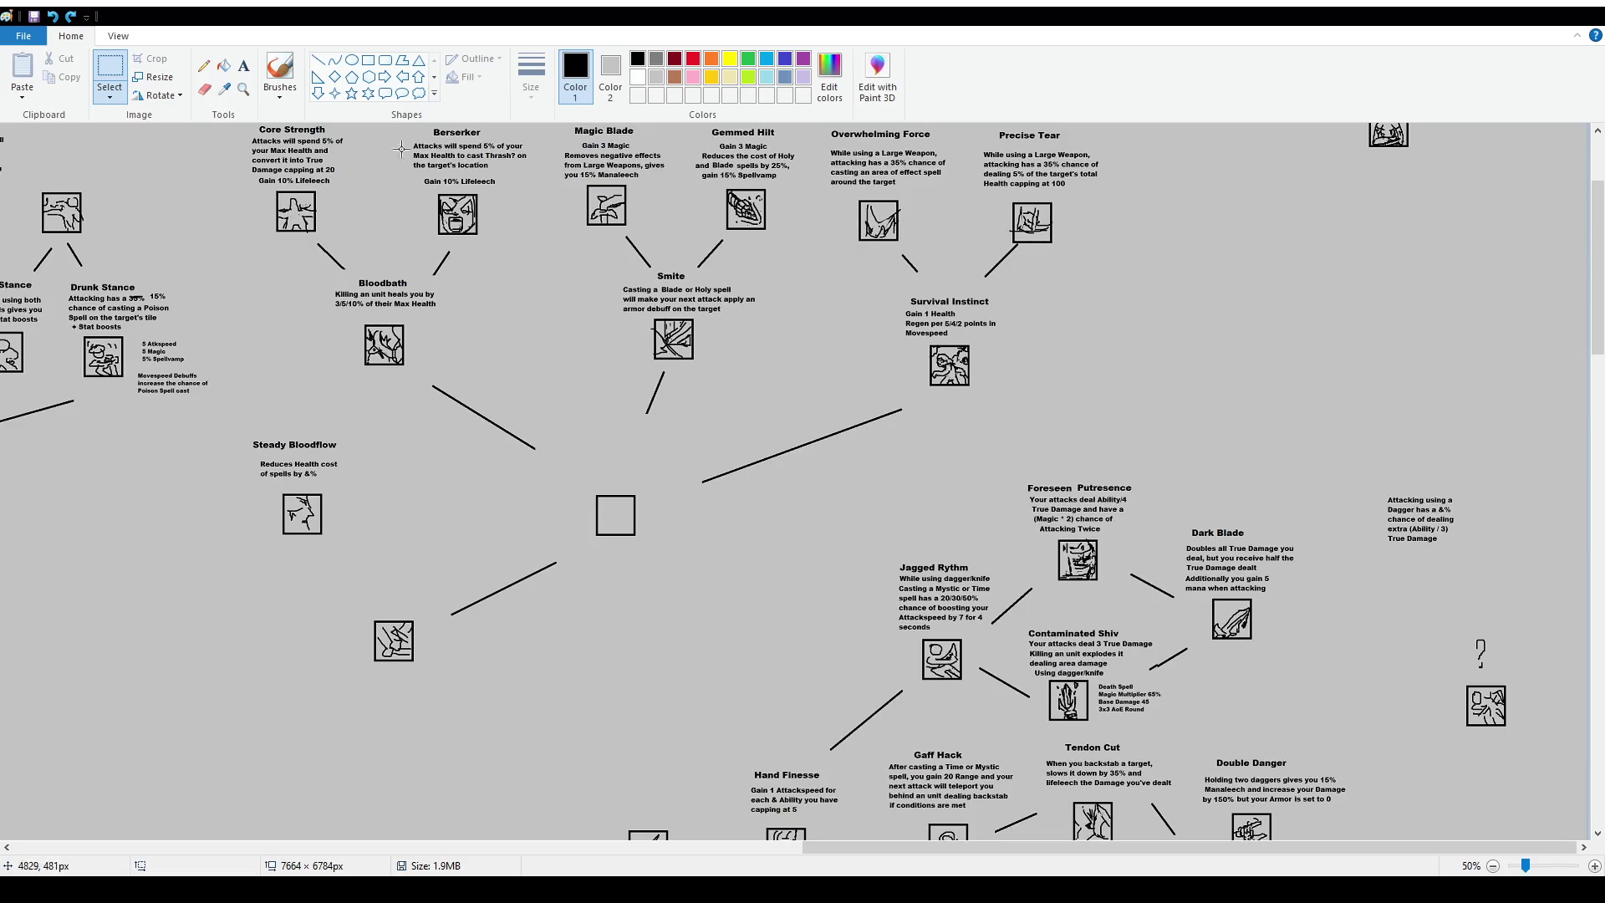
pyautogui.moveTo(1453, 674)
pyautogui.mouseDown()
pyautogui.moveTo(1522, 734)
pyautogui.moveTo(819, 540)
pyautogui.moveTo(619, 528)
pyautogui.mouseUp()
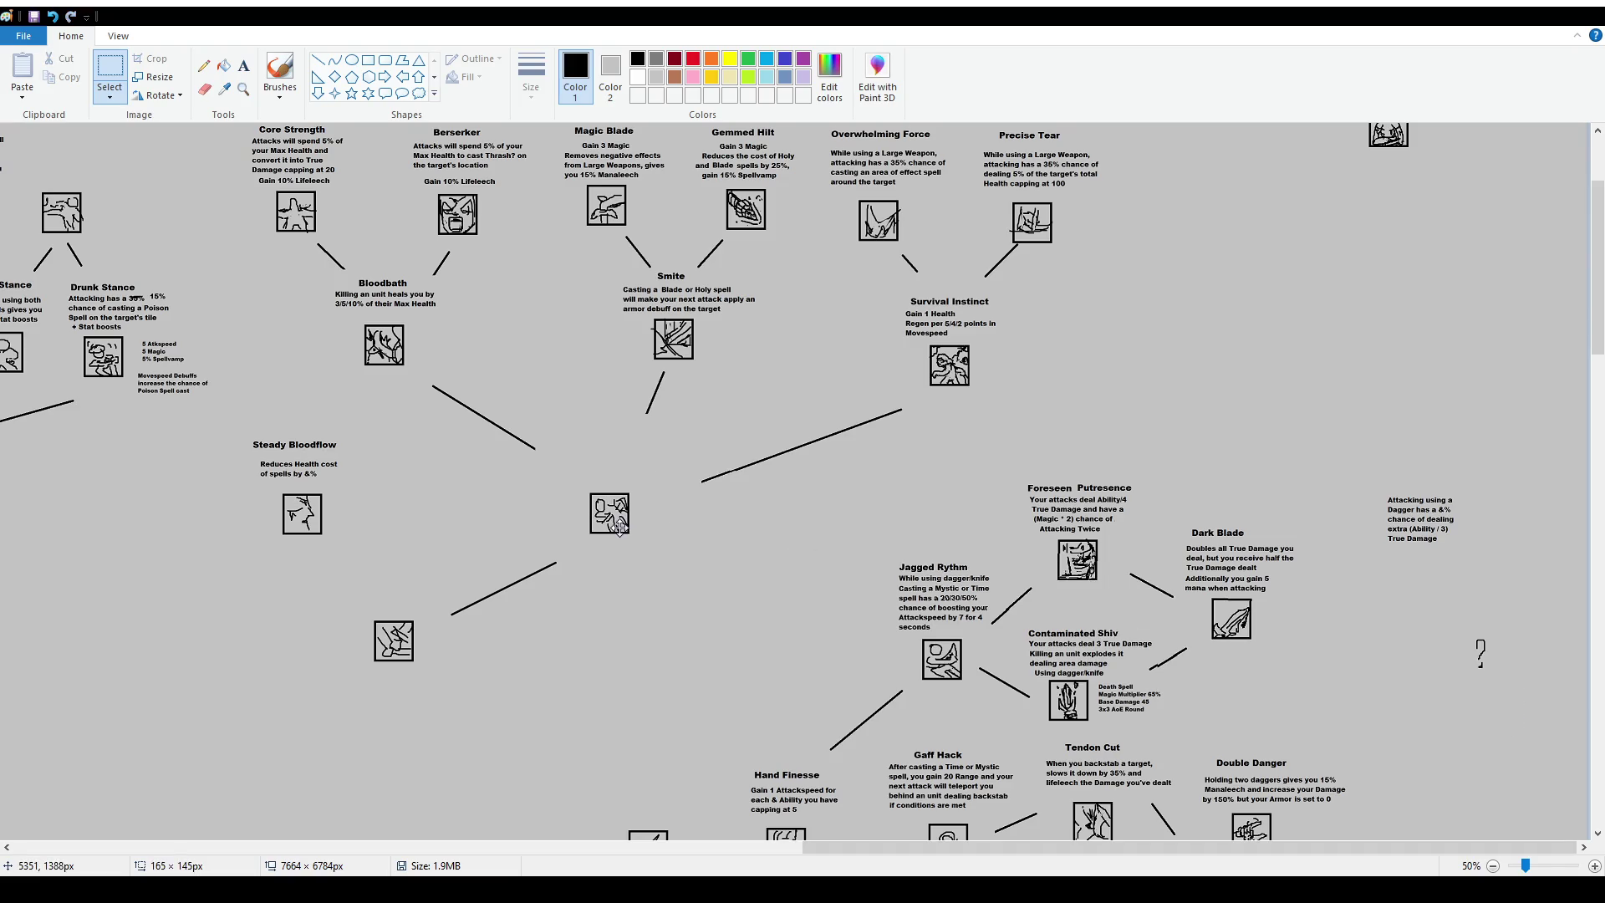
pyautogui.click(668, 552)
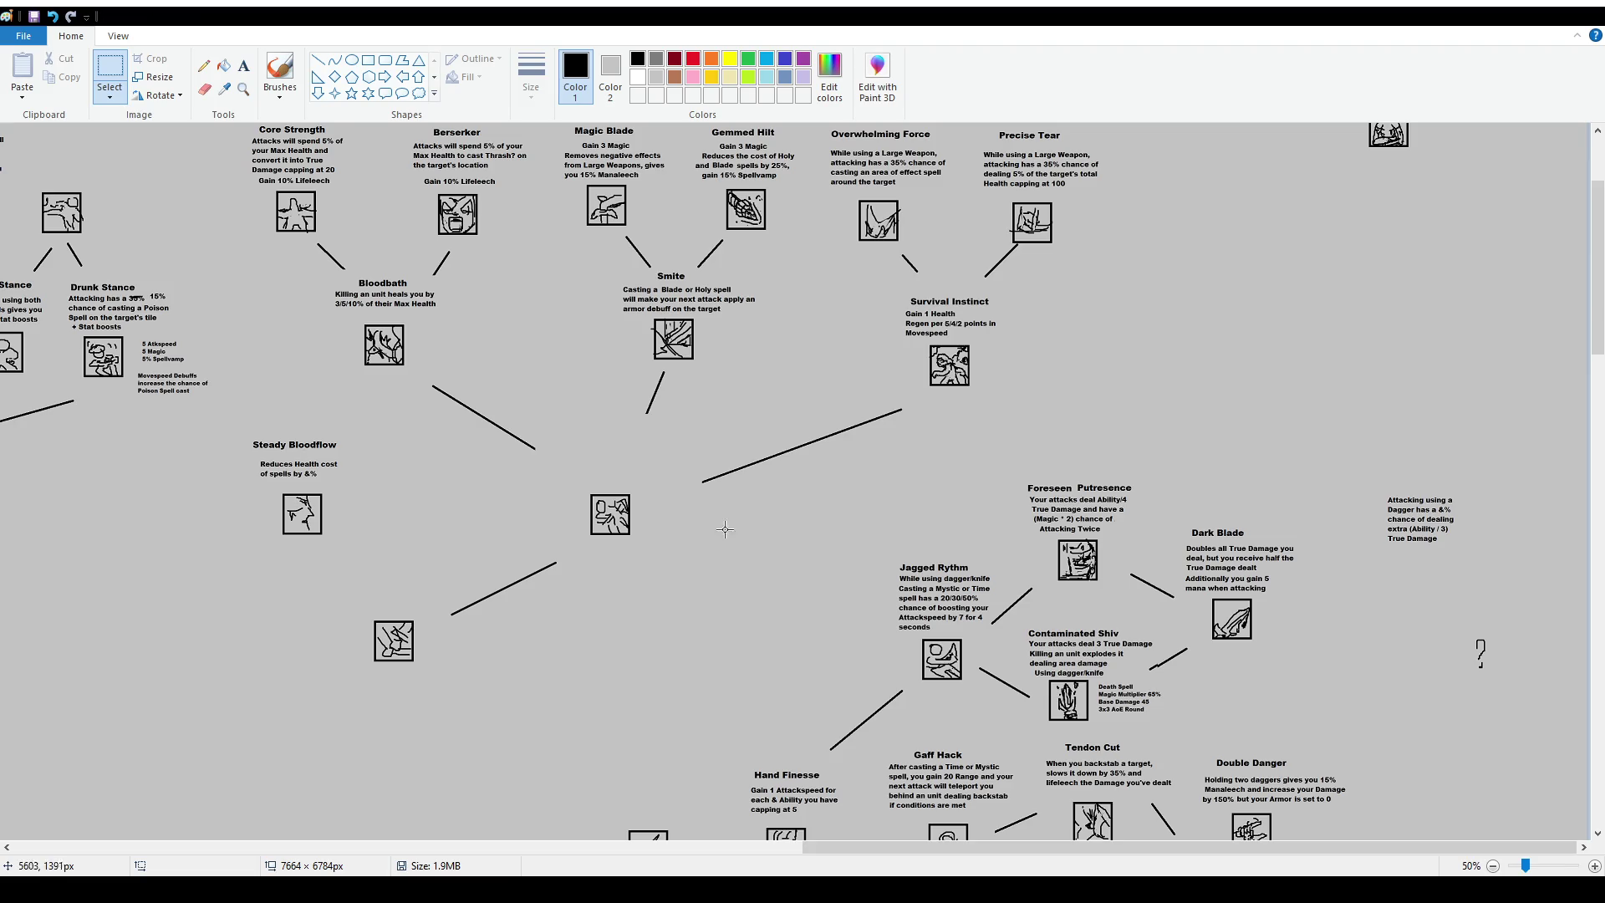
# Paste the armor-ignoring description above the central icon, replacing &% with 8/13/20%.
pyautogui.click(244, 65)
pyautogui.moveTo(543, 438)
pyautogui.mouseDown()
pyautogui.moveTo(698, 485)
pyautogui.moveTo(638, 461)
pyautogui.mouseUp()
pyautogui.write("Physical attacks ignore &% of the target's armor")
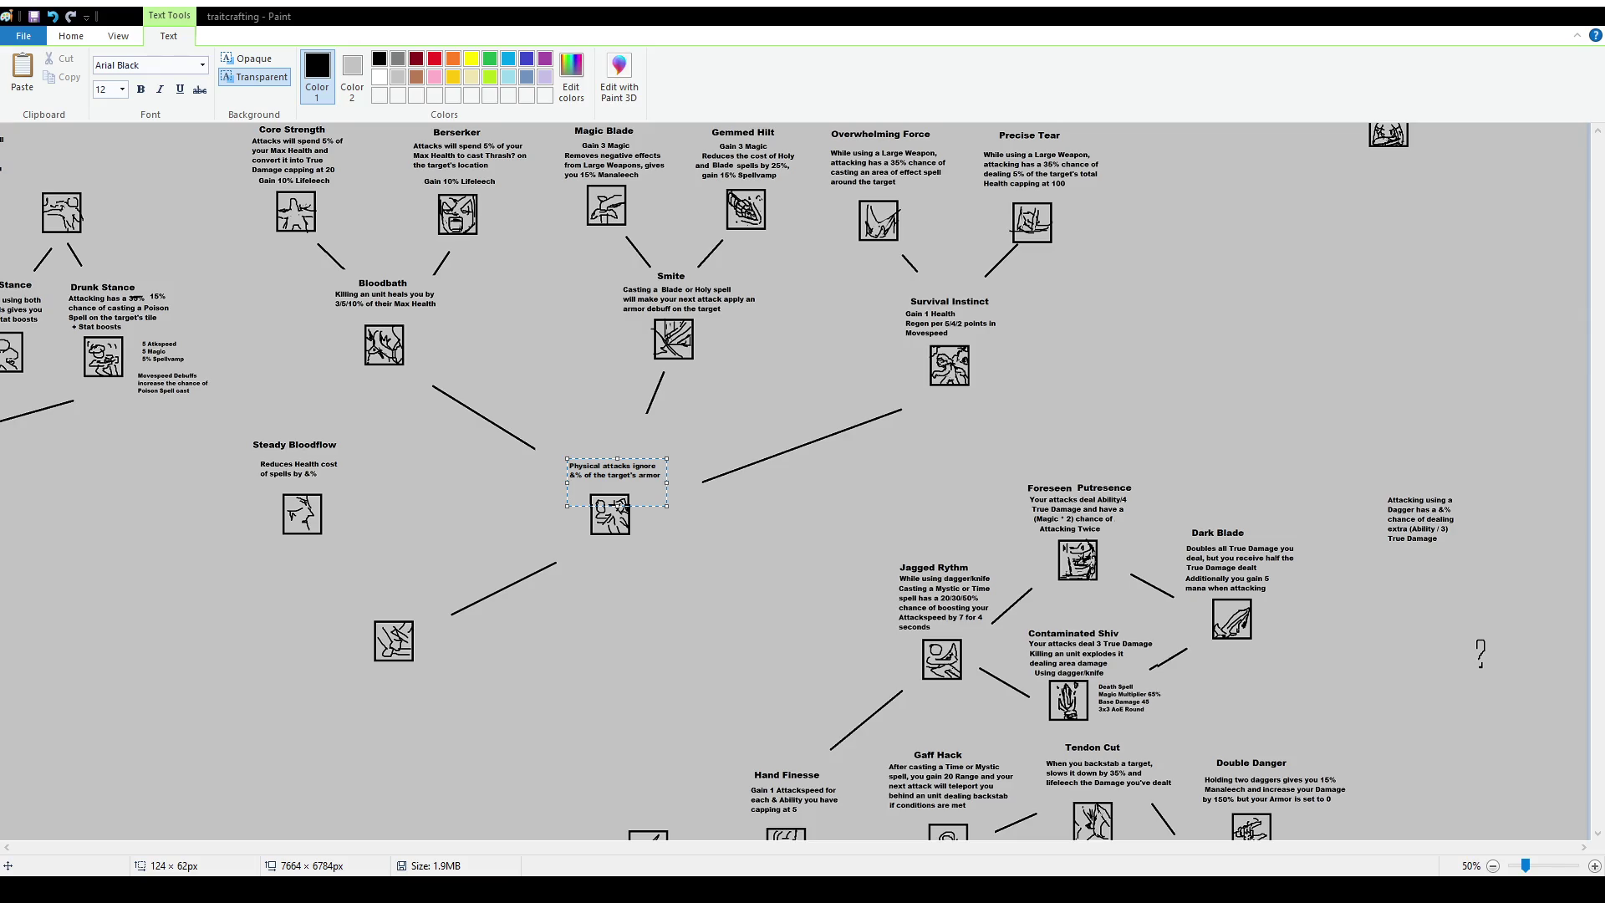
pyautogui.doubleClick(572, 477)
pyautogui.write('8/13/20')
pyautogui.click(568, 467)
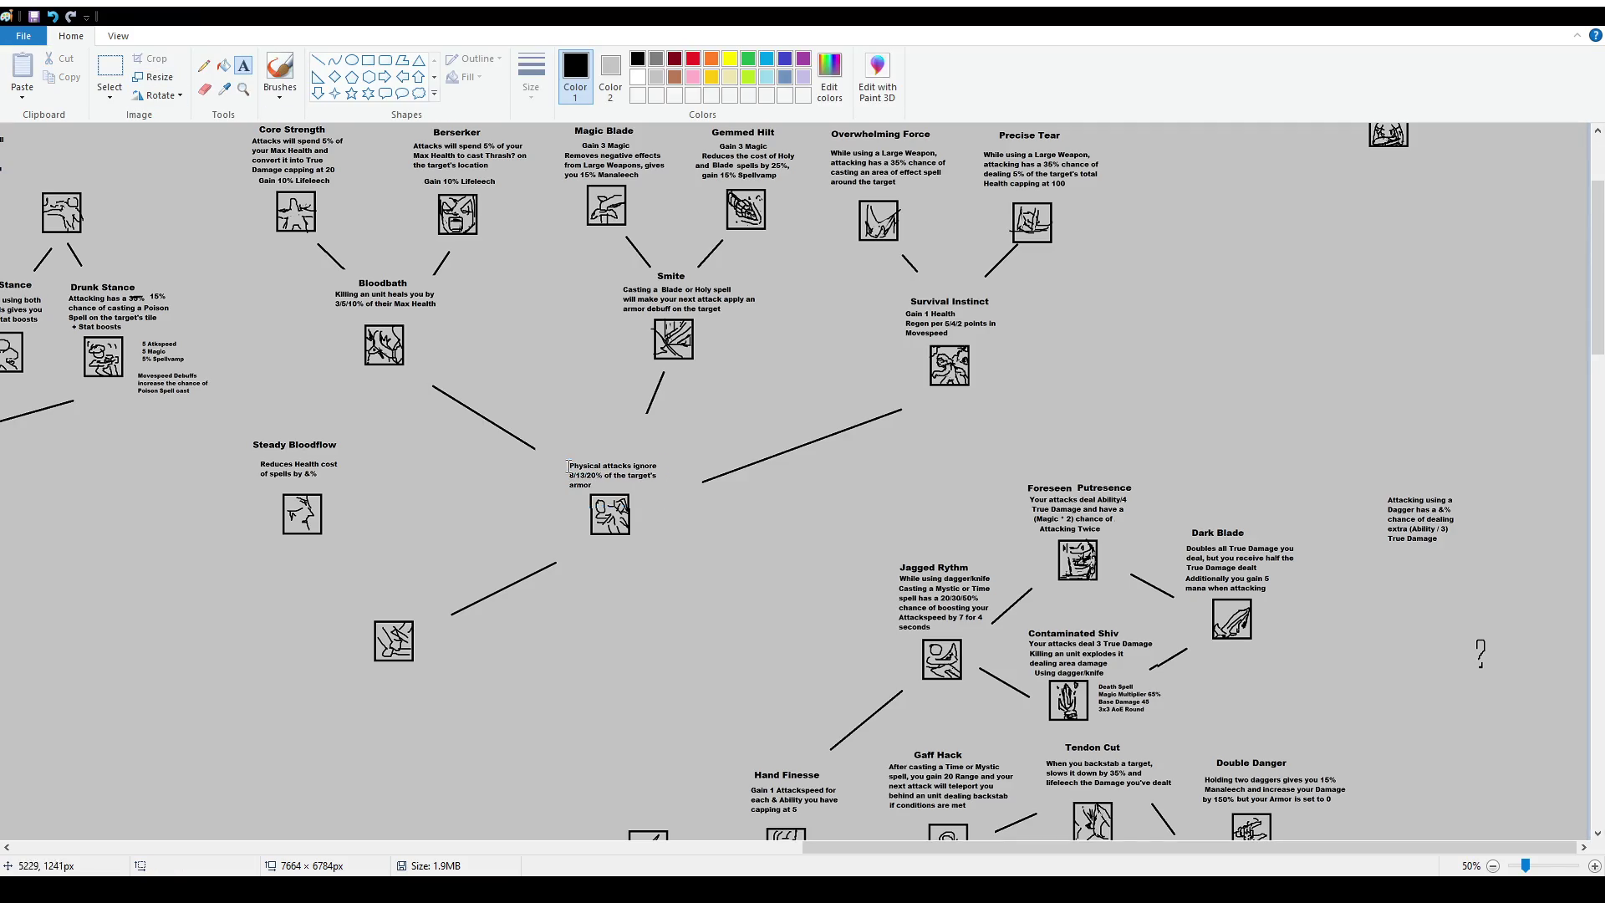
# Add a 16 pt 'Thorough Puncture' title just above the description.
pyautogui.moveTo(564, 431); pyautogui.dragTo(715, 460)
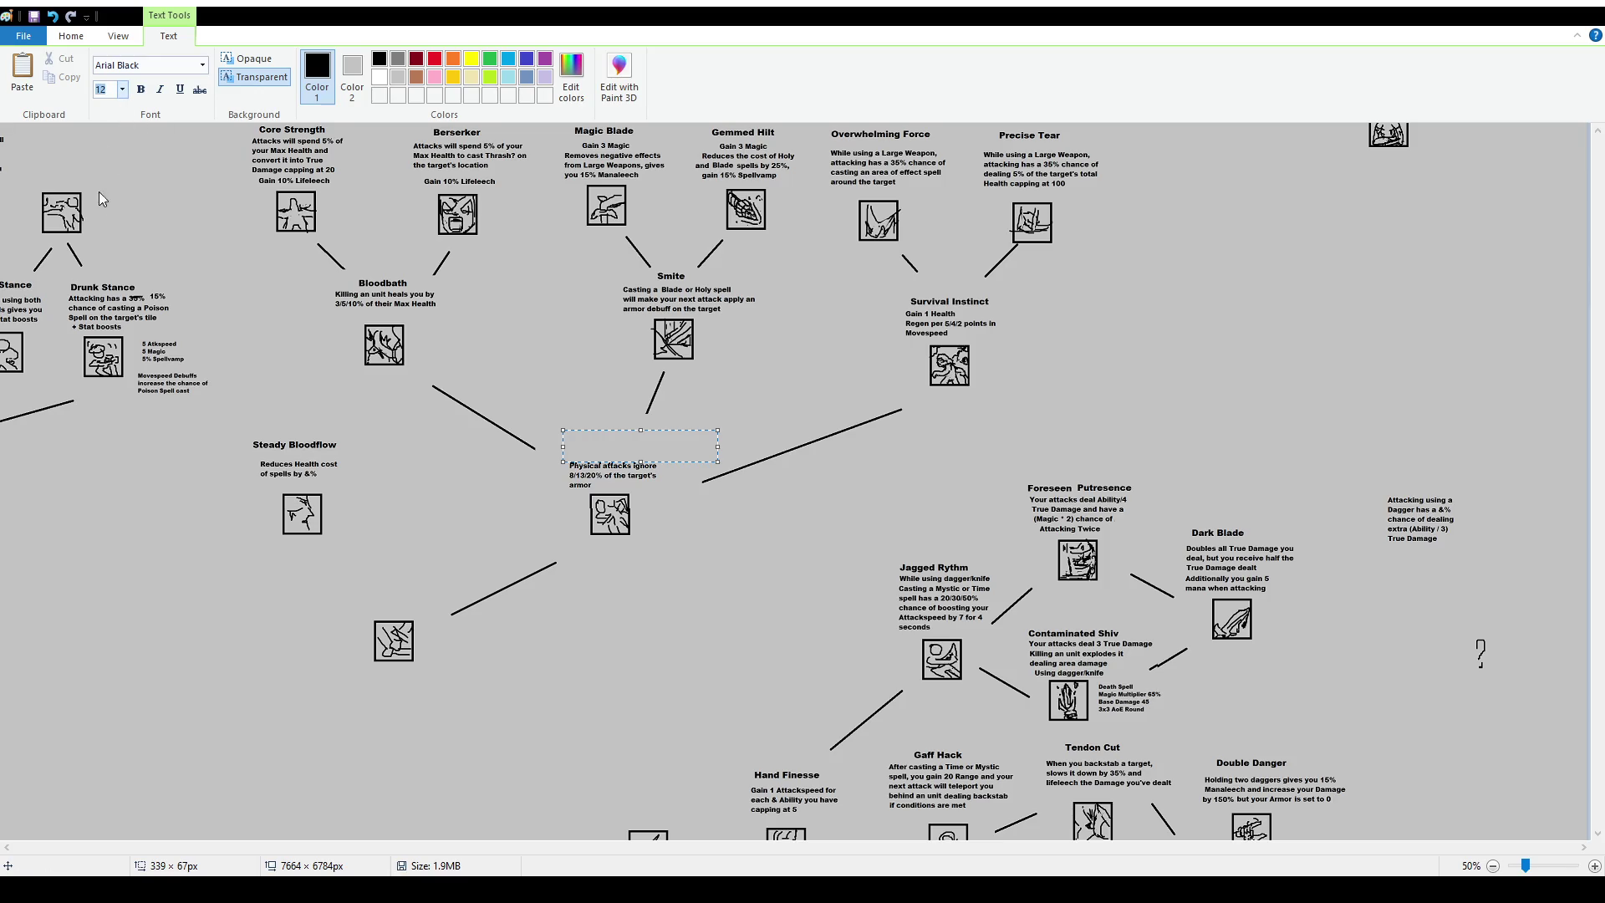
pyautogui.write('16')
pyautogui.write('Thorough Puncture')
pyautogui.moveTo(687, 428); pyautogui.dragTo(690, 441)
pyautogui.click(694, 493)
pyautogui.keyDown('ctrl'); pyautogui.scroll(1, 692, 535); pyautogui.keyUp('ctrl')
pyautogui.scroll(-5, 1075, 785)
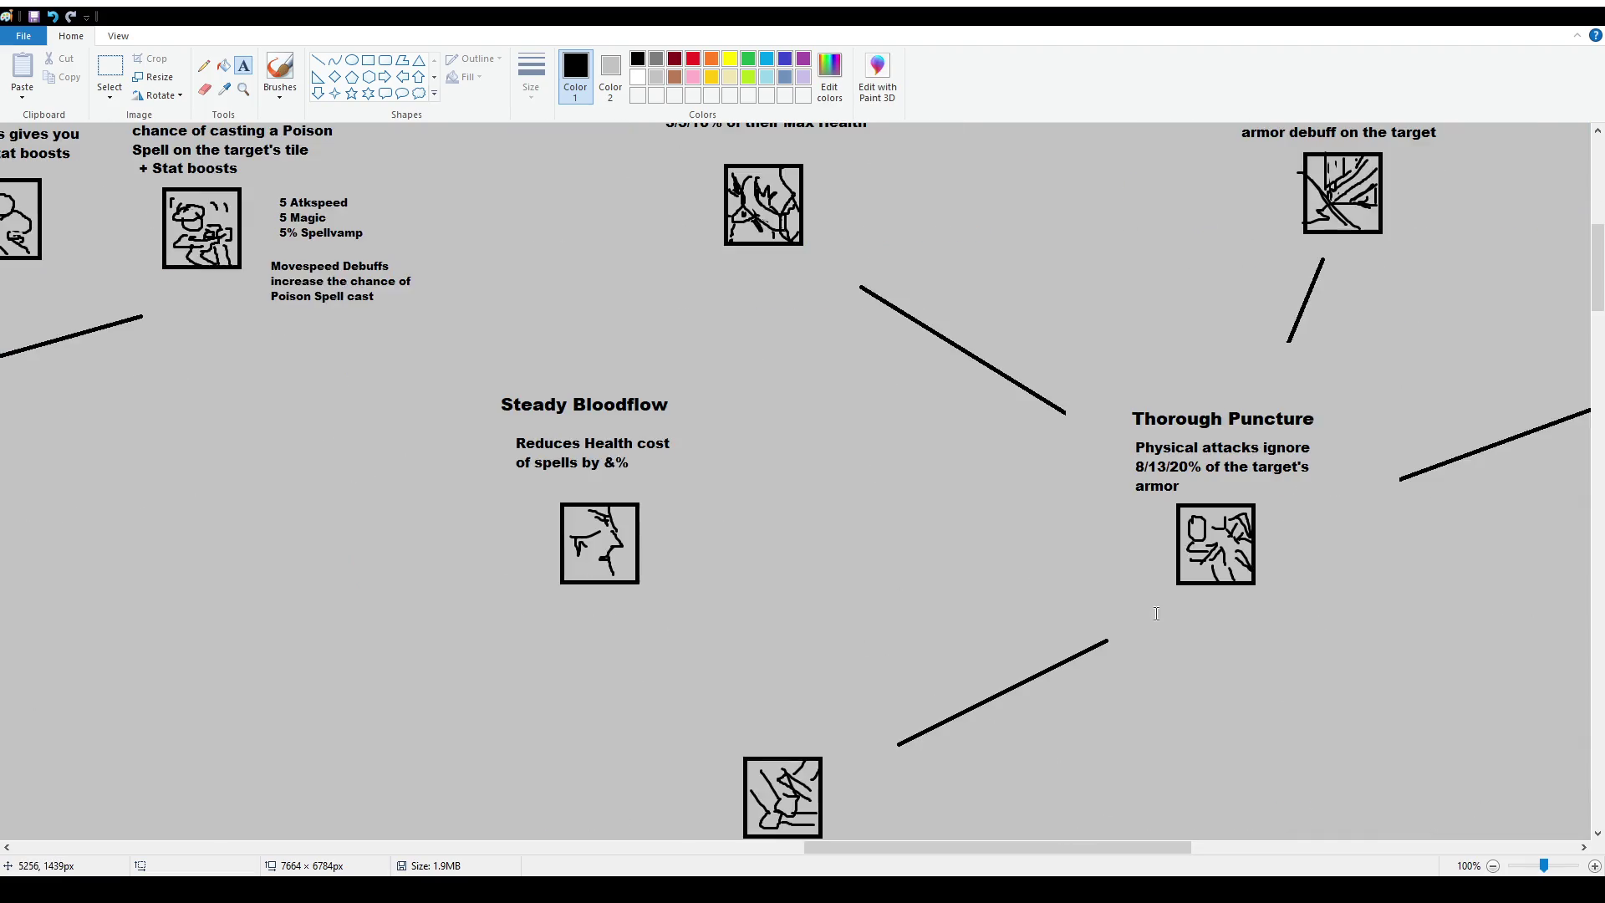
pyautogui.moveTo(1059, 847); pyautogui.dragTo(1181, 847)
pyautogui.scroll(2, 823, 428)
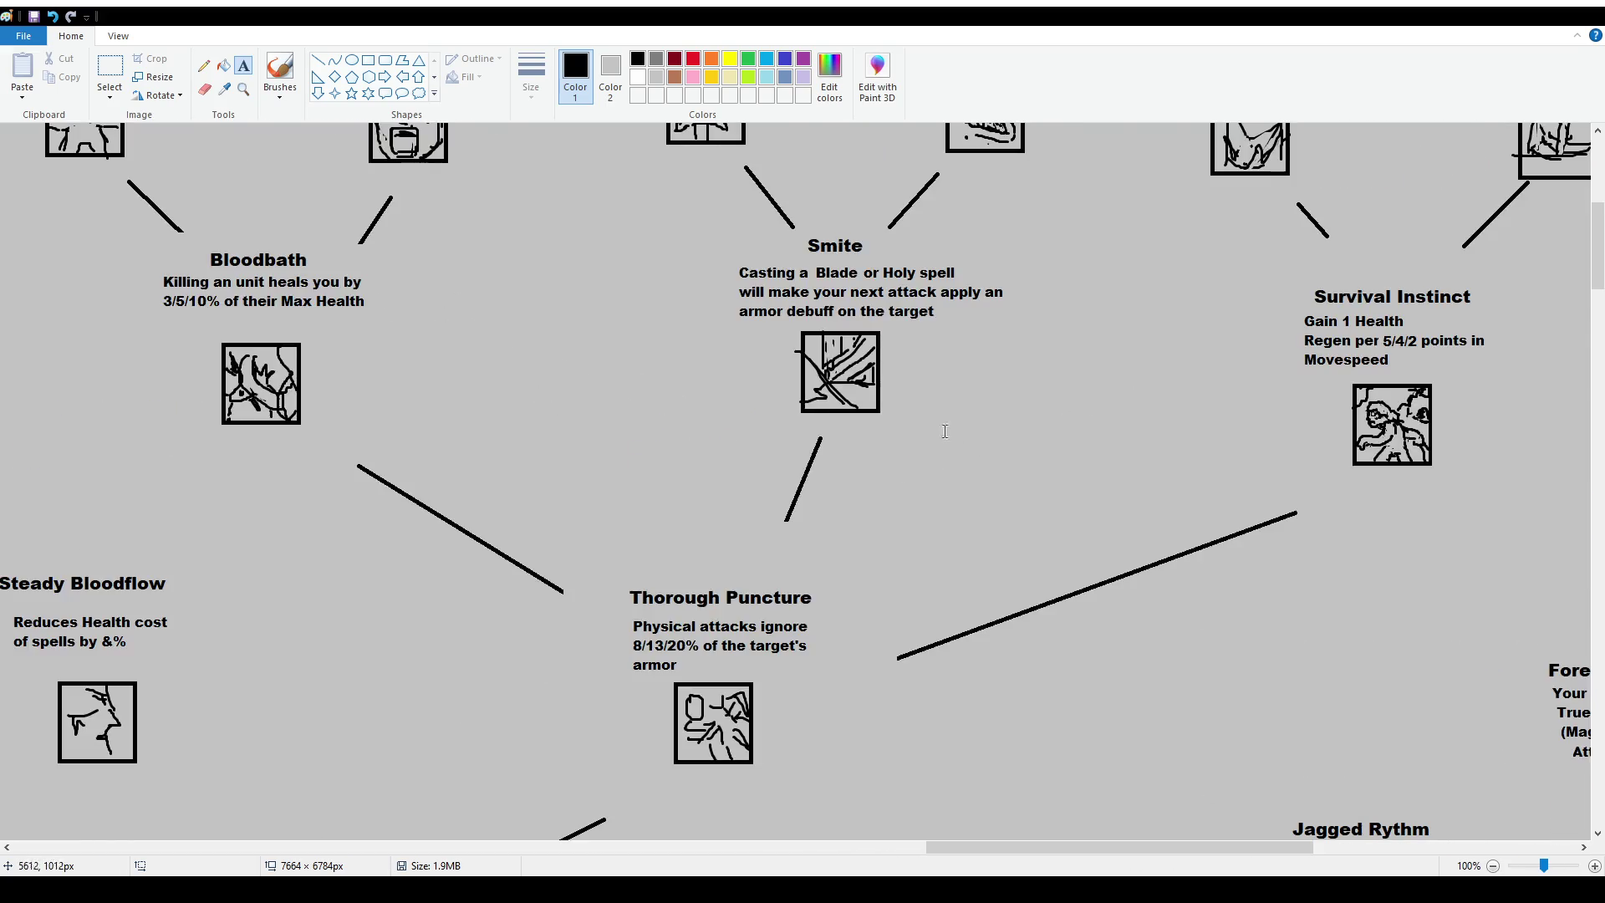
pyautogui.scroll(2, 823, 427)
pyautogui.click(279, 71)
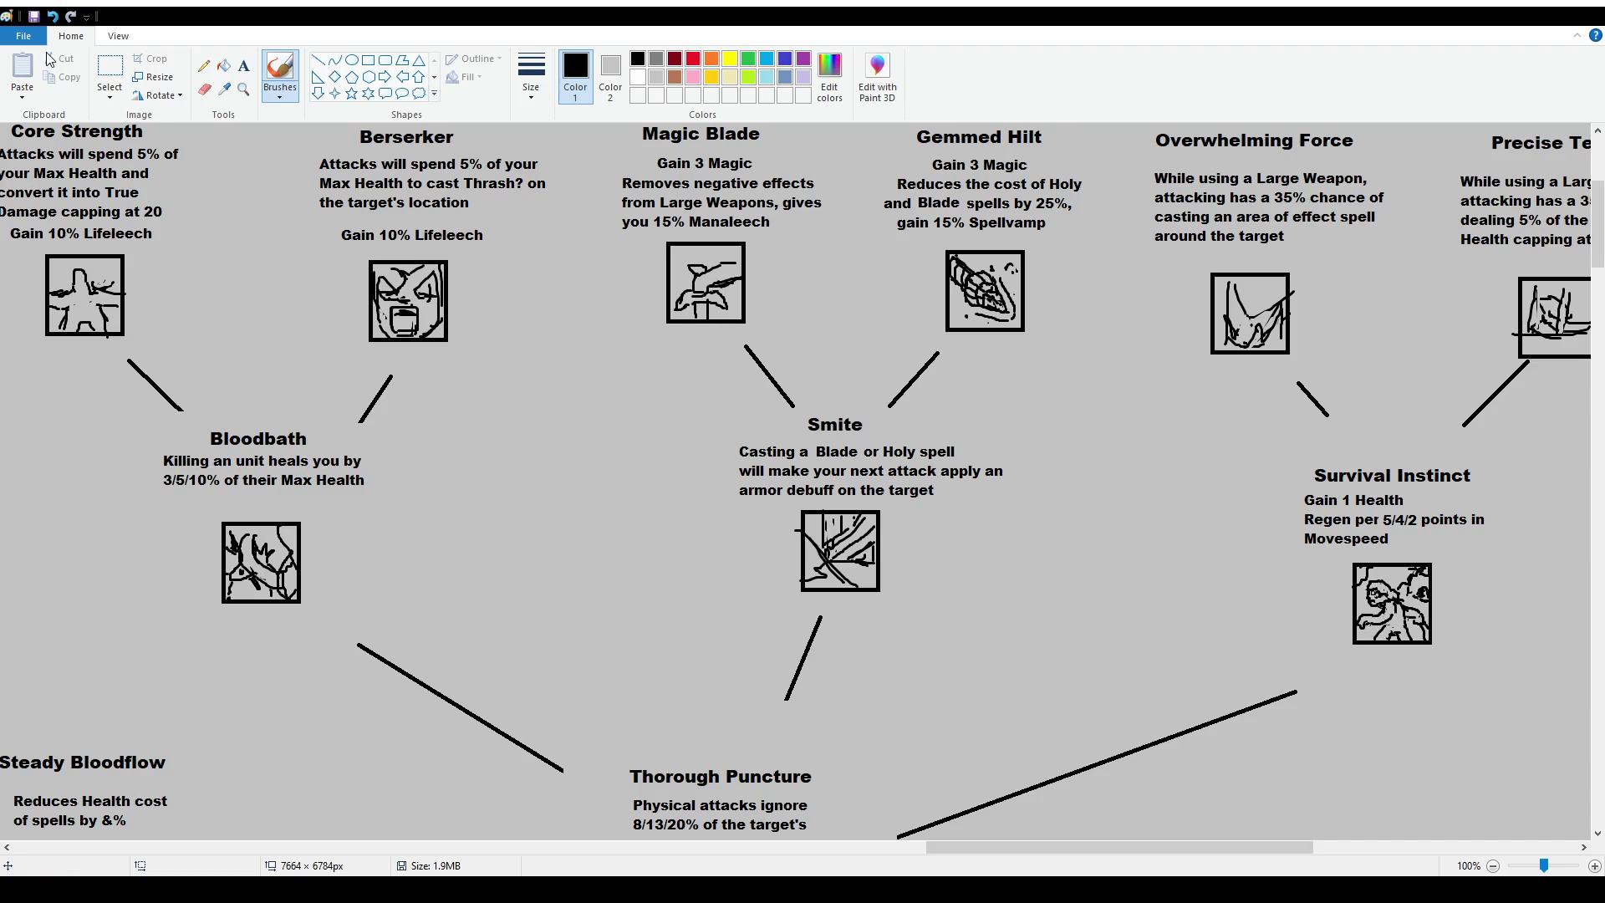
# Erase 'apply an' and the 'armor debuff on the target' line from Smite's description.
pyautogui.click(109, 71)
pyautogui.press('Delete')
pyautogui.moveTo(937, 459)
pyautogui.mouseDown()
pyautogui.moveTo(1004, 483)
pyautogui.moveTo(687, 503)
pyautogui.mouseUp()
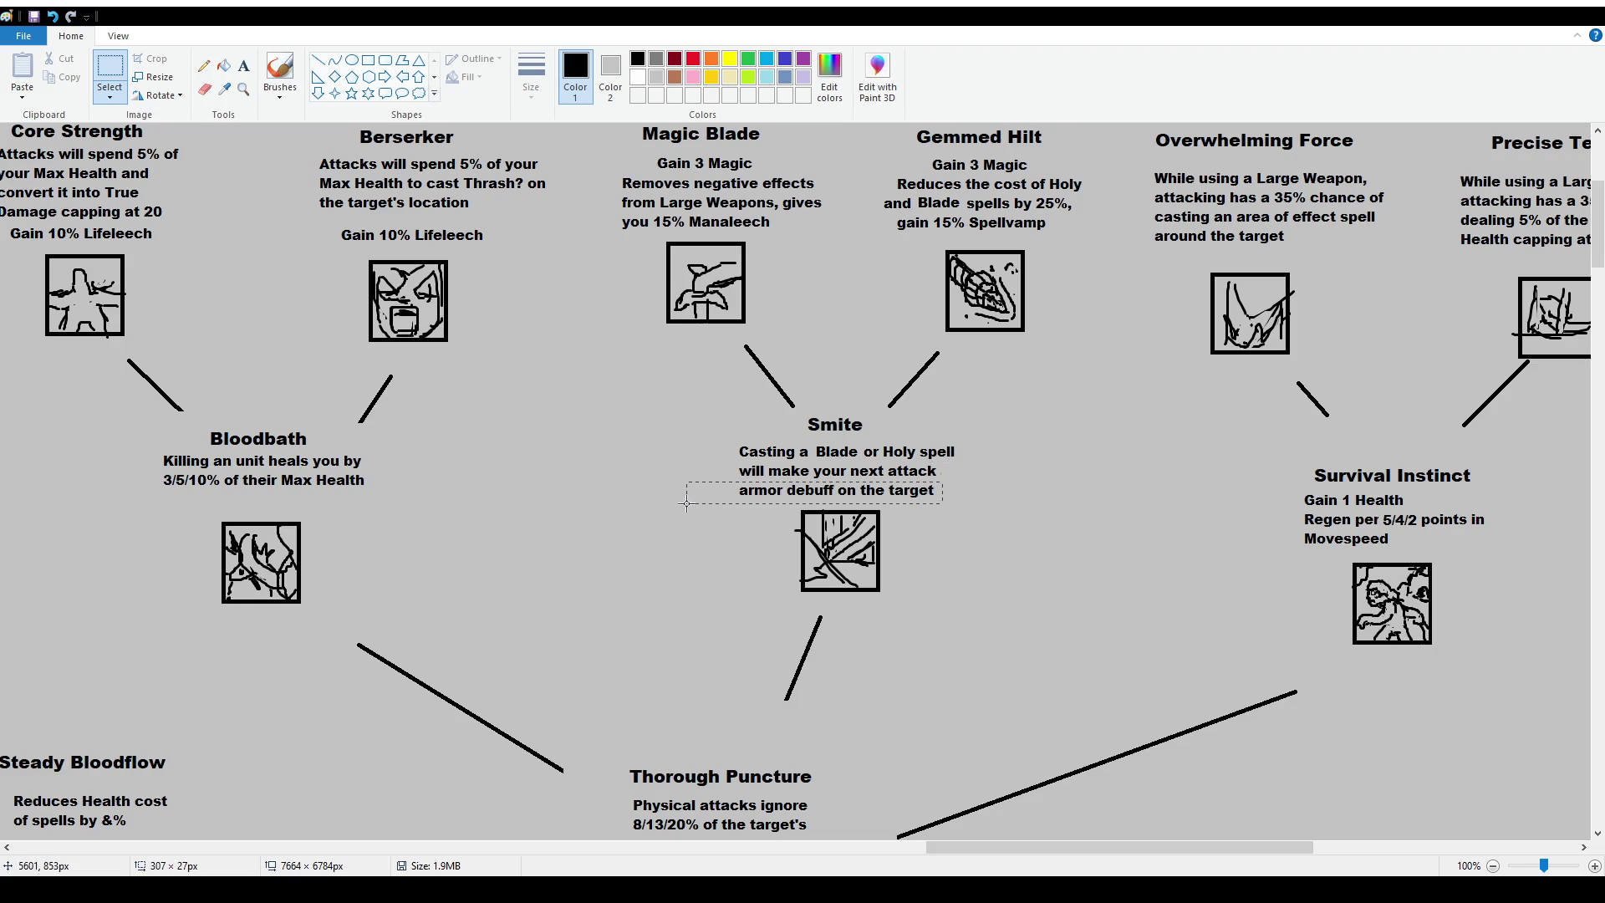
pyautogui.press('Delete')
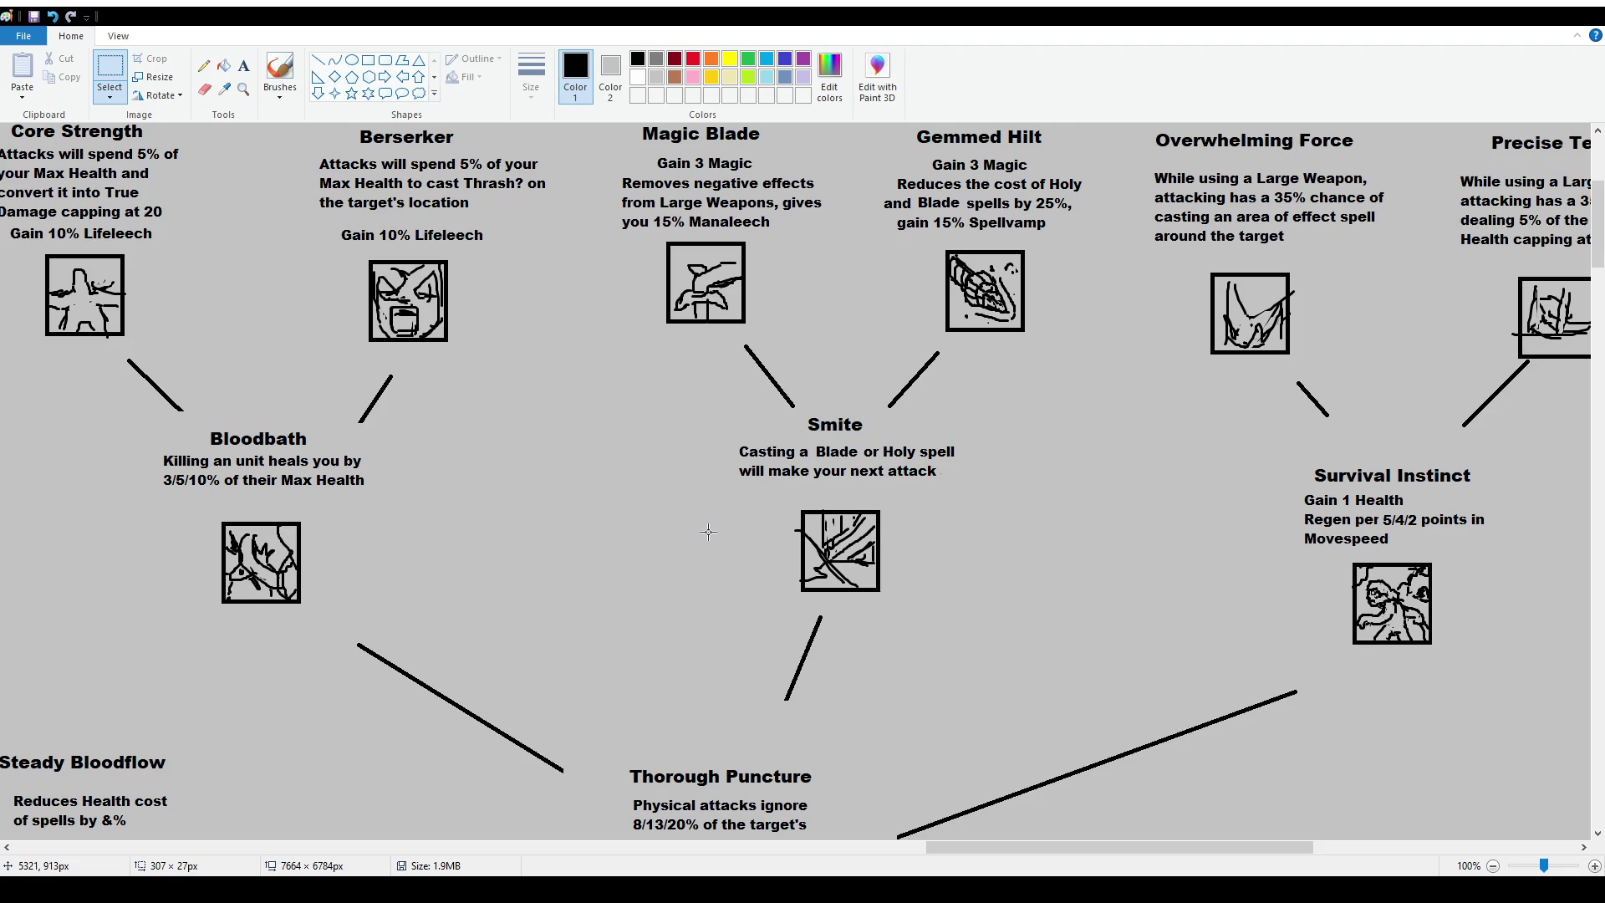
pyautogui.click(244, 66)
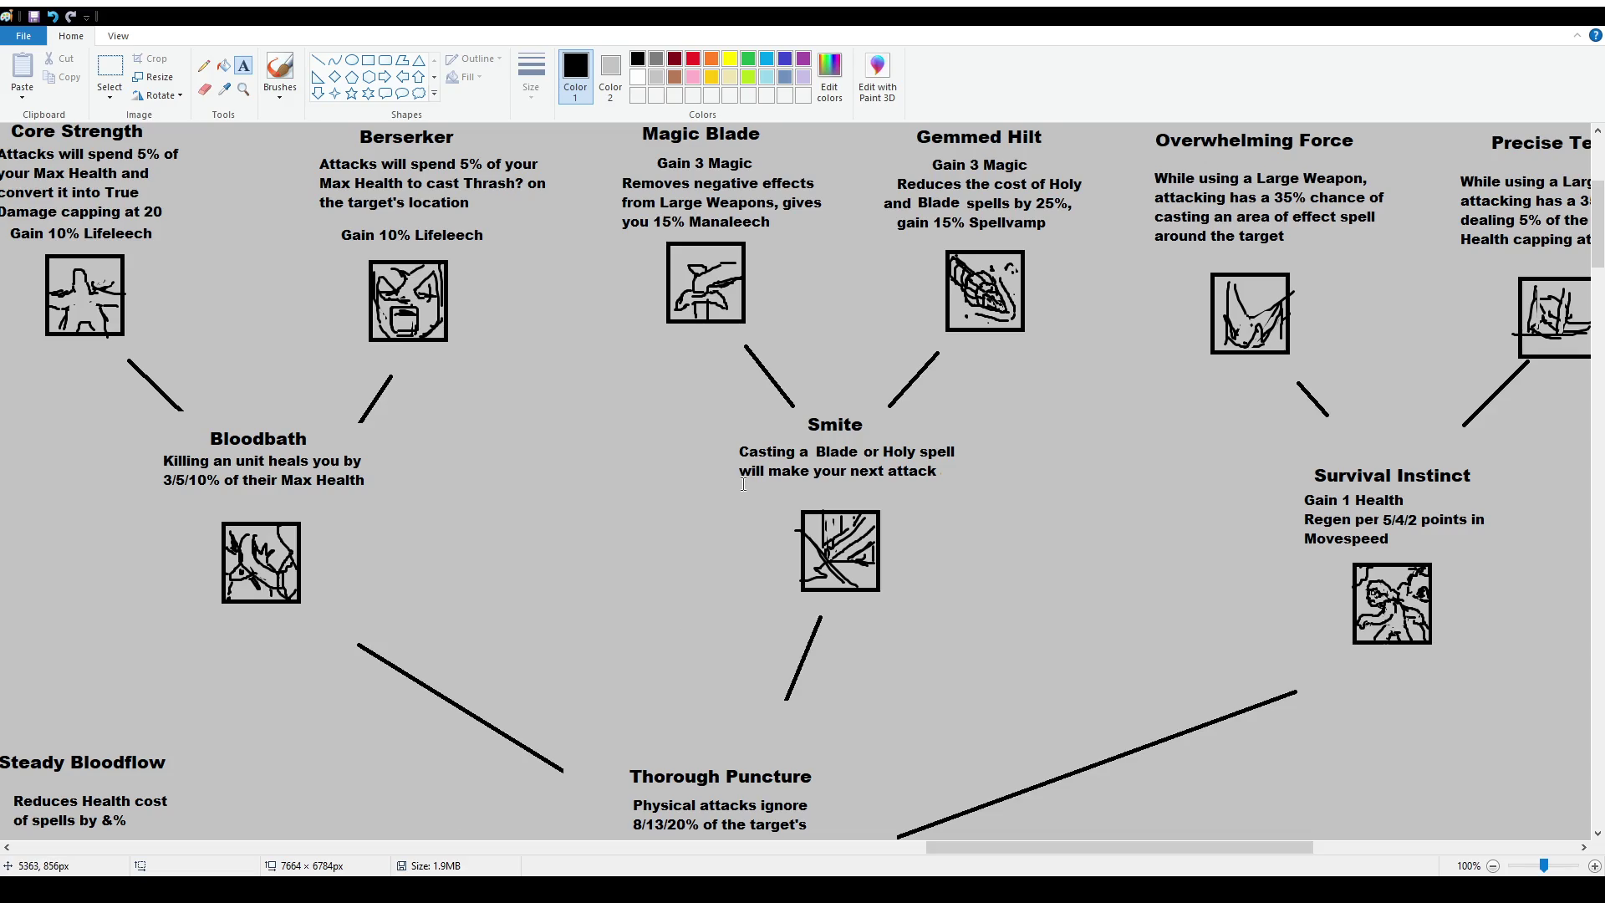
# Nudge the Bloodbath title and description, then the Smite icon, slightly lower.
pyautogui.click(110, 69)
pyautogui.moveTo(153, 432); pyautogui.dragTo(366, 489)
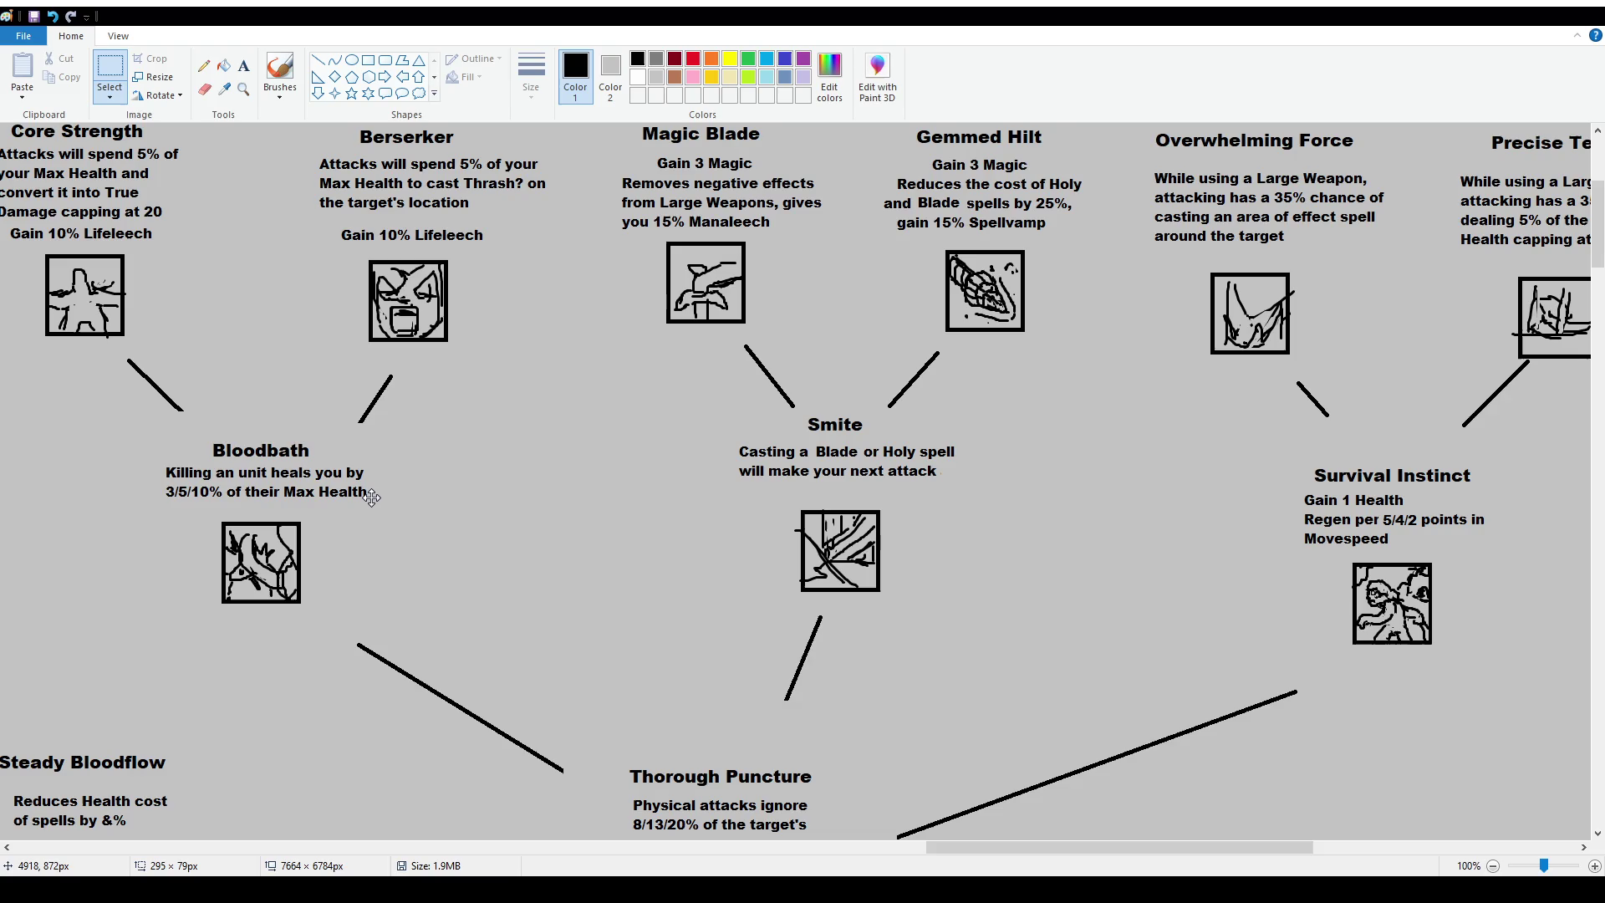
pyautogui.click(745, 495)
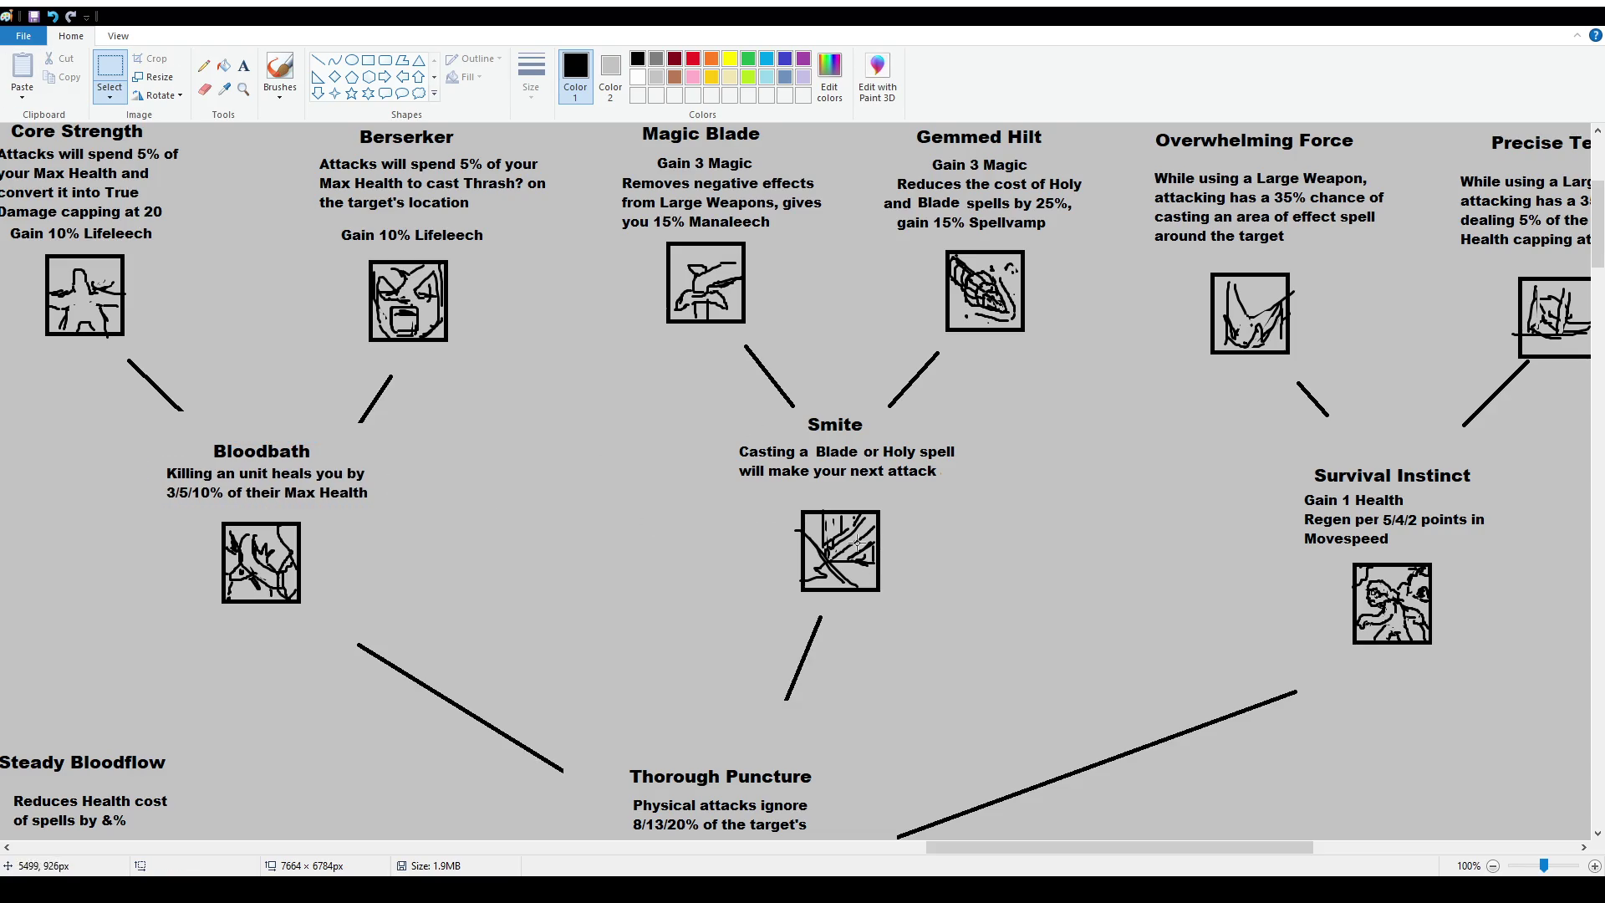
pyautogui.moveTo(779, 498)
pyautogui.mouseDown()
pyautogui.moveTo(949, 603)
pyautogui.moveTo(915, 588)
pyautogui.mouseUp()
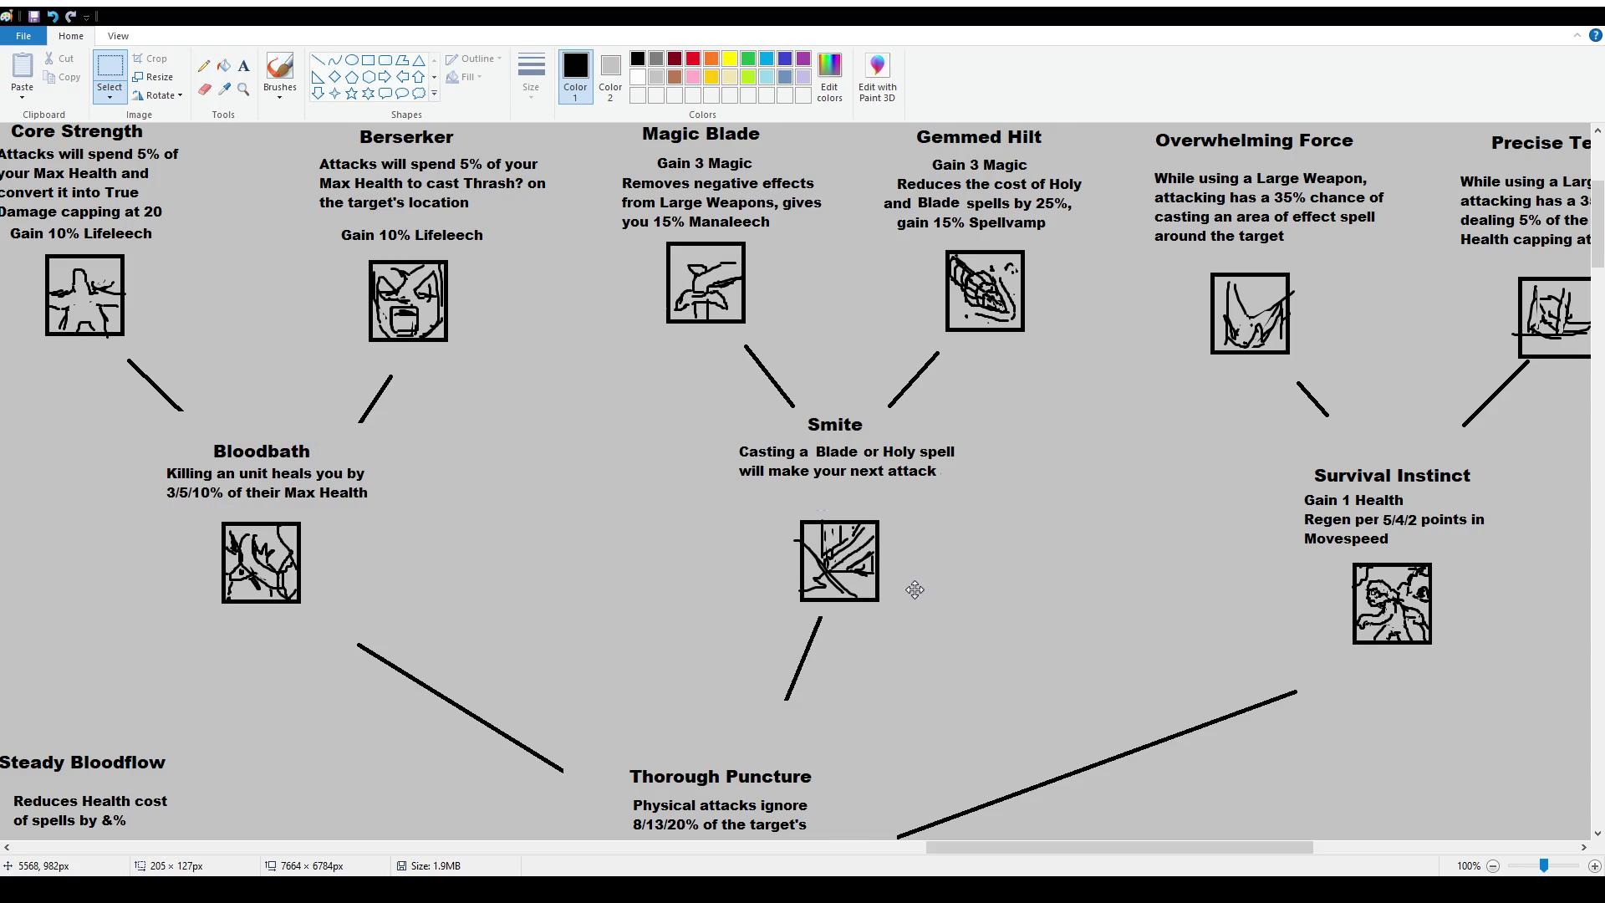
pyautogui.click(243, 65)
# Type 'cast Weaken on the target's location' at 12 pt under Smite's description.
pyautogui.moveTo(740, 483); pyautogui.dragTo(946, 512)
pyautogui.write('WEaken')
pyautogui.press('BackSpace')
pyautogui.press('BackSpace')
pyautogui.press('BackSpace')
pyautogui.press('BackSpace')
pyautogui.press('BackSpace')
pyautogui.write('eak')
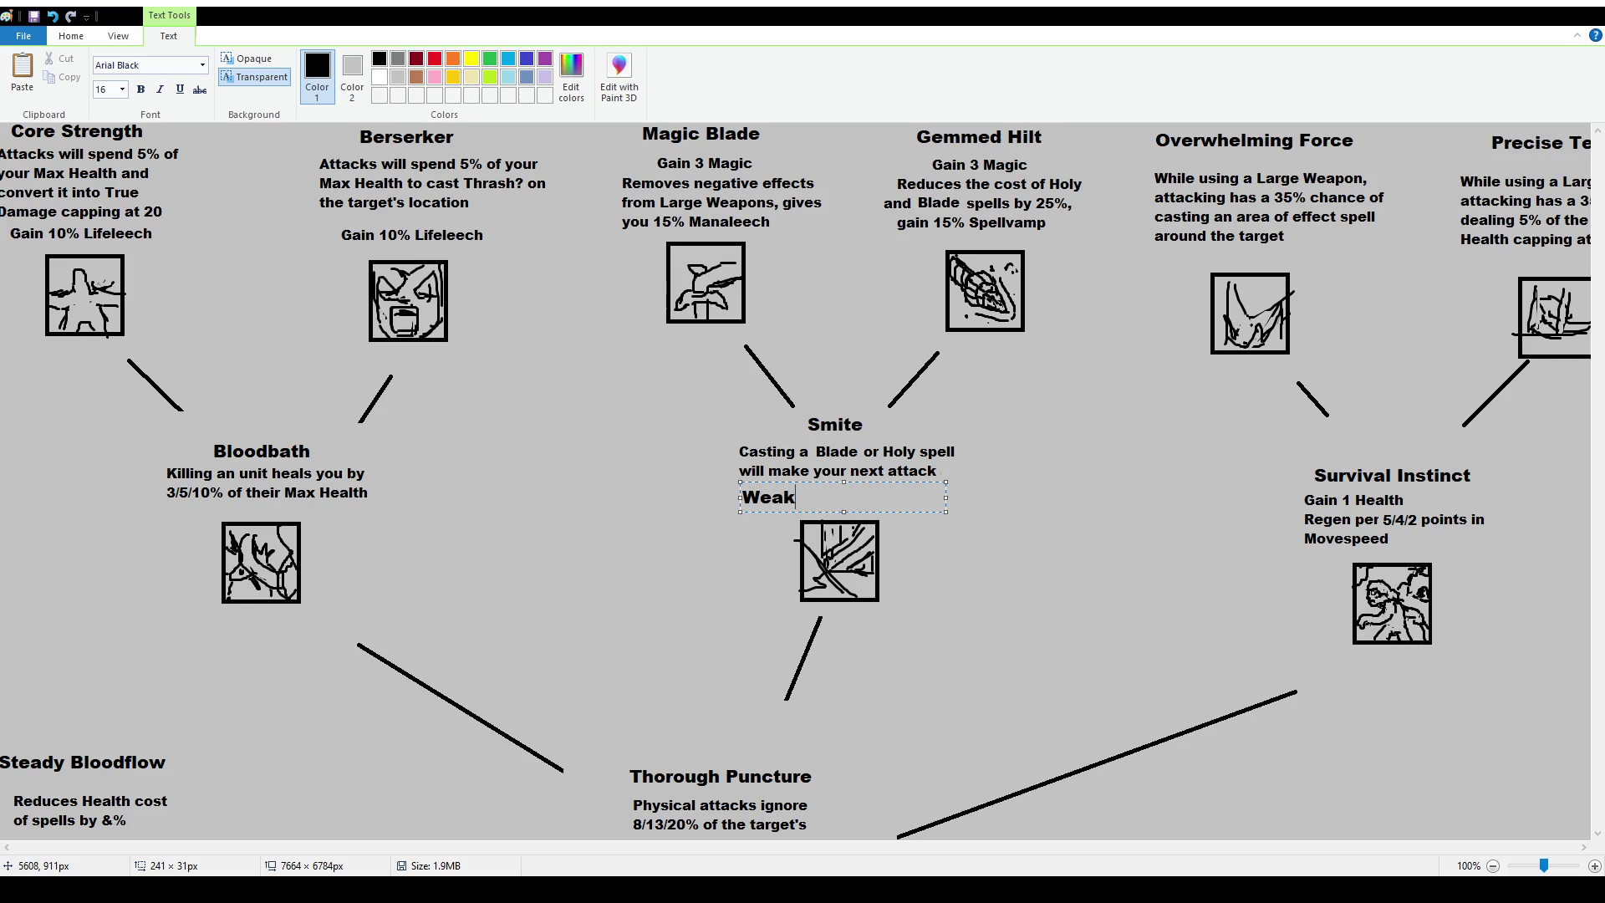
pyautogui.write('en')
pyautogui.hotkey('ctrl', 'a')
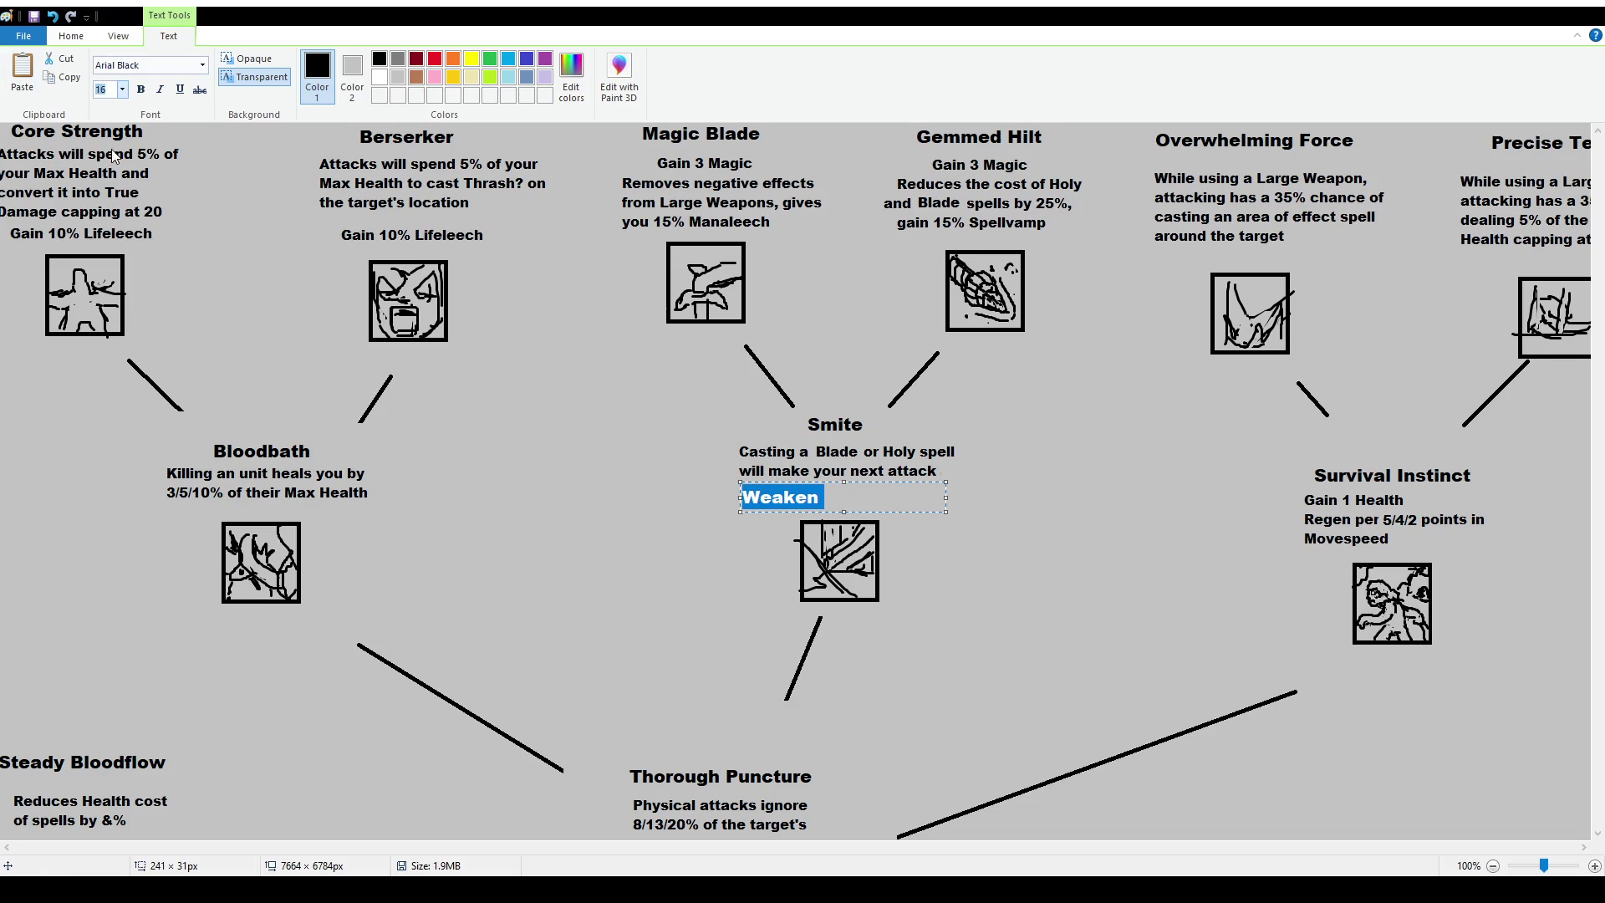
pyautogui.write('12')
pyautogui.press('Return')
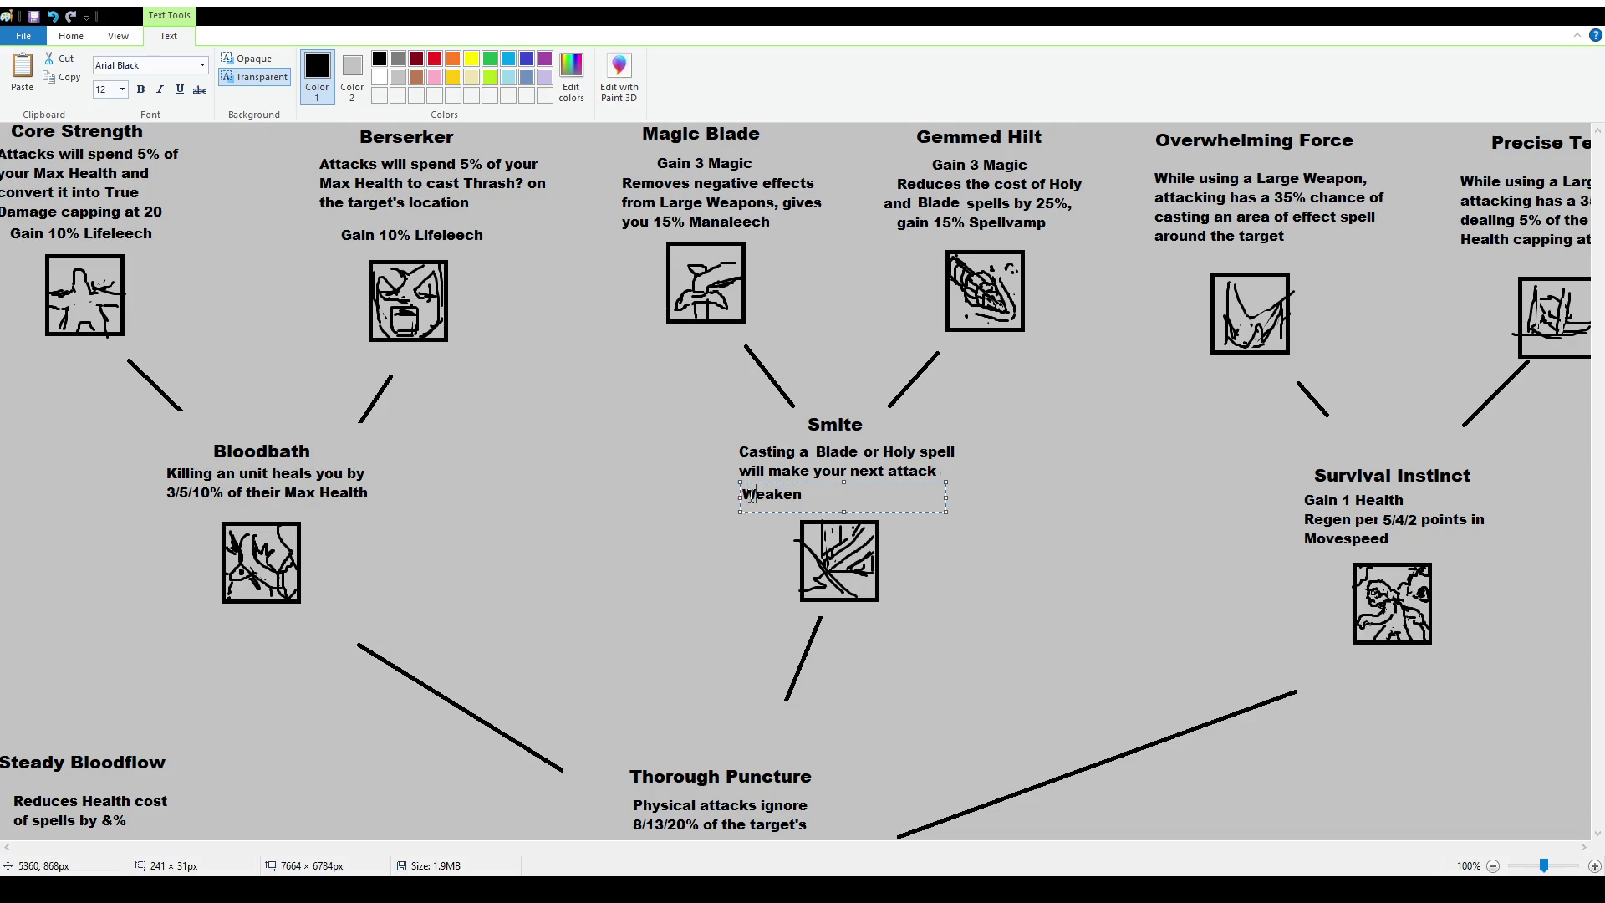
pyautogui.write('cast')
pyautogui.press('End')
pyautogui.write("on the target's location")
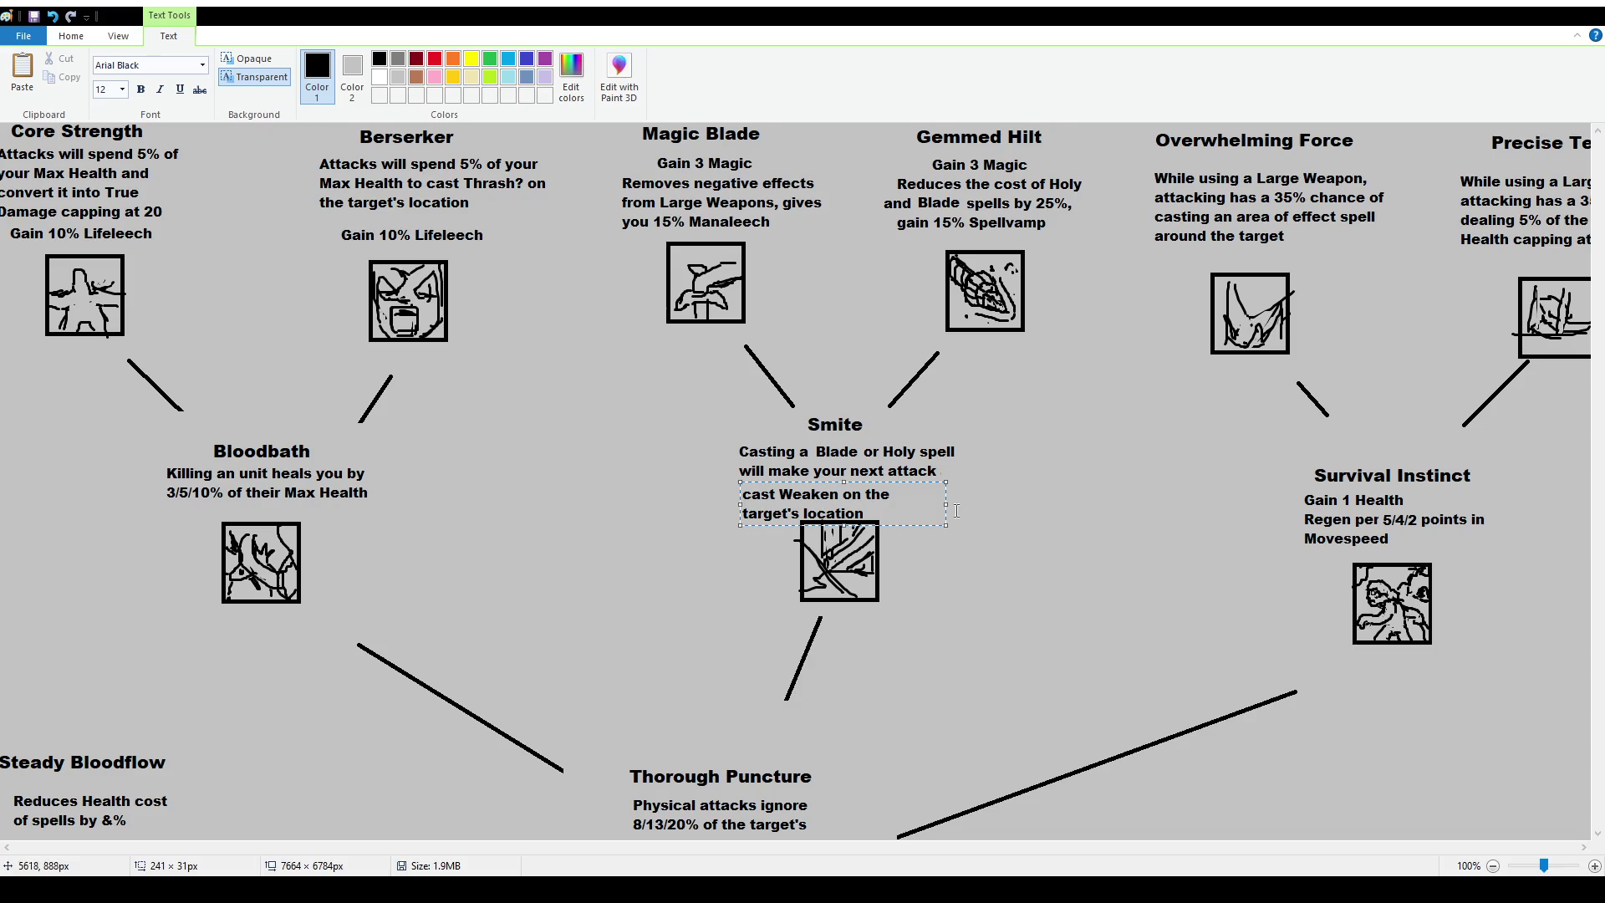
pyautogui.moveTo(946, 504); pyautogui.dragTo(1028, 511)
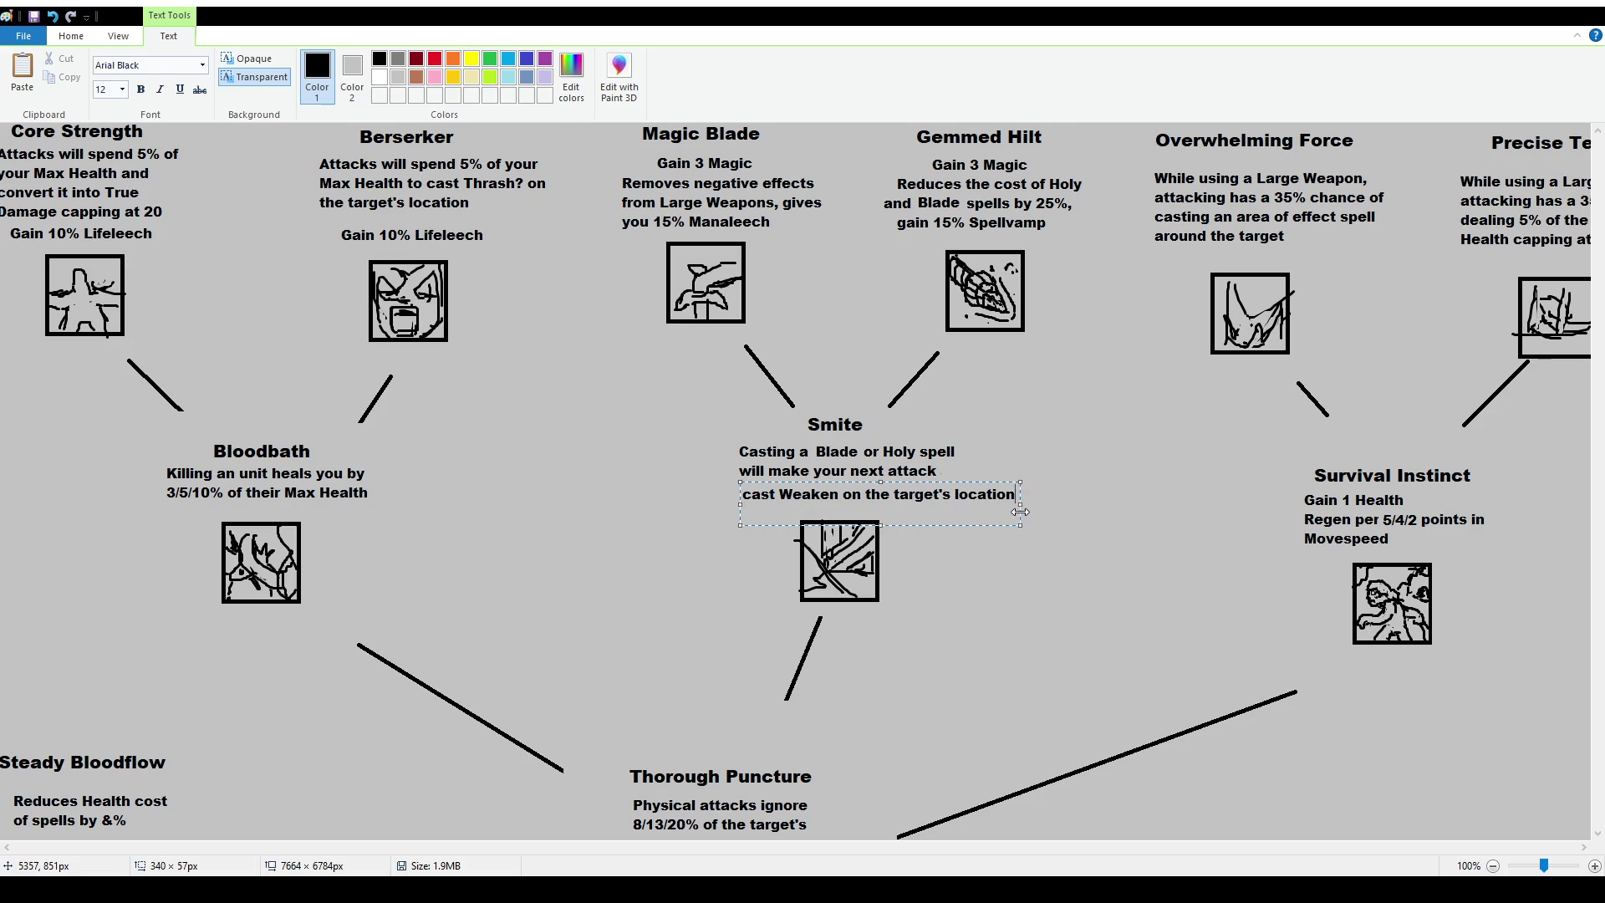
pyautogui.click(520, 361)
# Reposition the new line under Smite's text and start a text box beside the icon.
pyautogui.moveTo(736, 485)
pyautogui.mouseDown()
pyautogui.moveTo(1046, 515)
pyautogui.moveTo(1040, 503)
pyautogui.mouseUp()
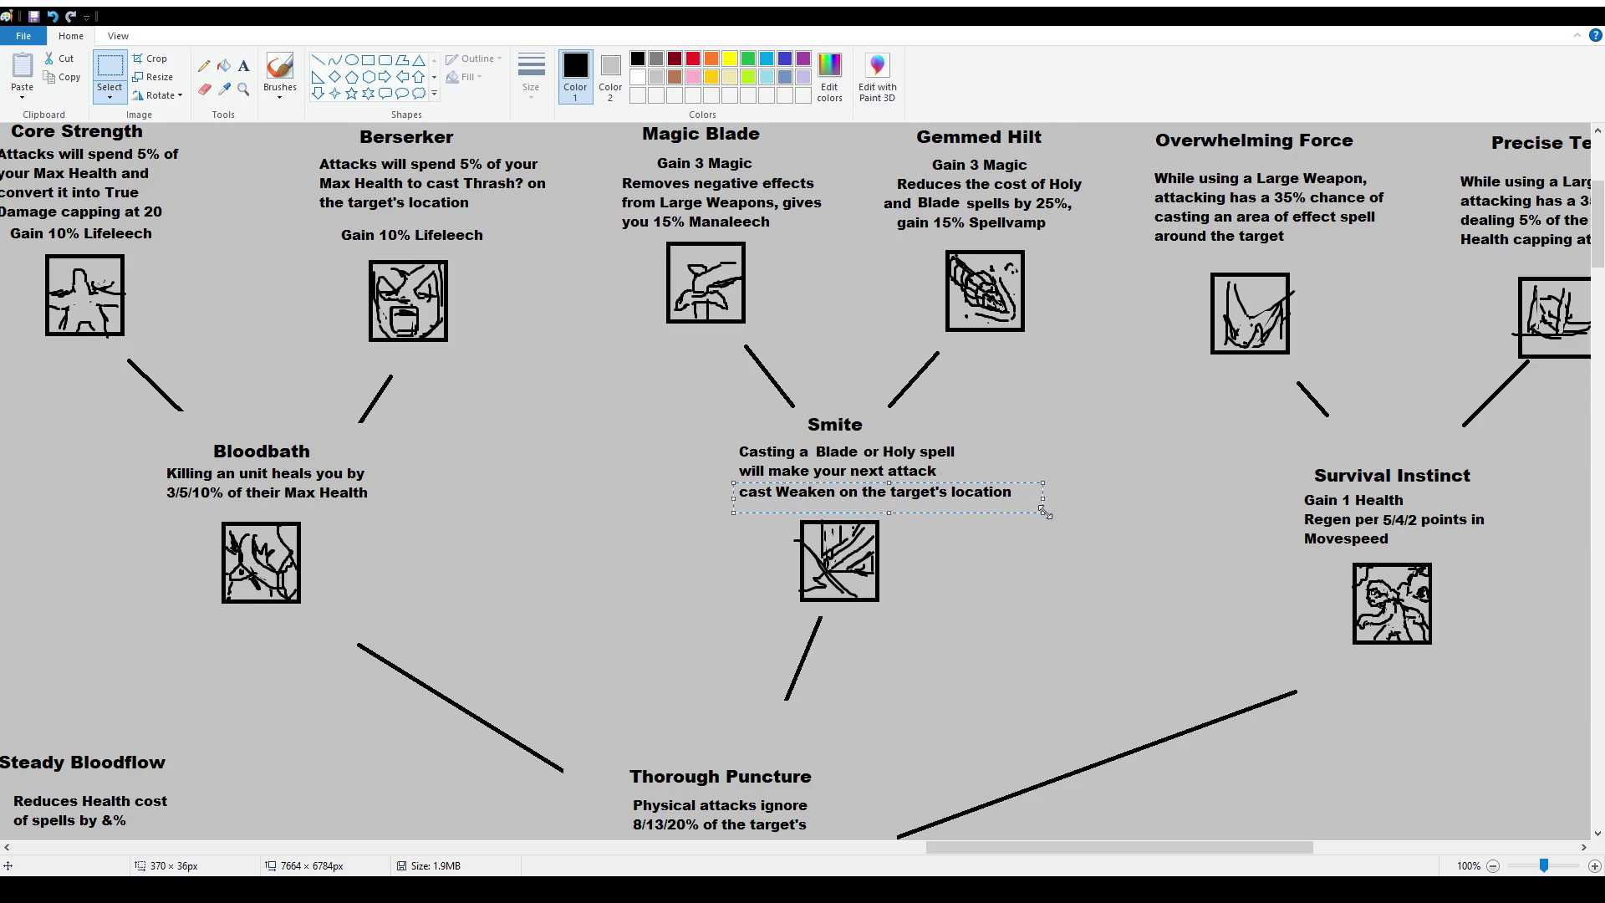
pyautogui.click(1042, 509)
pyautogui.click(243, 65)
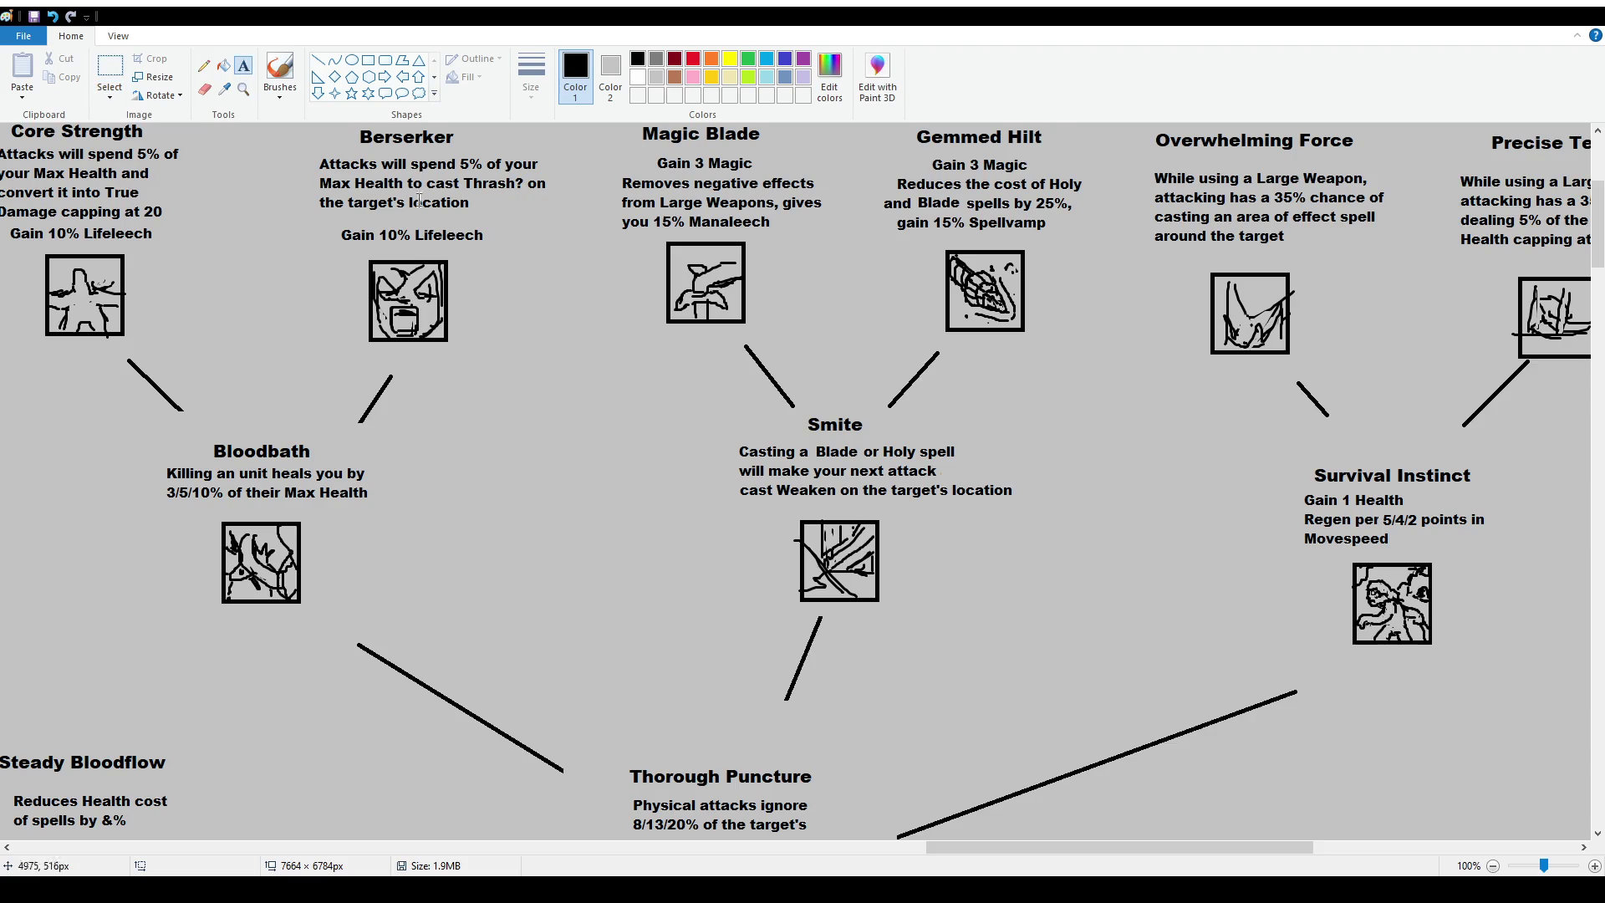
pyautogui.click(929, 516)
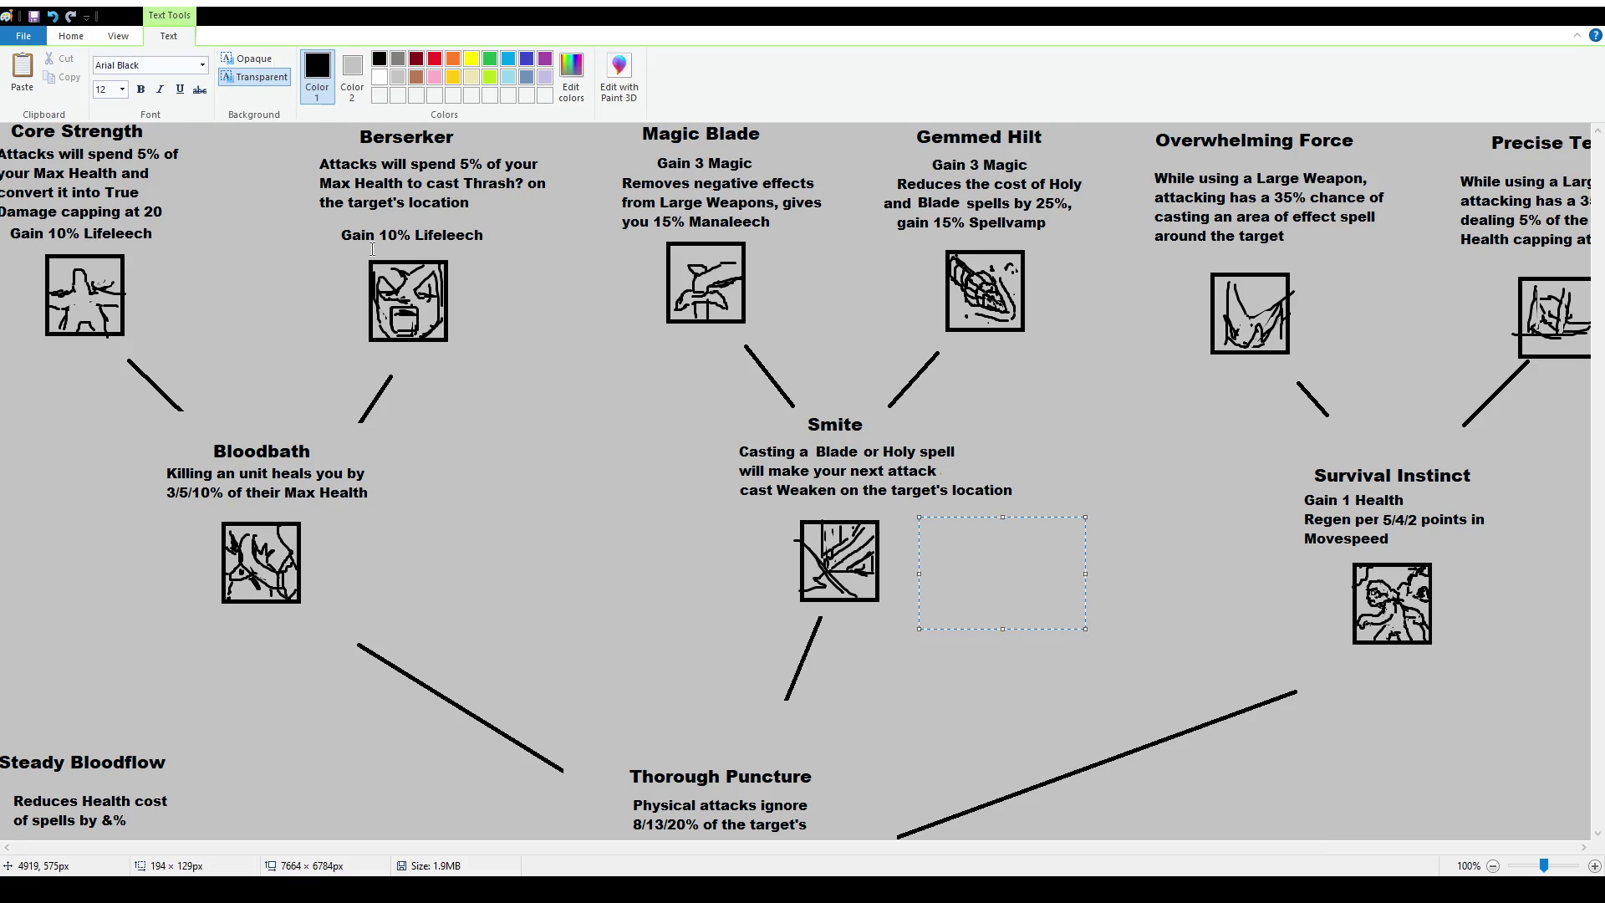
# Write a size-10 note: Weaken, Holy Spell?, Debuffs Damage, Slows down by a little bit, then select it.
pyautogui.click(122, 92)
pyautogui.write('10')
pyautogui.press('Return')
pyautogui.write('Weaken')
pyautogui.press('Return')
pyautogui.write('Ho')
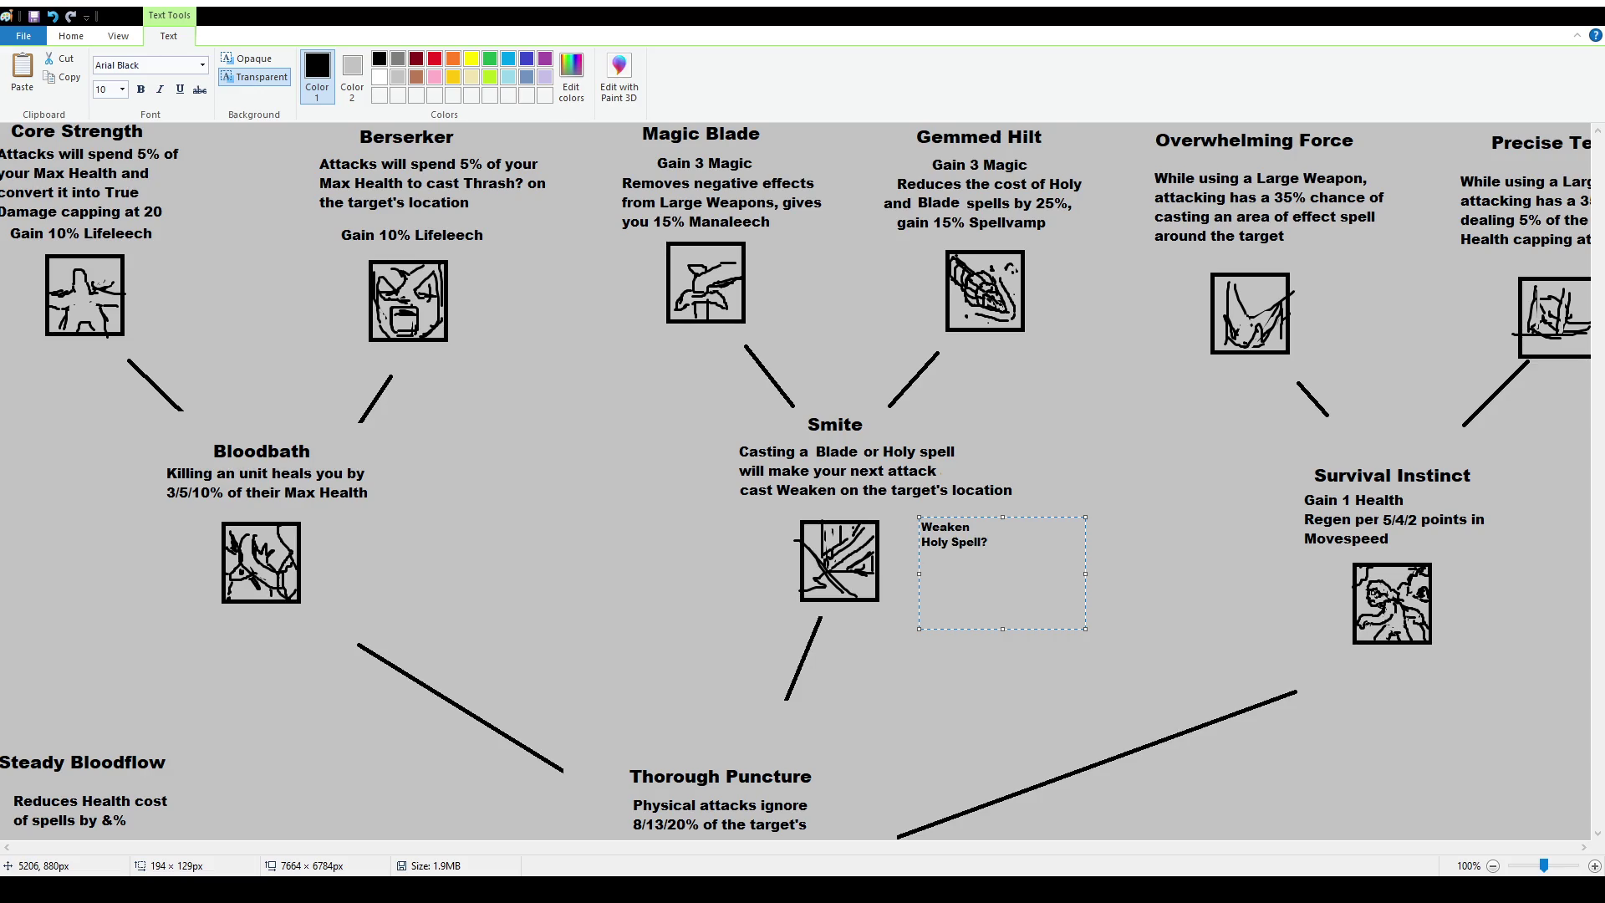
pyautogui.write('buffs Damage')
pyautogui.write('Slows down by')
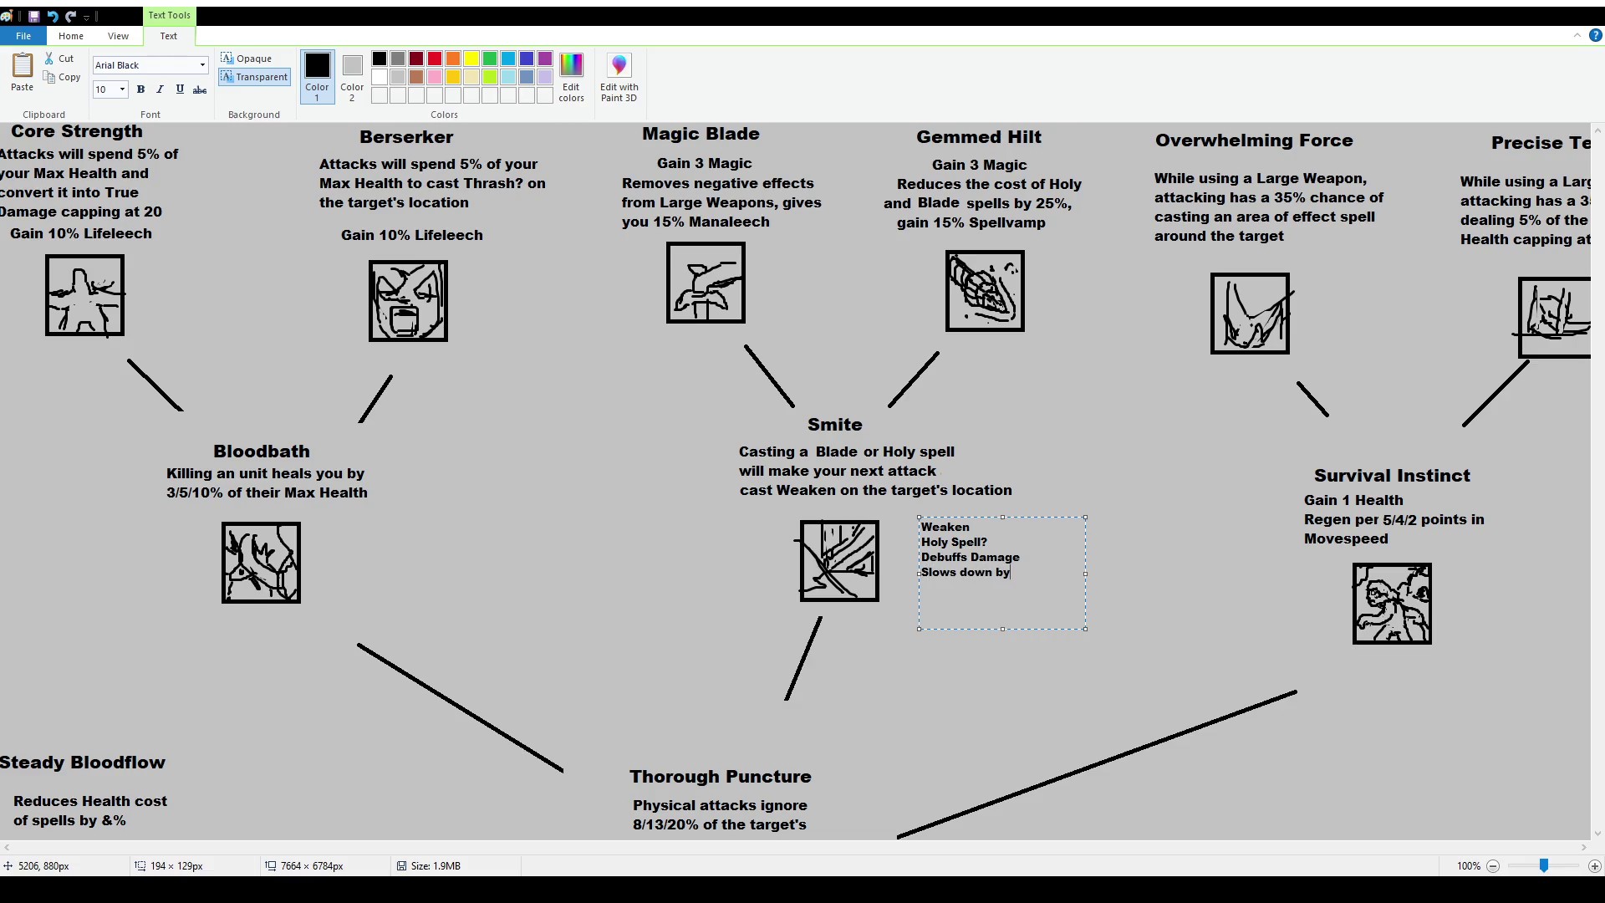
pyautogui.write(' a little bit')
pyautogui.click(331, 336)
pyautogui.click(110, 69)
pyautogui.moveTo(914, 517)
pyautogui.mouseDown()
pyautogui.moveTo(1089, 596)
pyautogui.moveTo(1062, 585)
pyautogui.mouseUp()
# Nudge the Weaken note a little left, then box-select the Judgment node above.
pyautogui.click(1017, 447)
pyautogui.scroll(2, 928, 472)
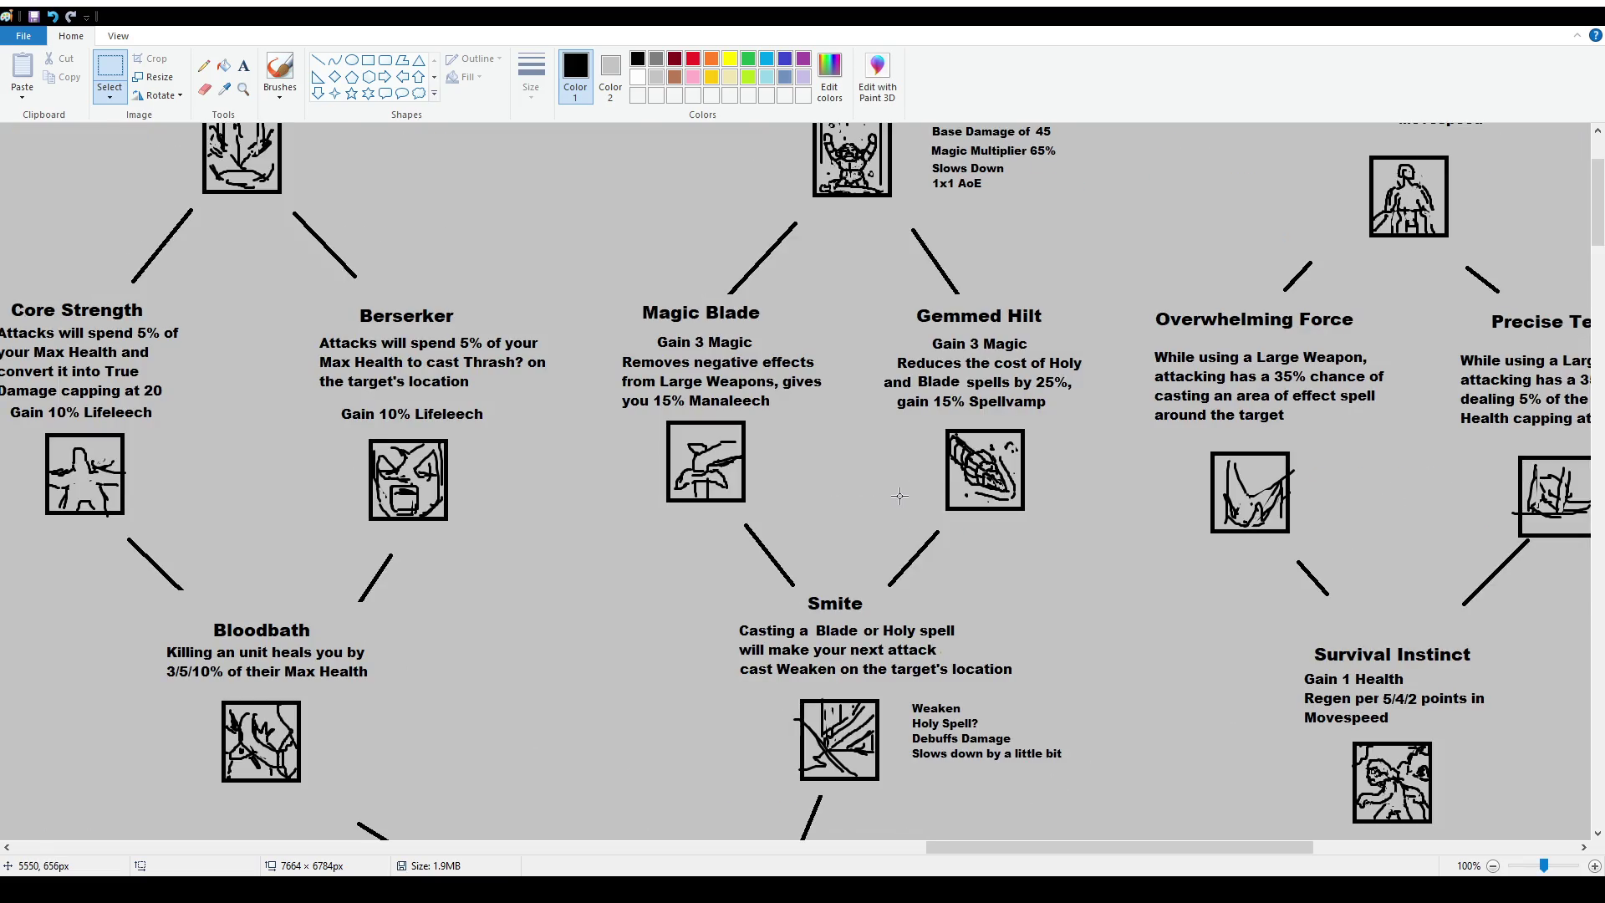
pyautogui.scroll(2, 895, 493)
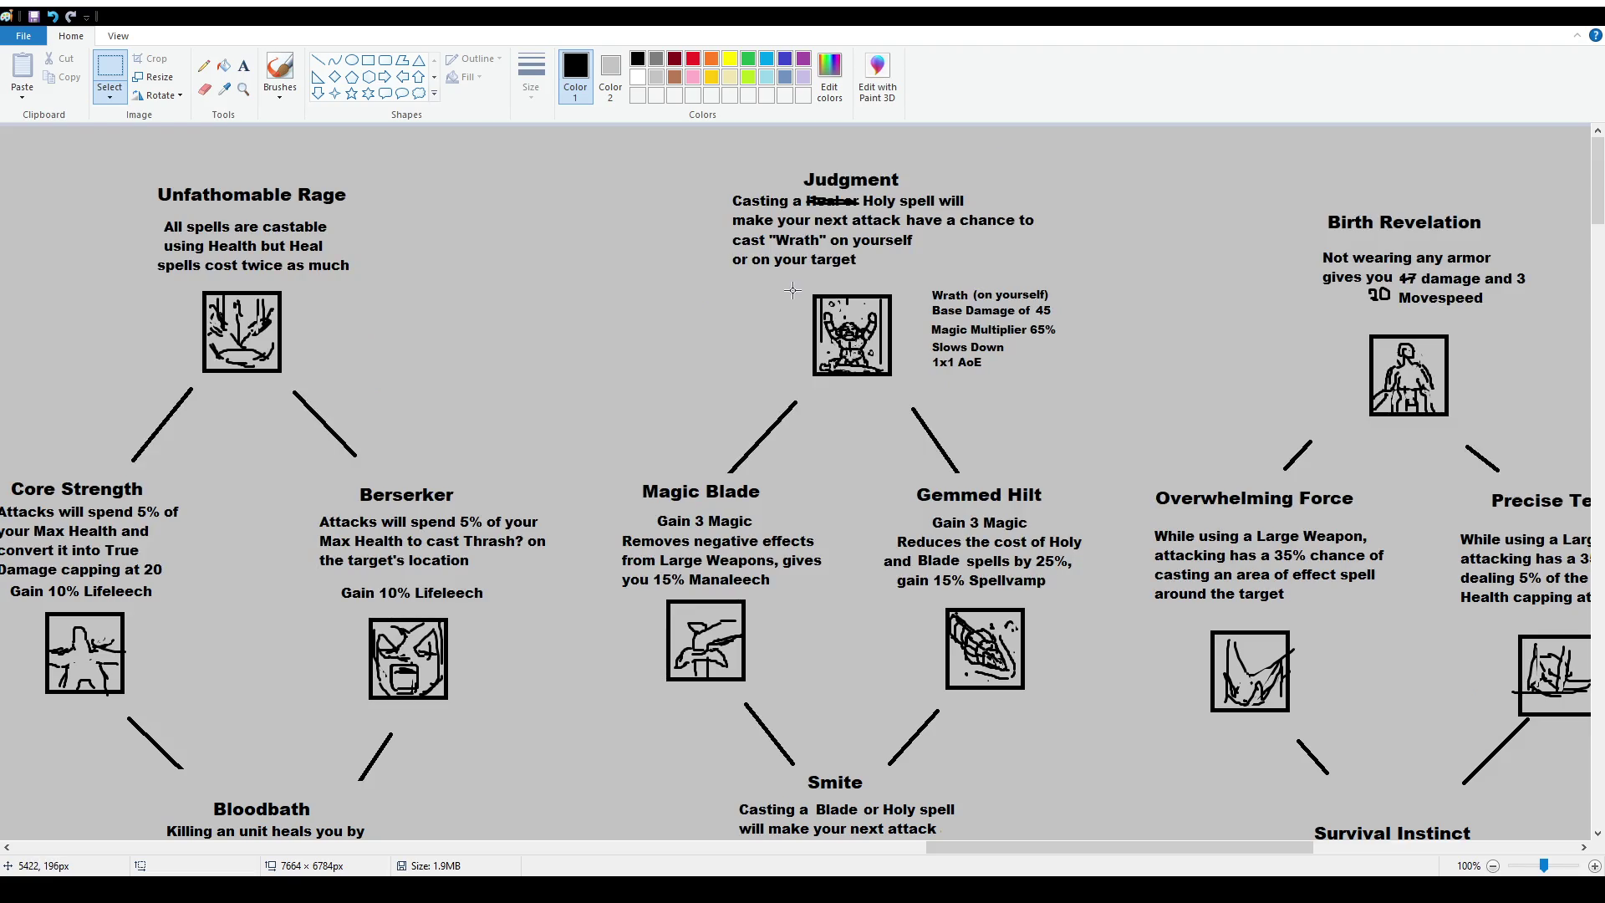
pyautogui.moveTo(715, 149); pyautogui.dragTo(1125, 384)
pyautogui.scroll(-3, 1036, 468)
pyautogui.scroll(-1, 961, 476)
pyautogui.scroll(2, 958, 475)
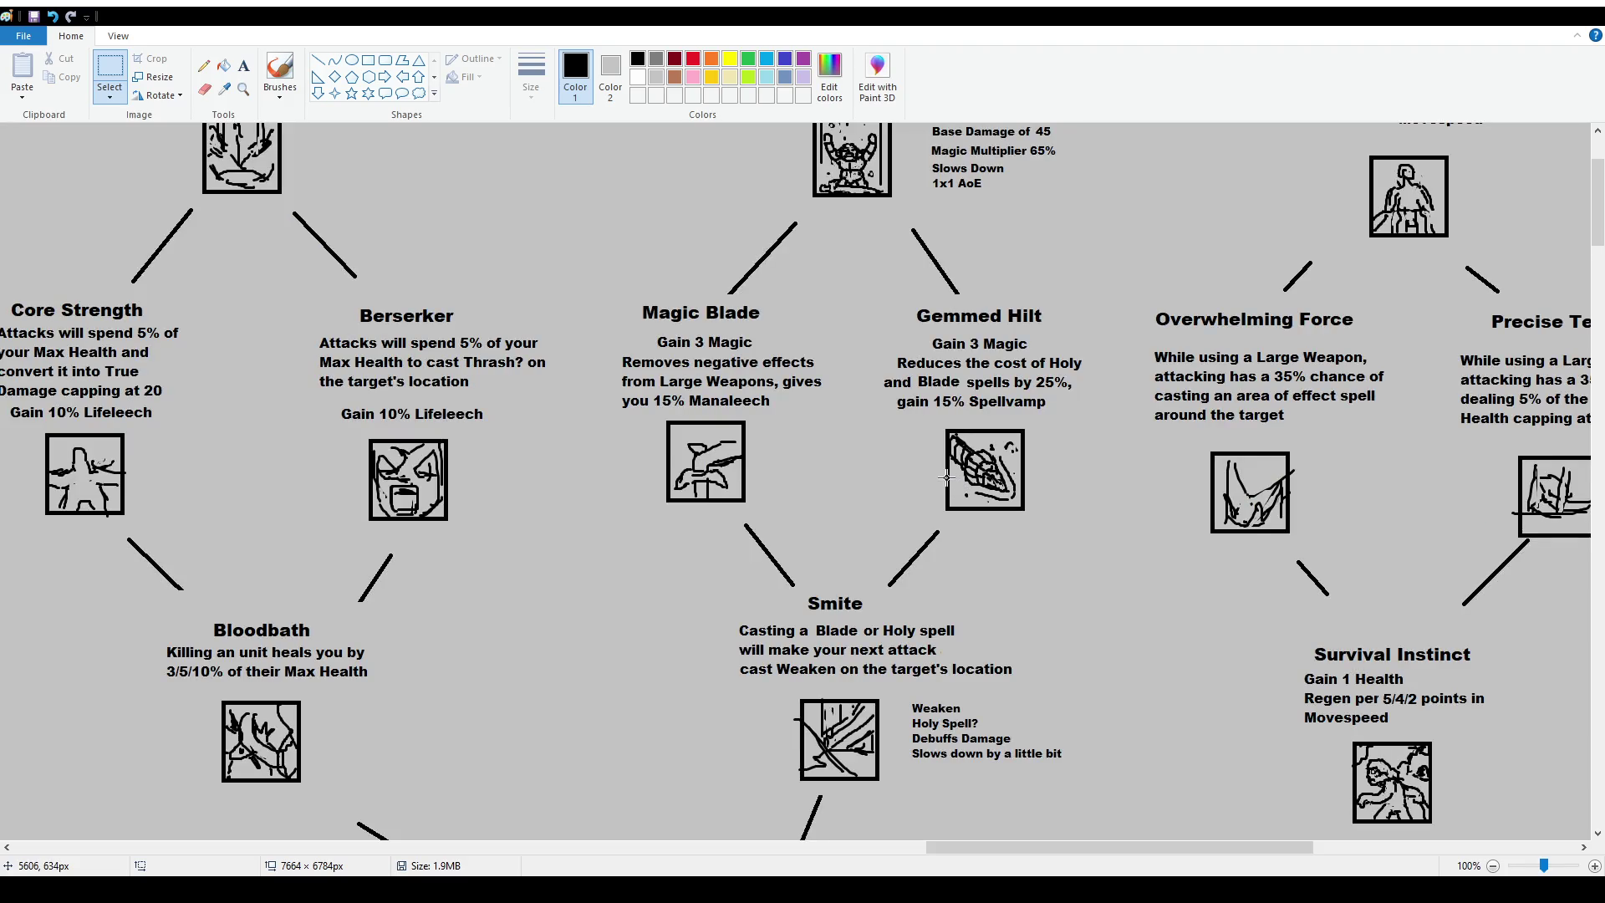
pyautogui.scroll(-2, 949, 478)
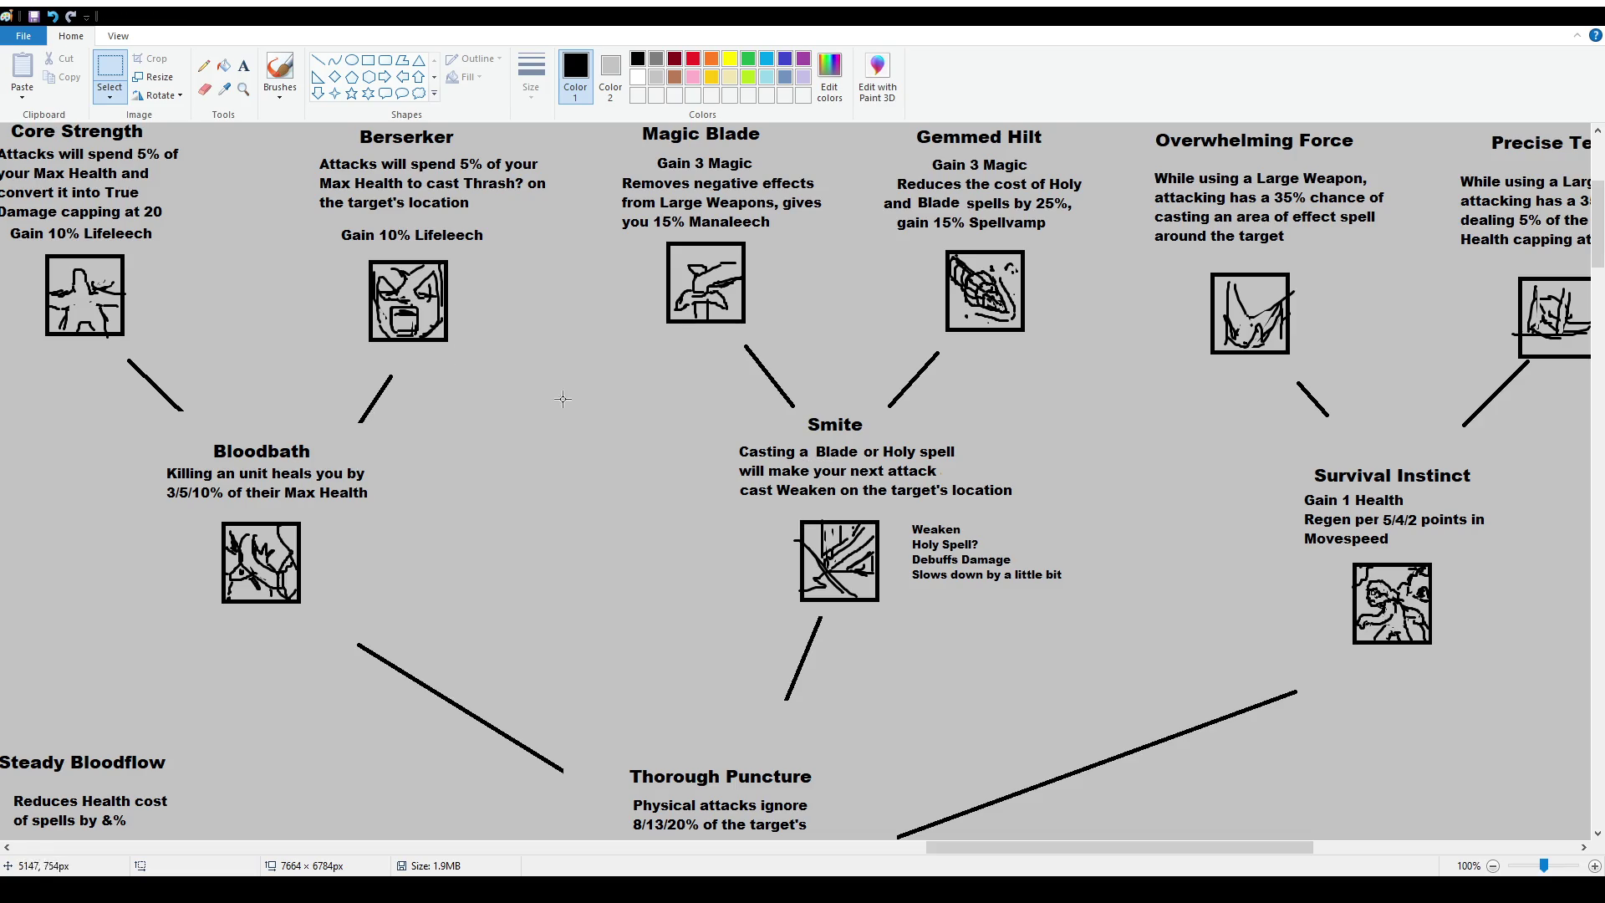
# Move Smite's description up-left and erase the word 'will' from it.
pyautogui.click(109, 67)
pyautogui.moveTo(721, 436)
pyautogui.mouseDown()
pyautogui.moveTo(1034, 500)
pyautogui.moveTo(989, 487)
pyautogui.mouseUp()
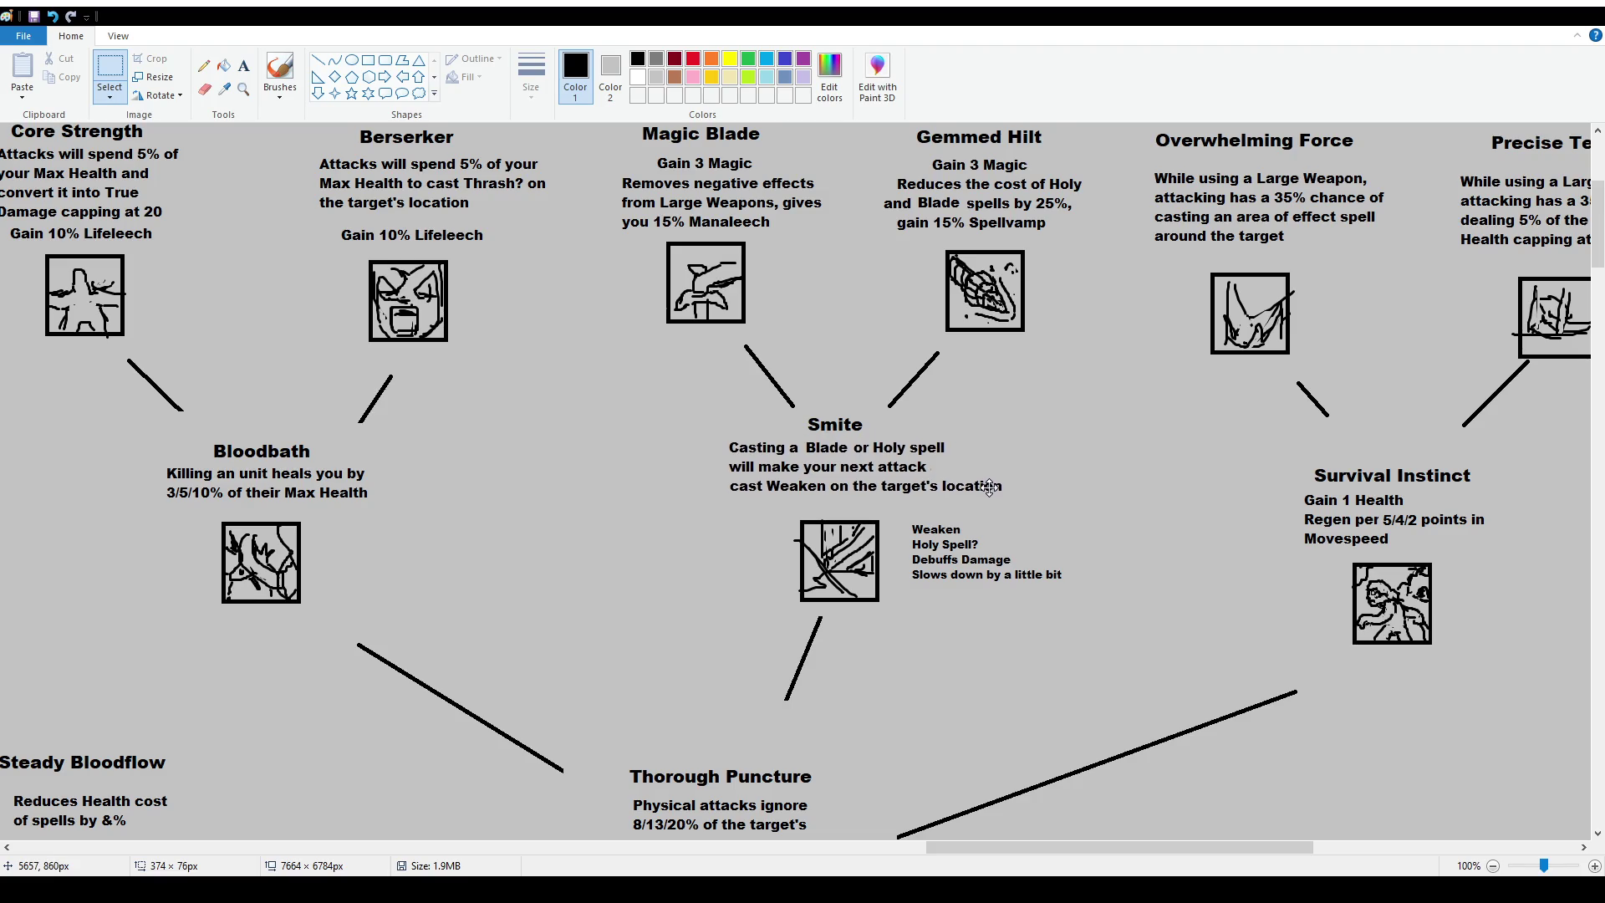
pyautogui.click(929, 578)
pyautogui.moveTo(719, 459)
pyautogui.mouseDown()
pyautogui.moveTo(1028, 502)
pyautogui.moveTo(989, 498)
pyautogui.mouseUp()
pyautogui.press('Delete')
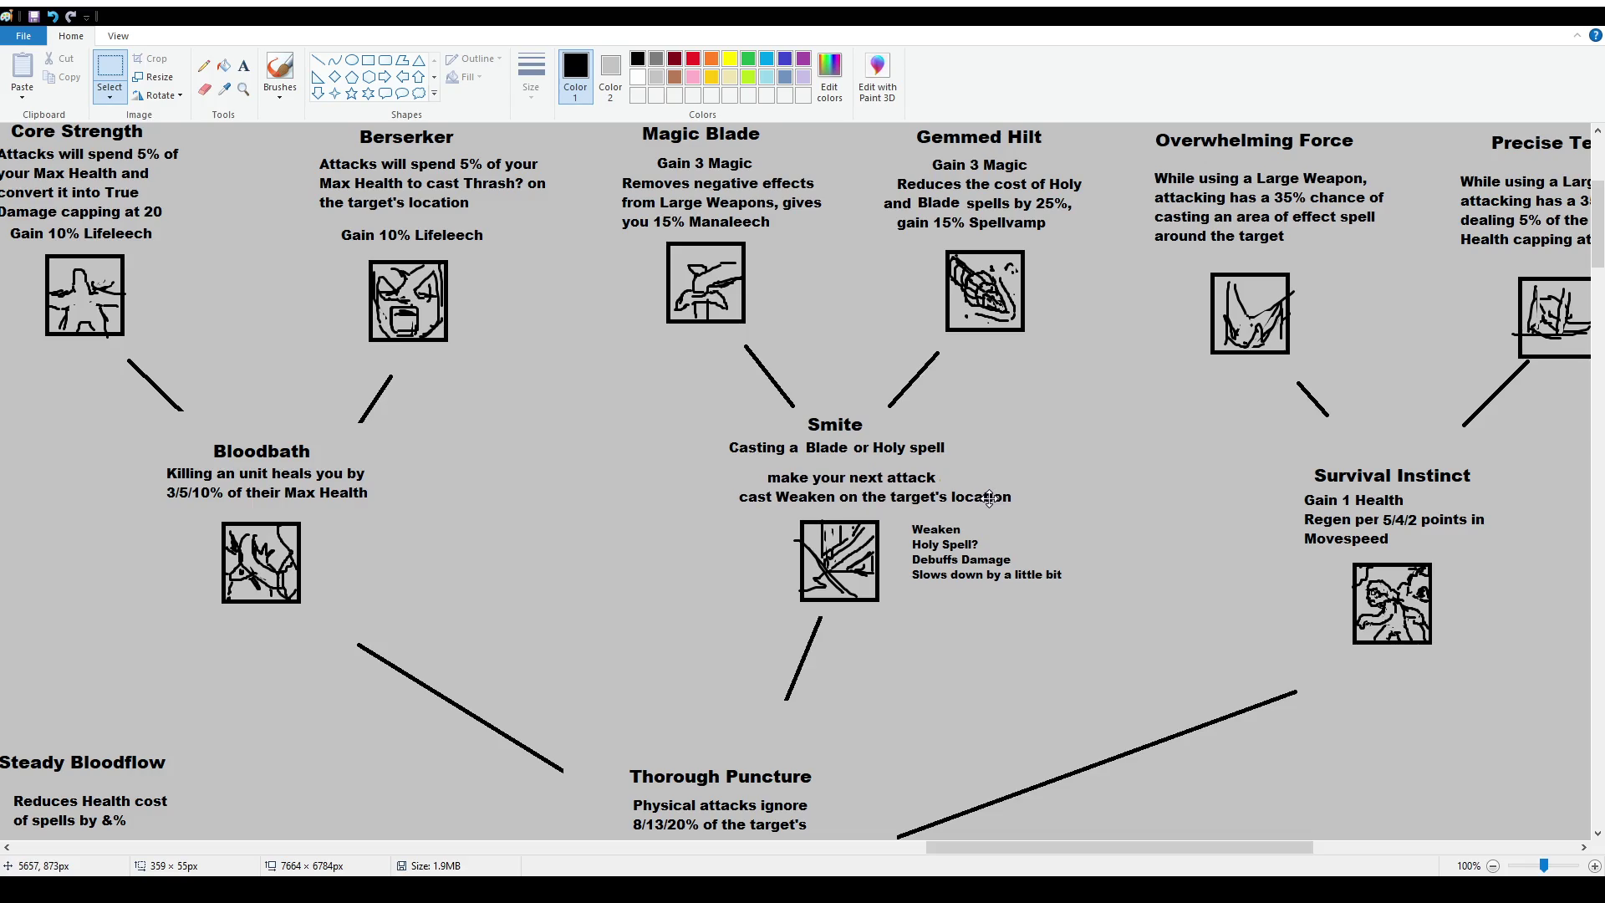
pyautogui.click(1117, 587)
# Shift the Smite icon and Weaken note down-left, then delete the Weaken note.
pyautogui.moveTo(724, 509); pyautogui.dragTo(1034, 679)
pyautogui.click(1065, 552)
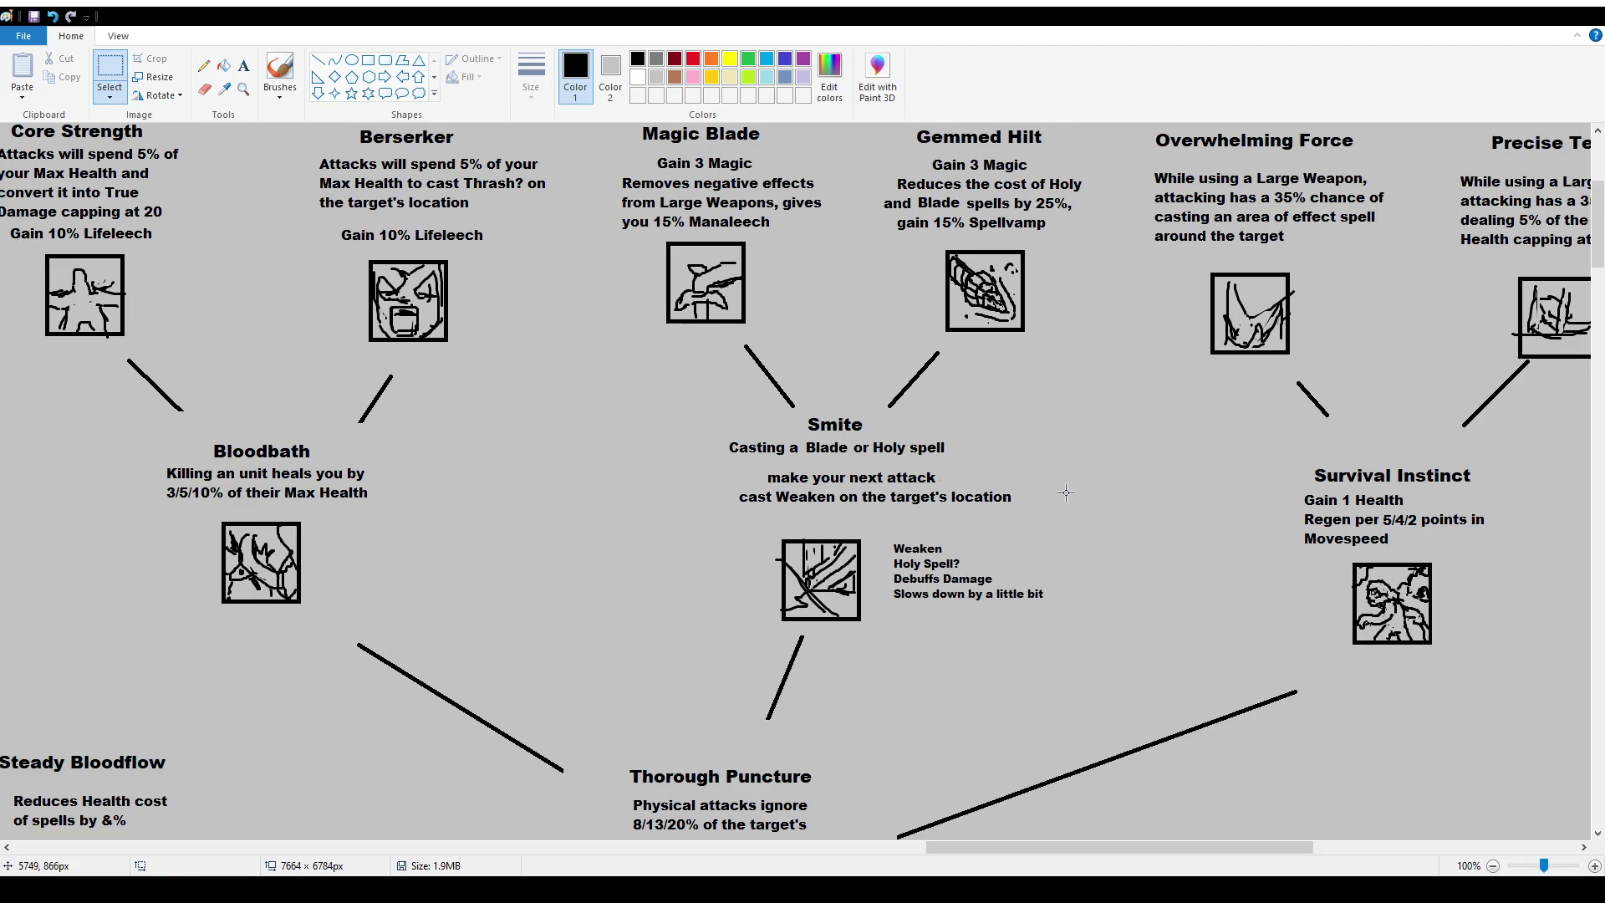
pyautogui.moveTo(883, 533); pyautogui.dragTo(1065, 612)
pyautogui.press('Delete')
# Replace Smite's old text with the pasted True Damage paragraph, filling & with 7/12/19.
pyautogui.moveTo(697, 422); pyautogui.dragTo(1028, 514)
pyautogui.press('Delete')
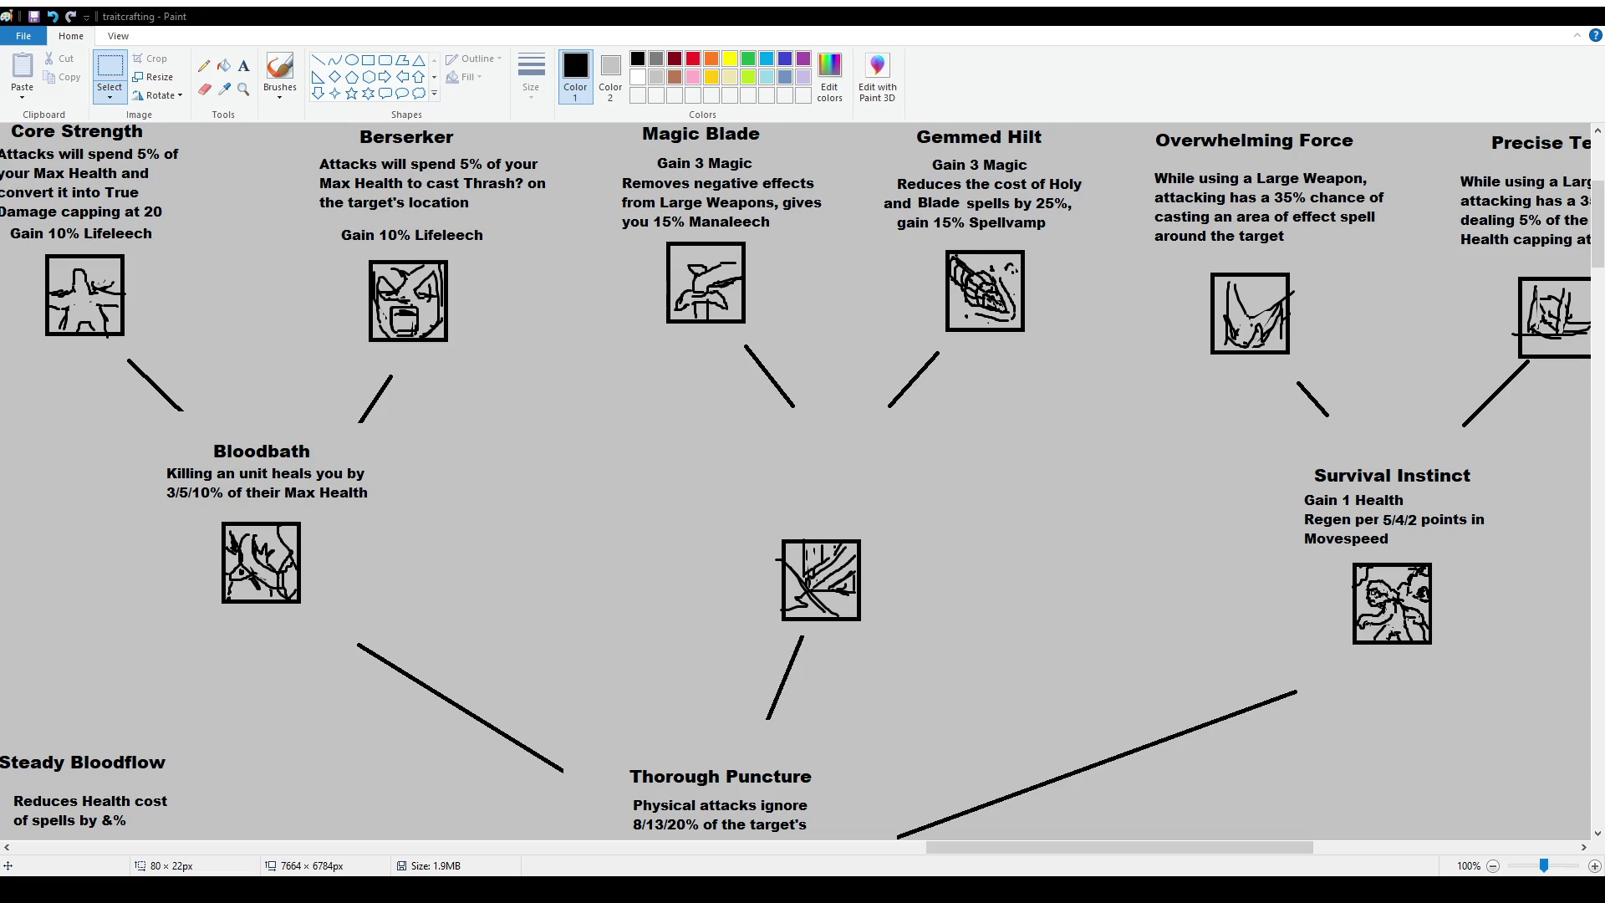
pyautogui.click(243, 65)
pyautogui.moveTo(724, 412); pyautogui.dragTo(1013, 530)
pyautogui.write('Casting a Blade or Physical spell will make your next attack deal & extra True Damage')
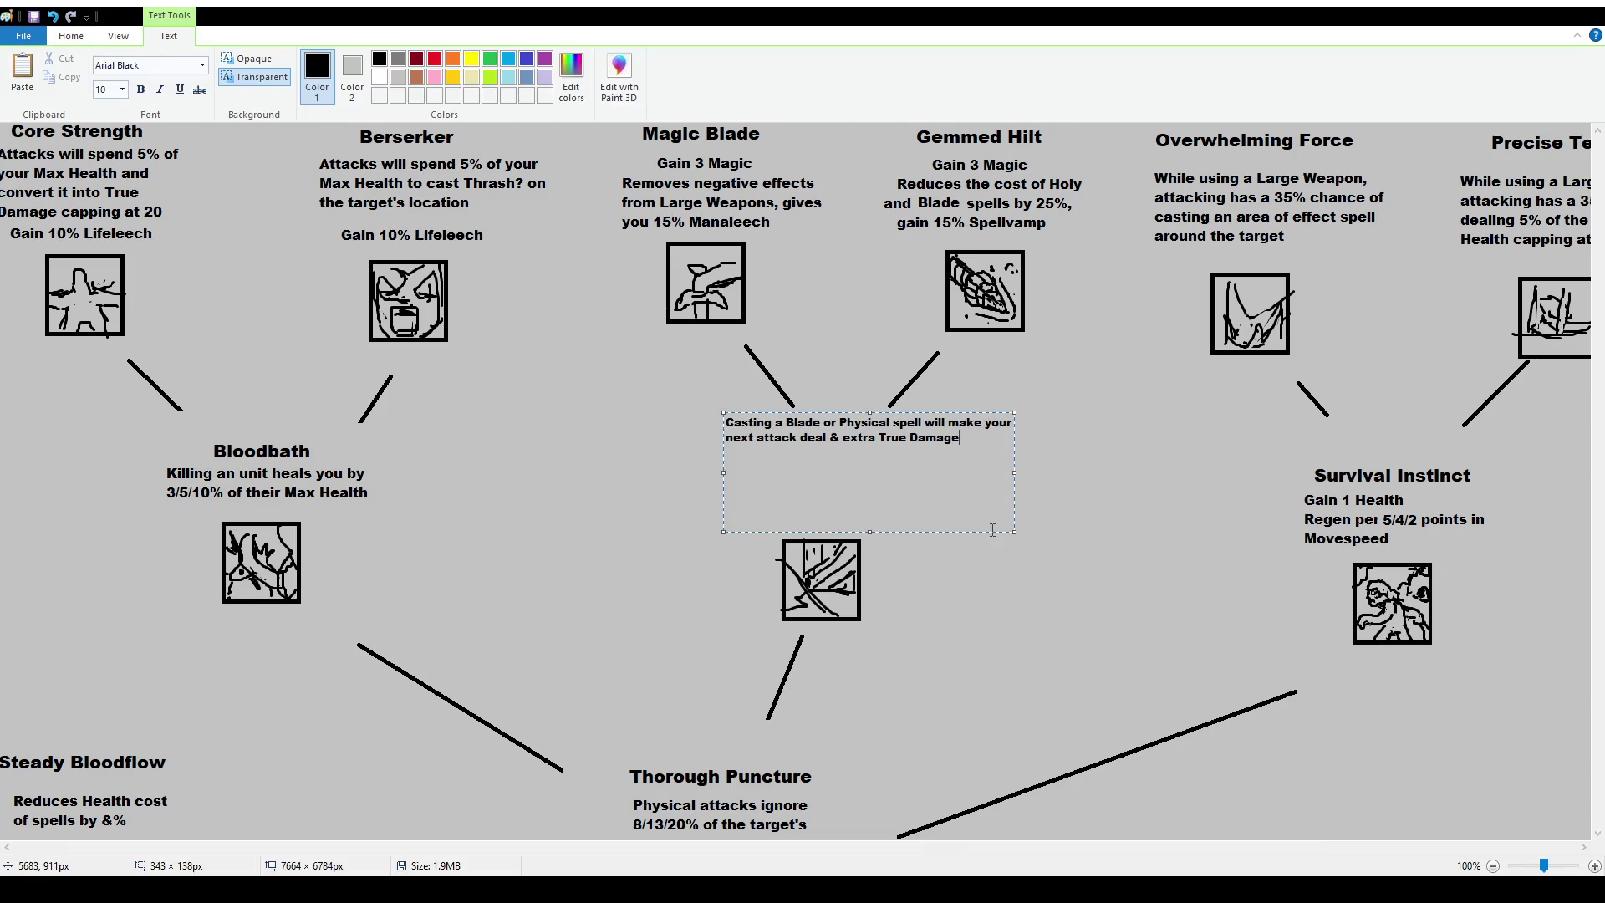
pyautogui.moveTo(1014, 472); pyautogui.dragTo(896, 472)
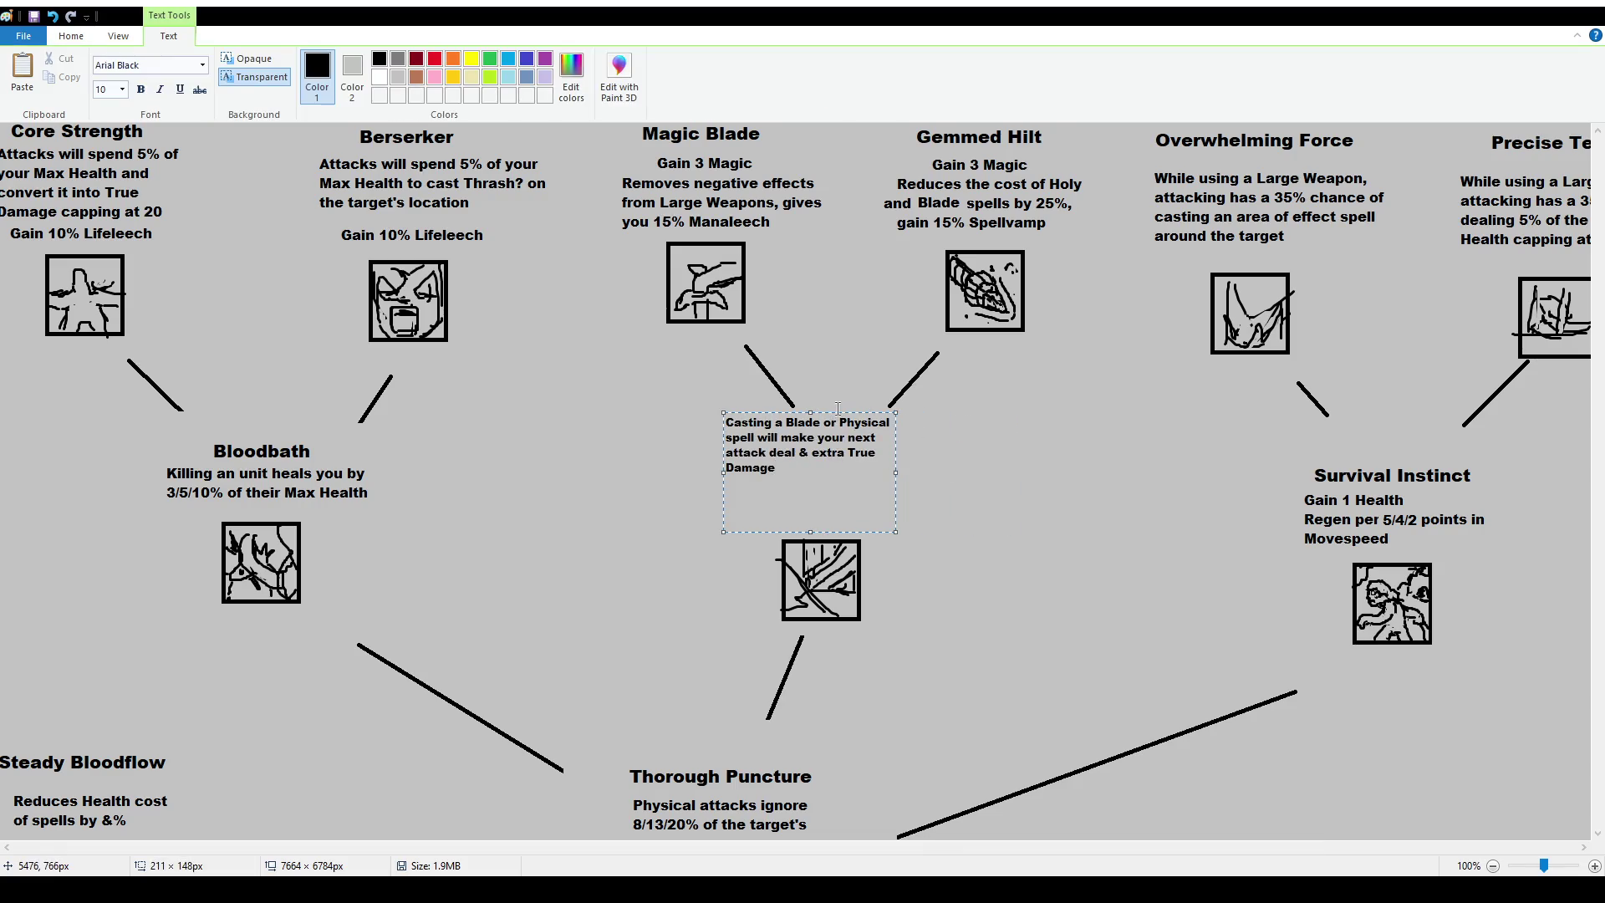
pyautogui.moveTo(848, 412); pyautogui.dragTo(876, 440)
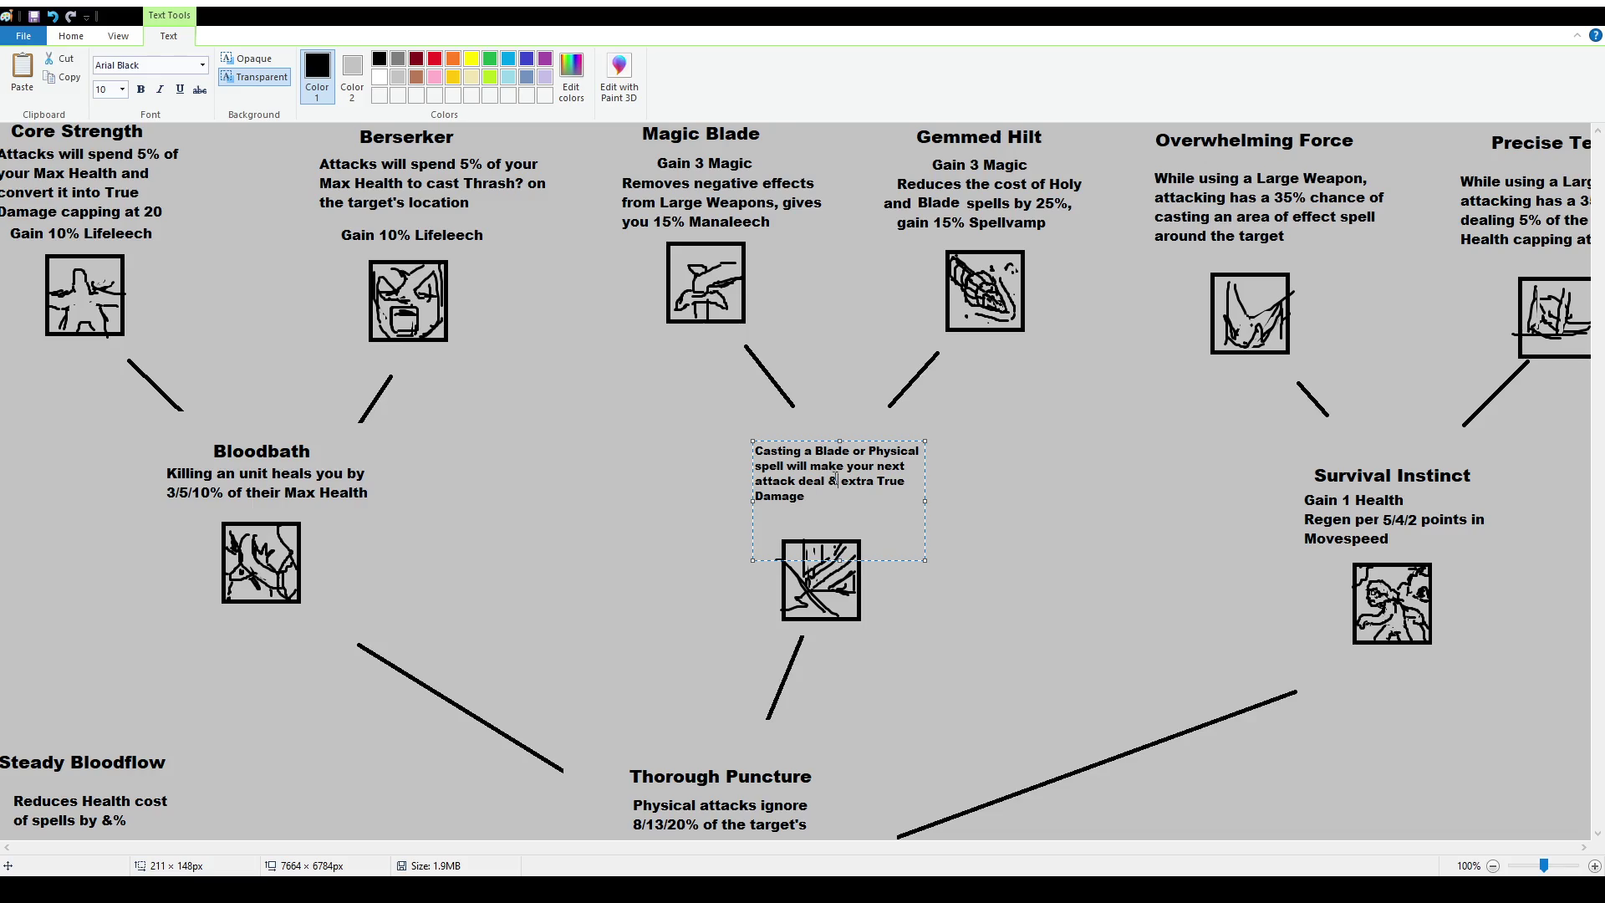
pyautogui.press('BackSpace')
pyautogui.write('7/12/19')
pyautogui.click(142, 167)
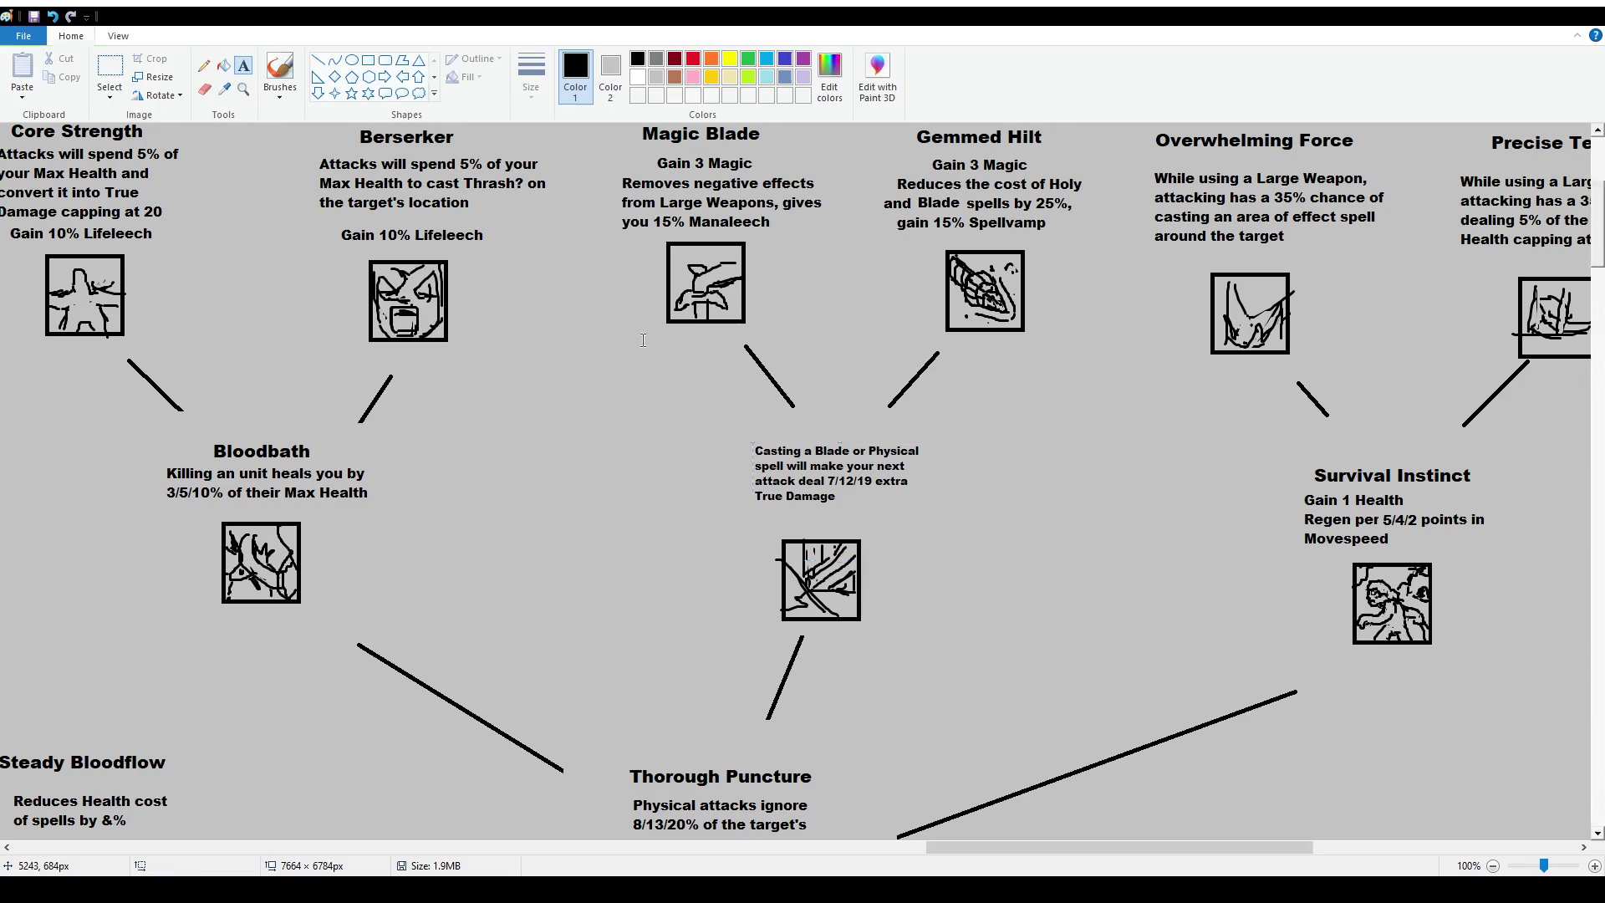
# Select and delete the new True Damage description to redo it.
pyautogui.click(109, 71)
pyautogui.moveTo(738, 435)
pyautogui.mouseDown()
pyautogui.moveTo(953, 502)
pyautogui.moveTo(956, 517)
pyautogui.mouseUp()
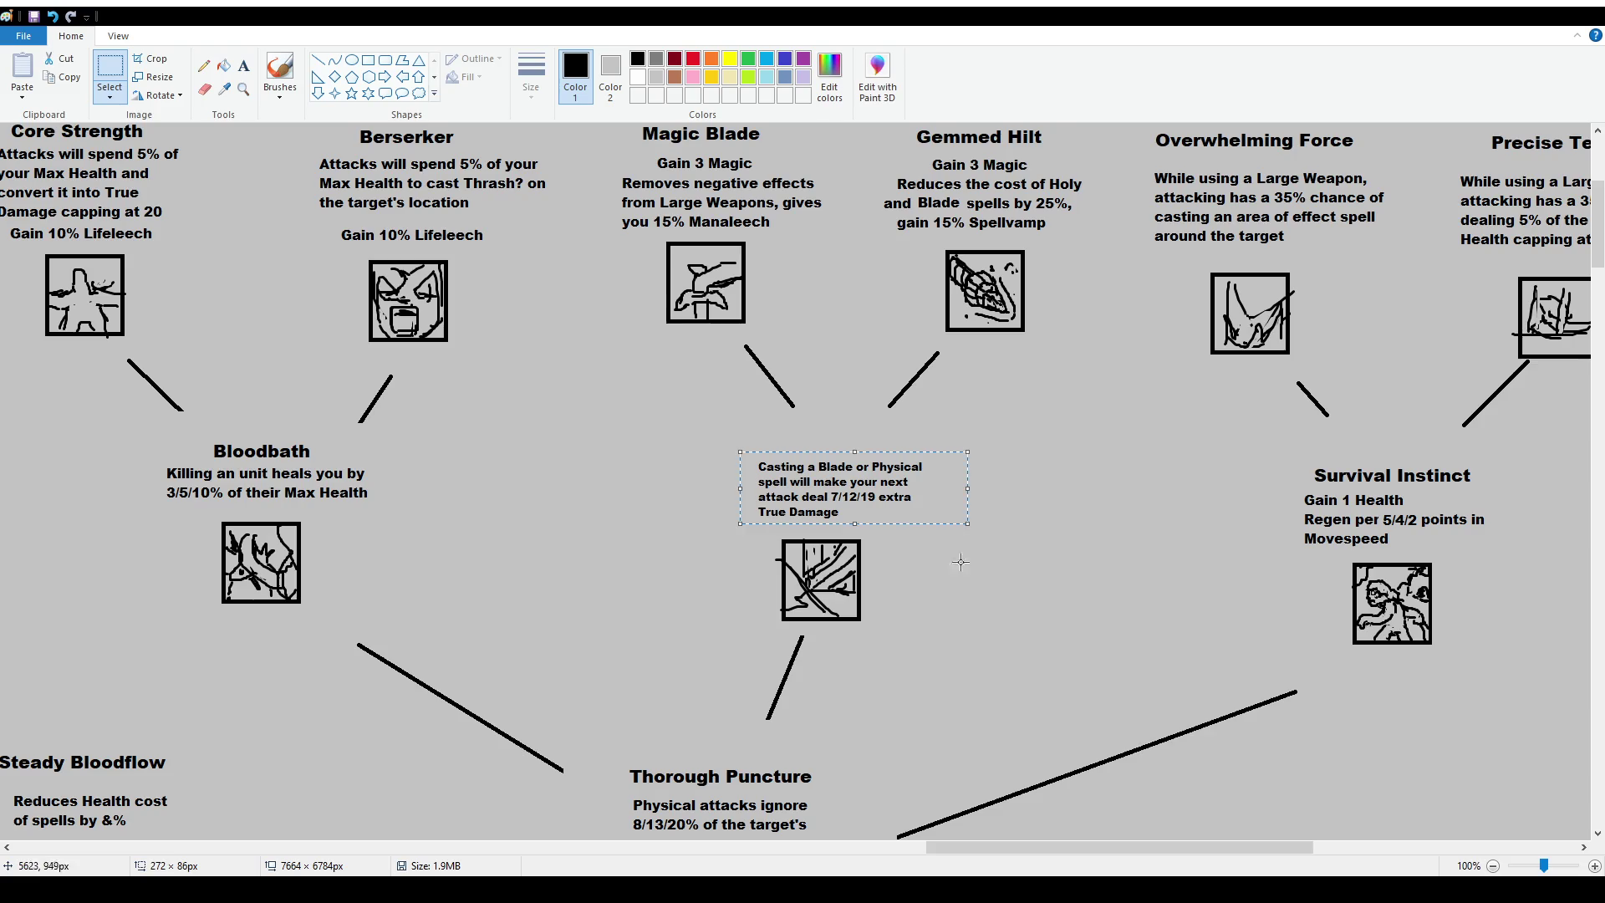
pyautogui.click(961, 562)
pyautogui.scroll(-2, 976, 589)
pyautogui.scroll(2, 907, 552)
pyautogui.moveTo(739, 447); pyautogui.dragTo(934, 522)
pyautogui.press('Delete')
# Re-paste the description at size 12 above the icon, changing & to 7/12/19.
pyautogui.click(243, 66)
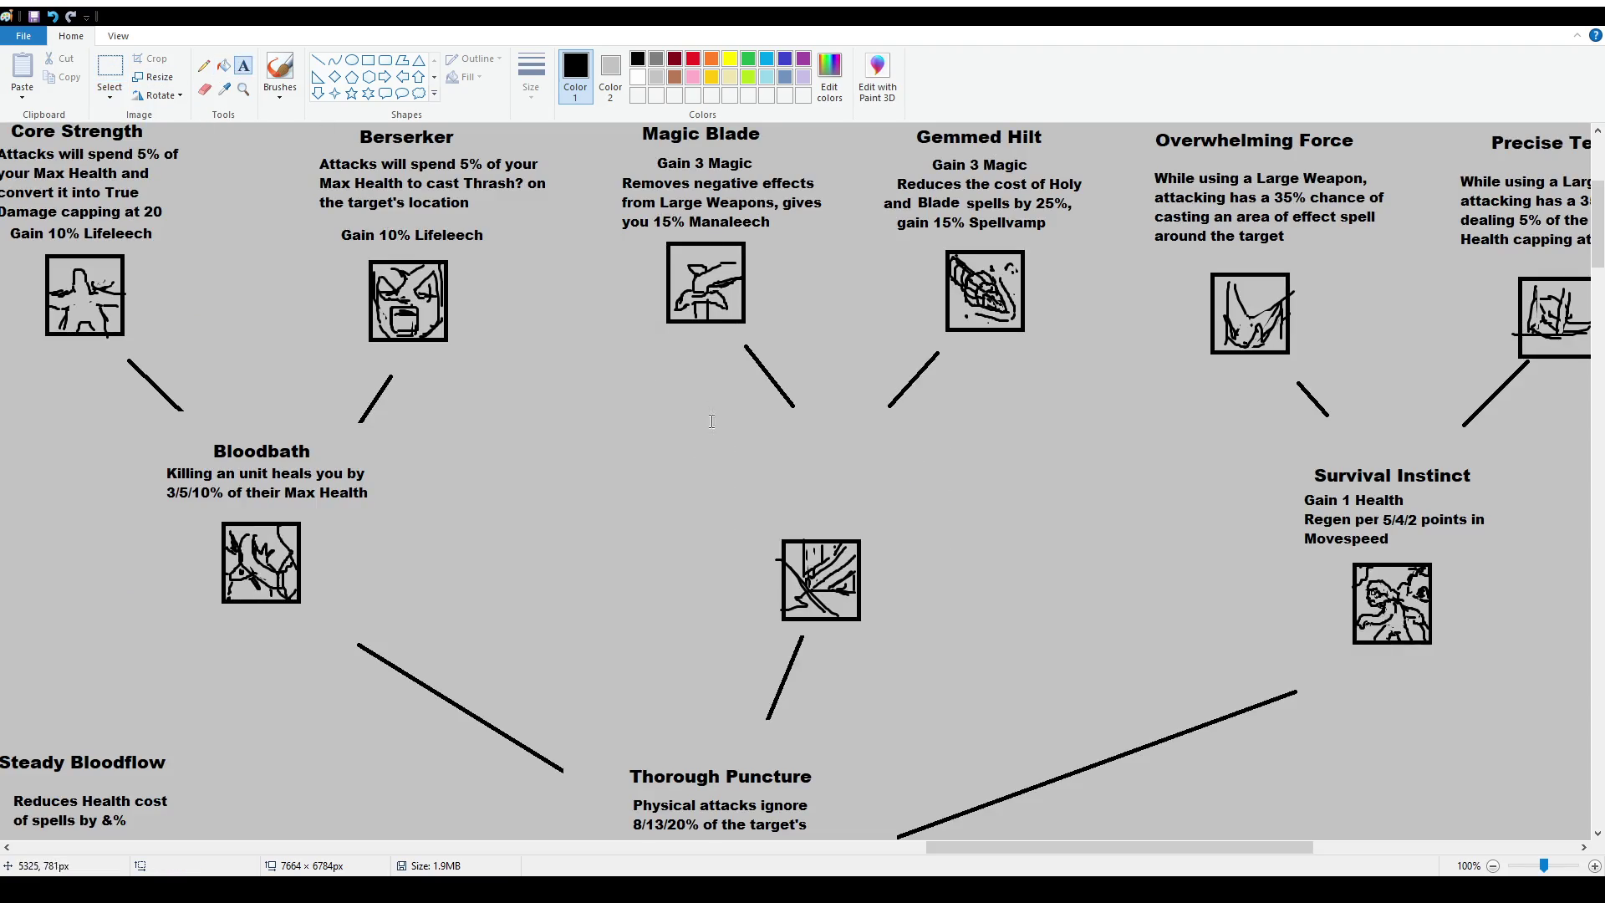
pyautogui.moveTo(763, 465); pyautogui.dragTo(906, 500)
pyautogui.scroll(2, 105, 90)
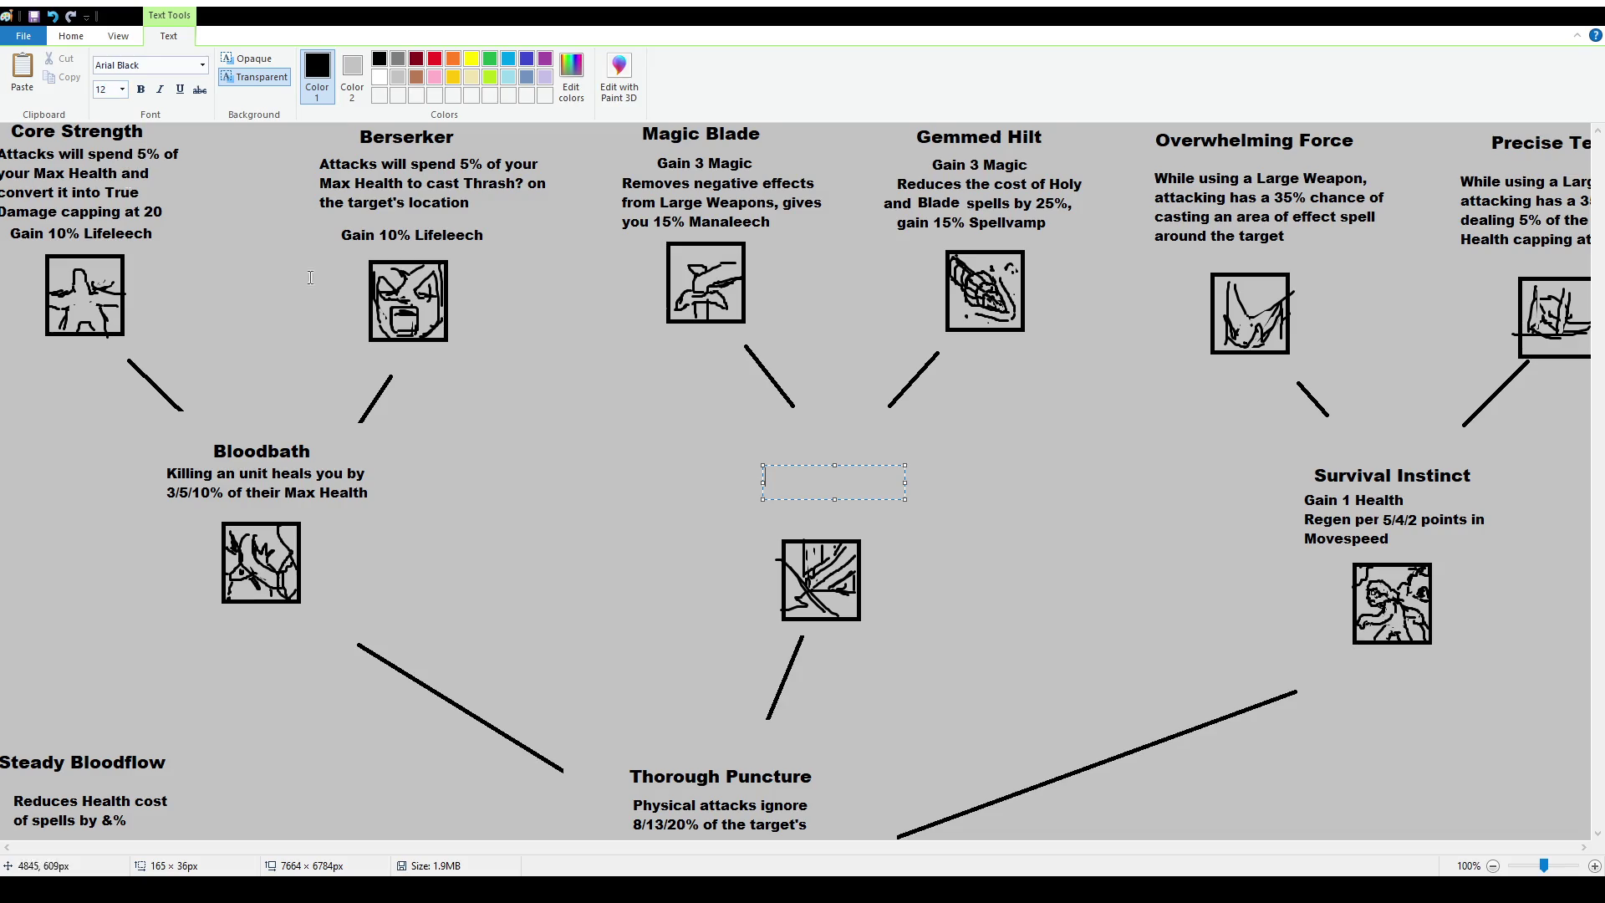
pyautogui.write('Casting a Blade or Physical spell will make your next attack deal & extra True Damage')
pyautogui.moveTo(904, 528); pyautogui.dragTo(968, 528)
pyautogui.click(989, 524)
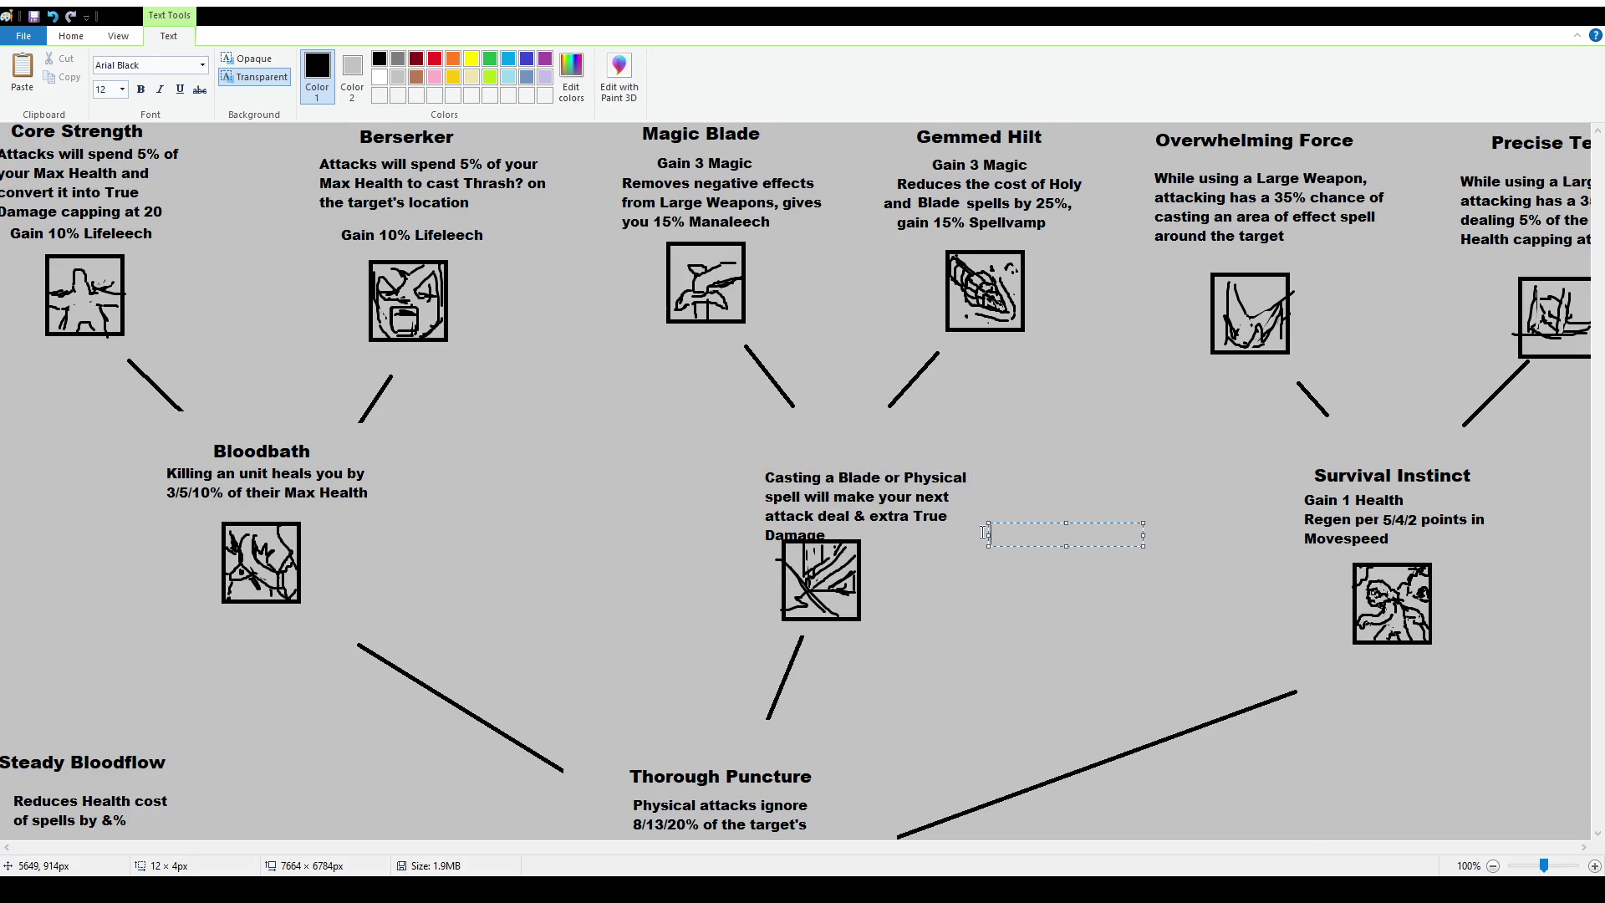
pyautogui.hotkey('ctrl', 'z')
pyautogui.moveTo(735, 451); pyautogui.dragTo(950, 502)
pyautogui.write('Casting a Blade or Physical spell will make your next attack deal & extra True Damage')
pyautogui.doubleClick(830, 499)
pyautogui.write('7/12/19')
pyautogui.click(702, 357)
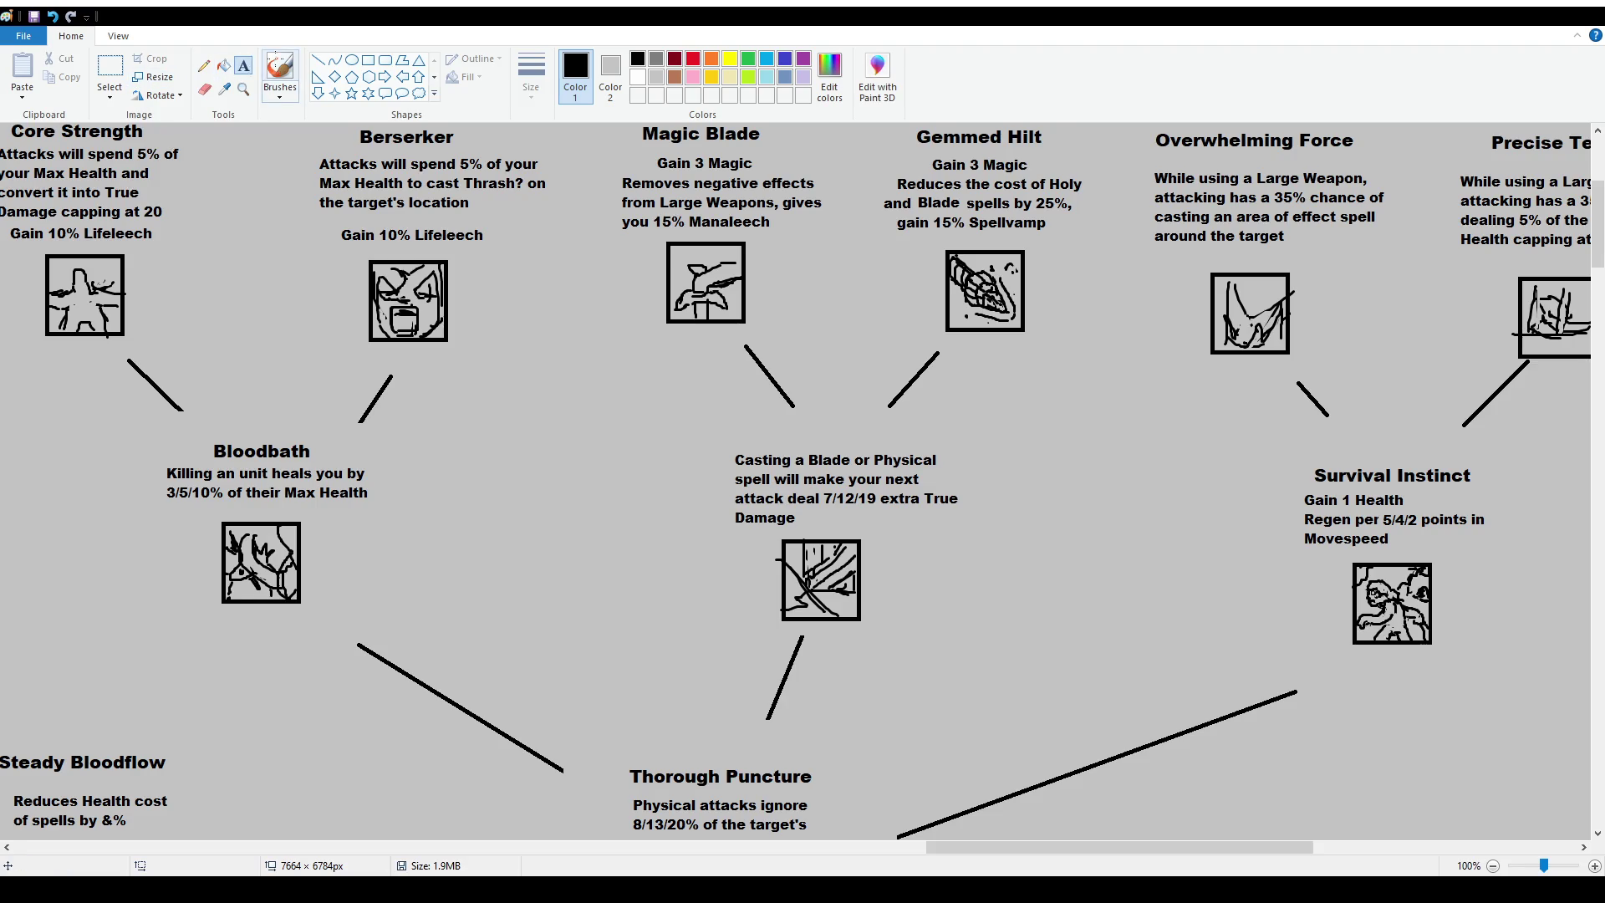
# Strike through 'Physical' with the brush and write 'Holy' after it.
pyautogui.click(279, 72)
pyautogui.moveTo(875, 459); pyautogui.dragTo(936, 458)
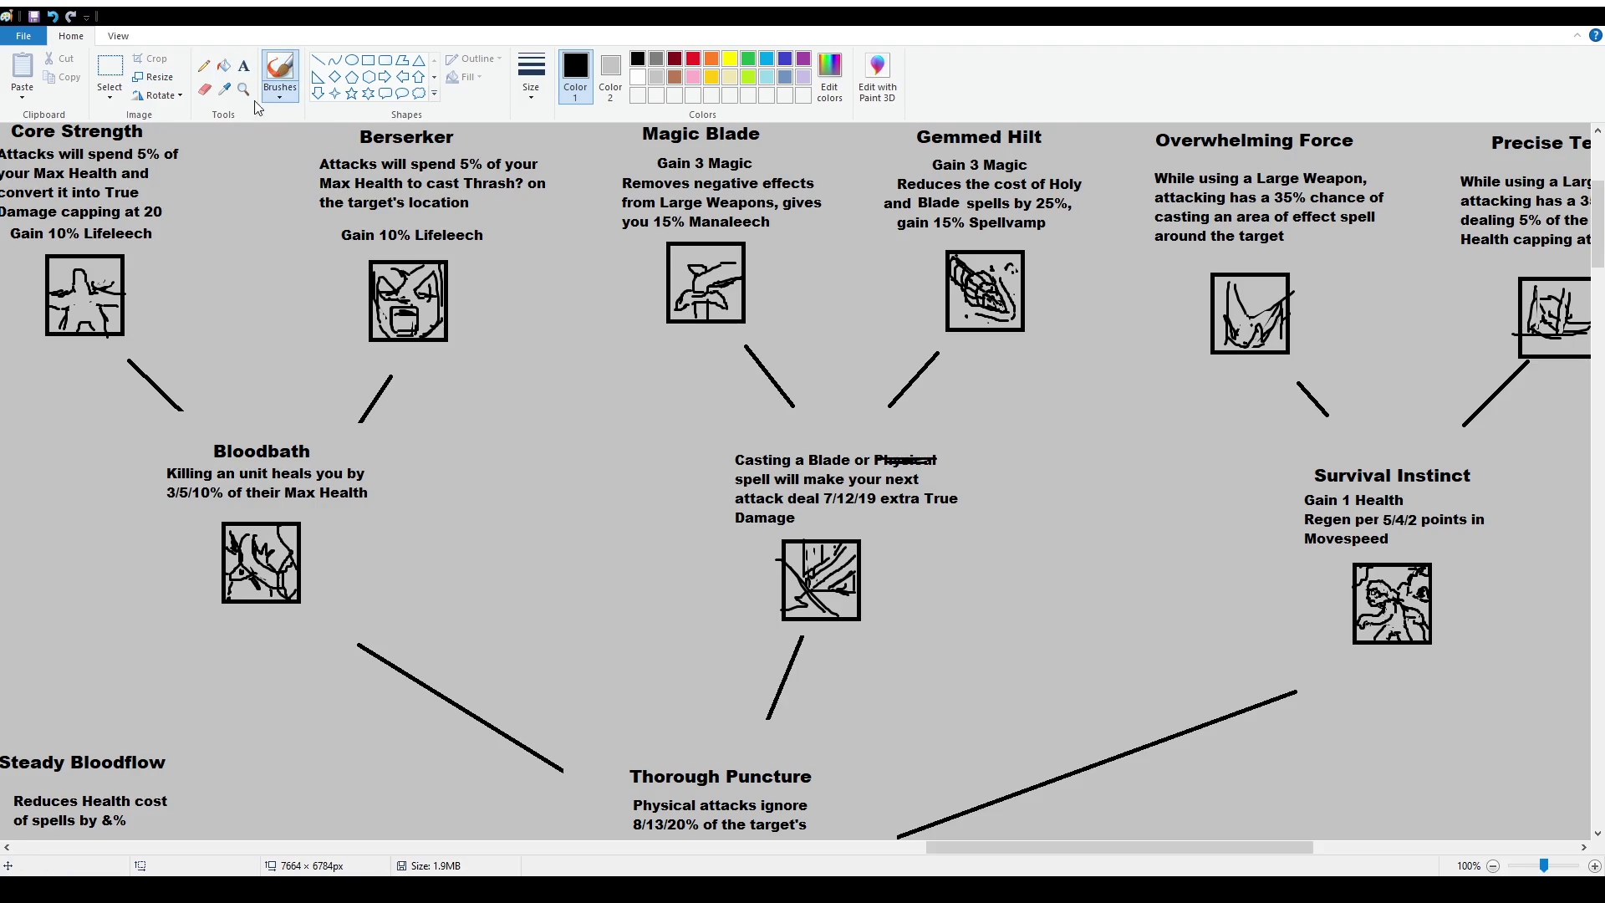
pyautogui.click(243, 65)
pyautogui.click(945, 451)
pyautogui.write('Holy')
pyautogui.click(849, 387)
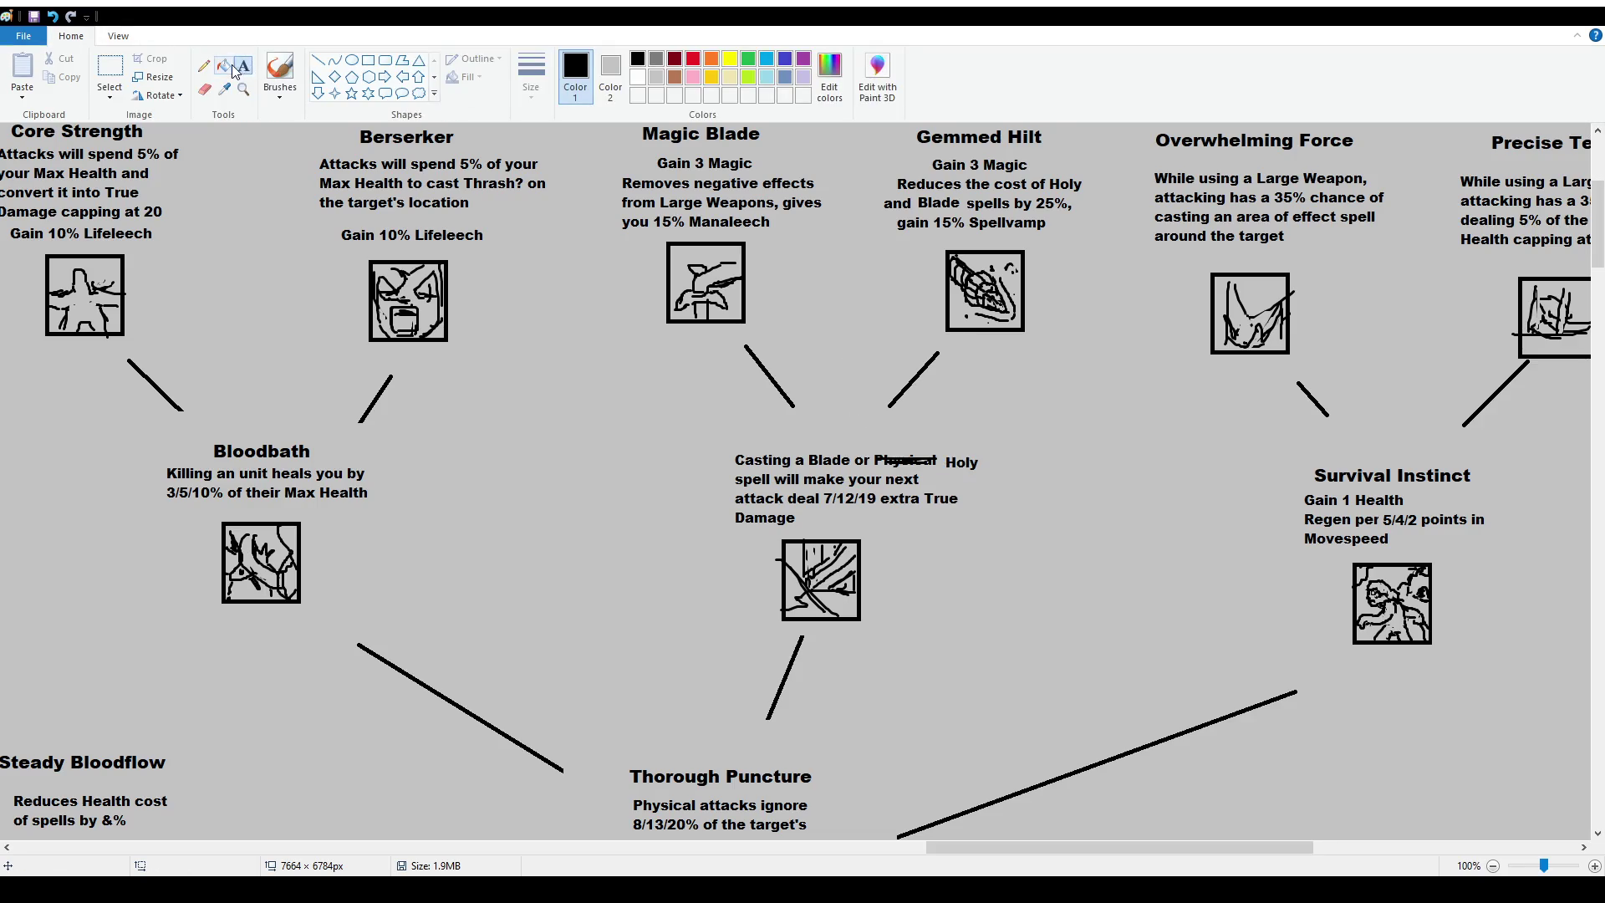
# Add a 'Smite' title above the description and shift it right.
pyautogui.moveTo(771, 424); pyautogui.dragTo(923, 444)
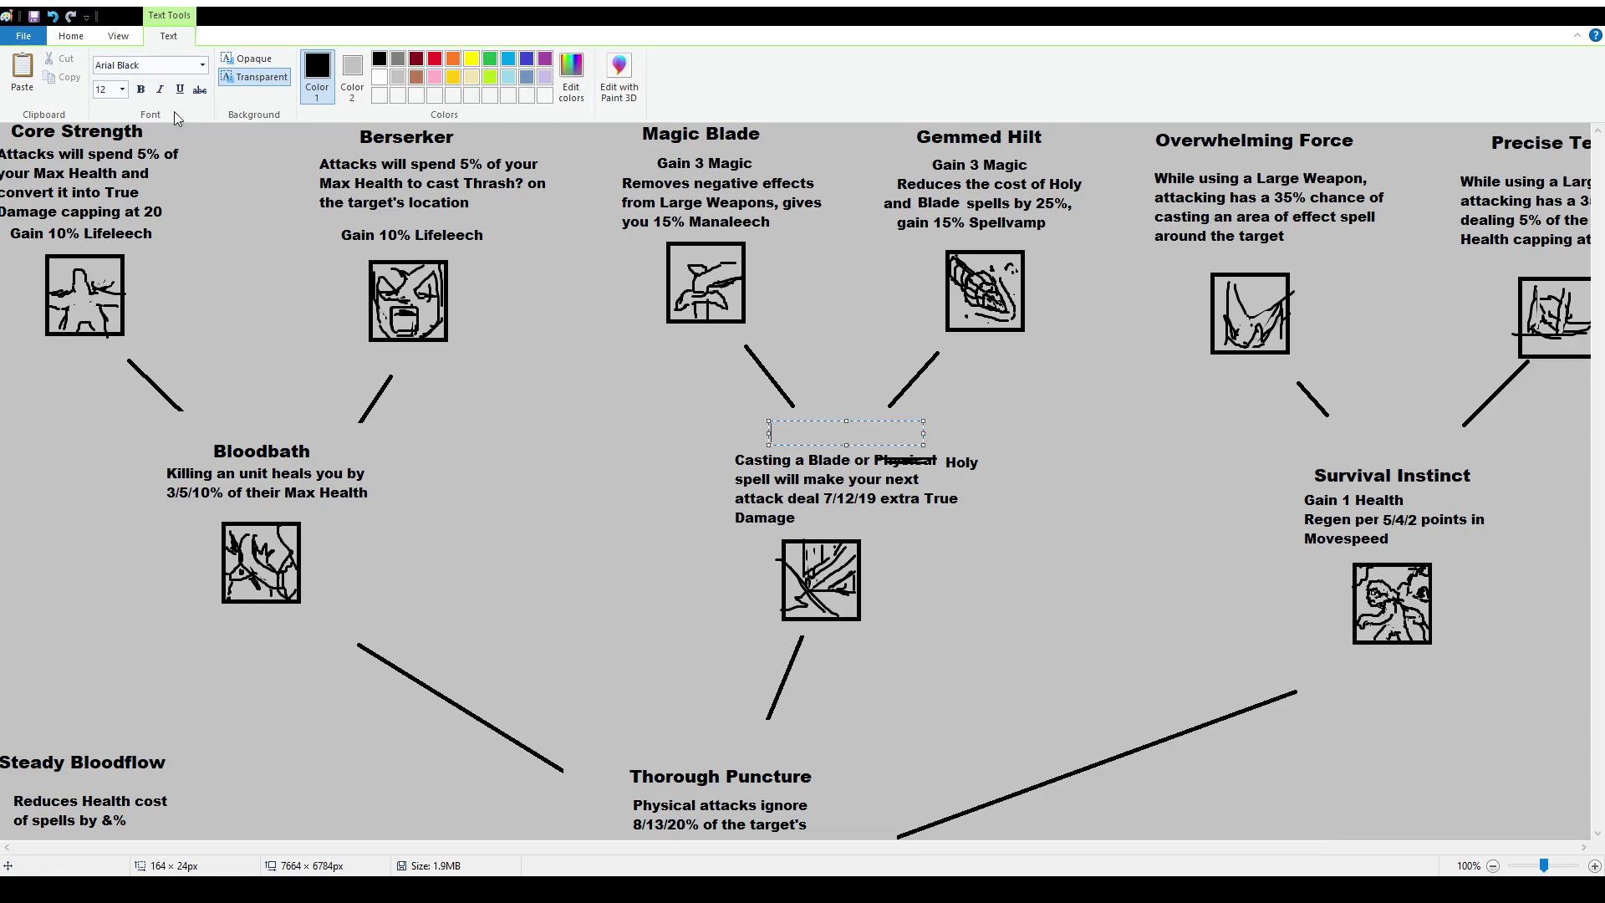
pyautogui.write('S')
pyautogui.write('mite')
pyautogui.click(335, 376)
pyautogui.click(117, 65)
pyautogui.moveTo(742, 418)
pyautogui.mouseDown()
pyautogui.moveTo(844, 448)
pyautogui.moveTo(858, 437)
pyautogui.mouseUp()
pyautogui.click(1001, 547)
pyautogui.scroll(-3, 883, 499)
pyautogui.scroll(3, 883, 499)
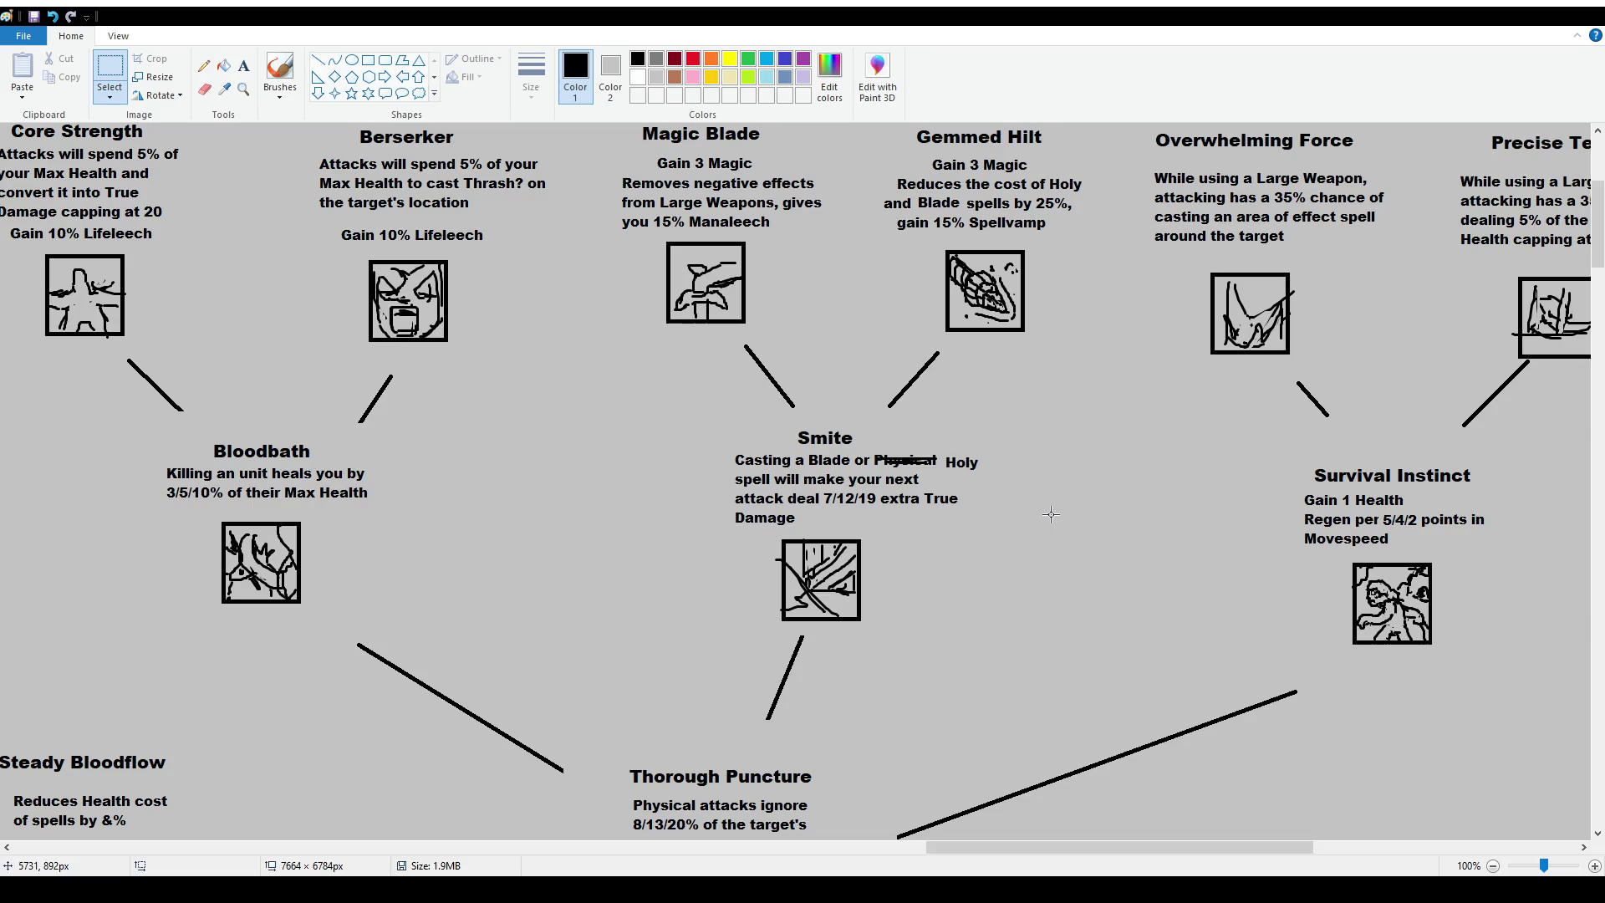
pyautogui.scroll(3, 815, 452)
pyautogui.scroll(3, 804, 437)
pyautogui.scroll(-3, 804, 437)
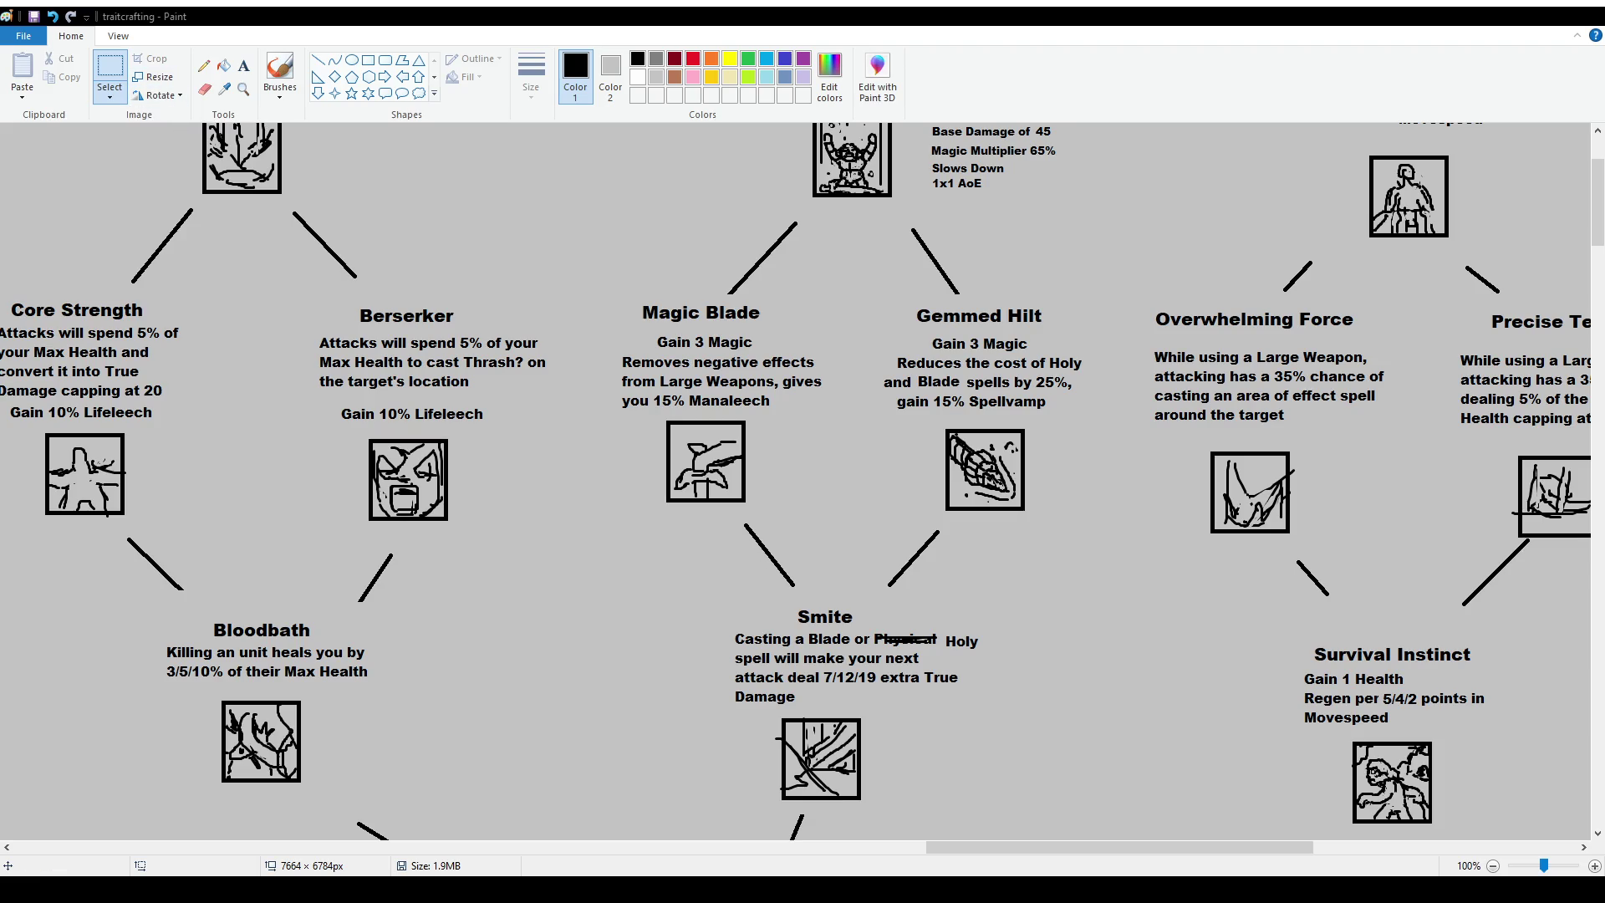
# Pick the brush tool and scroll down through the tree below Smite's node.
pyautogui.click(280, 75)
pyautogui.scroll(-3, 811, 619)
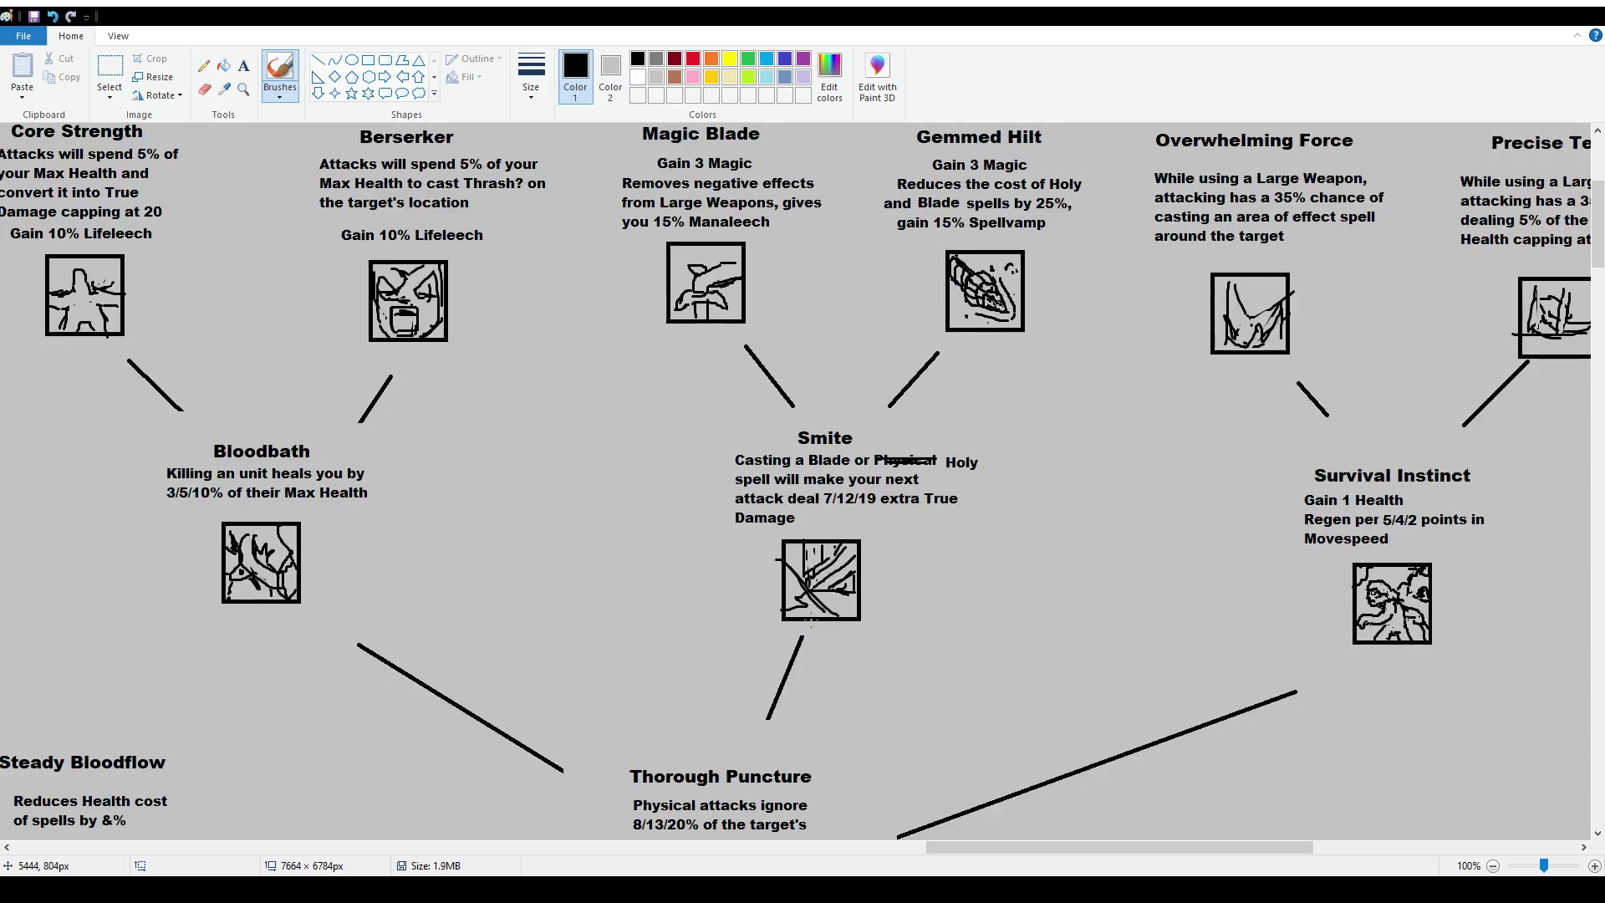
pyautogui.scroll(-3, 811, 619)
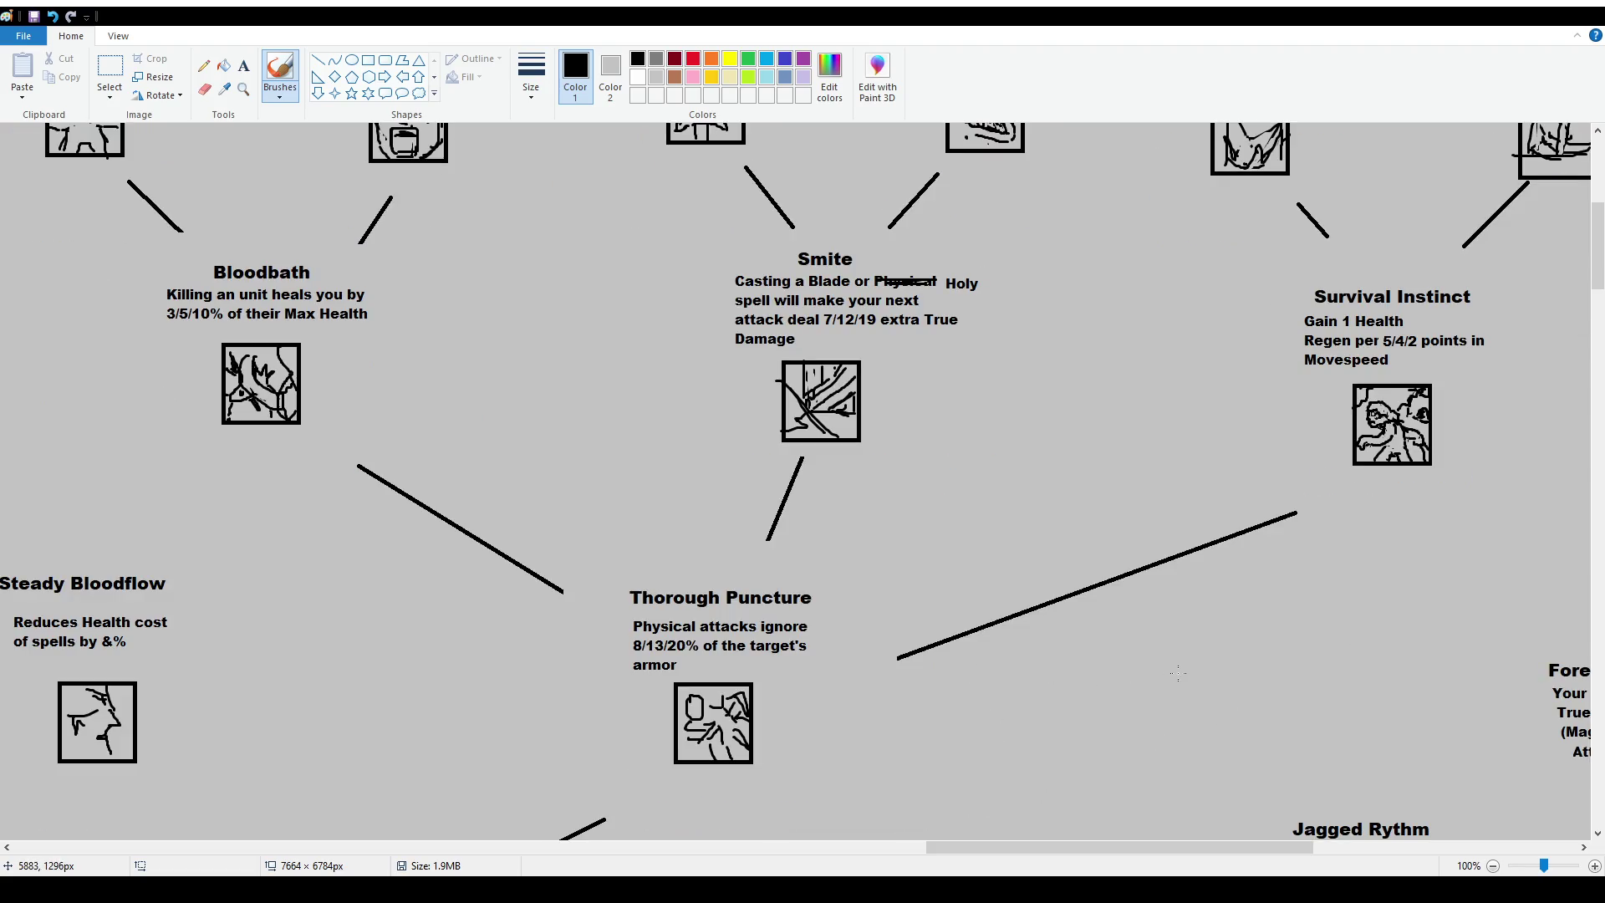
pyautogui.scroll(-1, 1178, 679)
pyautogui.scroll(-1, 1178, 679)
pyautogui.scroll(3, 1162, 687)
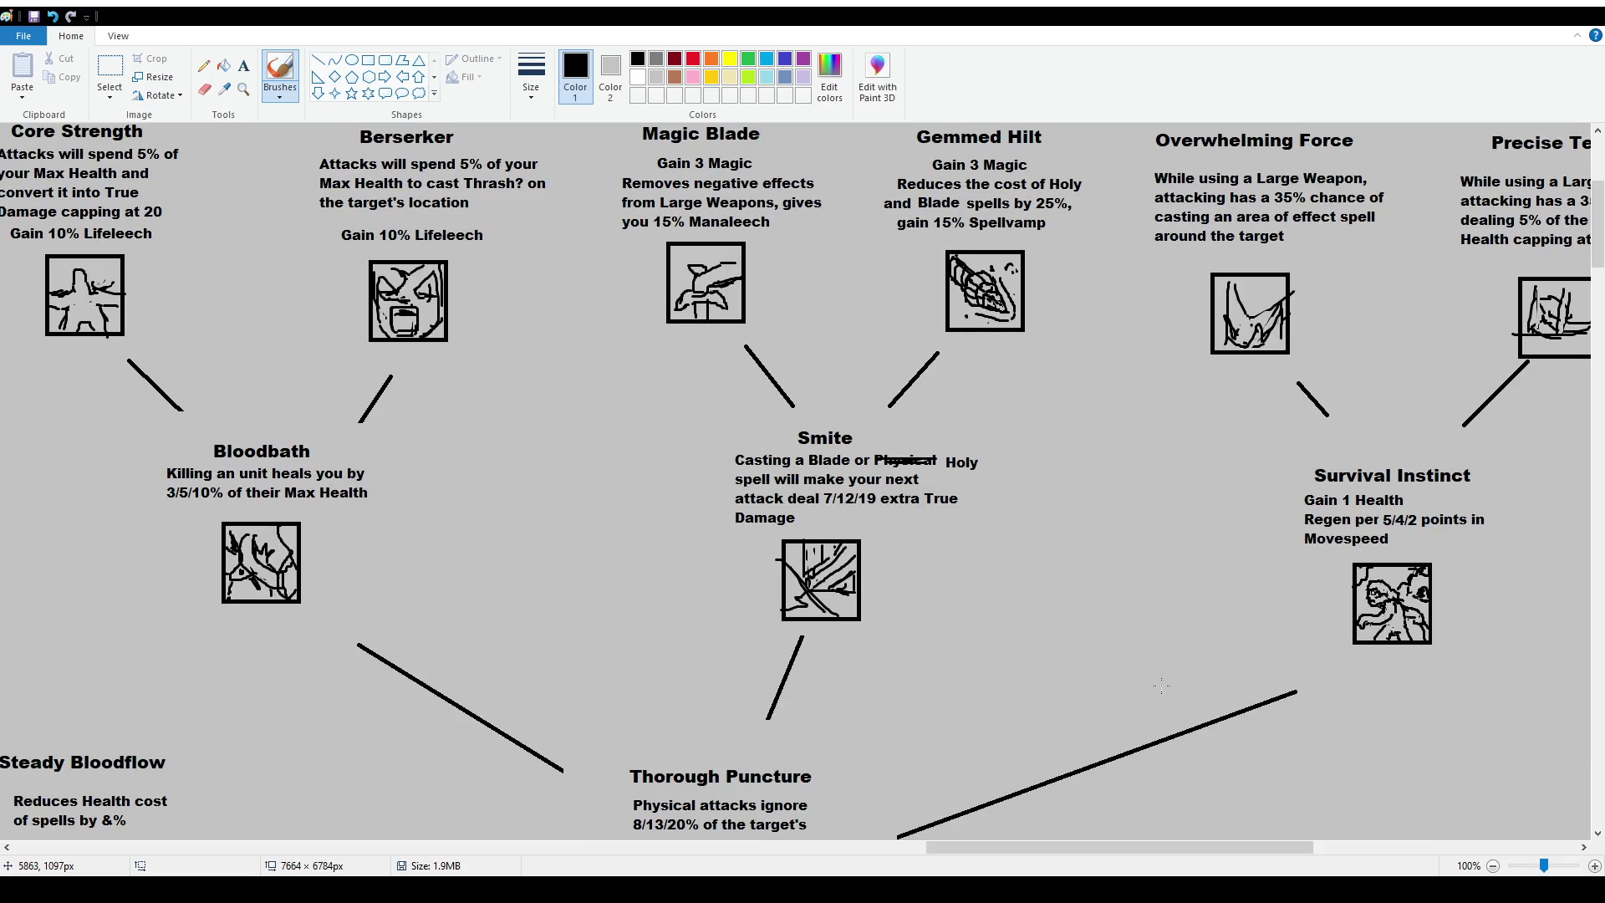
pyautogui.scroll(-3, 1162, 685)
pyautogui.scroll(-2, 1162, 686)
pyautogui.keyDown('ctrl'); pyautogui.scroll(-1, 1003, 652); pyautogui.keyUp('ctrl')
pyautogui.scroll(4, 743, 598)
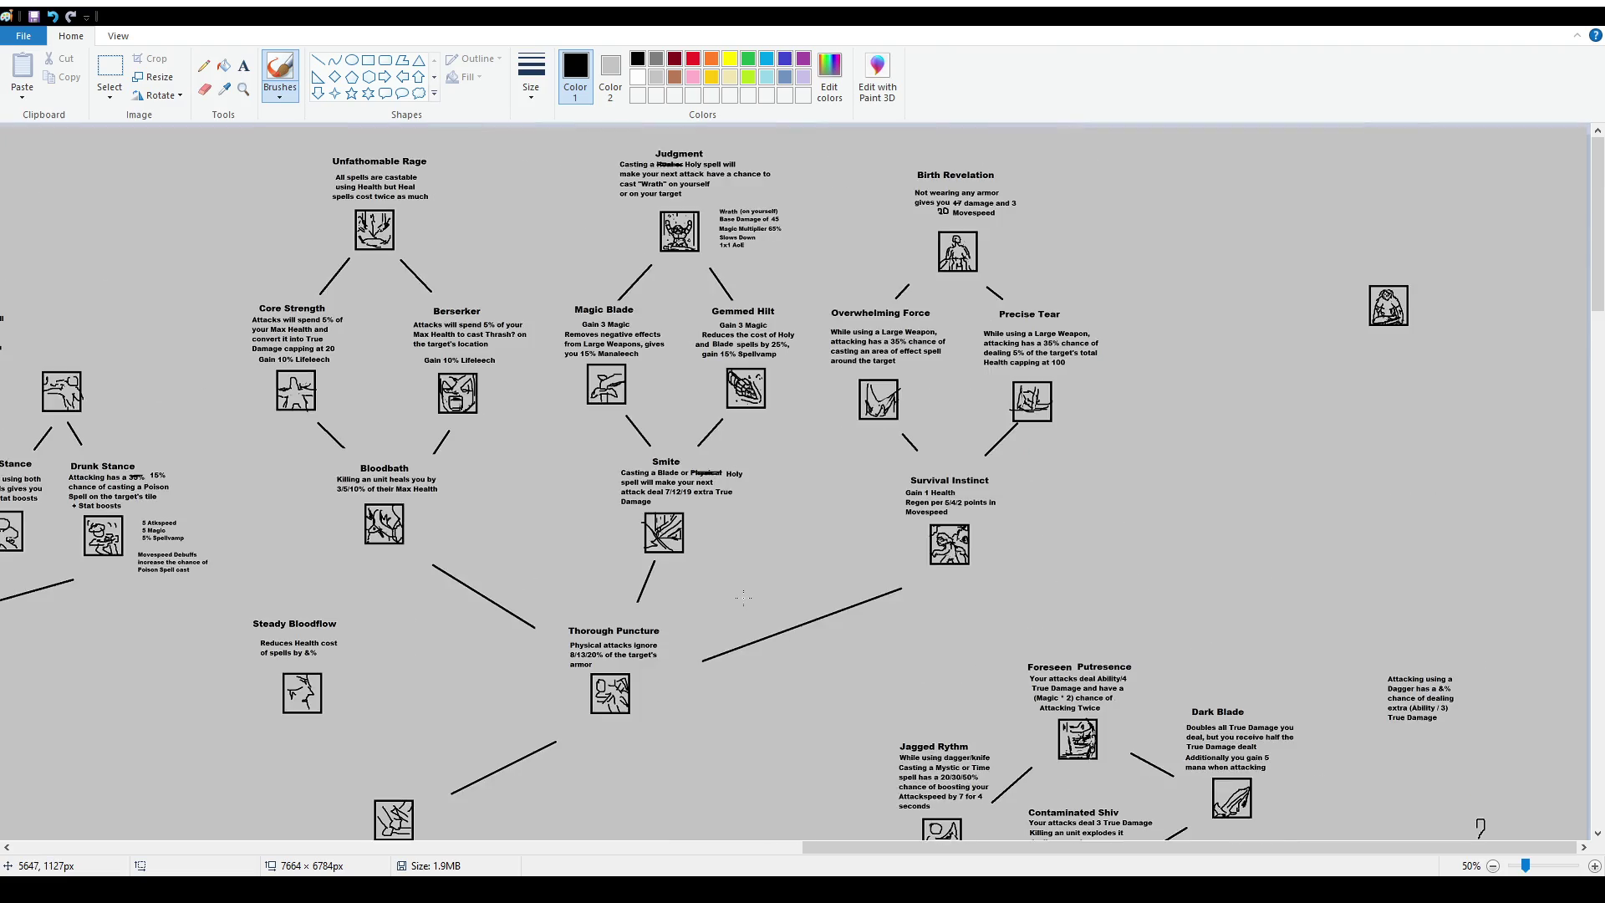
pyautogui.click(791, 611)
# Undo the stray dot accidentally left on the canvas.
pyautogui.hotkey('ctrl', 'z')
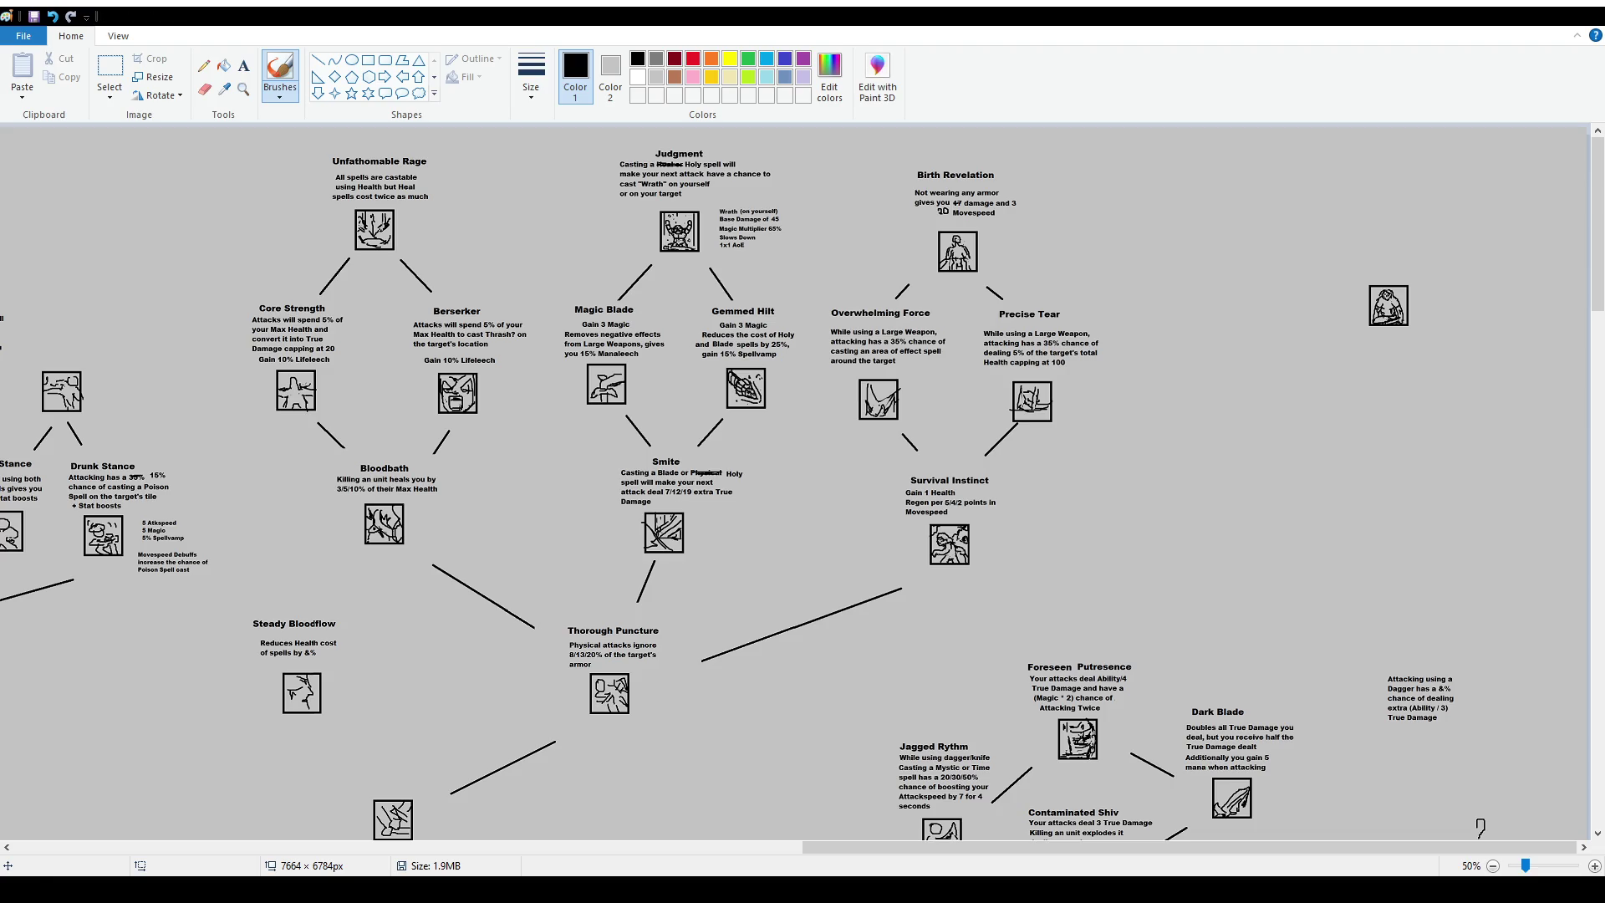
pyautogui.scroll(-3, 951, 649)
pyautogui.scroll(-2, 1124, 717)
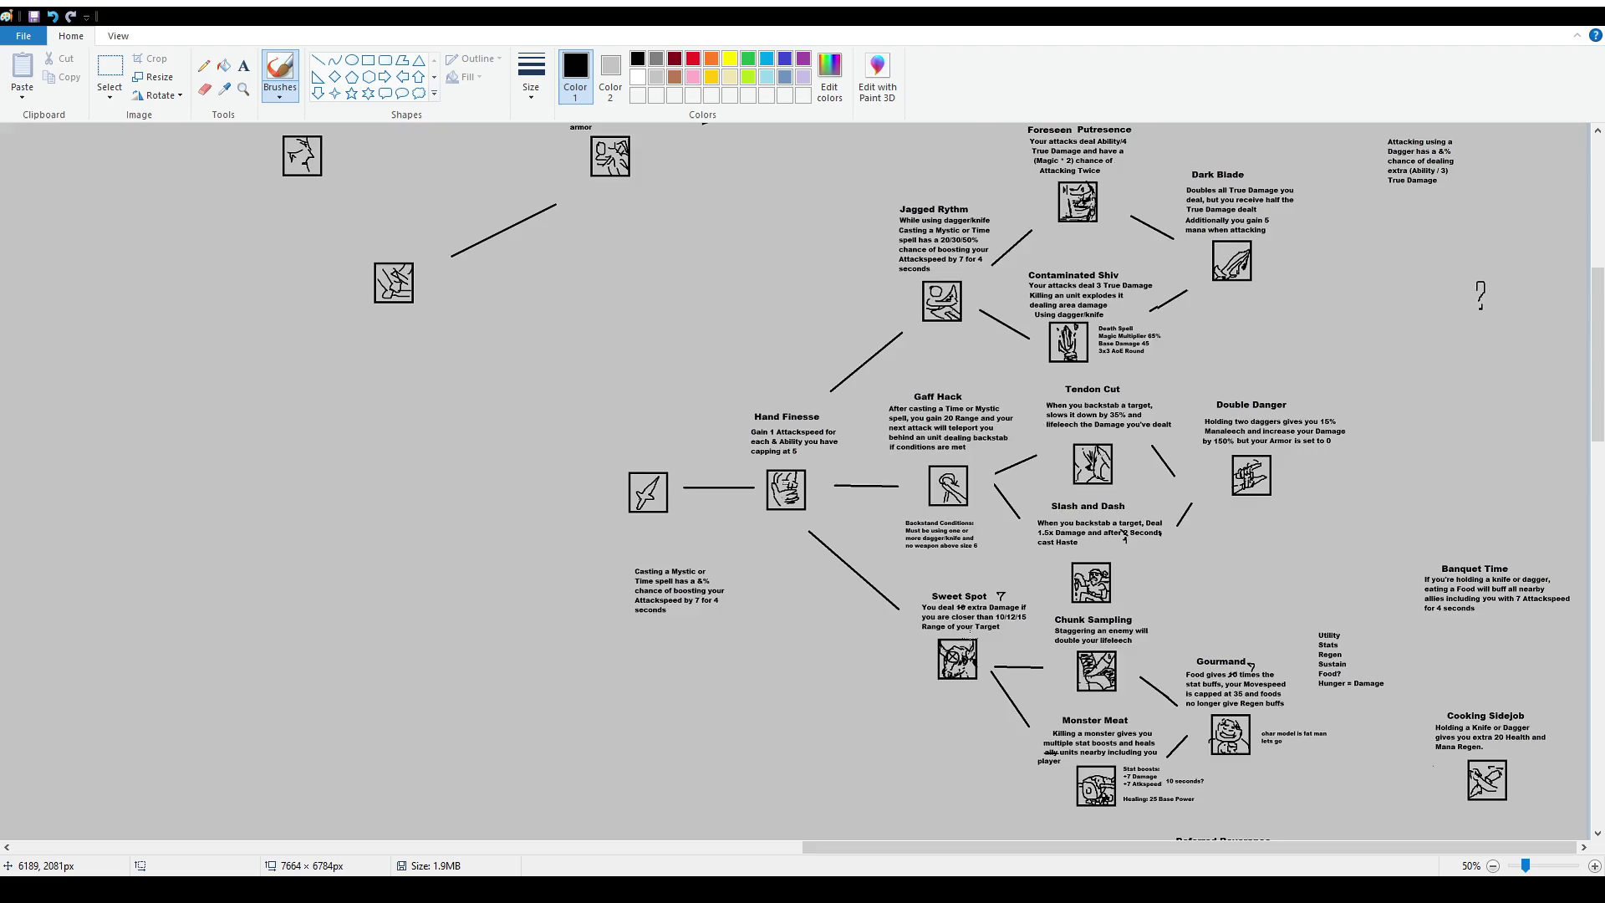
pyautogui.scroll(-2, 1125, 716)
pyautogui.scroll(-2, 1124, 716)
pyautogui.scroll(-3, 1125, 716)
pyautogui.scroll(-2, 963, 674)
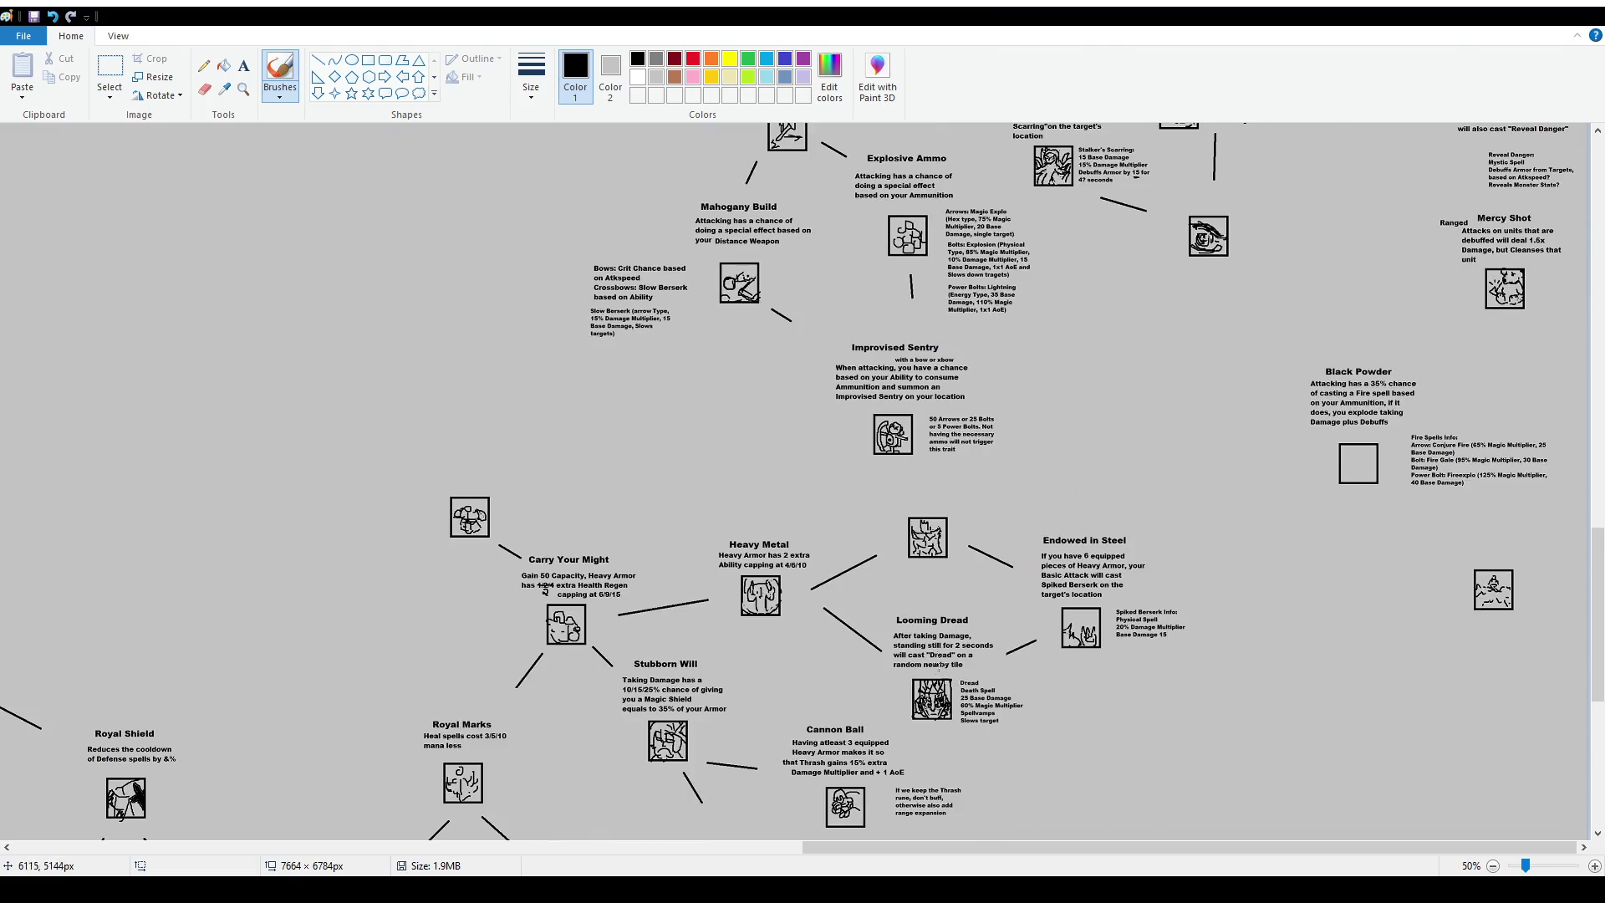
pyautogui.scroll(1, 585, 418)
# Move the Black Powder trait block slightly up and to the right.
pyautogui.click(117, 84)
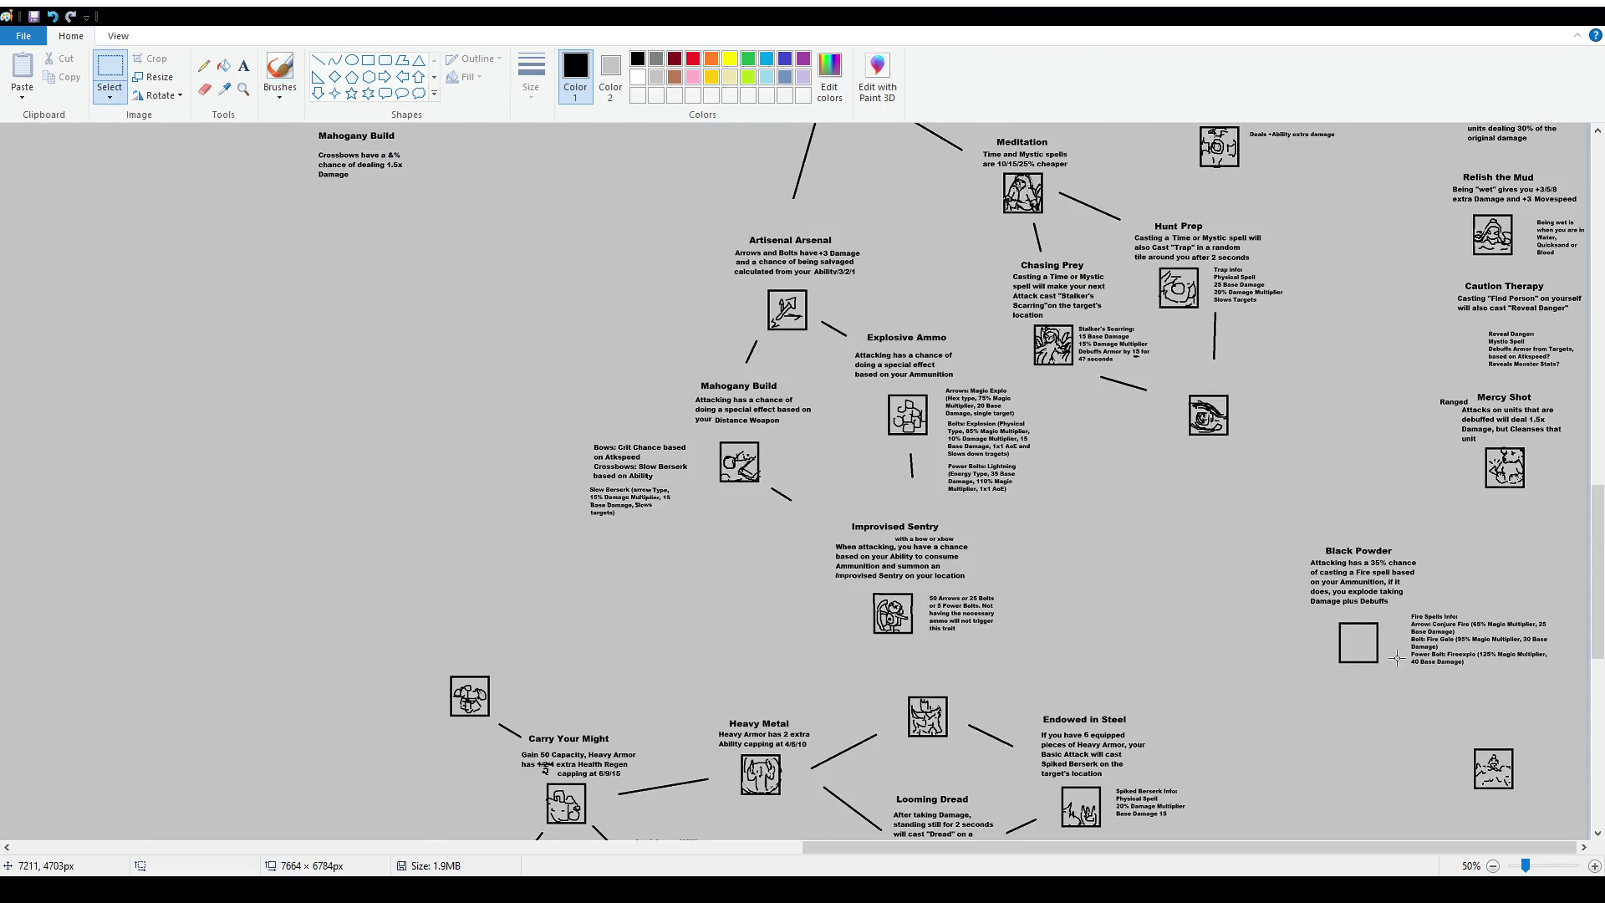
pyautogui.moveTo(1294, 524)
pyautogui.mouseDown()
pyautogui.moveTo(1579, 667)
pyautogui.moveTo(1561, 694)
pyautogui.mouseUp()
pyautogui.moveTo(1421, 626); pyautogui.dragTo(1432, 604)
pyautogui.click(1371, 397)
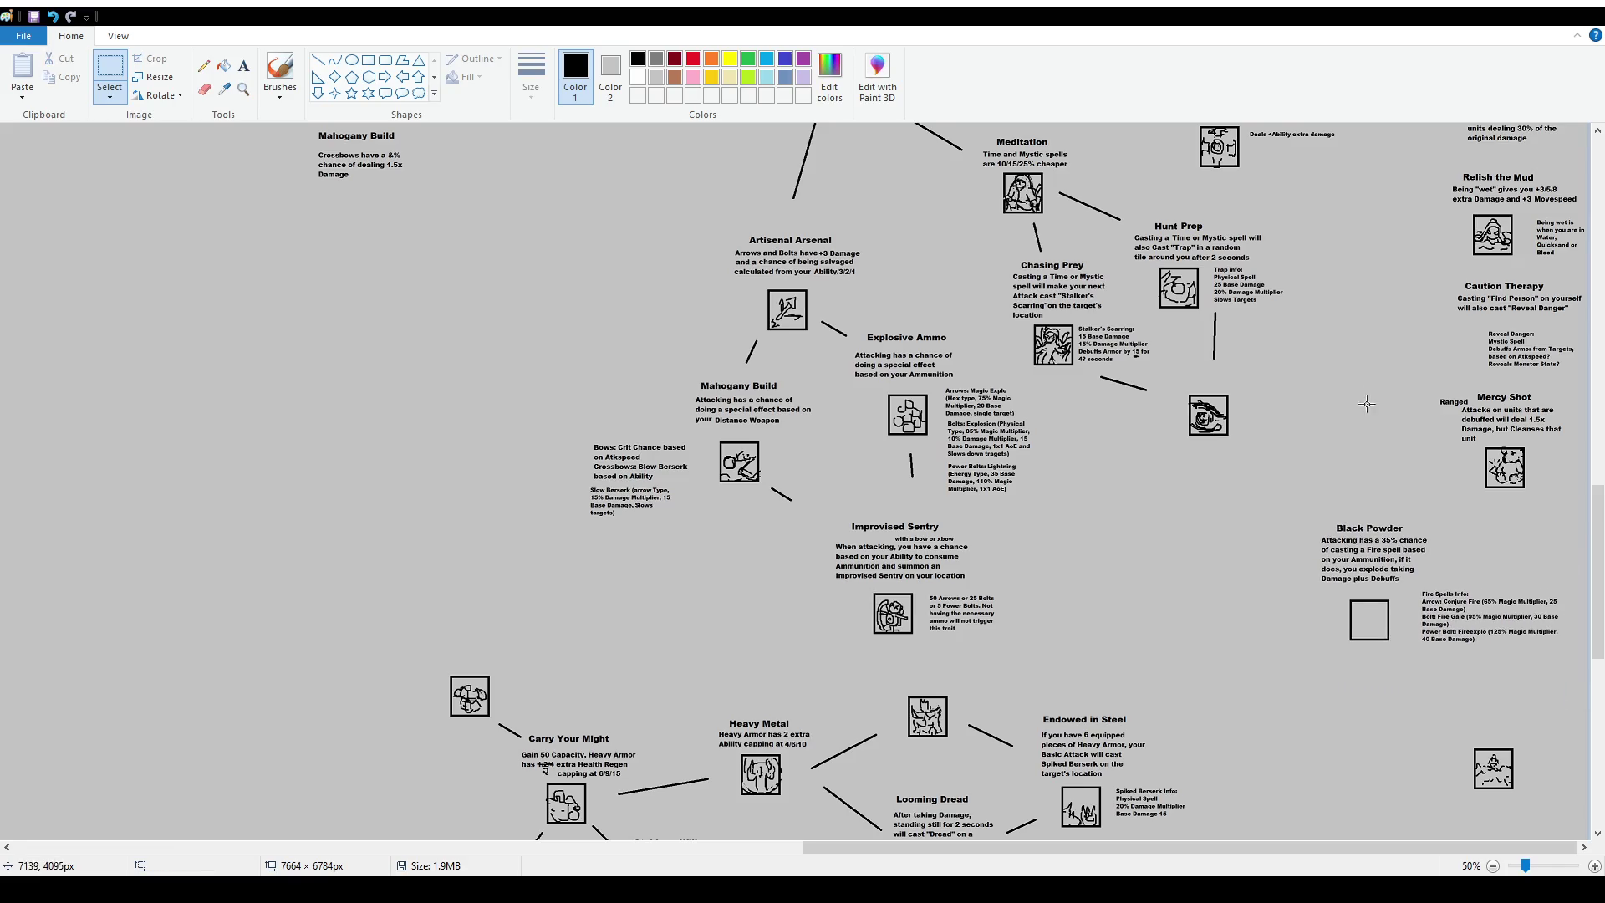
pyautogui.scroll(-1, 1335, 489)
pyautogui.scroll(-1, 1087, 491)
pyautogui.scroll(-1, 814, 491)
pyautogui.scroll(2, 813, 491)
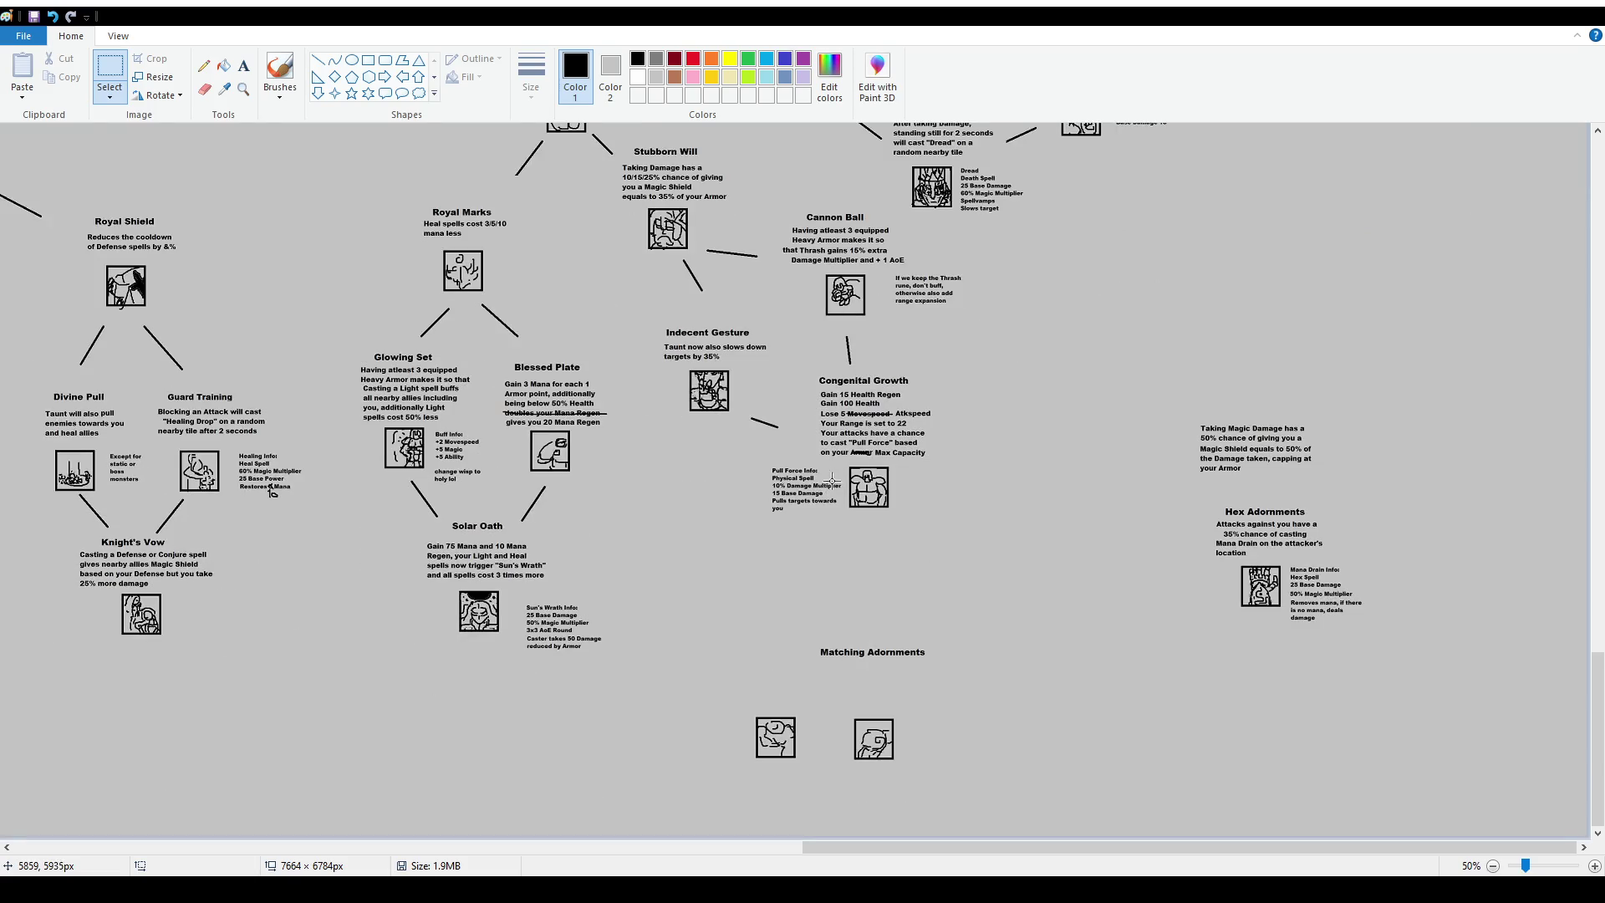
pyautogui.scroll(5, 823, 485)
pyautogui.scroll(5, 663, 478)
pyautogui.scroll(-1, 663, 478)
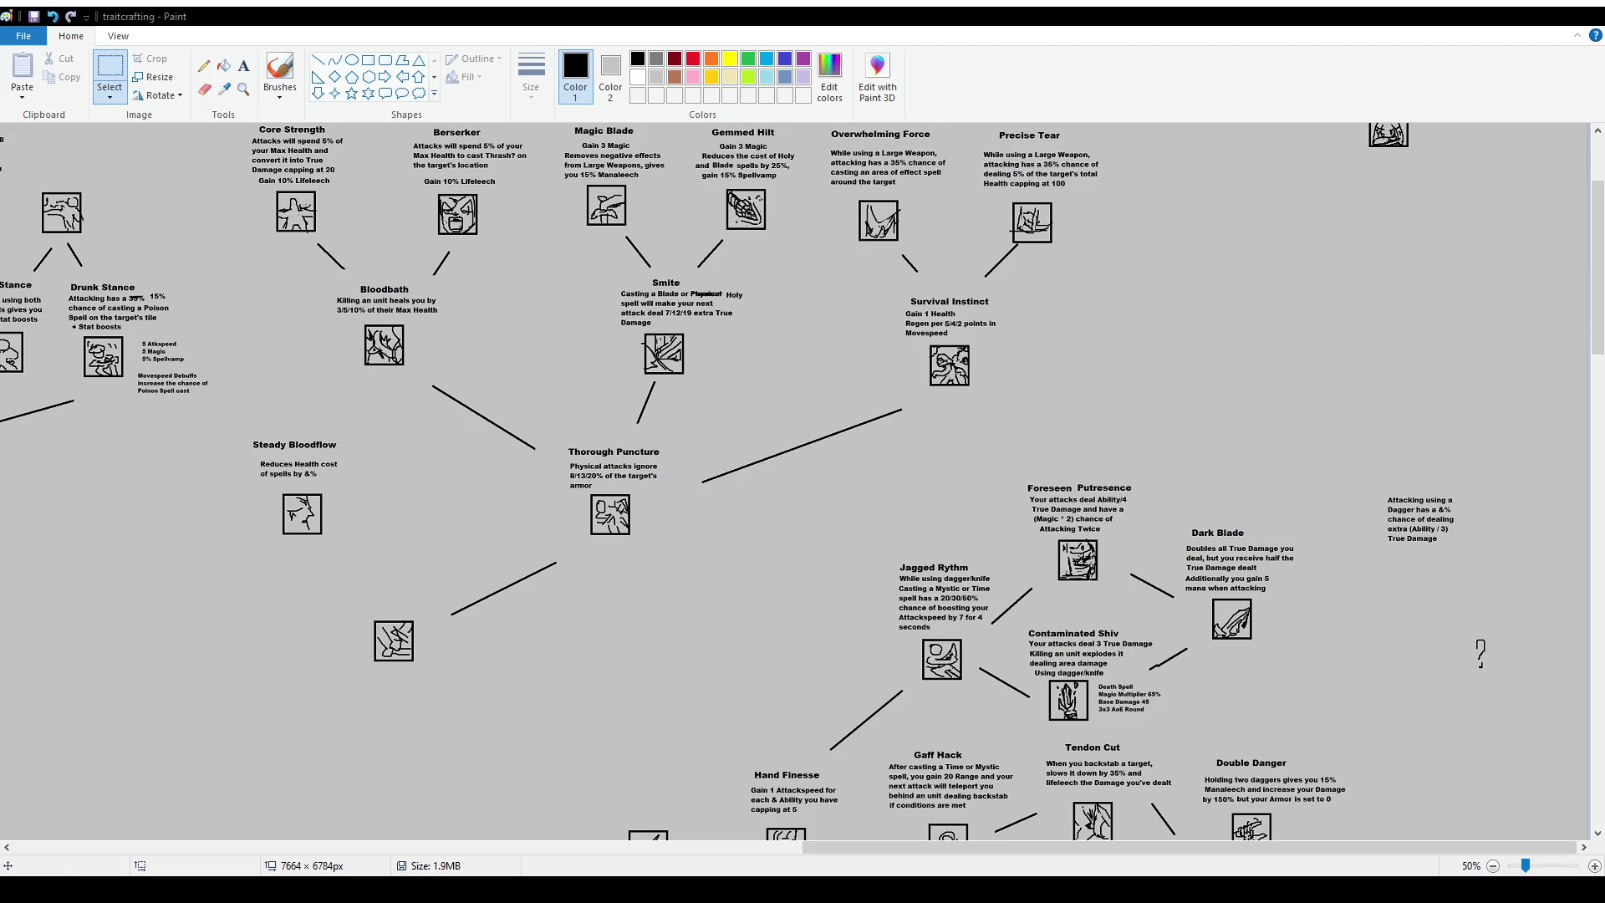
pyautogui.scroll(1, 614, 439)
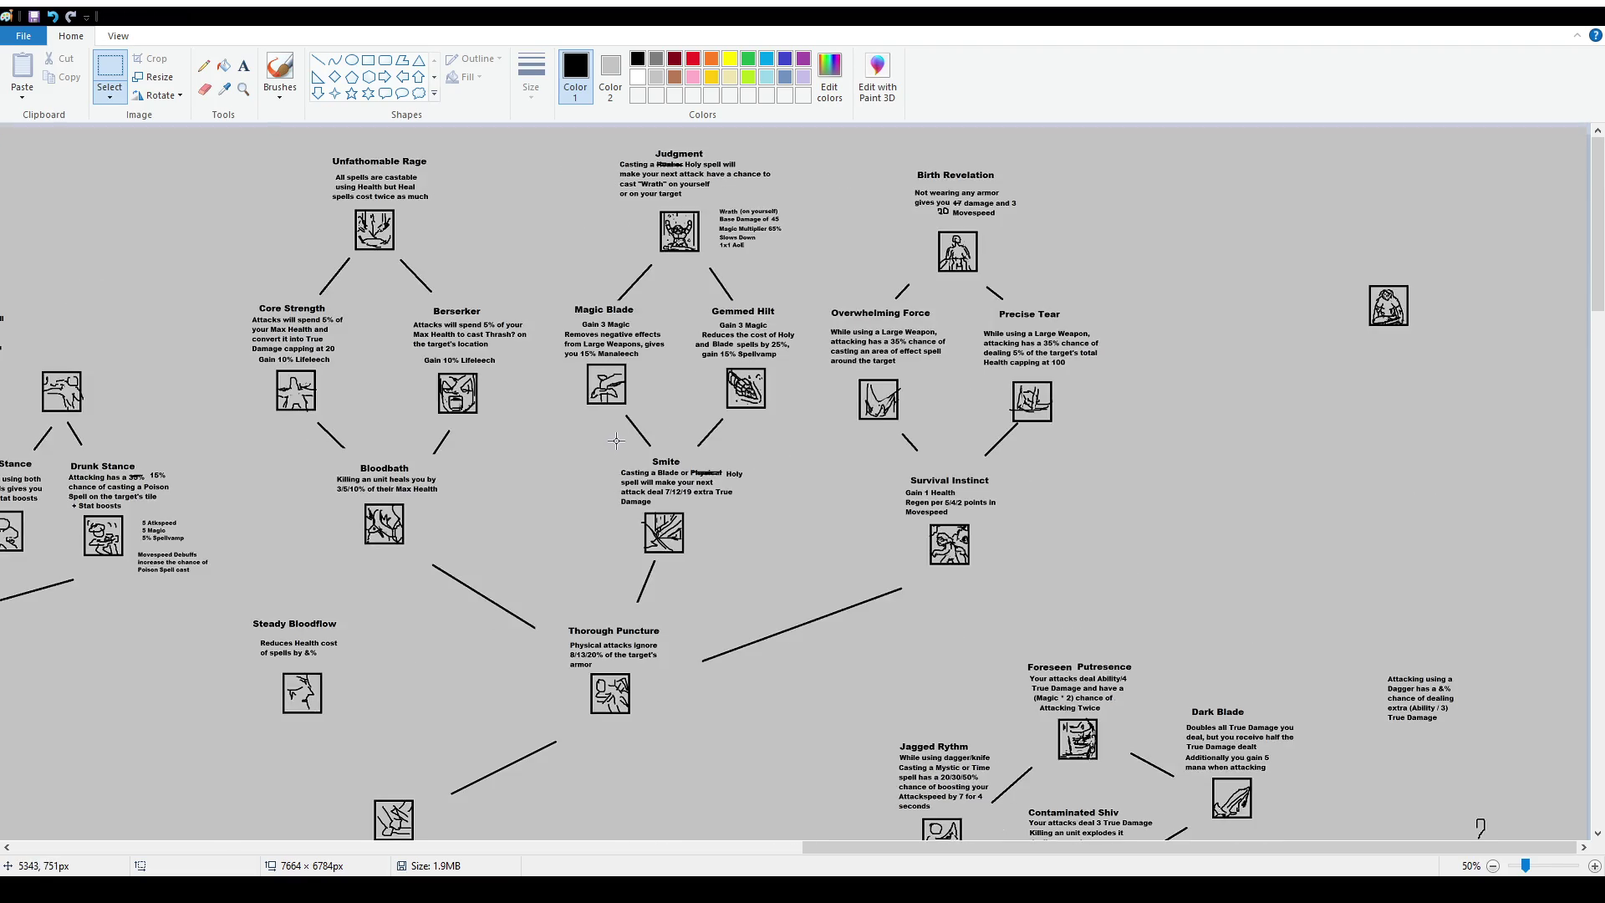
# Pan across the tree, briefly selecting then deselecting the lone icon box right of Precise Tear.
pyautogui.moveTo(1034, 846); pyautogui.dragTo(250, 851)
pyautogui.scroll(-4, 648, 525)
pyautogui.scroll(-4, 649, 525)
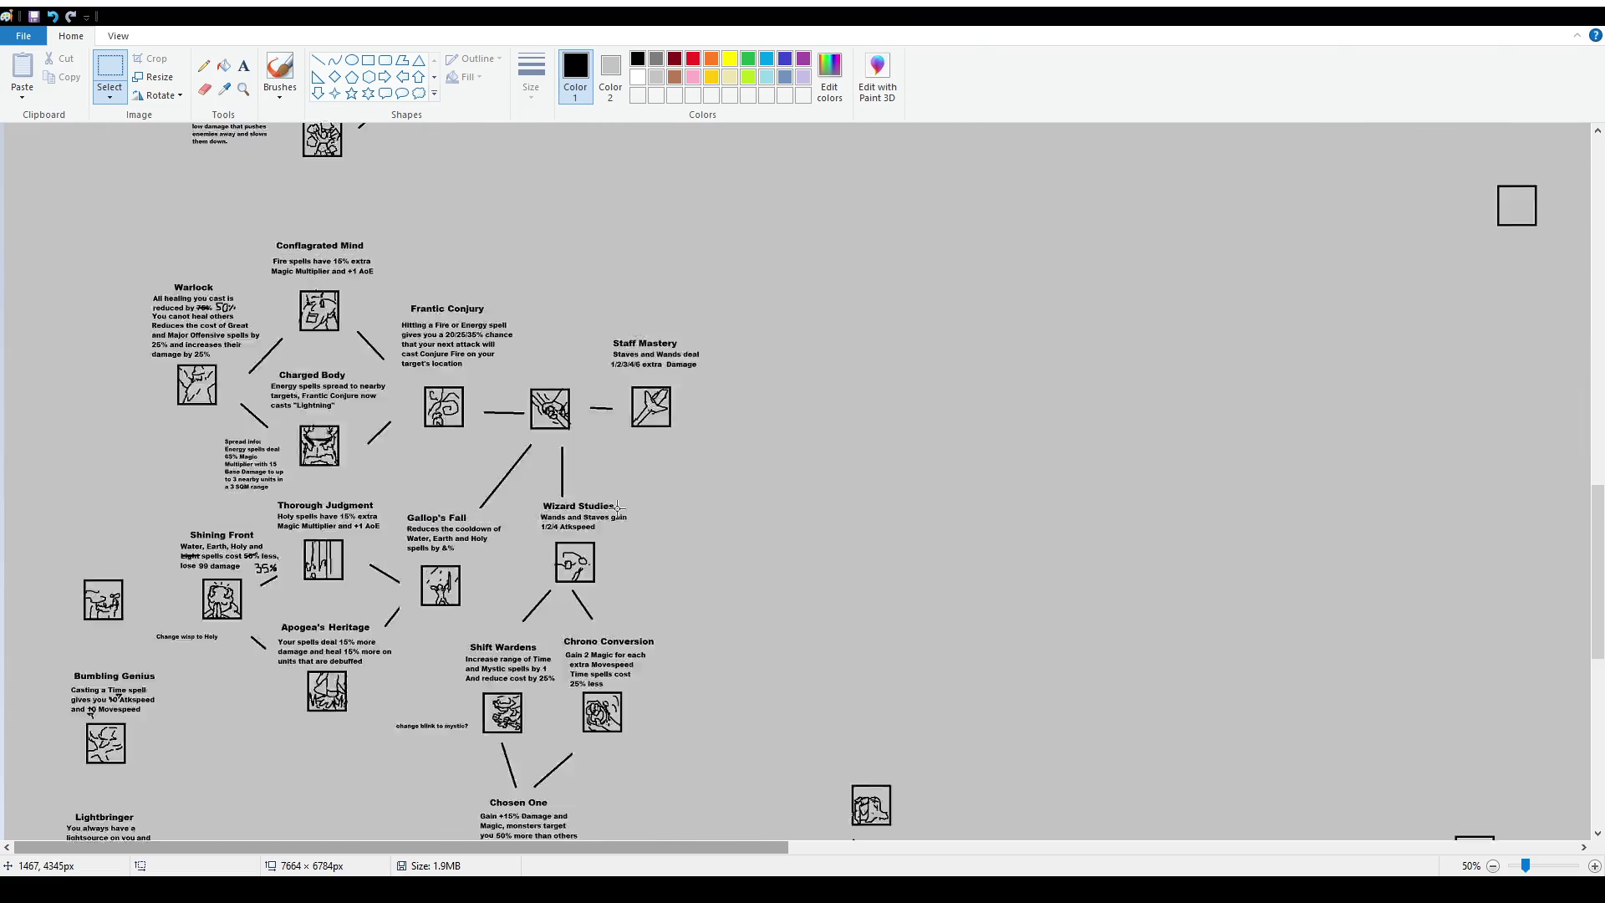
pyautogui.scroll(-4, 649, 525)
pyautogui.moveTo(553, 850); pyautogui.dragTo(1344, 849)
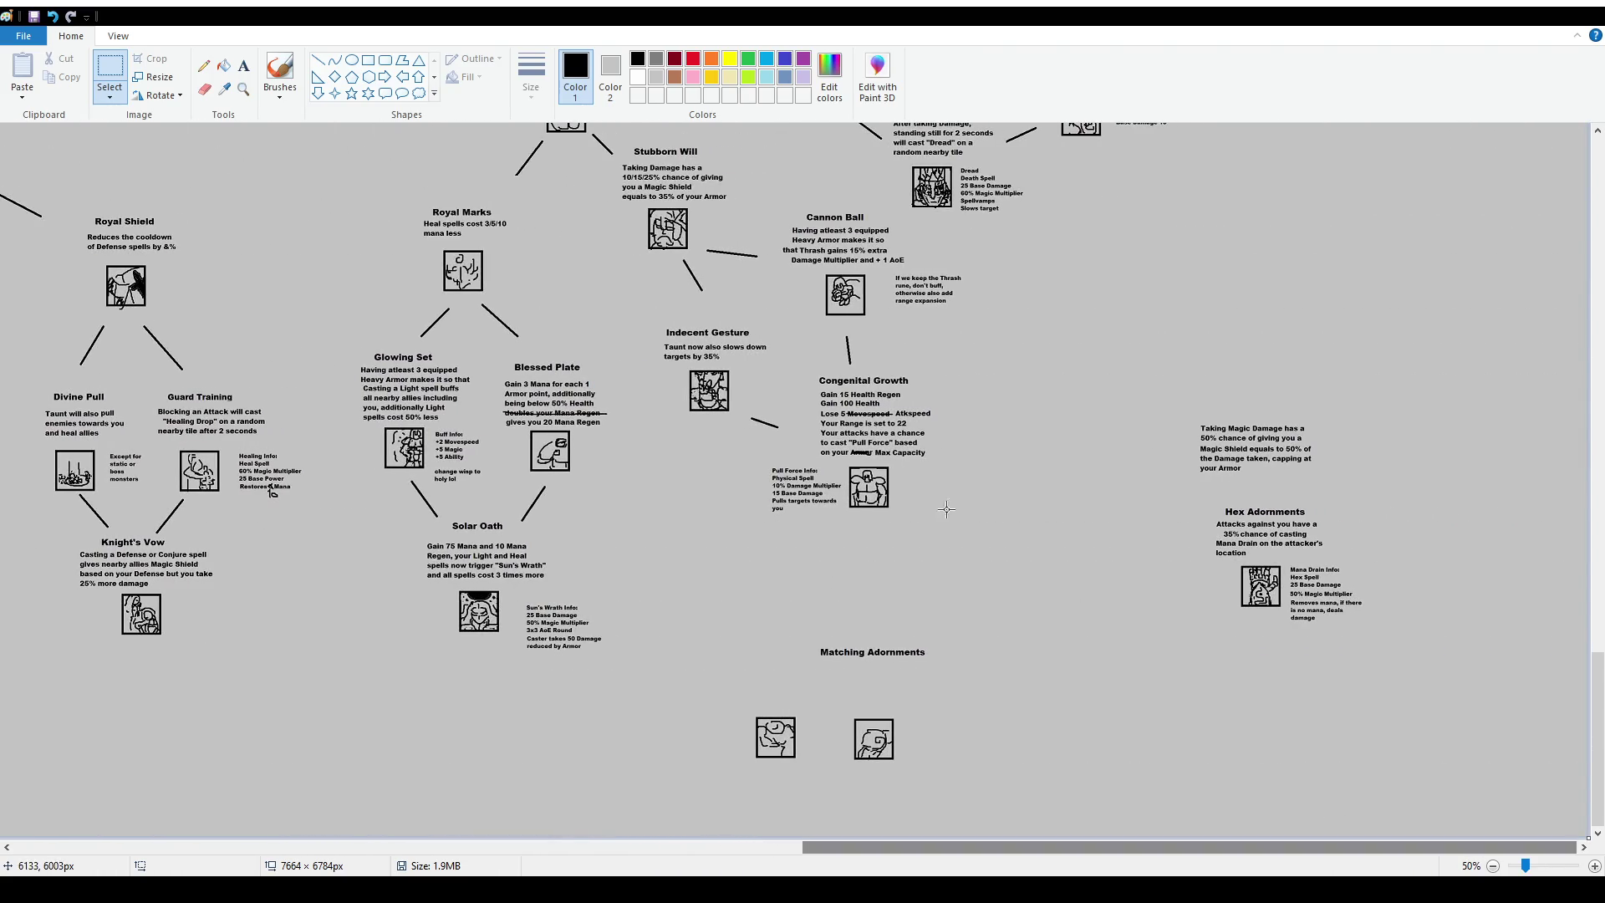
pyautogui.scroll(3, 1170, 468)
pyautogui.scroll(3, 1253, 485)
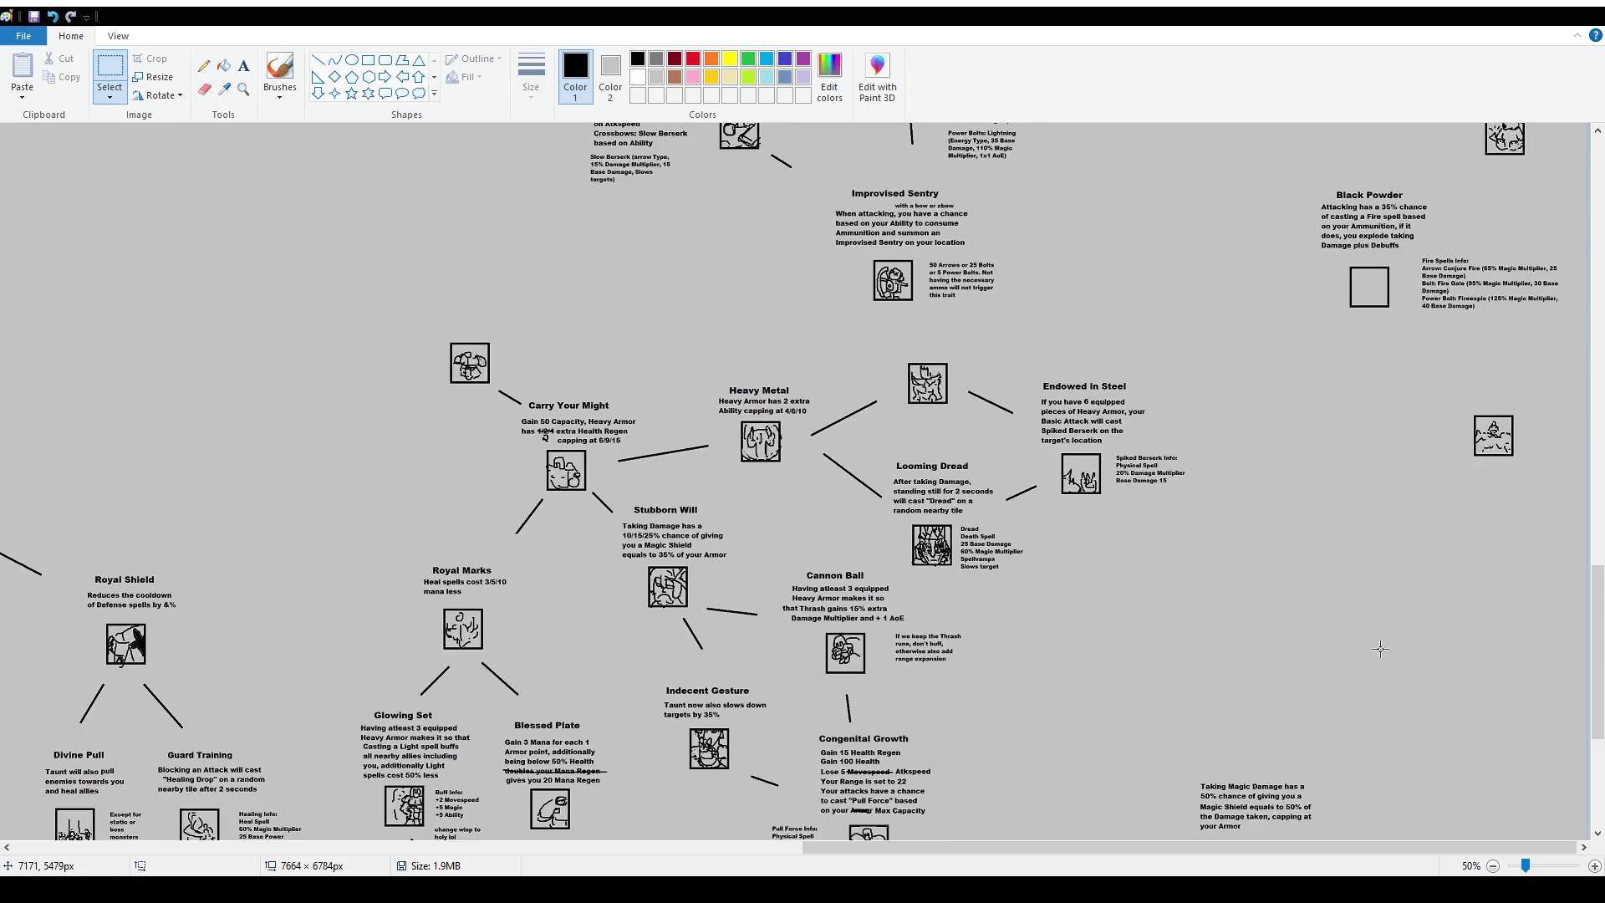
pyautogui.scroll(5, 1371, 505)
pyautogui.scroll(3, 1450, 520)
pyautogui.scroll(3, 1480, 498)
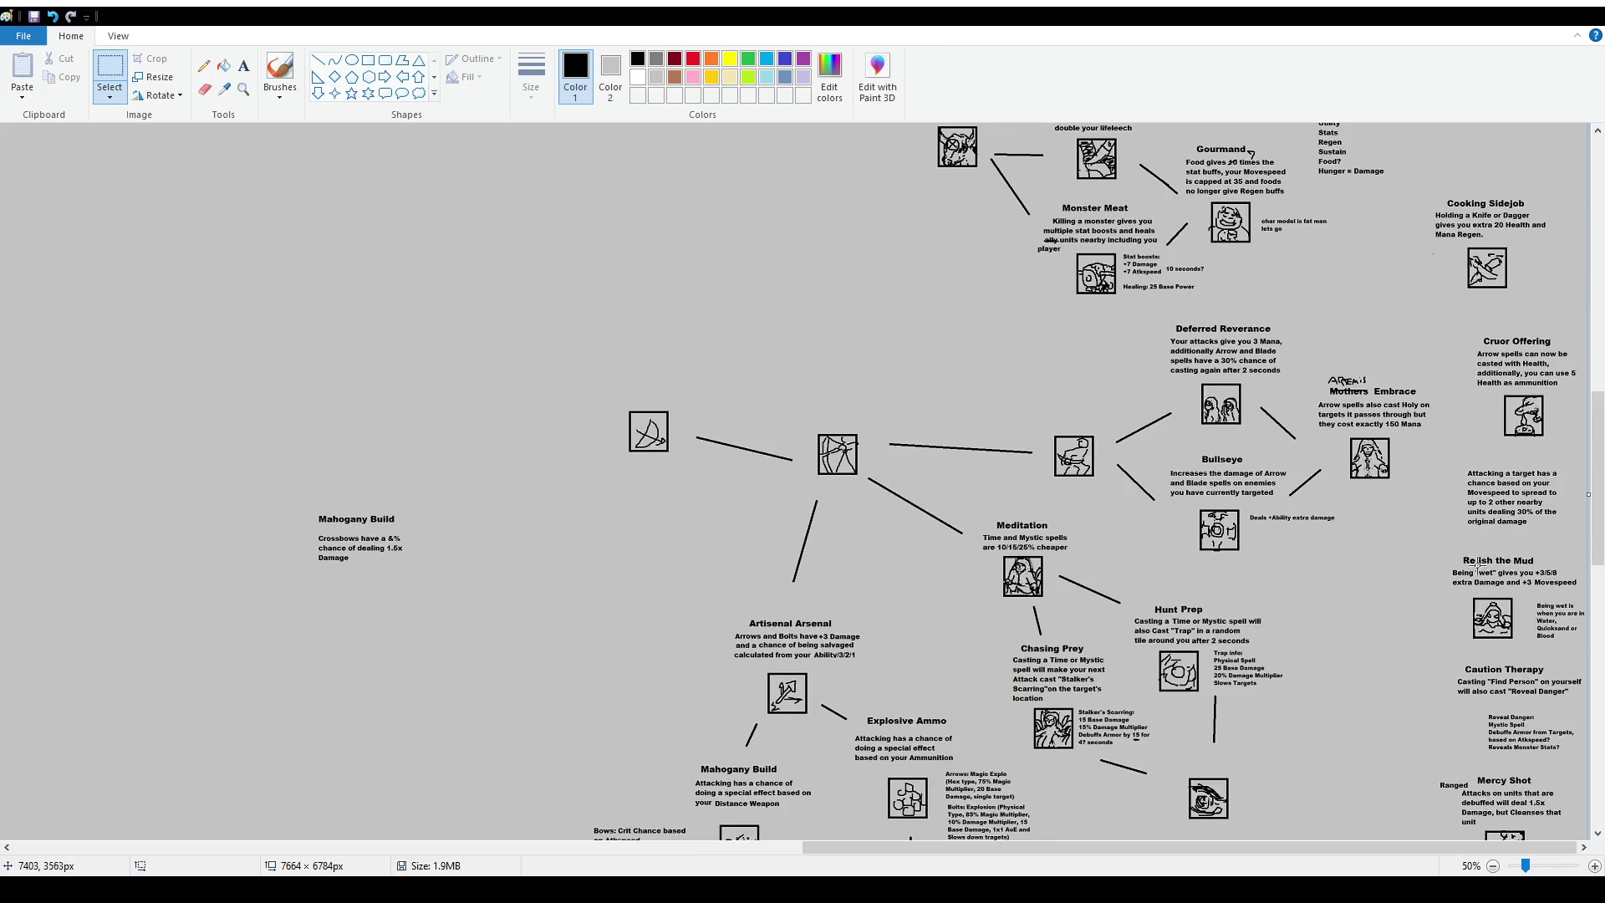
pyautogui.scroll(3, 1455, 664)
pyautogui.scroll(3, 1451, 660)
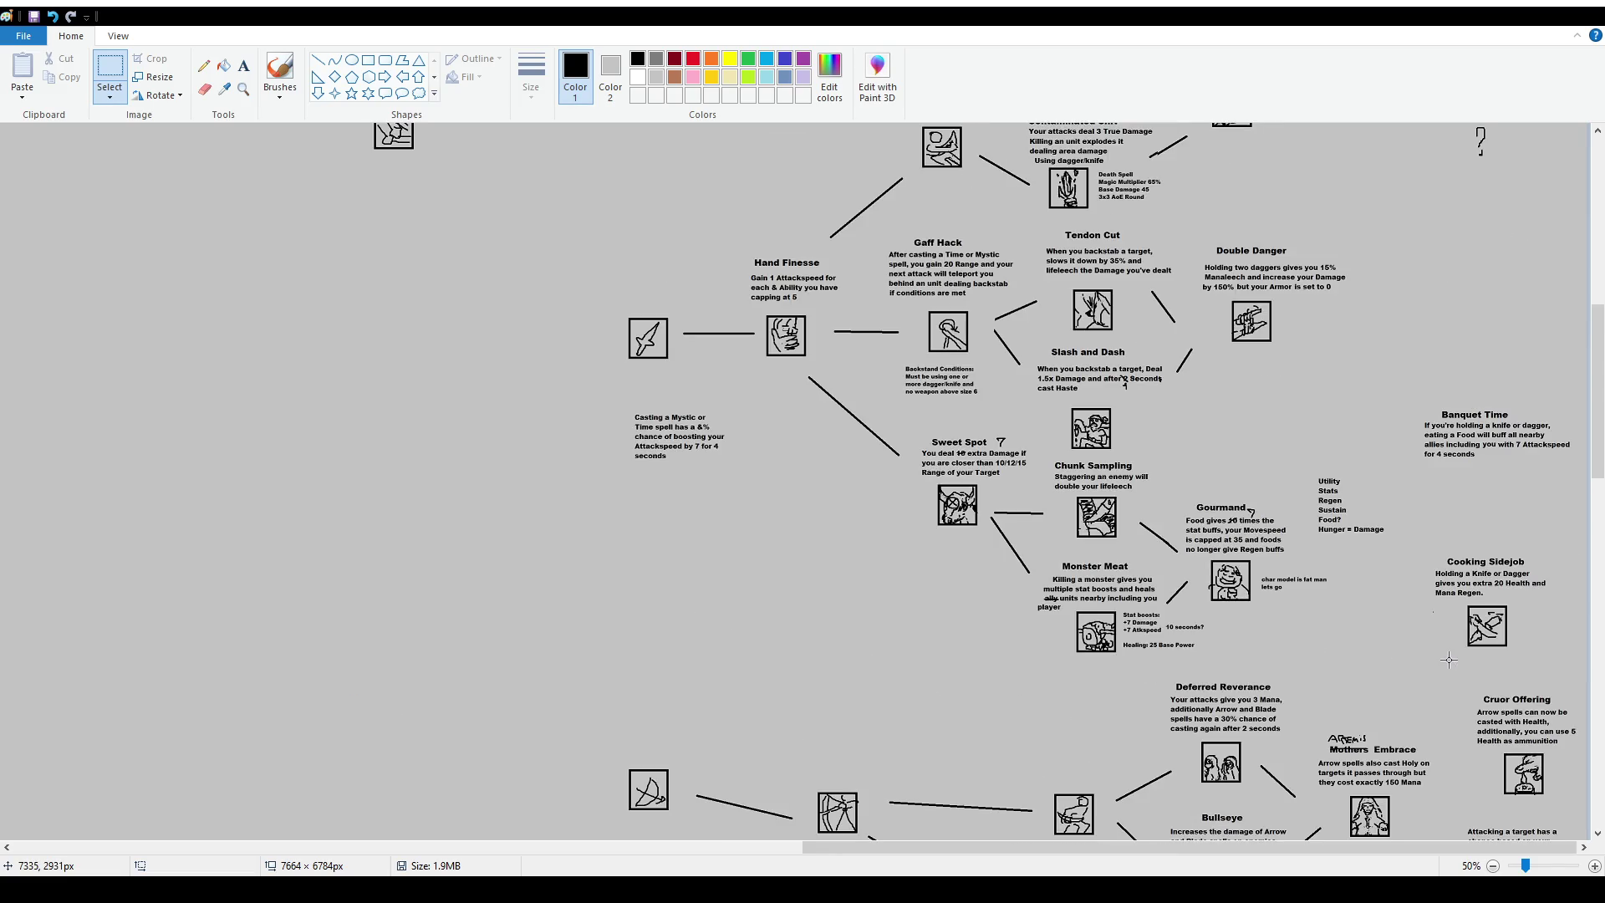
pyautogui.scroll(3, 1442, 656)
pyautogui.scroll(3, 1441, 654)
pyautogui.scroll(3, 1438, 652)
pyautogui.scroll(3, 1421, 636)
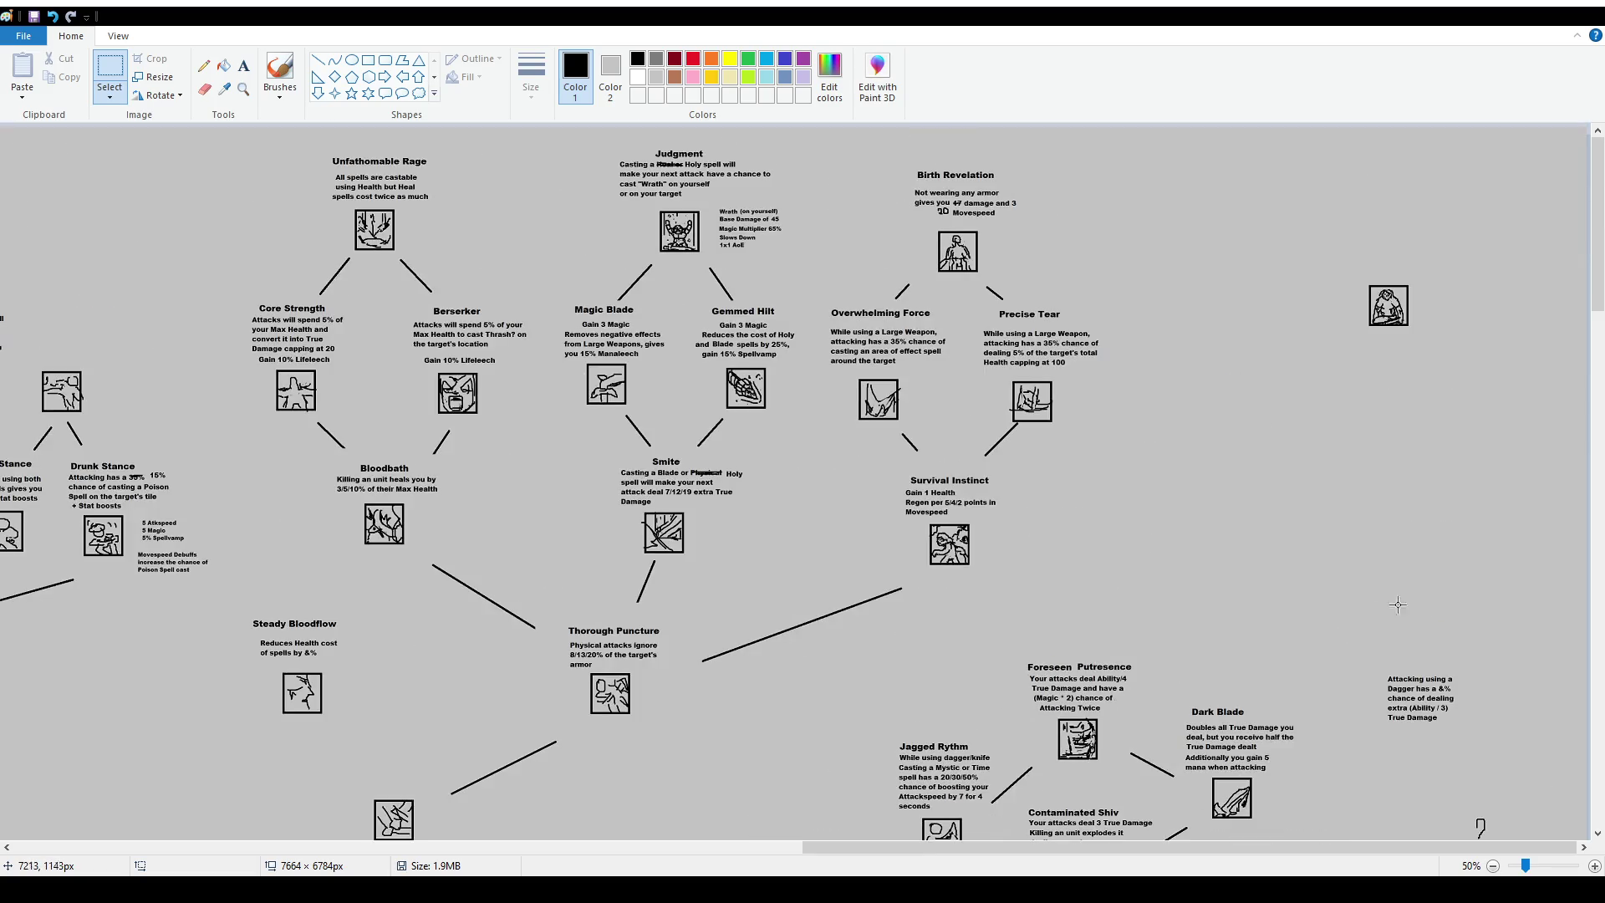
pyautogui.moveTo(1360, 271); pyautogui.dragTo(1409, 310)
pyautogui.click(1424, 343)
# Pan the canvas back and return to the Brushes tool.
pyautogui.moveTo(1306, 846); pyautogui.dragTo(522, 850)
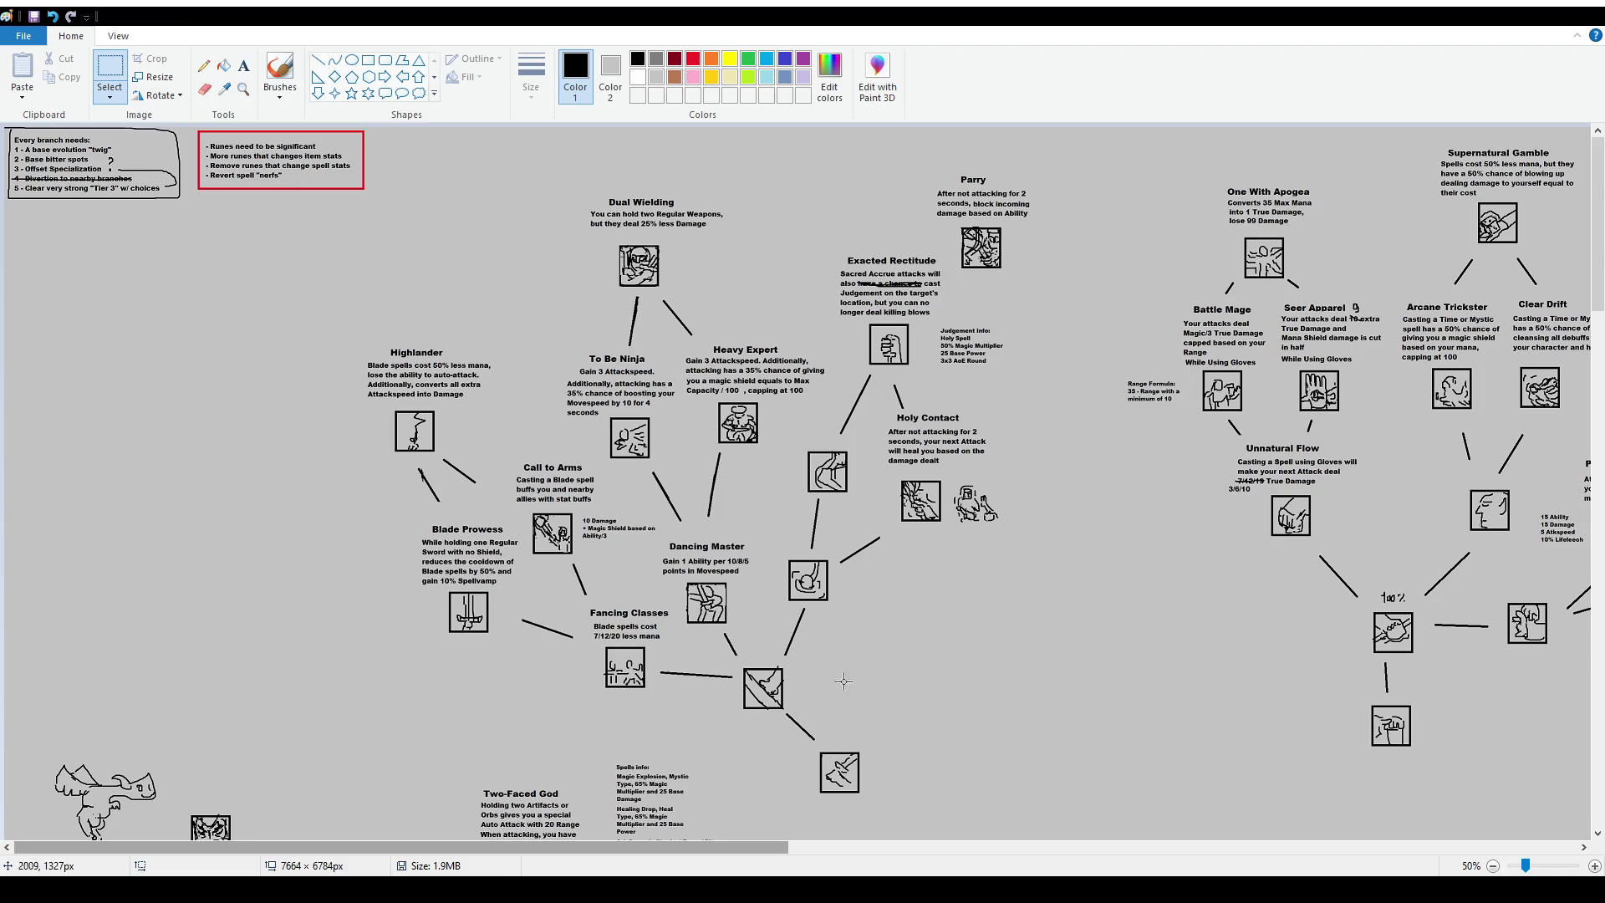
pyautogui.moveTo(765, 848); pyautogui.dragTo(1486, 849)
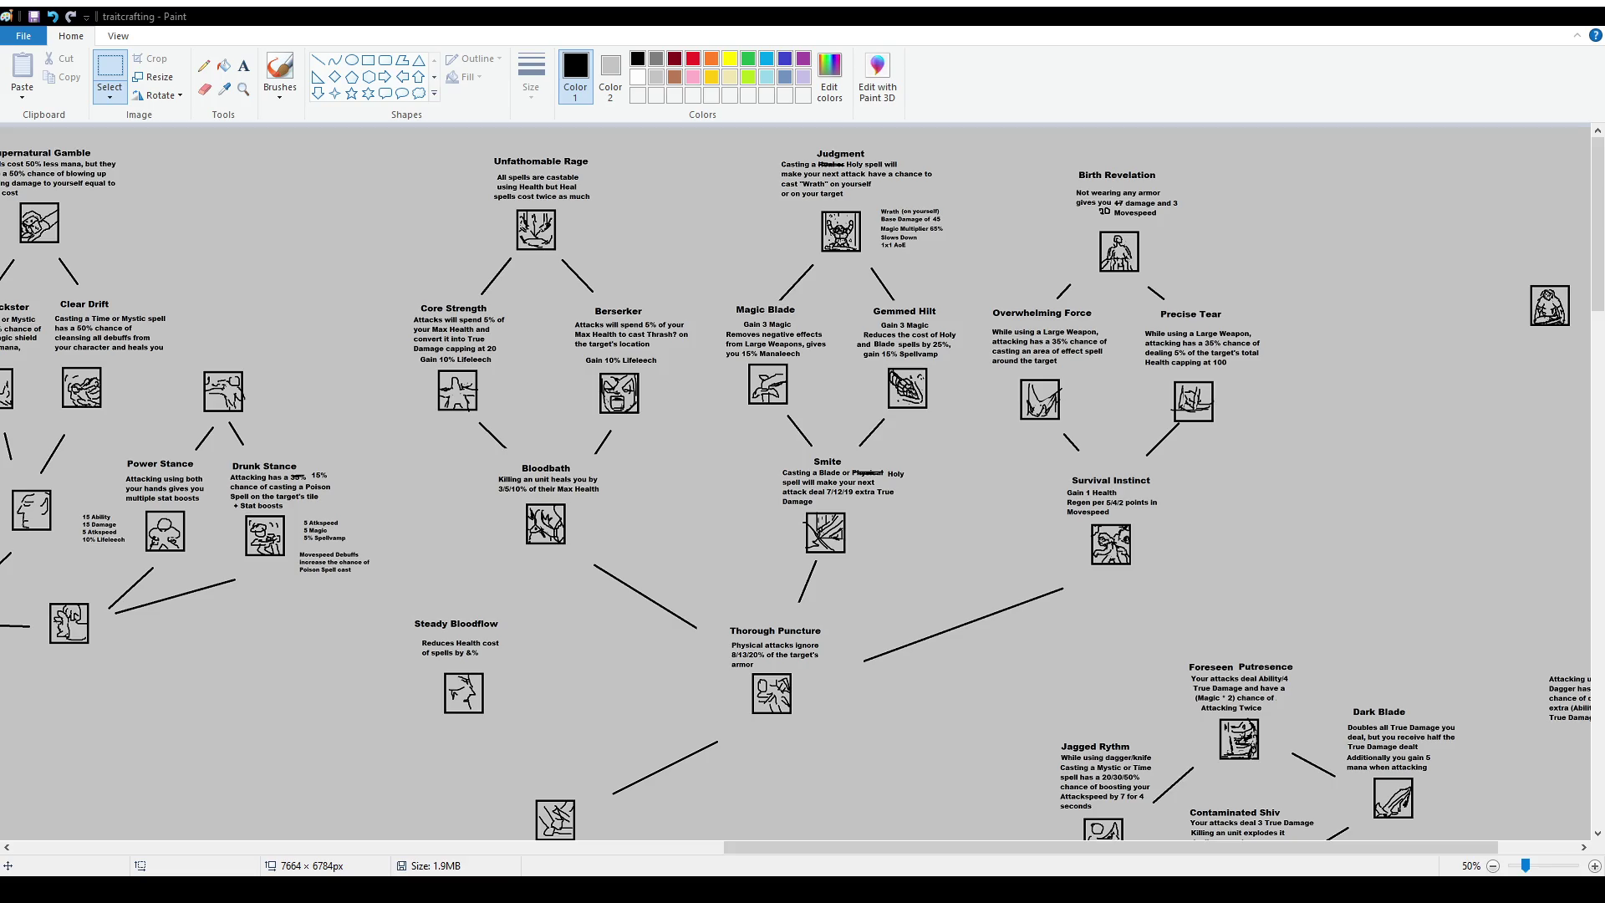
pyautogui.click(283, 72)
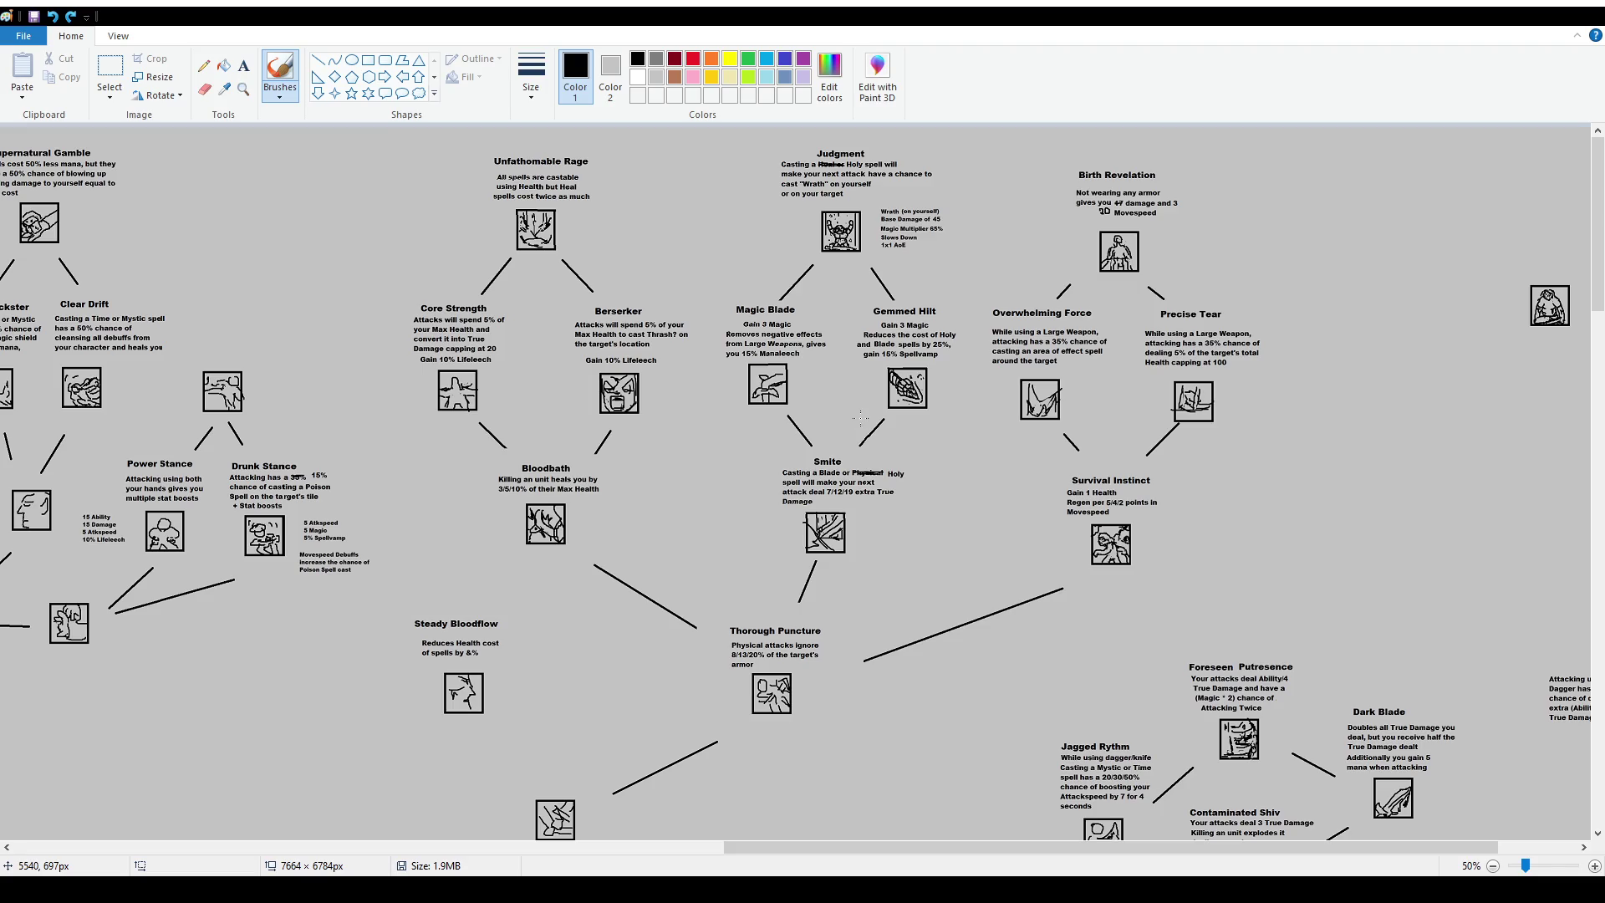
pyautogui.keyDown('ctrl'); pyautogui.scroll(1, 860, 419); pyautogui.keyUp('ctrl')
pyautogui.keyDown('ctrl'); pyautogui.scroll(1, 1251, 717); pyautogui.keyUp('ctrl')
pyautogui.moveTo(1086, 847)
pyautogui.mouseDown()
pyautogui.moveTo(1468, 849)
pyautogui.moveTo(1333, 847)
pyautogui.mouseUp()
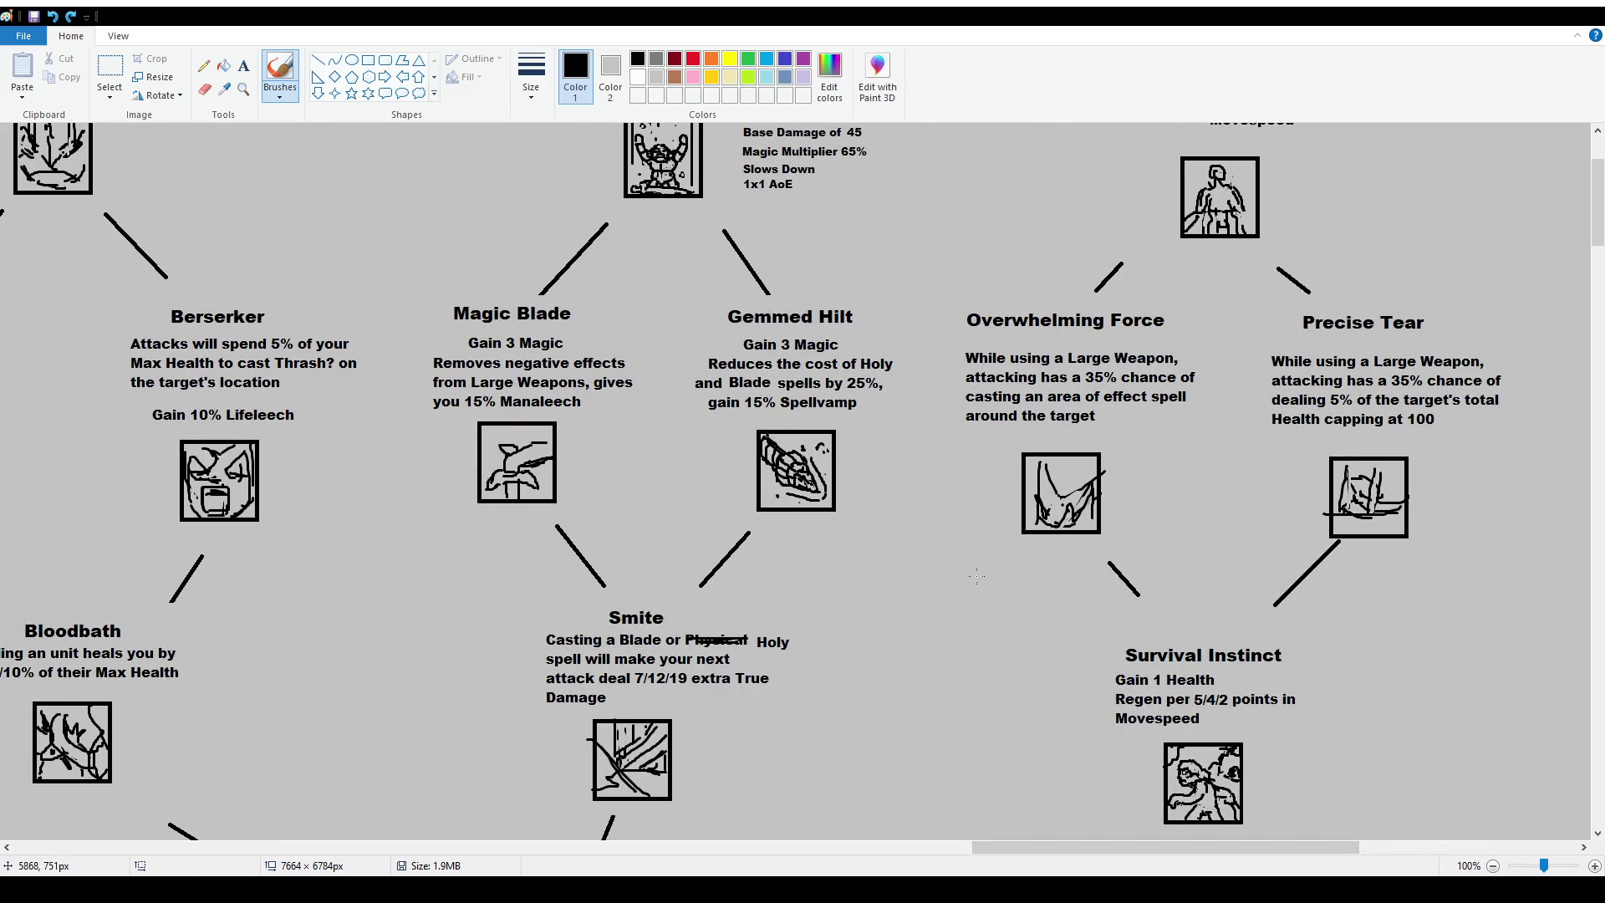
# Locate the Berserker node, undoing the stray marks drawn around it.
pyautogui.scroll(2, 793, 453)
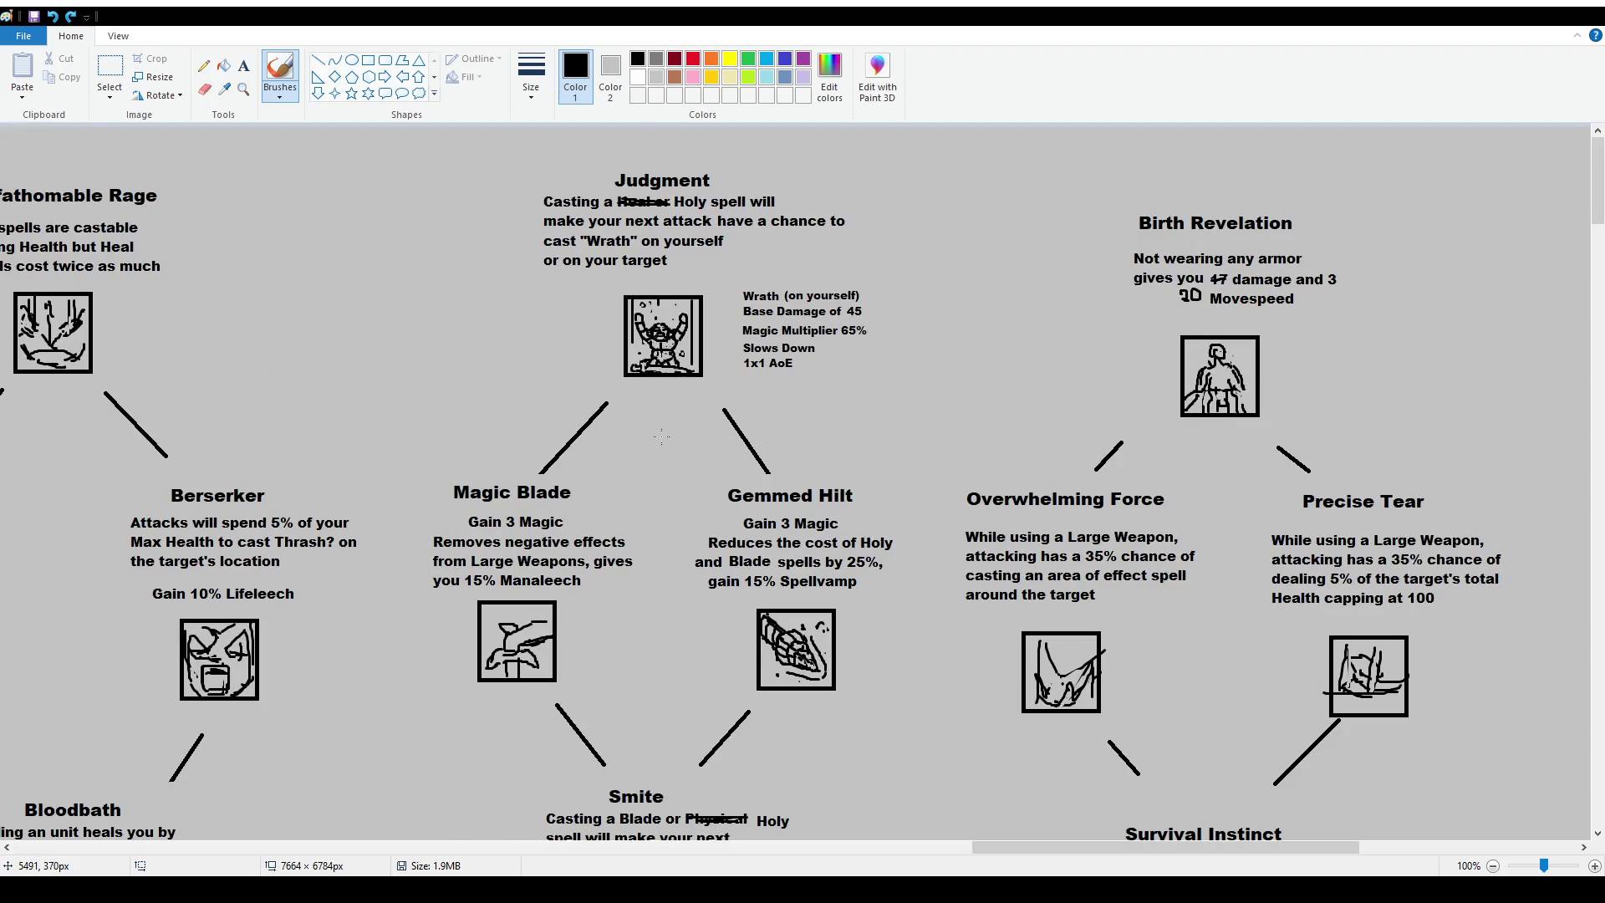
pyautogui.scroll(-4, 660, 437)
pyautogui.keyDown('ctrl'); pyautogui.scroll(-2, 324, 379); pyautogui.keyUp('ctrl')
pyautogui.keyDown('ctrl'); pyautogui.scroll(1, 324, 379); pyautogui.keyUp('ctrl')
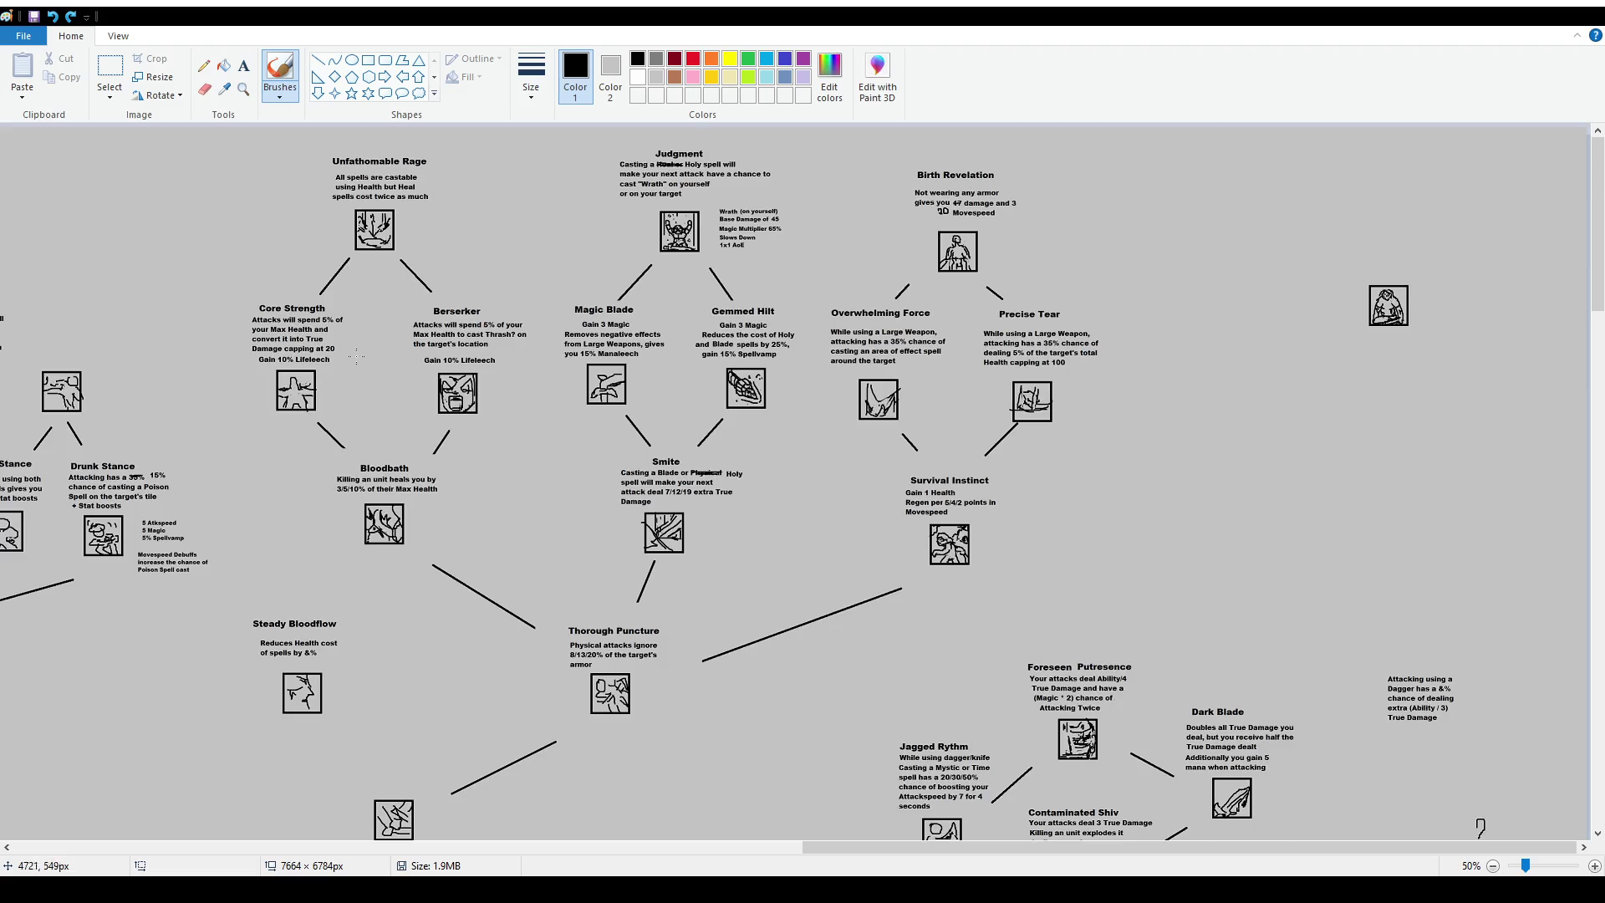
pyautogui.keyDown('ctrl'); pyautogui.scroll(1, 356, 357); pyautogui.keyUp('ctrl')
pyautogui.scroll(-2, 738, 363)
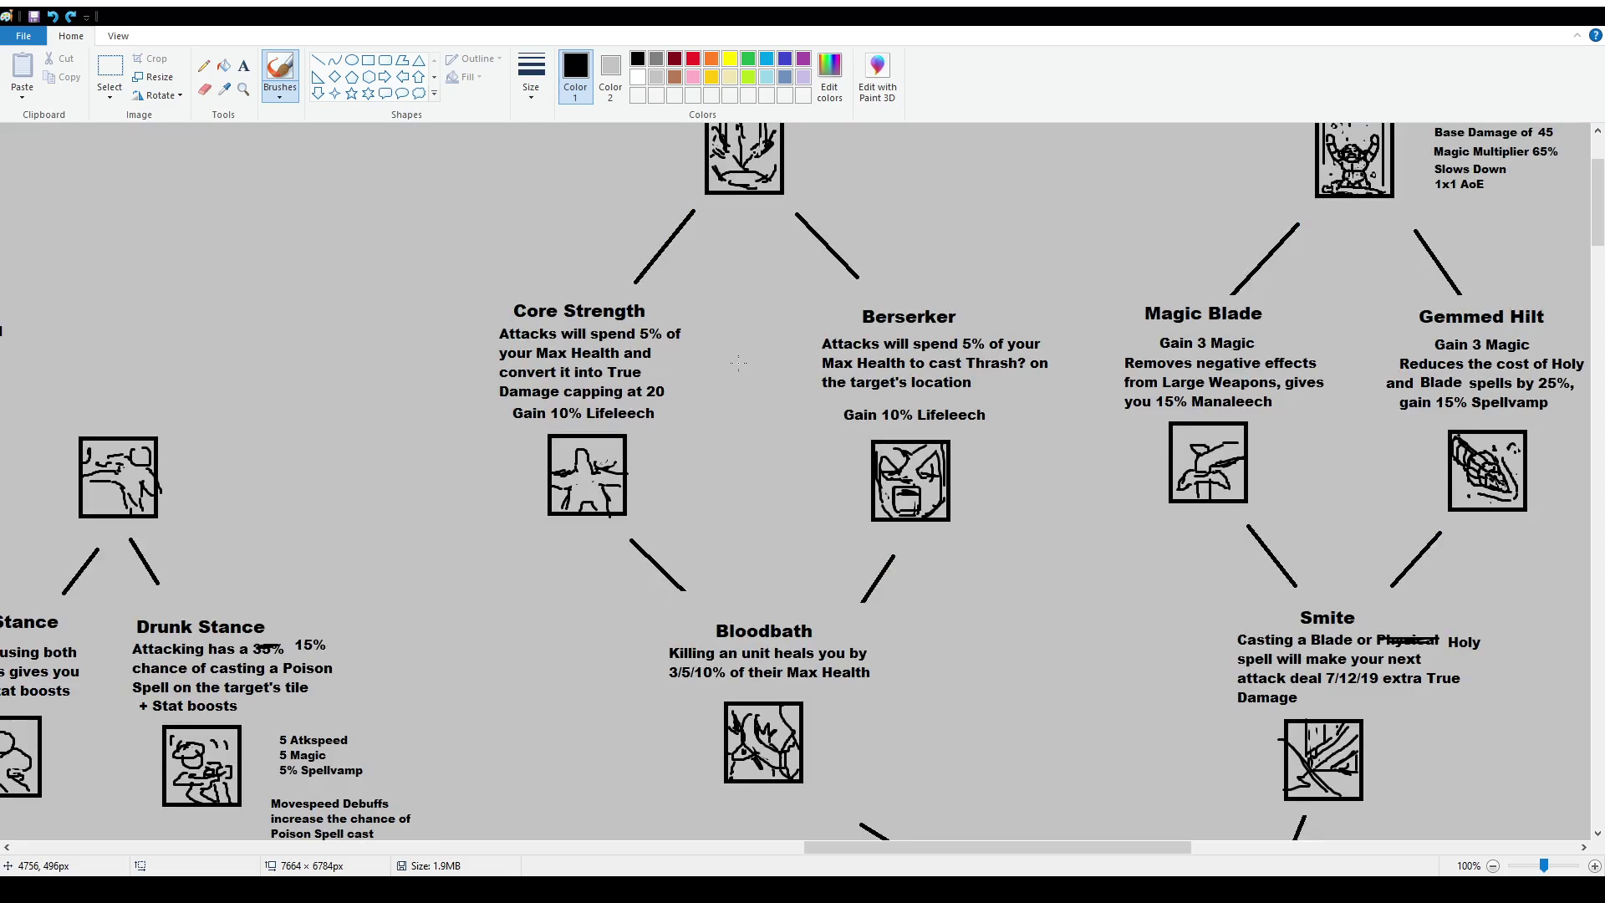
pyautogui.scroll(-3, 738, 363)
pyautogui.scroll(3, 752, 376)
pyautogui.scroll(2, 960, 531)
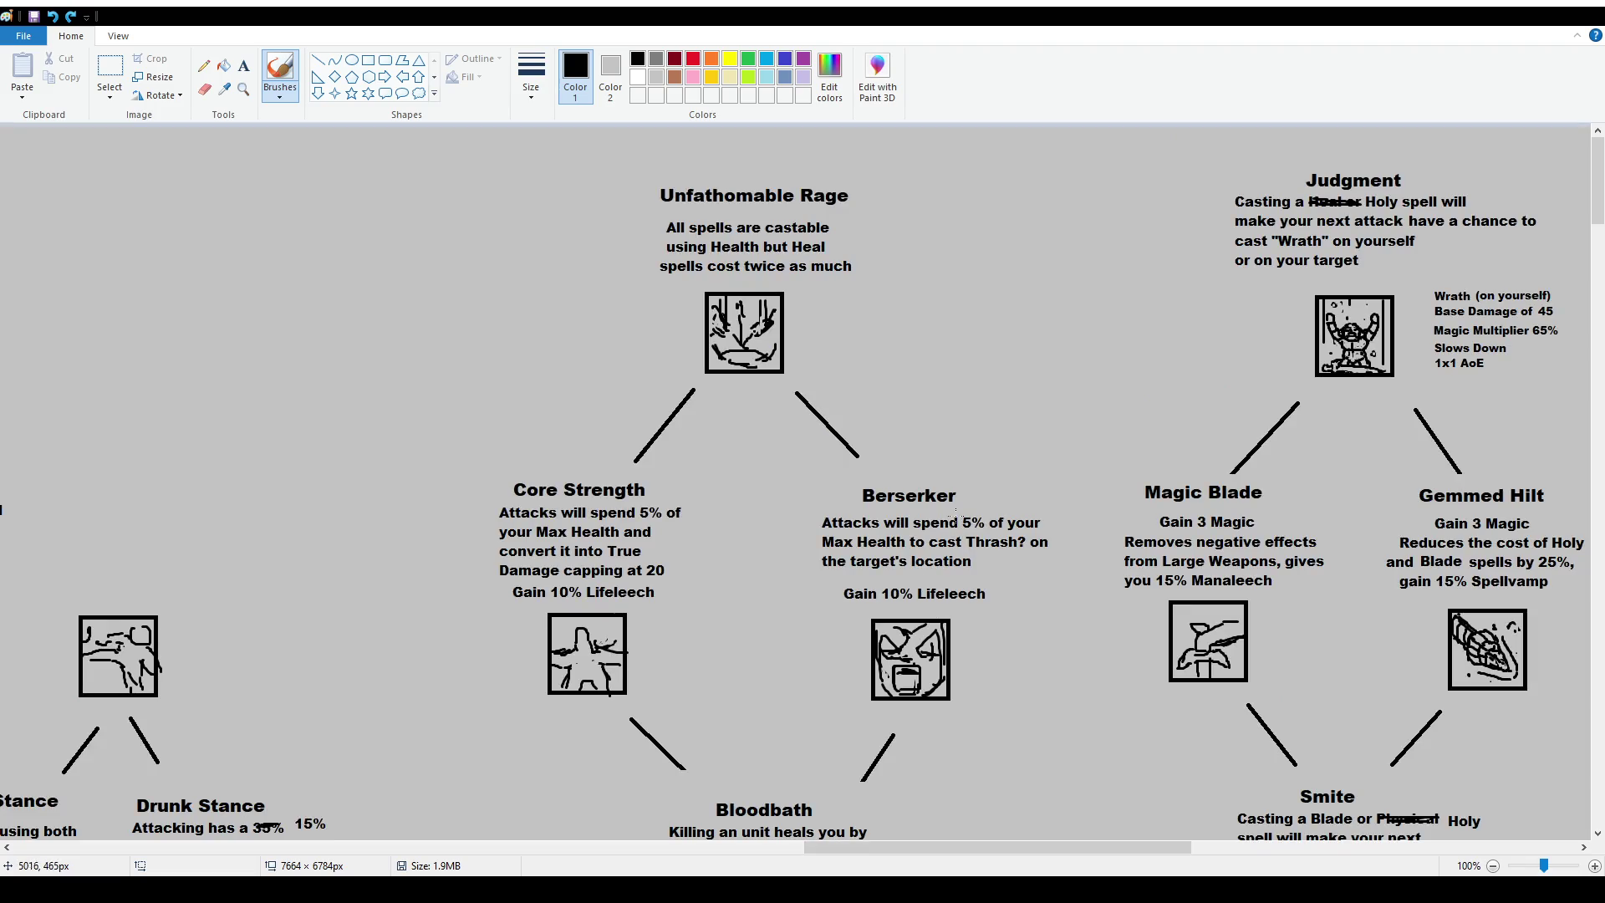
pyautogui.moveTo(825, 504); pyautogui.dragTo(795, 518)
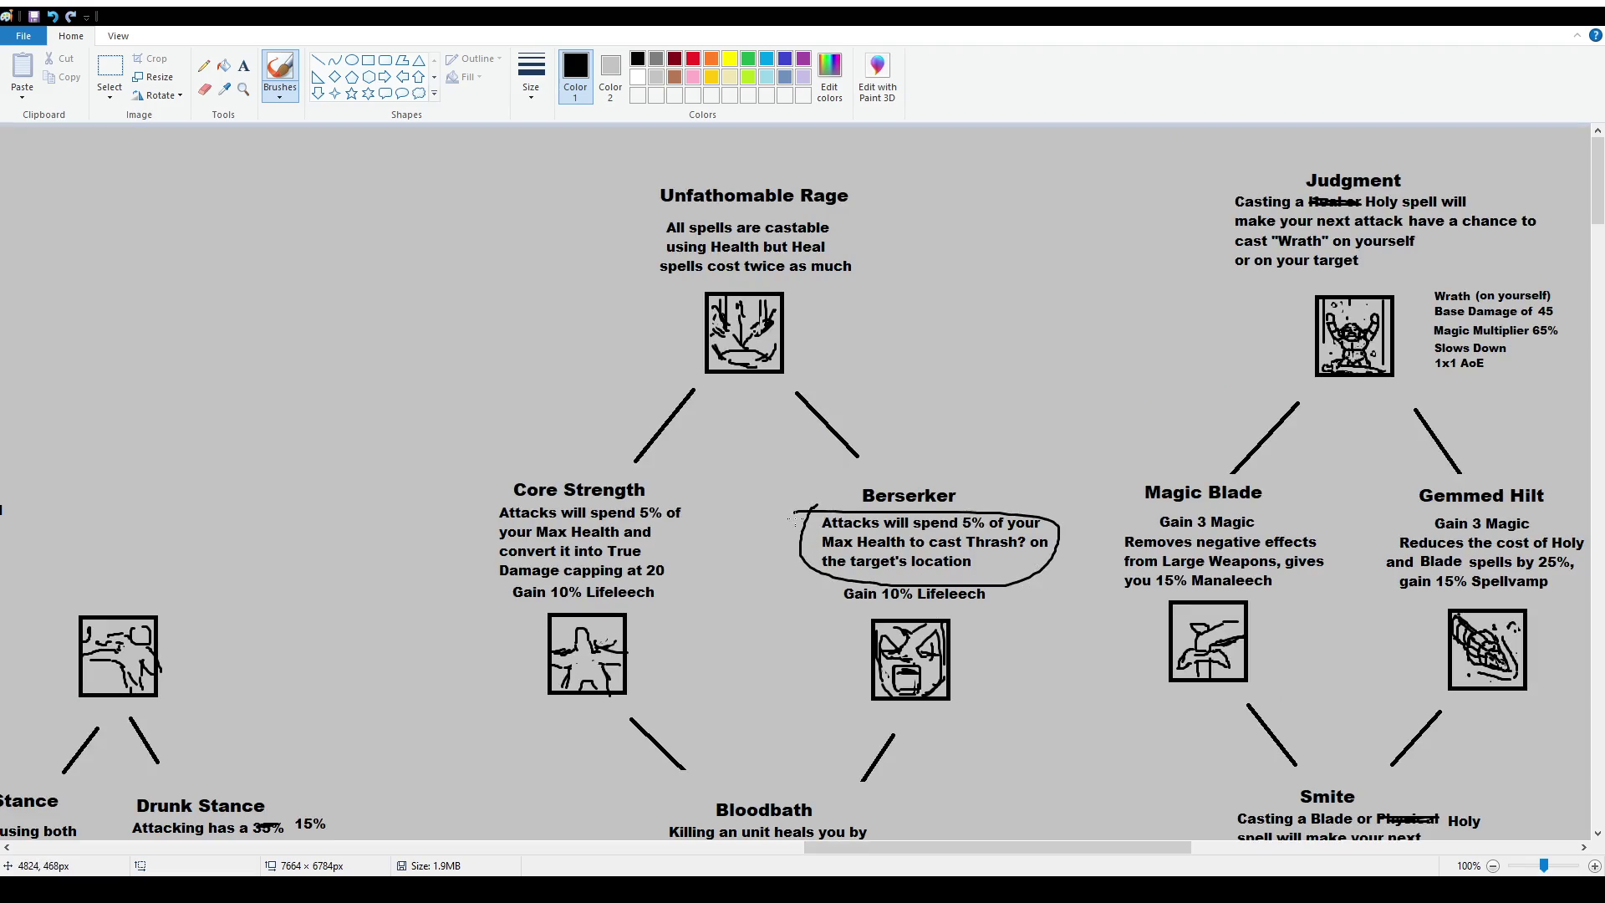
pyautogui.hotkey('ctrl', 'z')
pyautogui.scroll(-2, 919, 627)
pyautogui.scroll(-4, 1003, 710)
pyautogui.moveTo(1115, 847); pyautogui.dragTo(1133, 849)
pyautogui.hscroll(10, 1128, 846)
pyautogui.scroll(4, 1170, 847)
pyautogui.scroll(-5, 752, 502)
pyautogui.scroll(7, 642, 565)
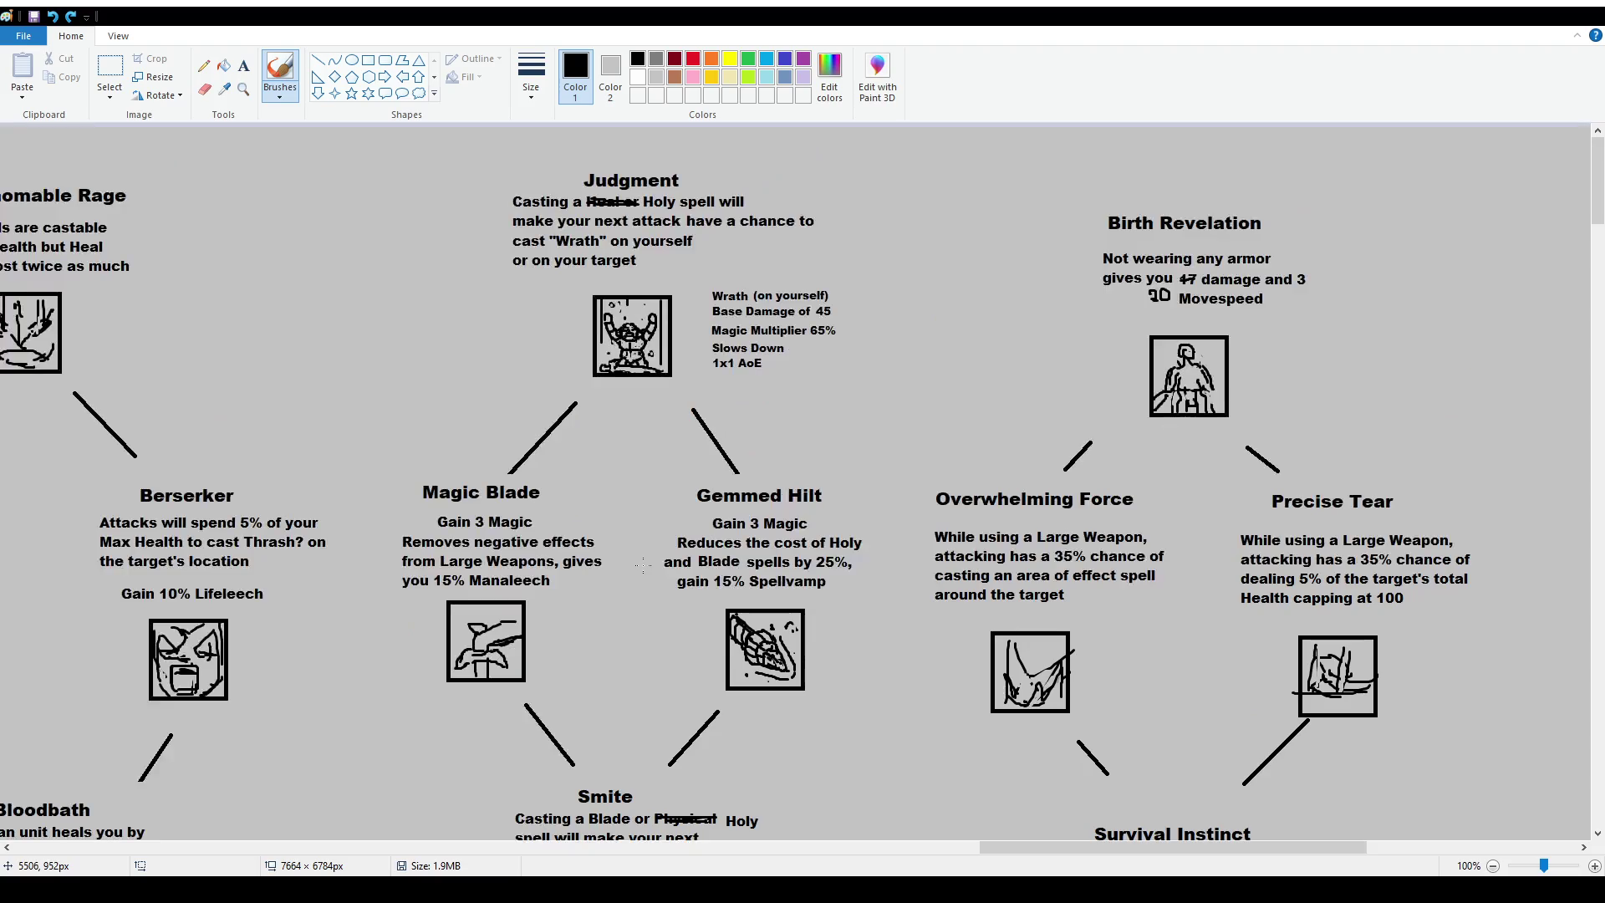
pyautogui.moveTo(96, 485); pyautogui.dragTo(100, 474)
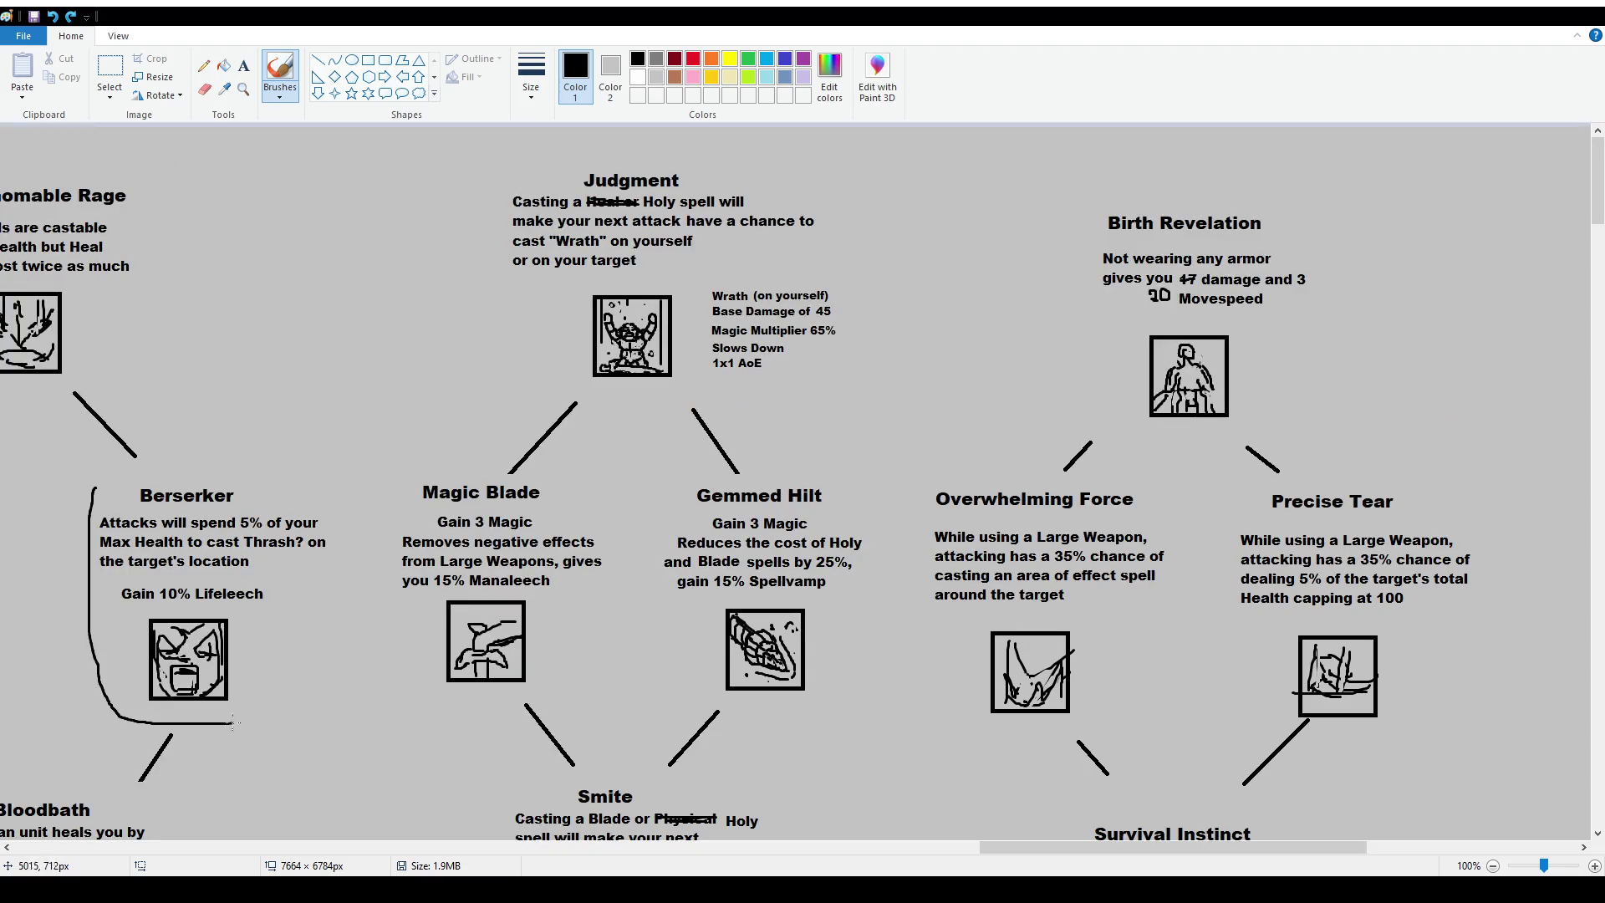
pyautogui.hotkey('ctrl', 'z')
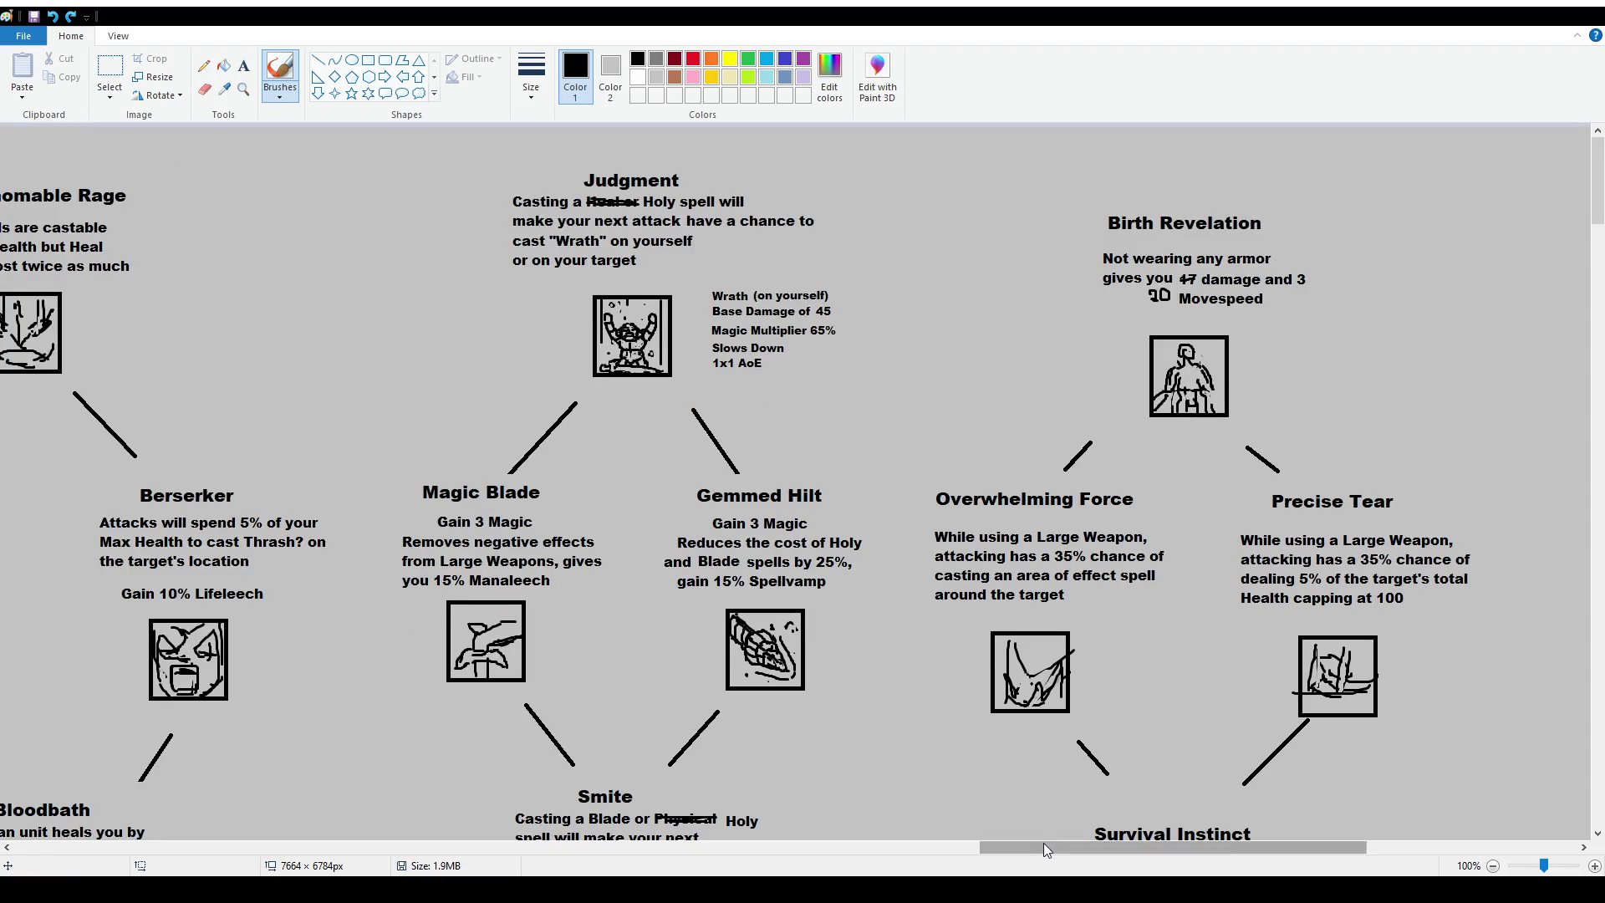
pyautogui.moveTo(1043, 847); pyautogui.dragTo(933, 861)
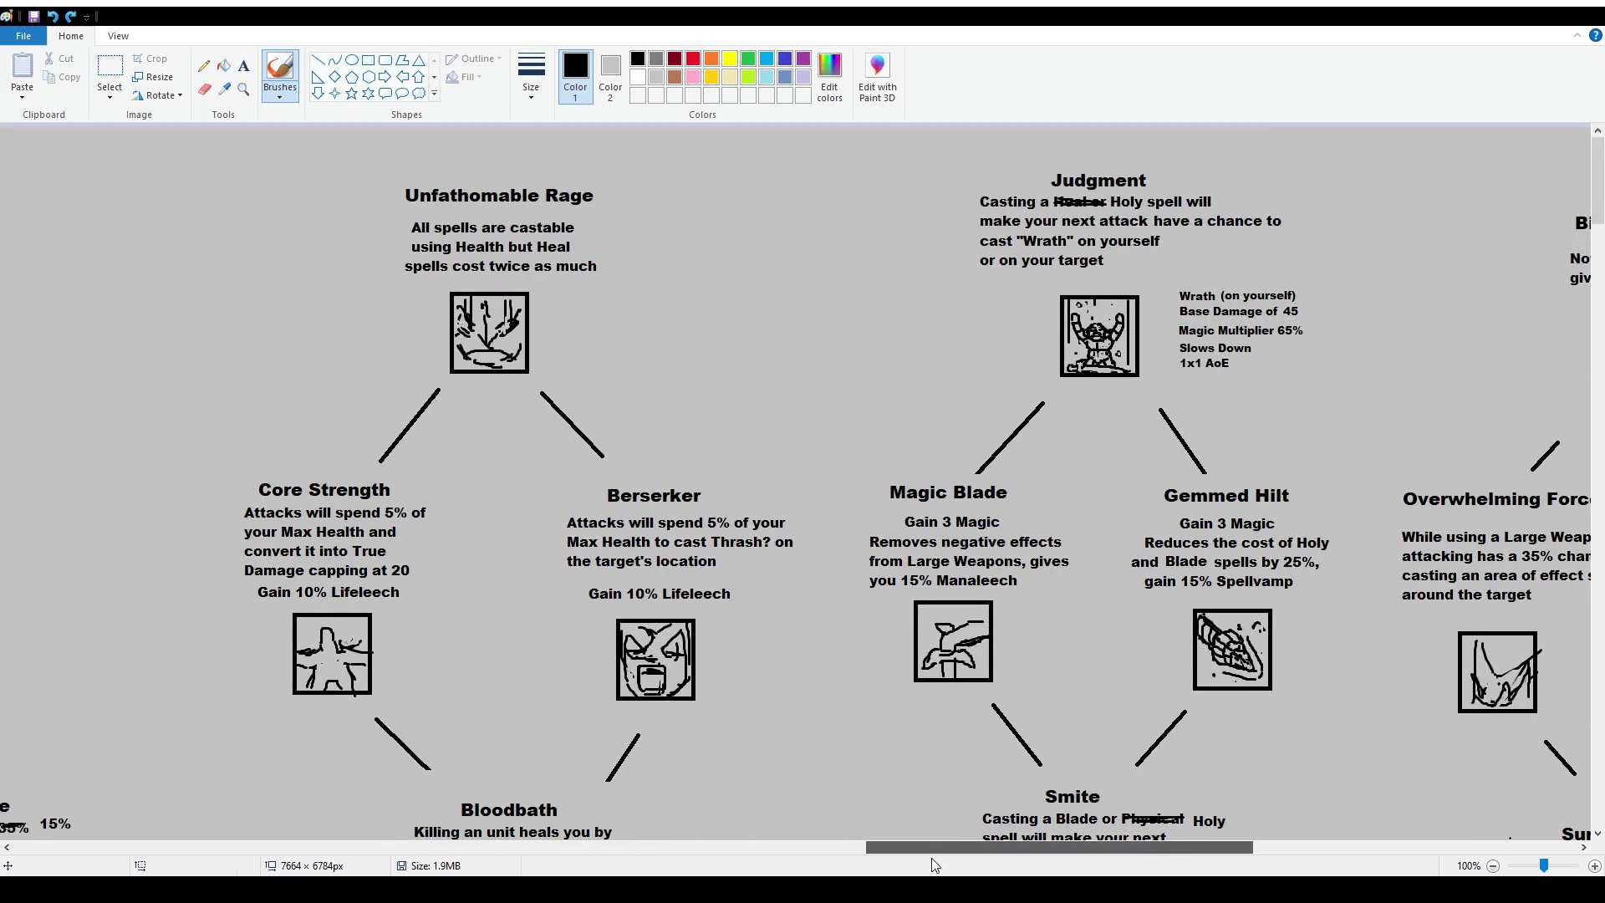
# Nudge the Berserker title slightly higher.
pyautogui.click(109, 69)
pyautogui.moveTo(577, 485)
pyautogui.mouseDown()
pyautogui.moveTo(722, 512)
pyautogui.moveTo(694, 499)
pyautogui.mouseUp()
pyautogui.click(734, 532)
# Delete the old Berserker description and its Gain 10% Lifeleech line.
pyautogui.moveTo(547, 513); pyautogui.dragTo(811, 606)
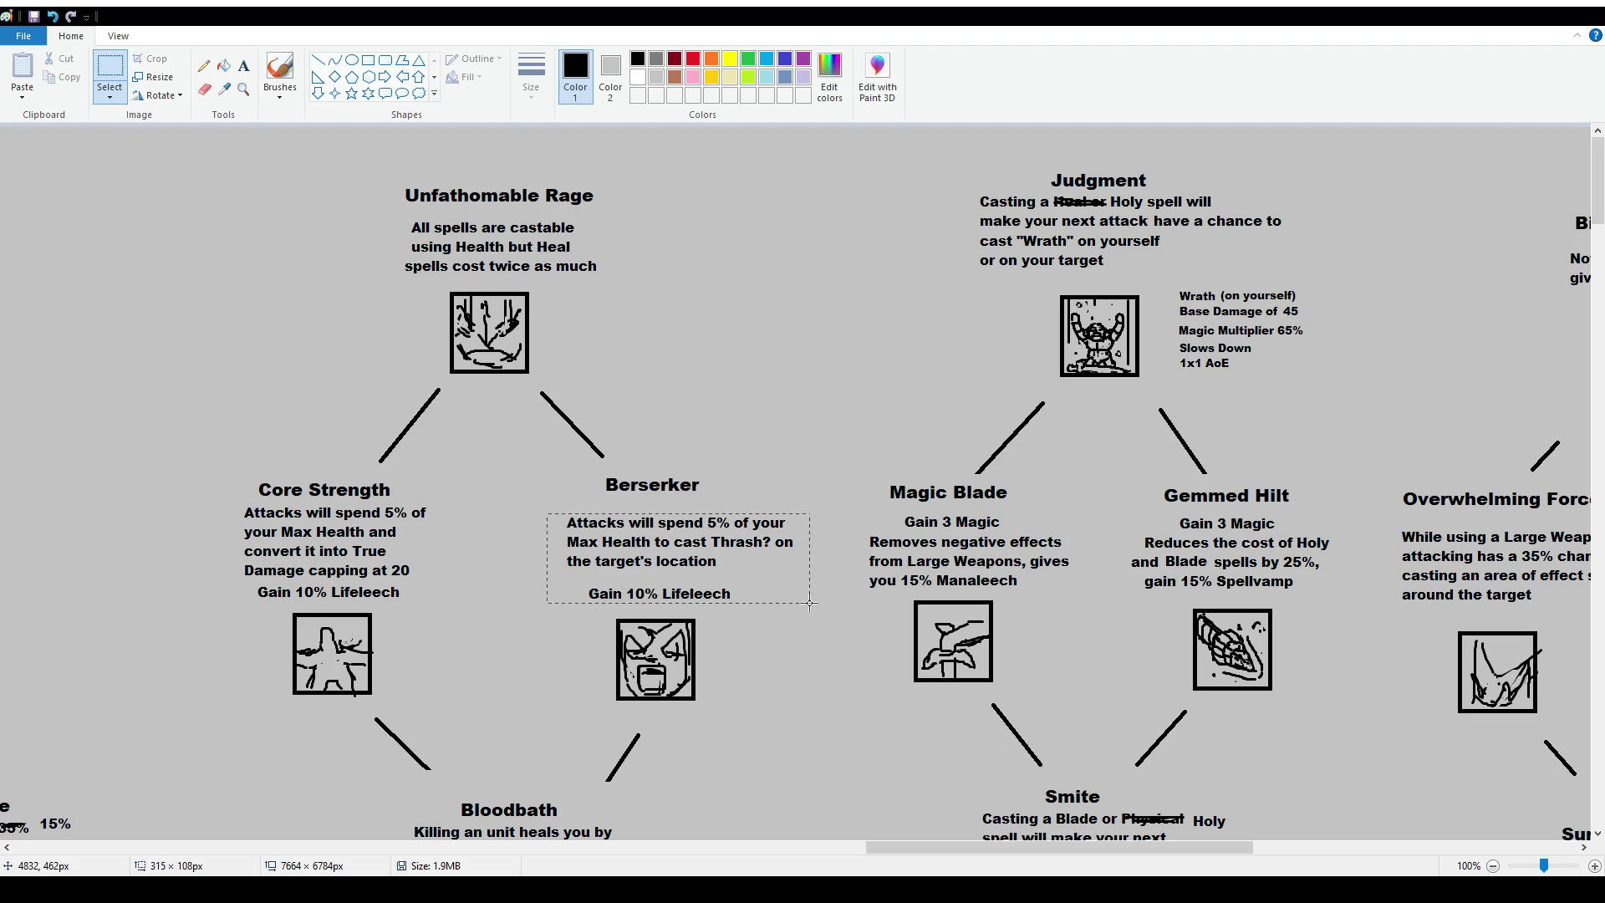
pyautogui.press('Delete')
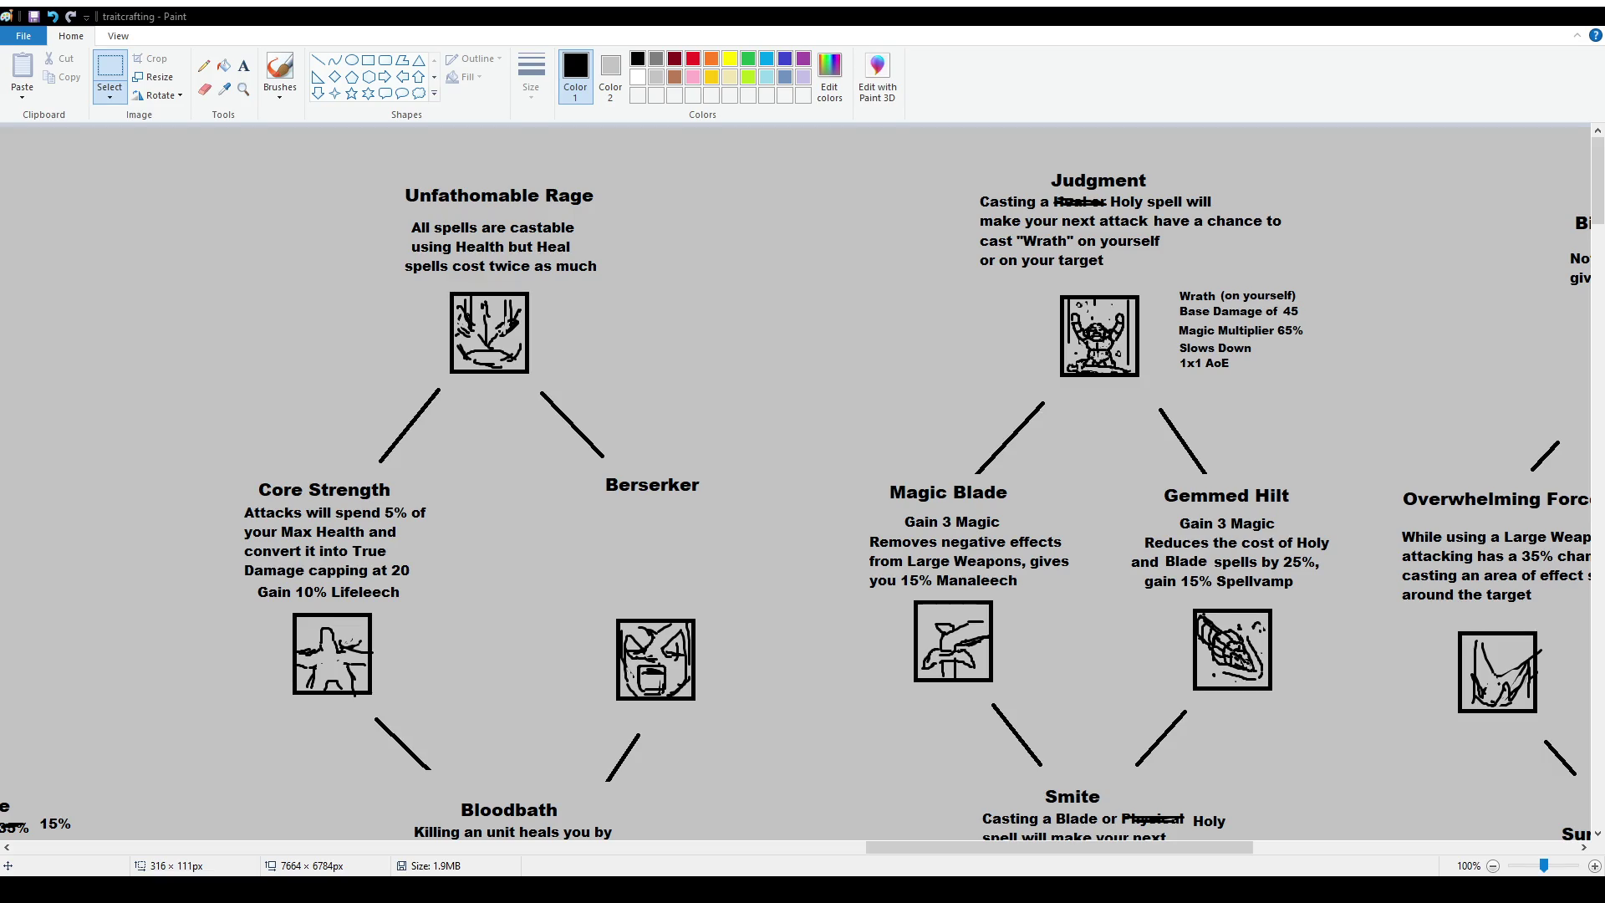
pyautogui.click(244, 65)
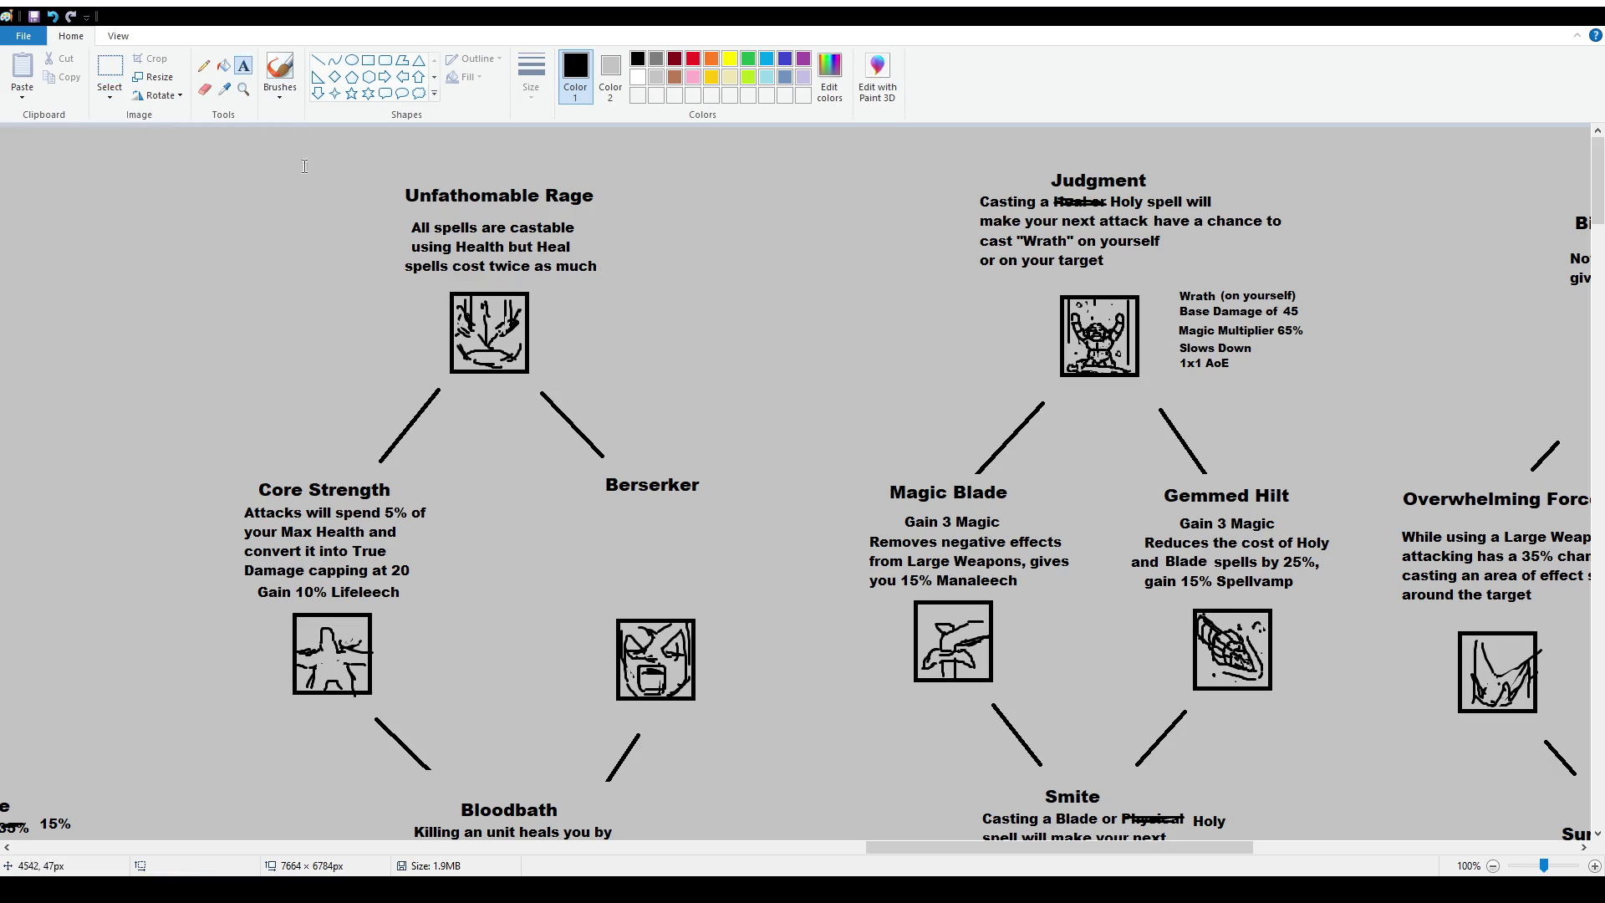
# Paste the Berserker description at 12 pt, ending it with 'multiple stat boosts'.
pyautogui.click(574, 519)
pyautogui.write('Being below 66% Health gives you & extra Damage')
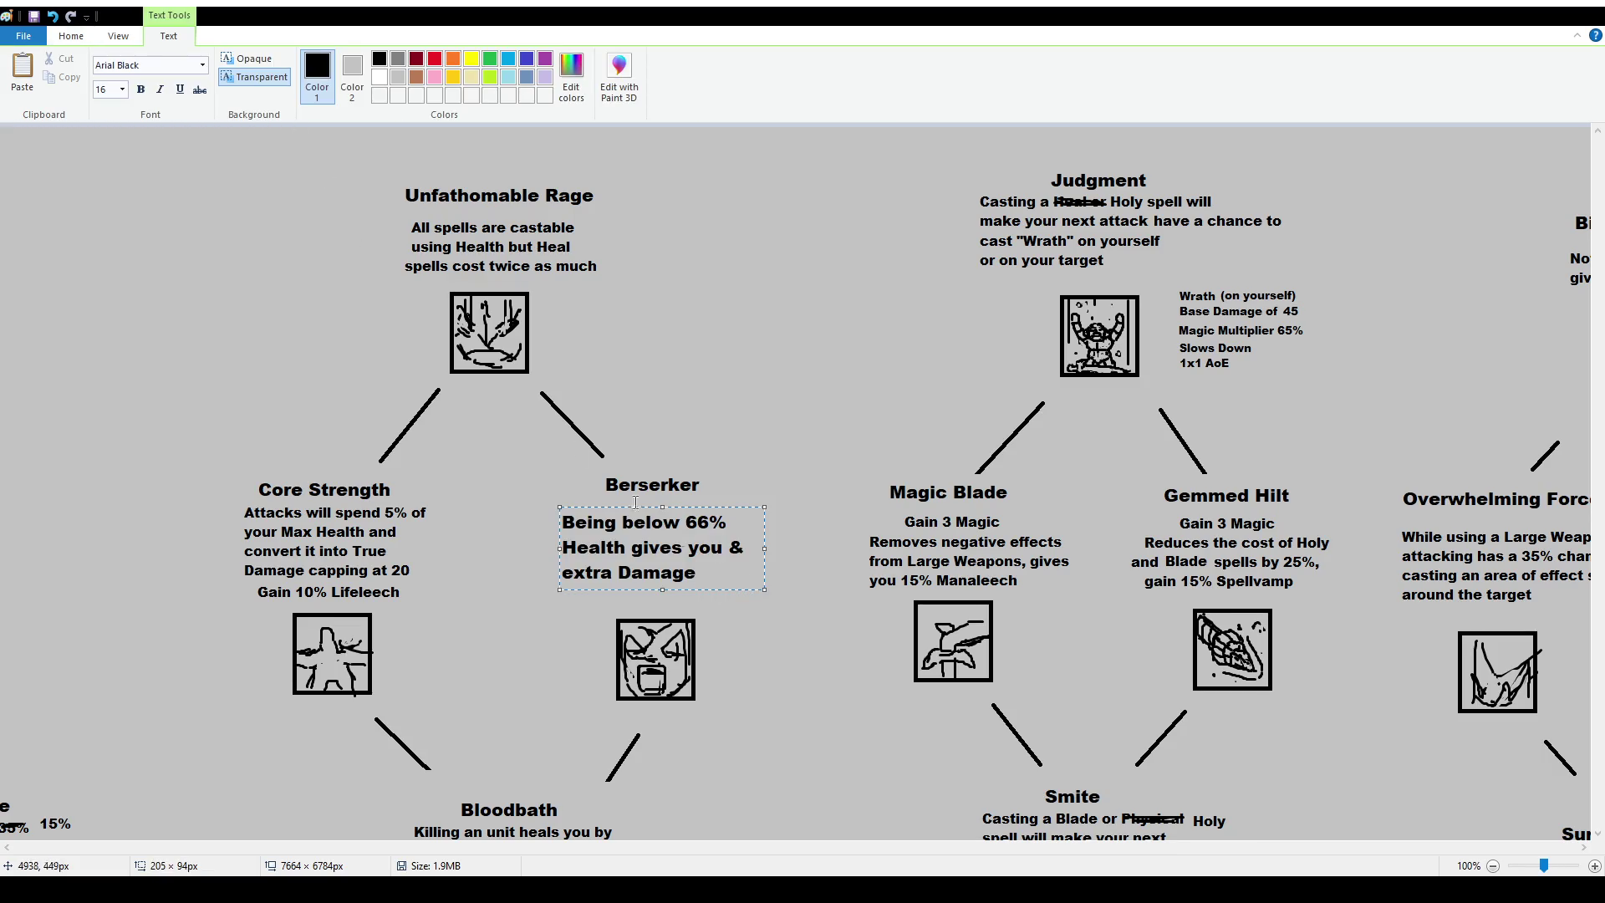
pyautogui.hotkey('ctrl', 'a')
pyautogui.write('12')
pyautogui.press('Return')
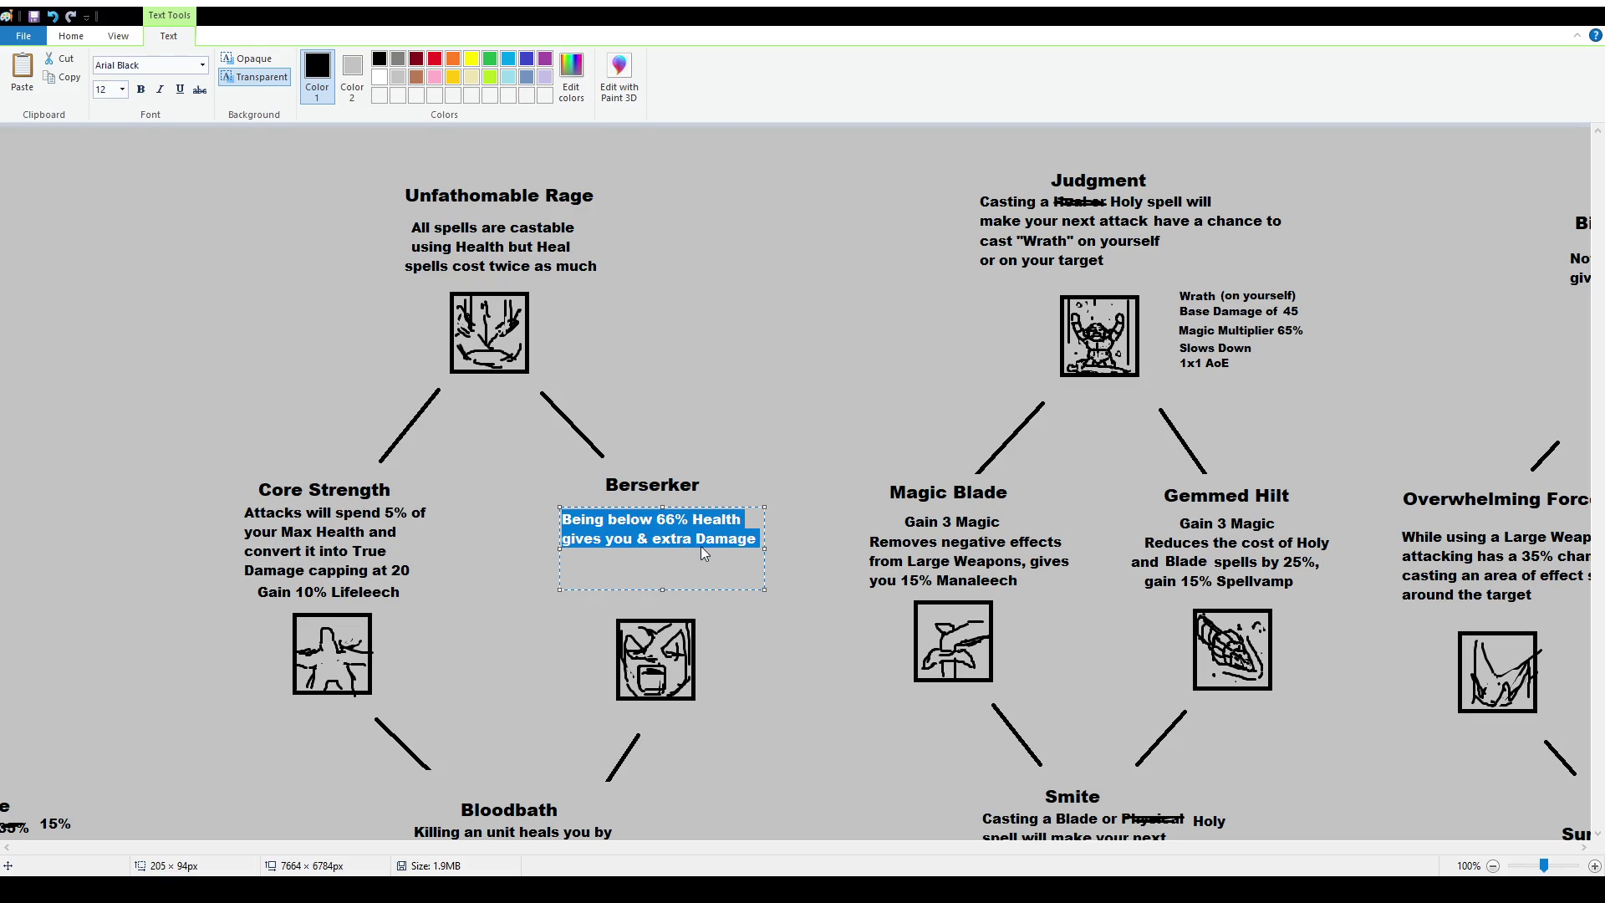
pyautogui.click(699, 541)
pyautogui.moveTo(638, 540); pyautogui.dragTo(761, 541)
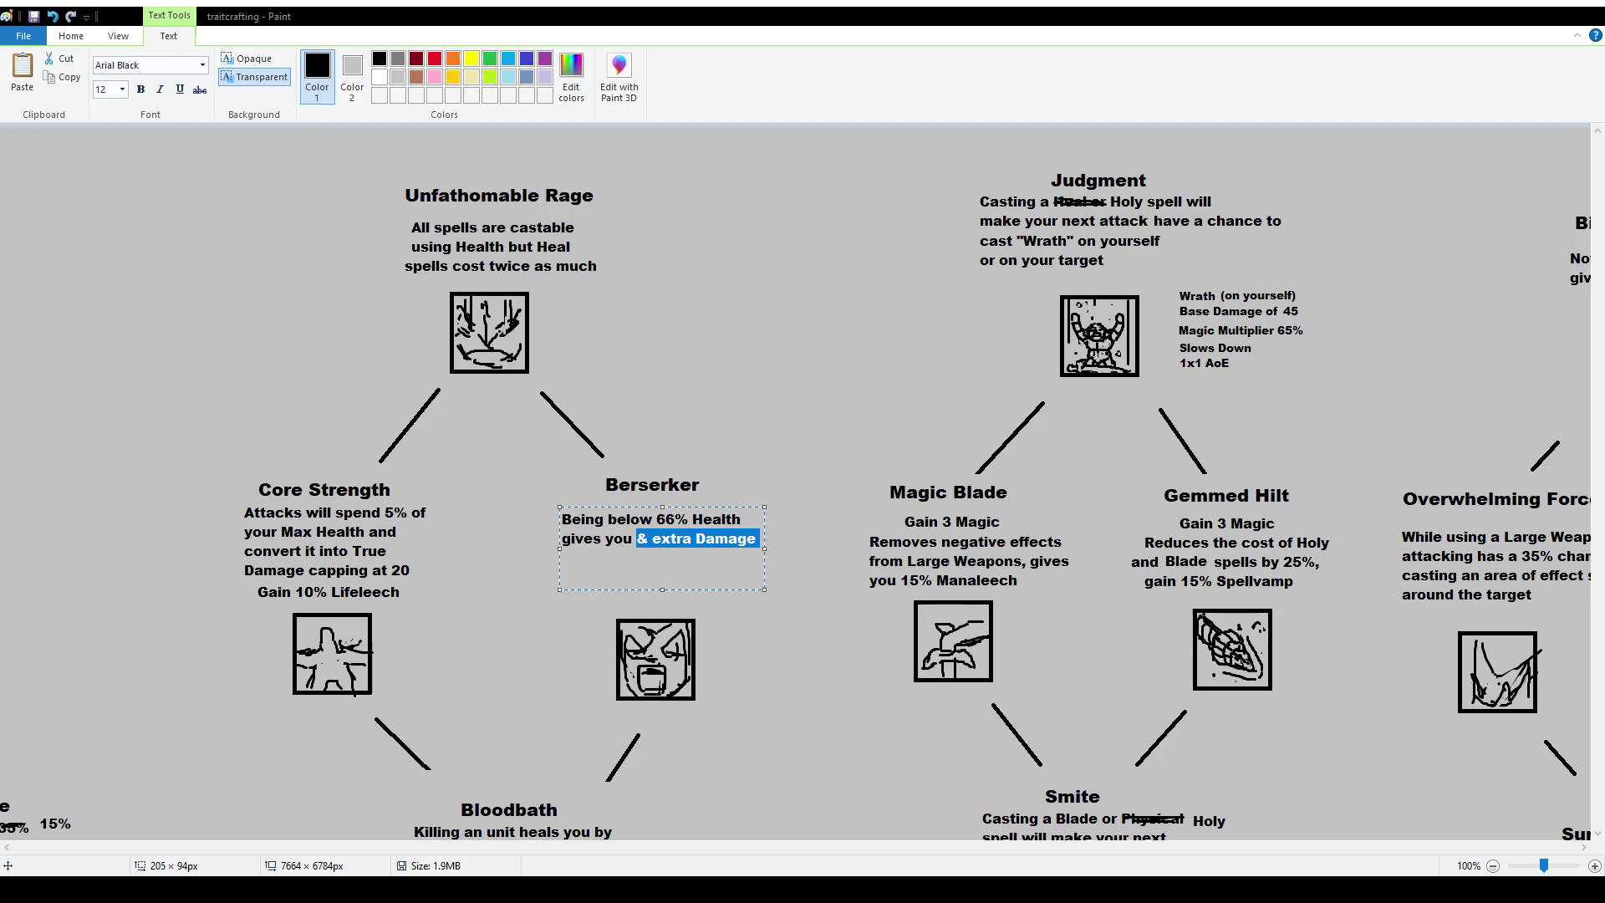
pyautogui.write('several stat boosts')
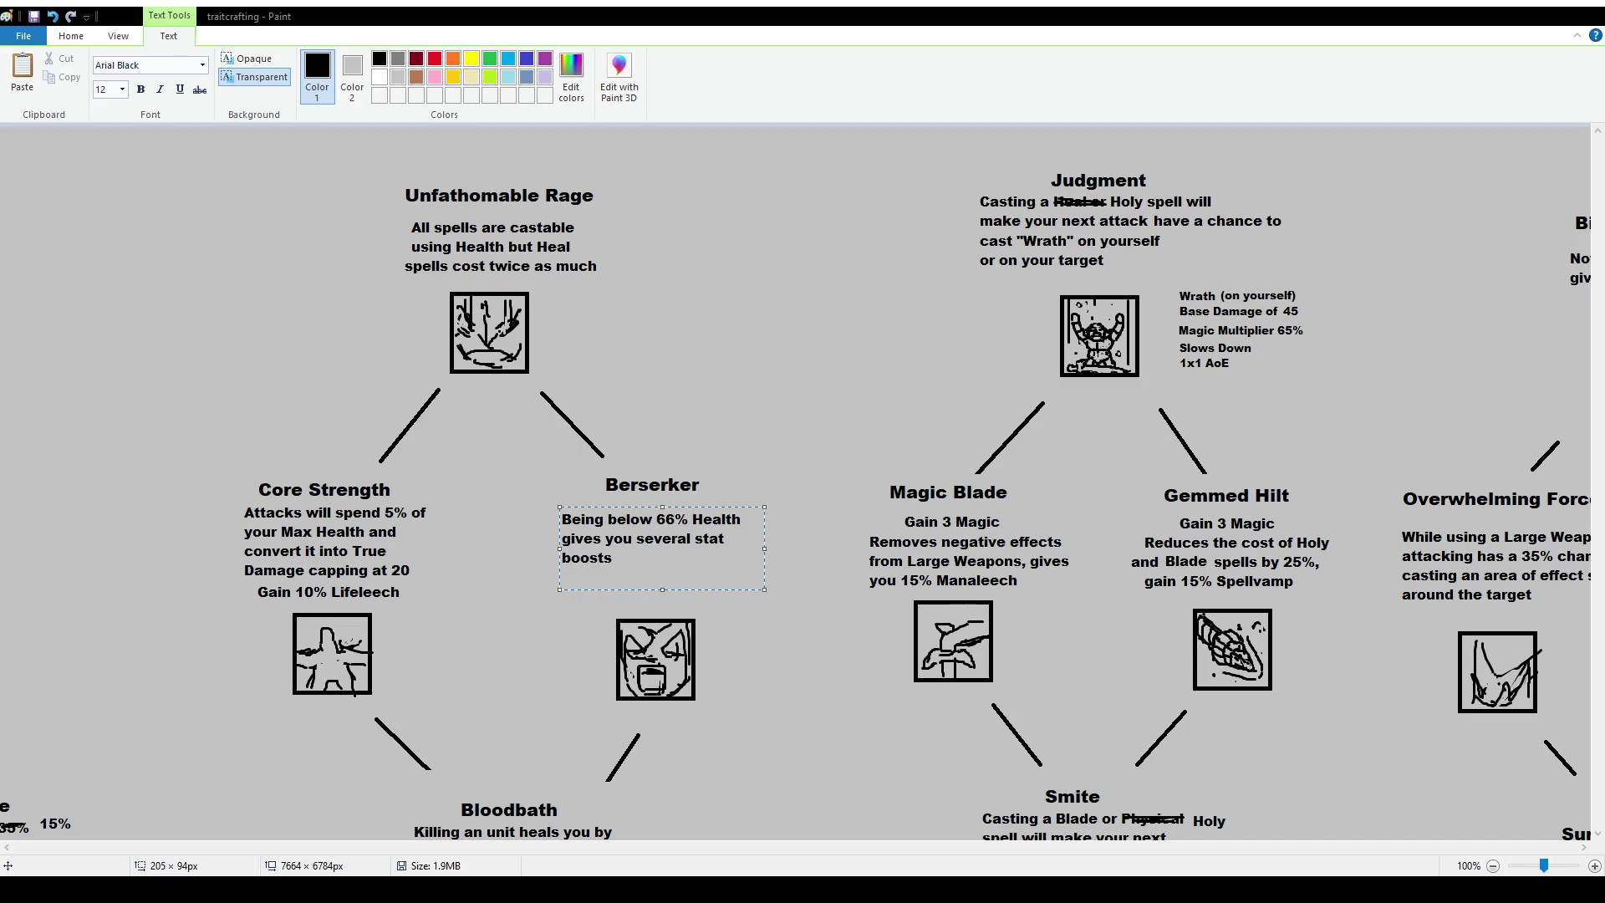
pyautogui.doubleClick(665, 539)
pyautogui.write('multiple')
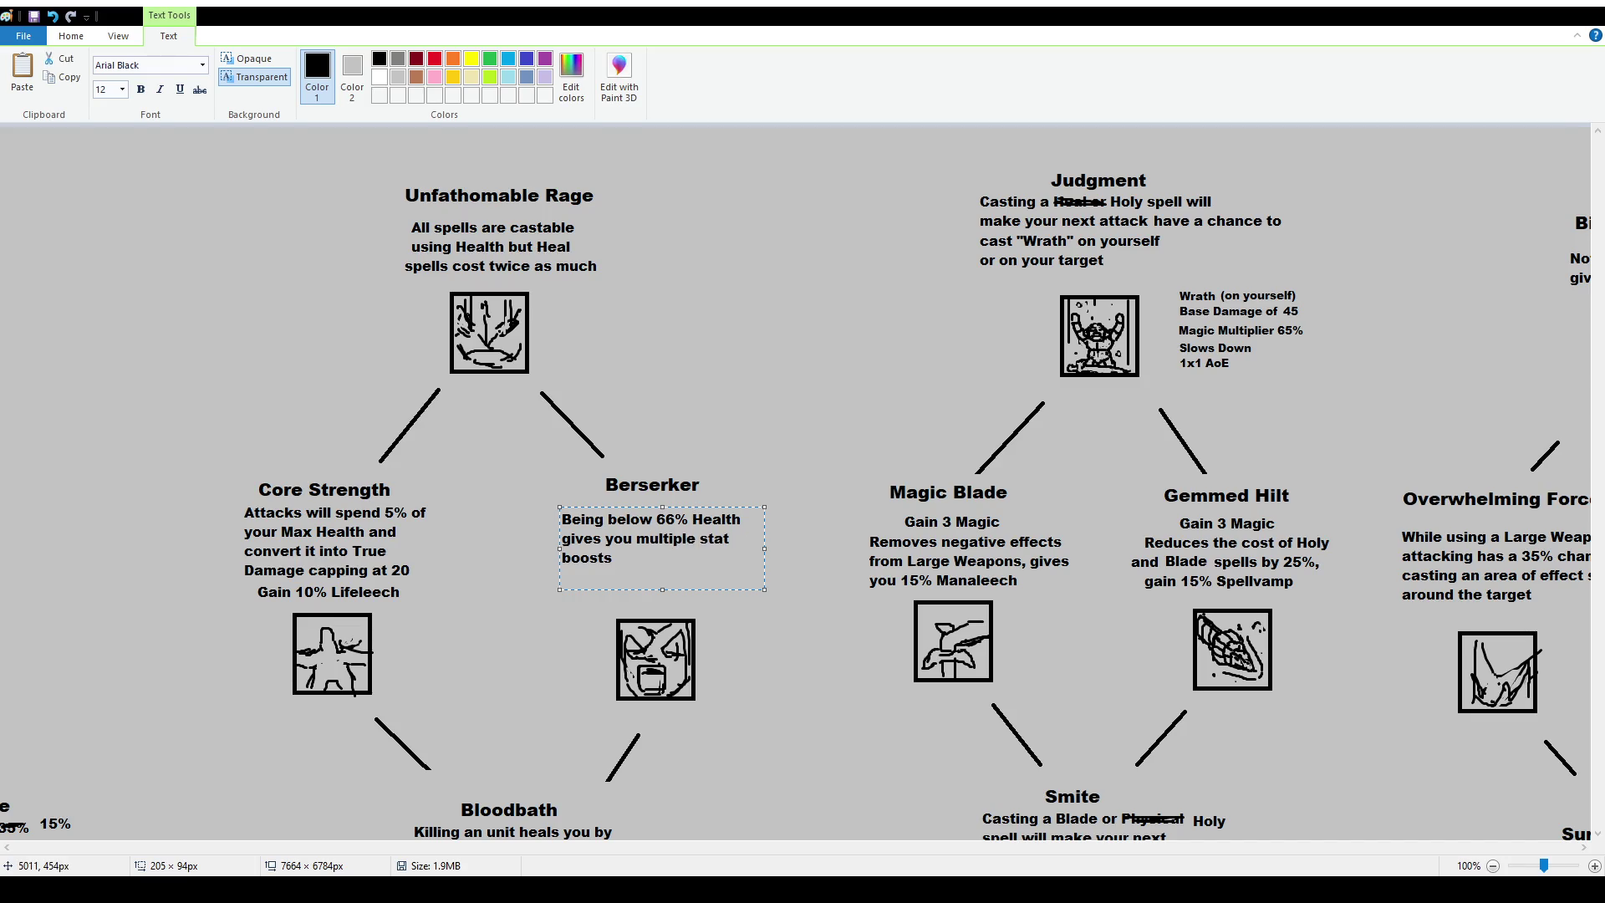
pyautogui.click(630, 561)
pyautogui.click(519, 435)
# Realign the Berserker title and description, and shift the icon slightly up and left.
pyautogui.click(109, 75)
pyautogui.moveTo(544, 464)
pyautogui.mouseDown()
pyautogui.moveTo(757, 579)
pyautogui.moveTo(744, 574)
pyautogui.mouseUp()
pyautogui.click(756, 642)
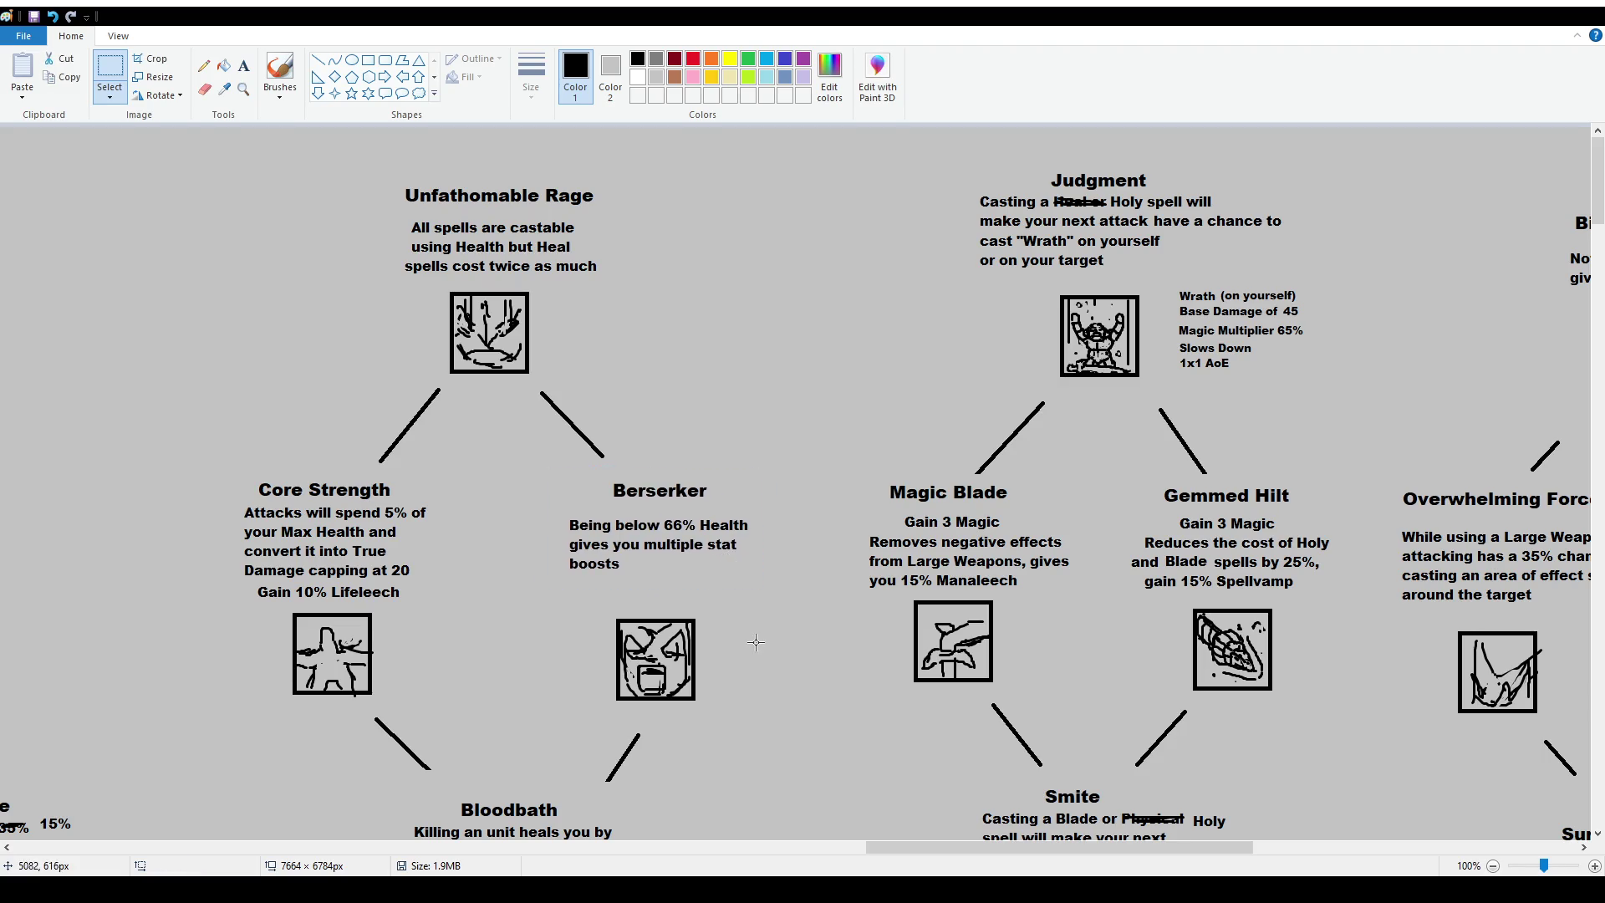
pyautogui.moveTo(585, 473)
pyautogui.mouseDown()
pyautogui.moveTo(751, 501)
pyautogui.moveTo(716, 519)
pyautogui.mouseUp()
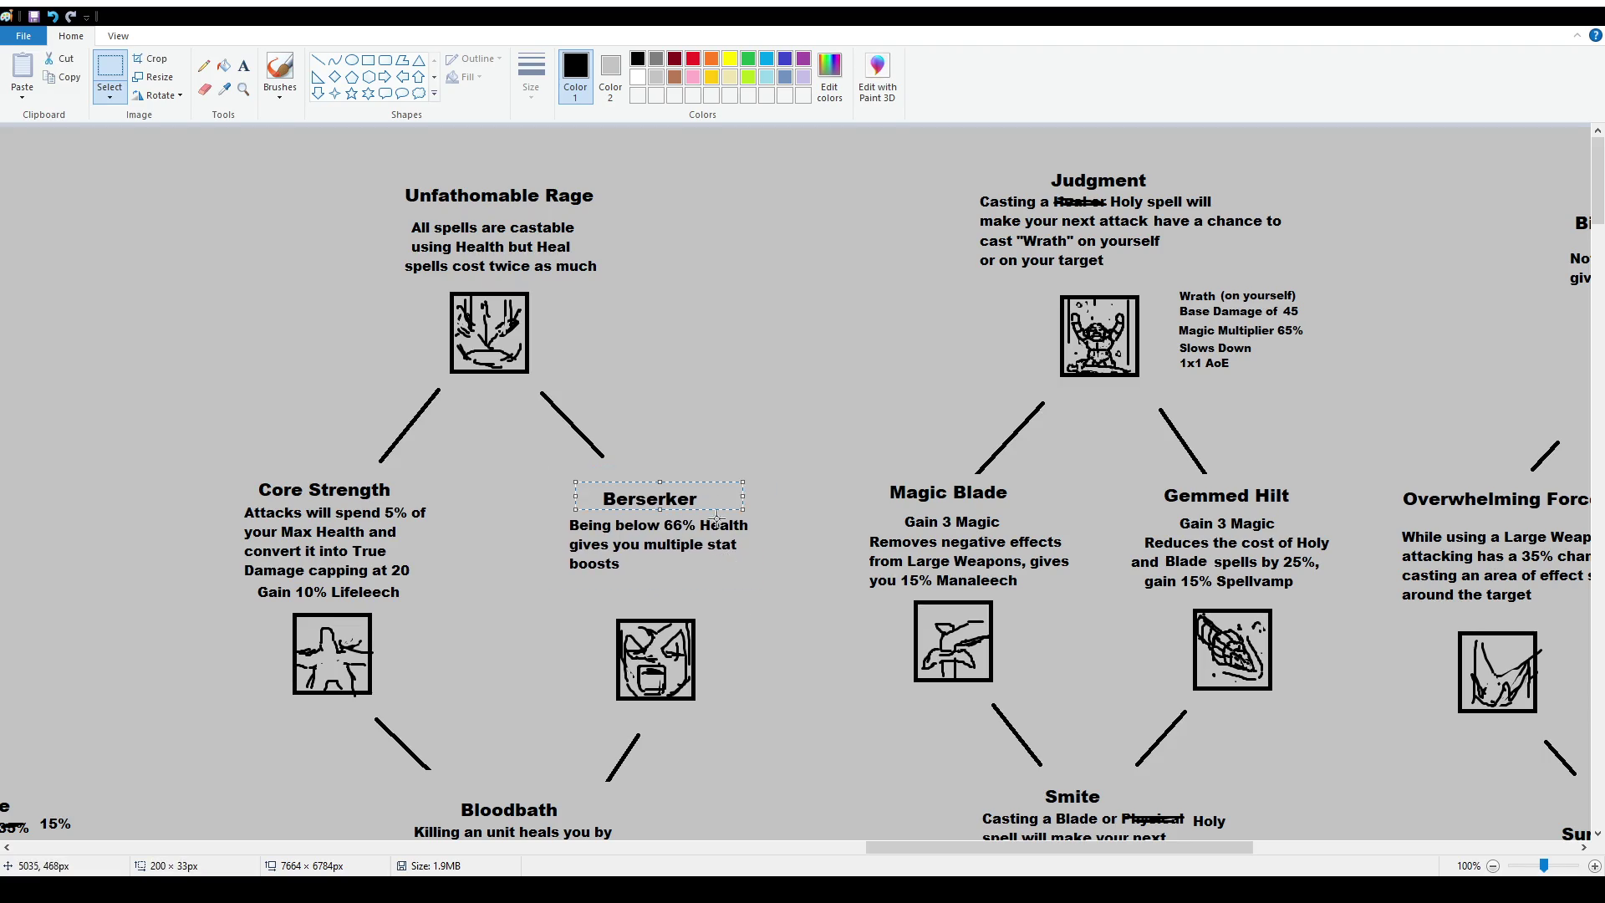
pyautogui.moveTo(551, 476)
pyautogui.mouseDown()
pyautogui.moveTo(774, 585)
pyautogui.moveTo(742, 560)
pyautogui.mouseUp()
pyautogui.moveTo(591, 606)
pyautogui.mouseDown()
pyautogui.moveTo(726, 715)
pyautogui.moveTo(683, 684)
pyautogui.mouseUp()
pyautogui.click(243, 65)
pyautogui.scroll(-2, 717, 429)
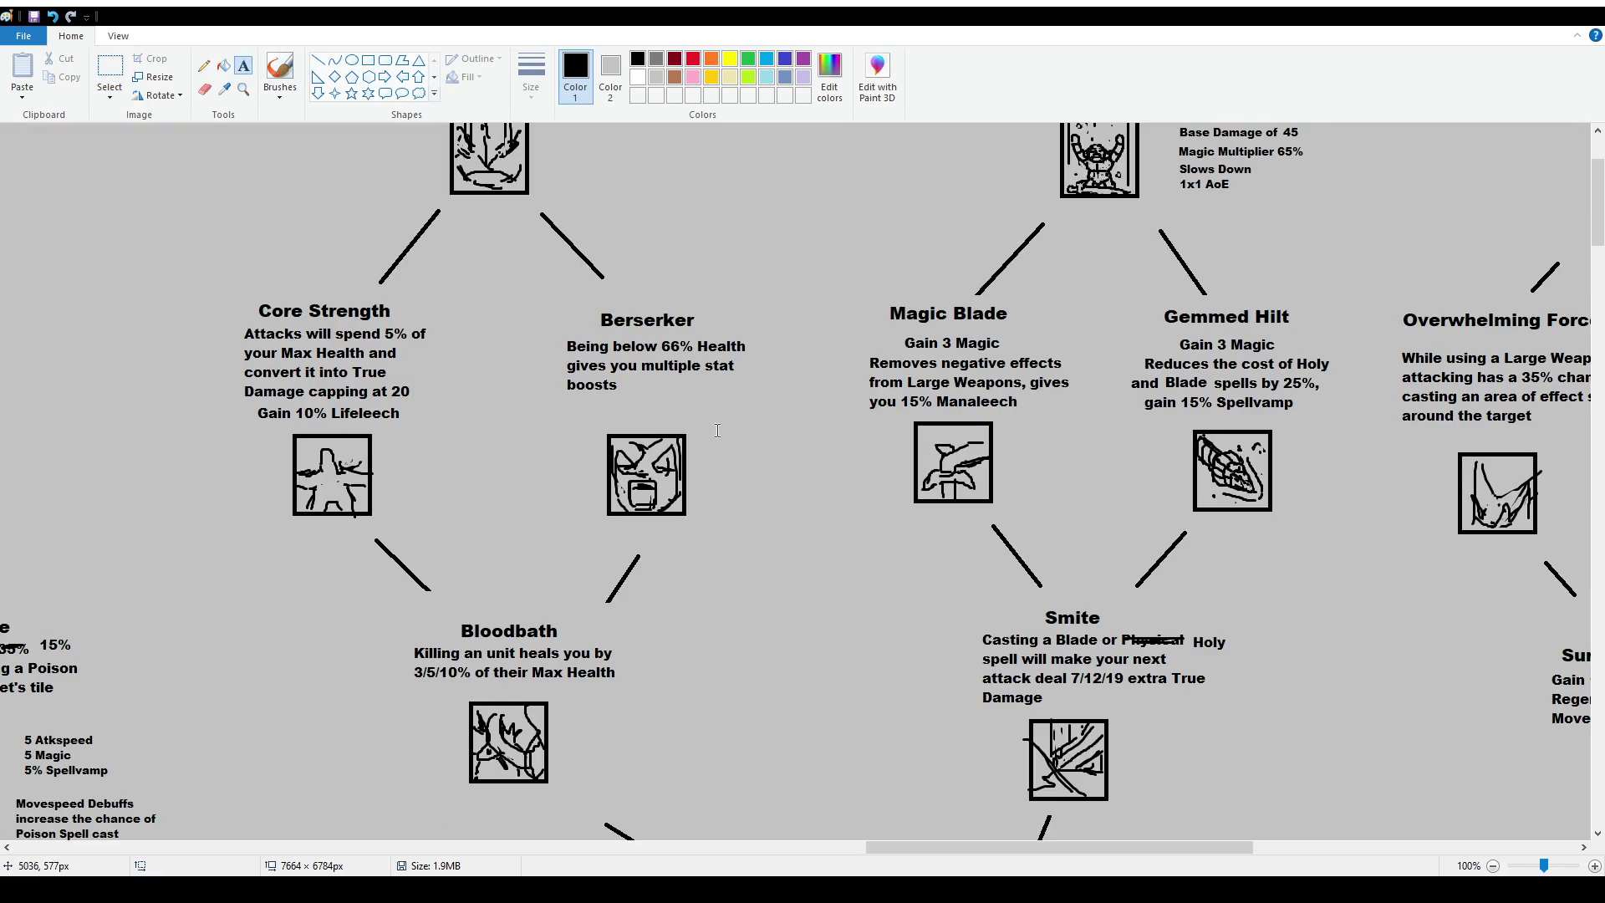
# In a 10 pt text box beside the icon, type 10% Lifeleech, 10 Damage, 5 Atkspeed, 3 Movespeed.
pyautogui.moveTo(717, 430); pyautogui.dragTo(869, 595)
pyautogui.write('10')
pyautogui.press('Return')
pyautogui.write('10% Lifeleech')
pyautogui.press('Return')
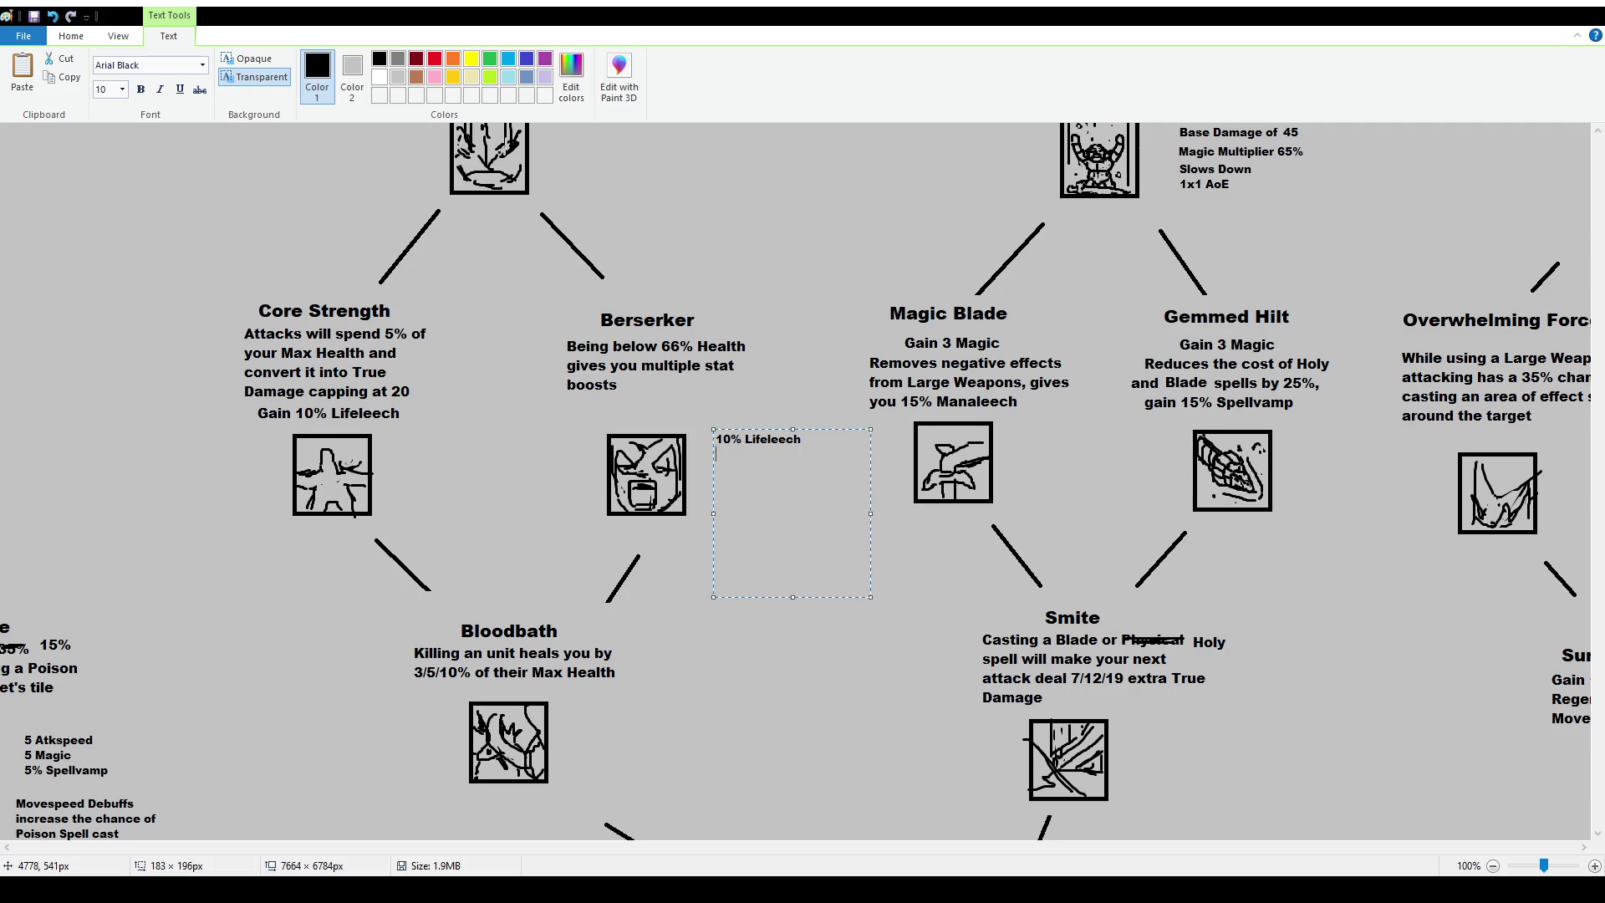
pyautogui.write('10 Damage')
pyautogui.write('5 Atkspeed')
pyautogui.press('Return')
pyautogui.write('3 Movespeed')
# Correct Movespeed to 2 and add a 10 Ability line below 10 Damage.
pyautogui.press('Home')
pyautogui.press('Delete')
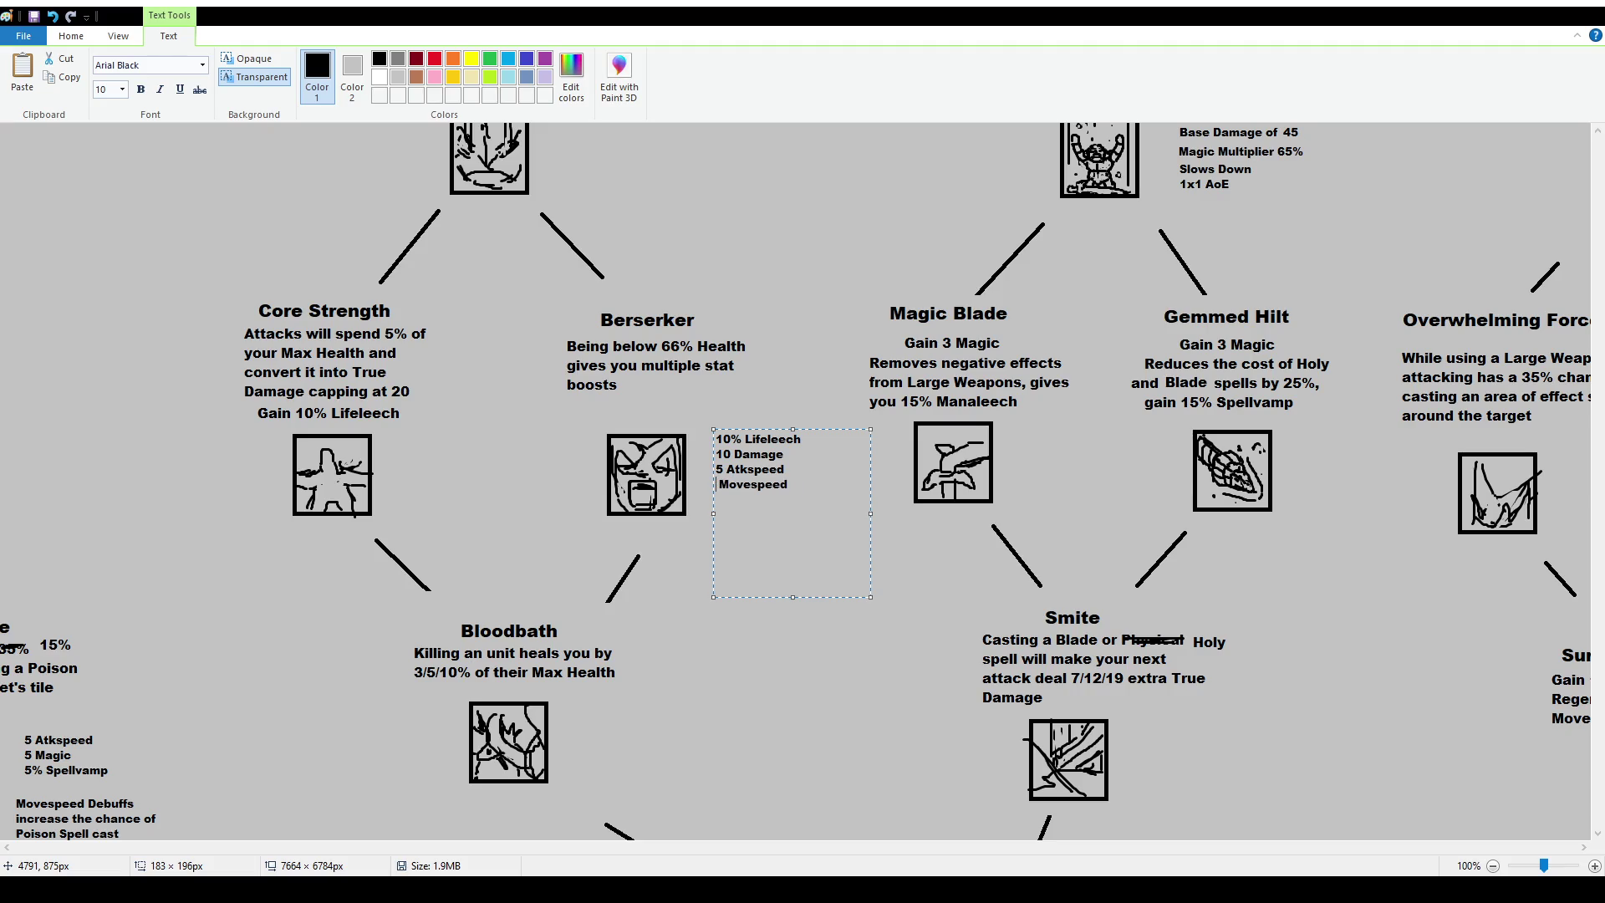
pyautogui.write('2')
pyautogui.press('Return')
pyautogui.write('10 Ability')
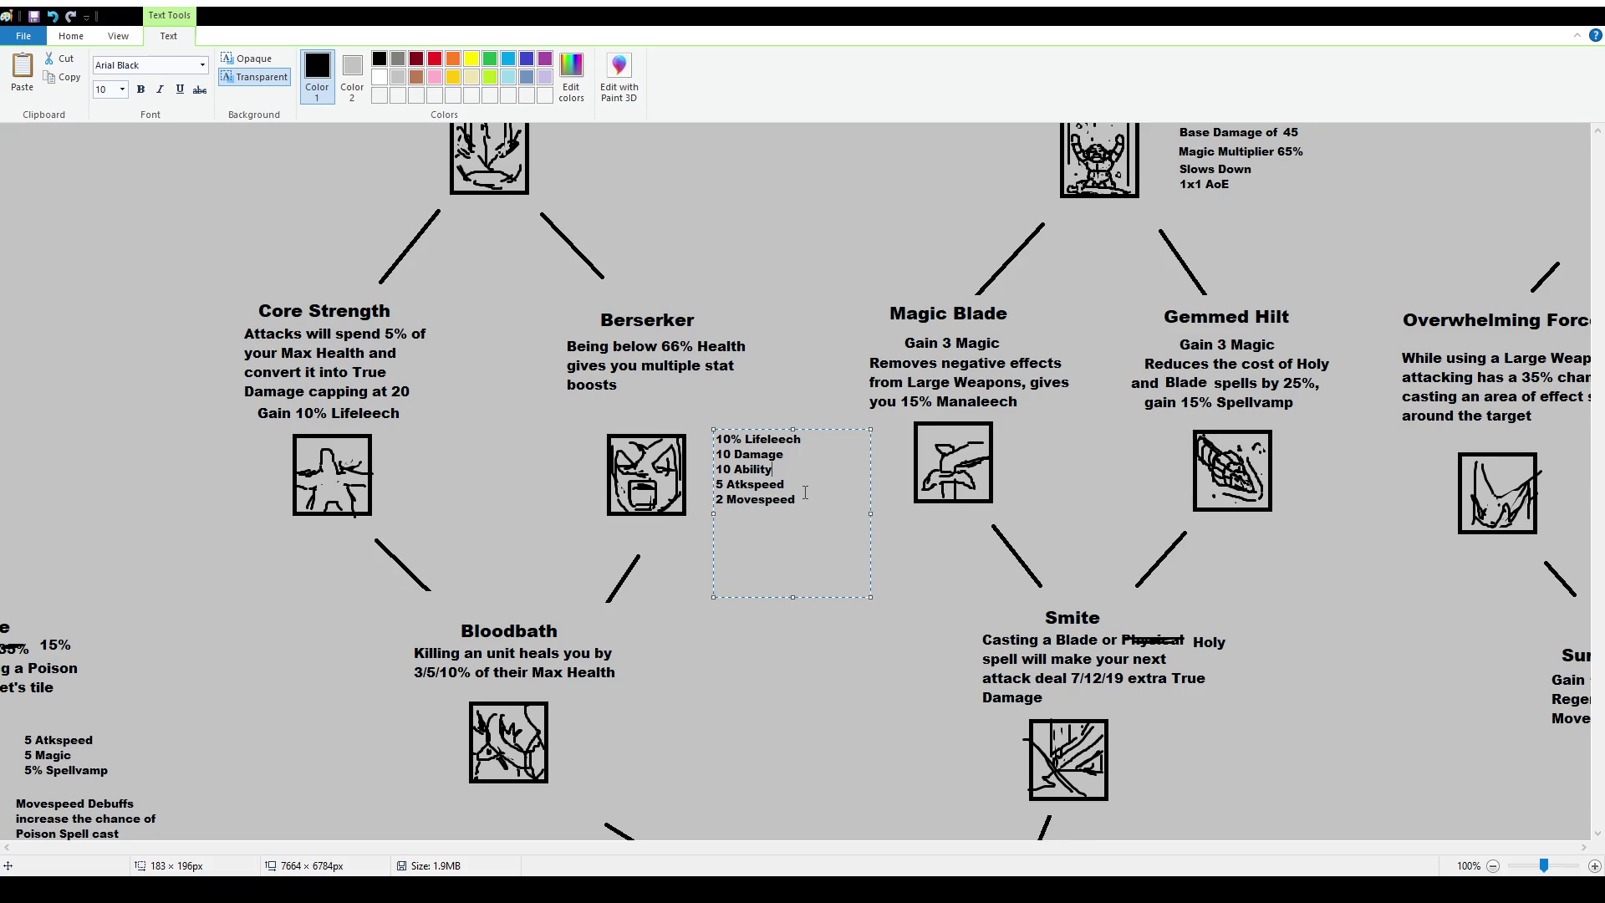
pyautogui.moveTo(804, 502); pyautogui.dragTo(674, 503)
pyautogui.click(803, 484)
pyautogui.hotkey('ctrl', 'a')
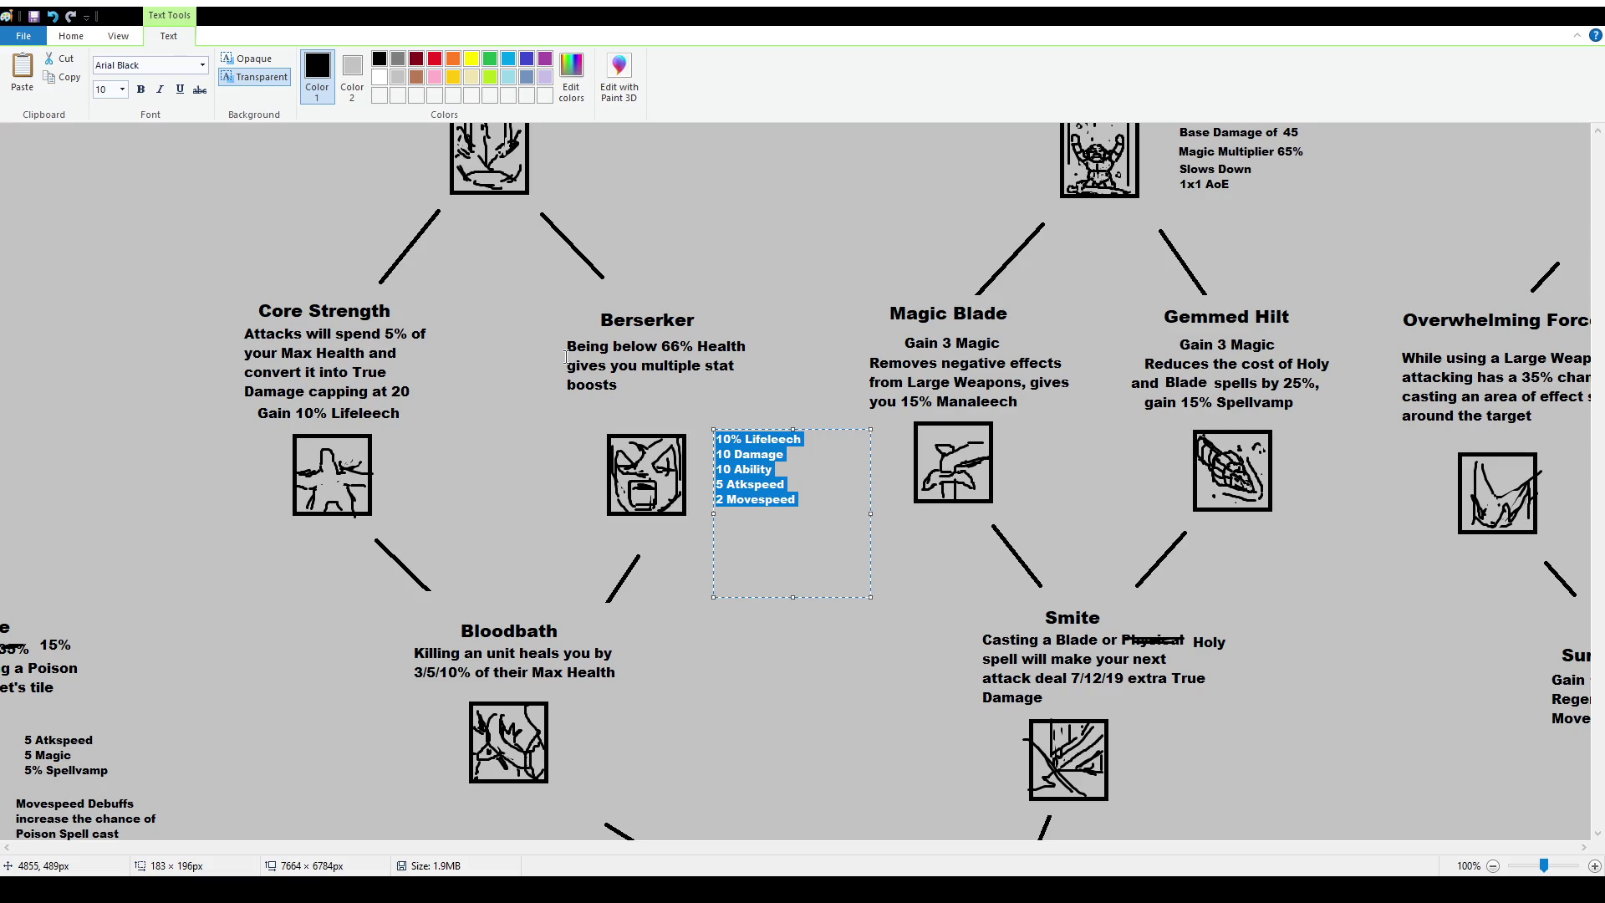
pyautogui.click(762, 455)
pyautogui.doubleClick(732, 455)
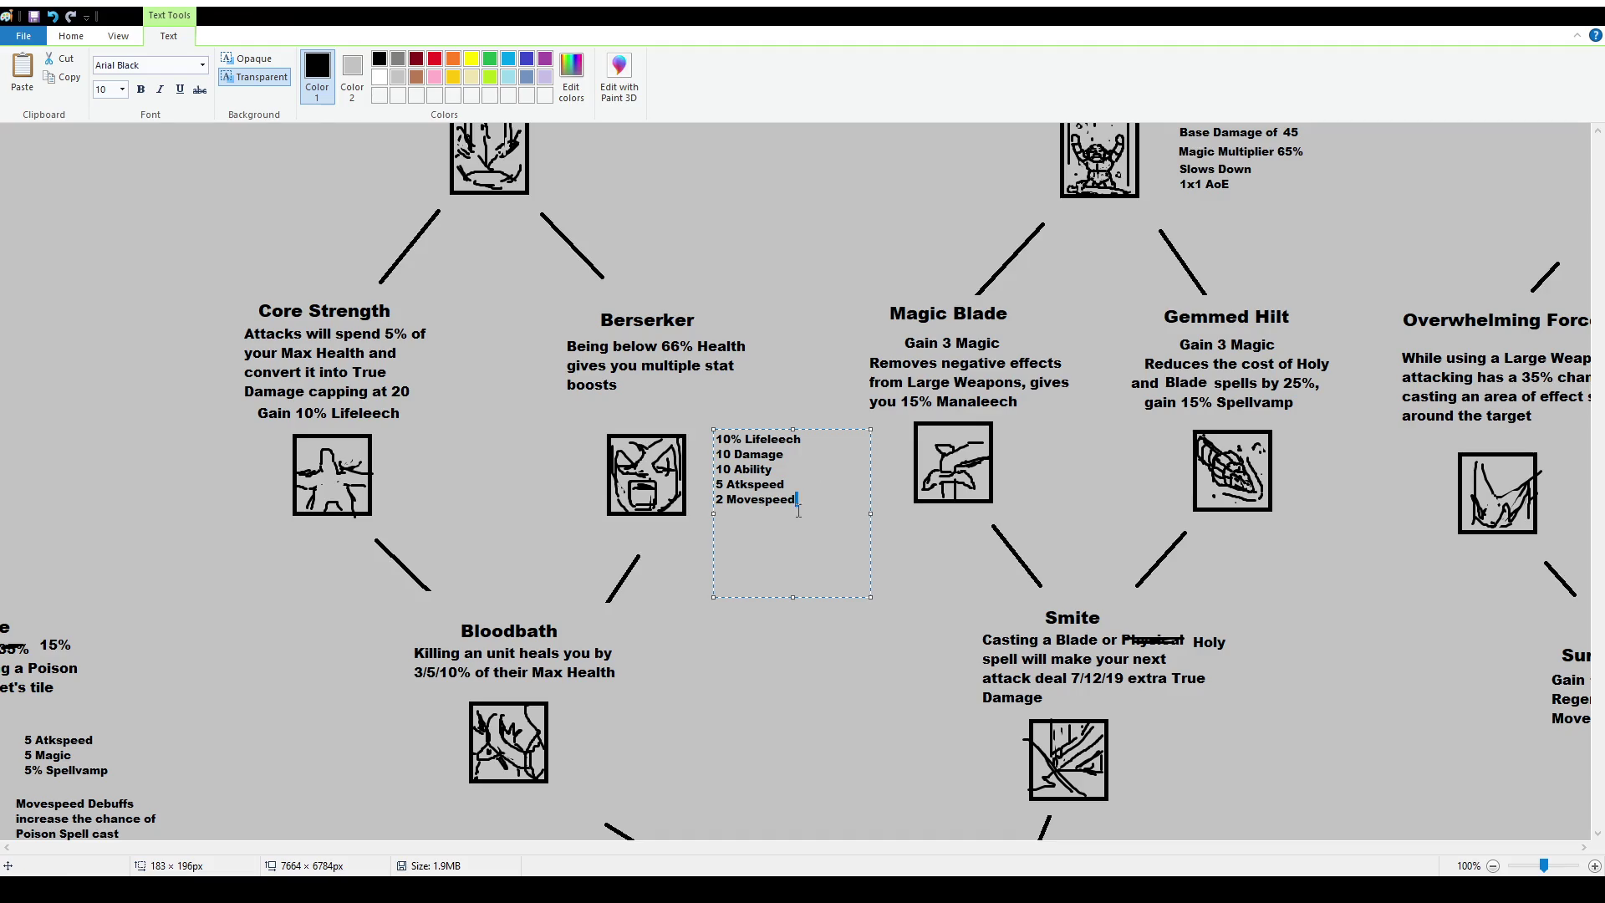
pyautogui.hotkey('ctrl', 'a')
pyautogui.moveTo(716, 469); pyautogui.dragTo(798, 499)
pyautogui.hotkey('shift', 'Up')
pyautogui.hotkey('ctrl', 'c')
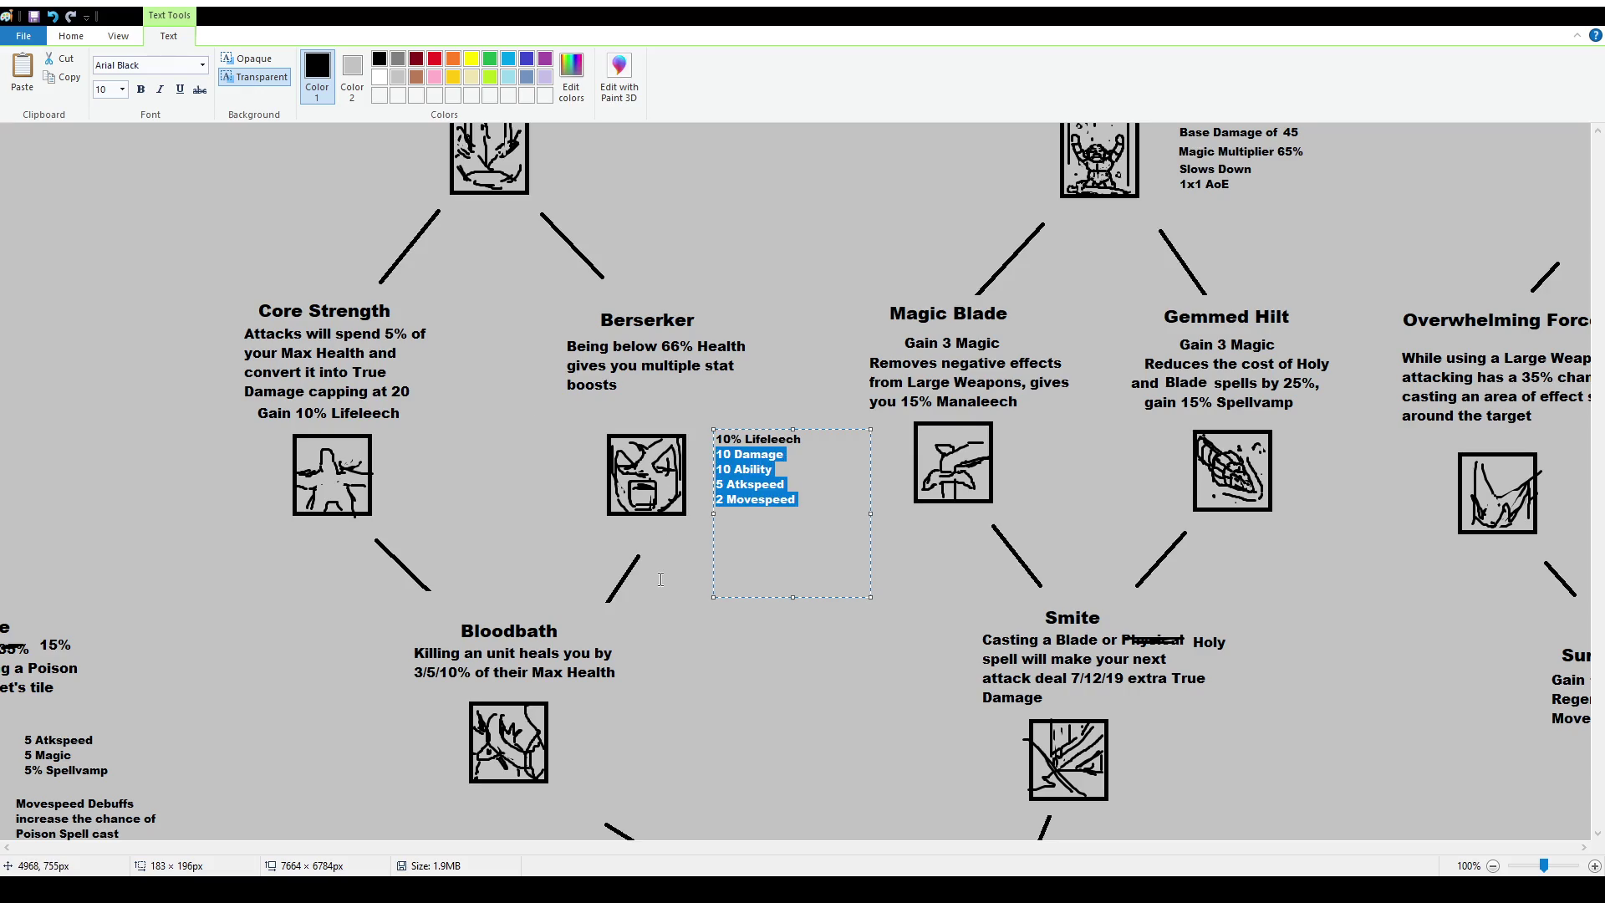
pyautogui.press('BackSpace')
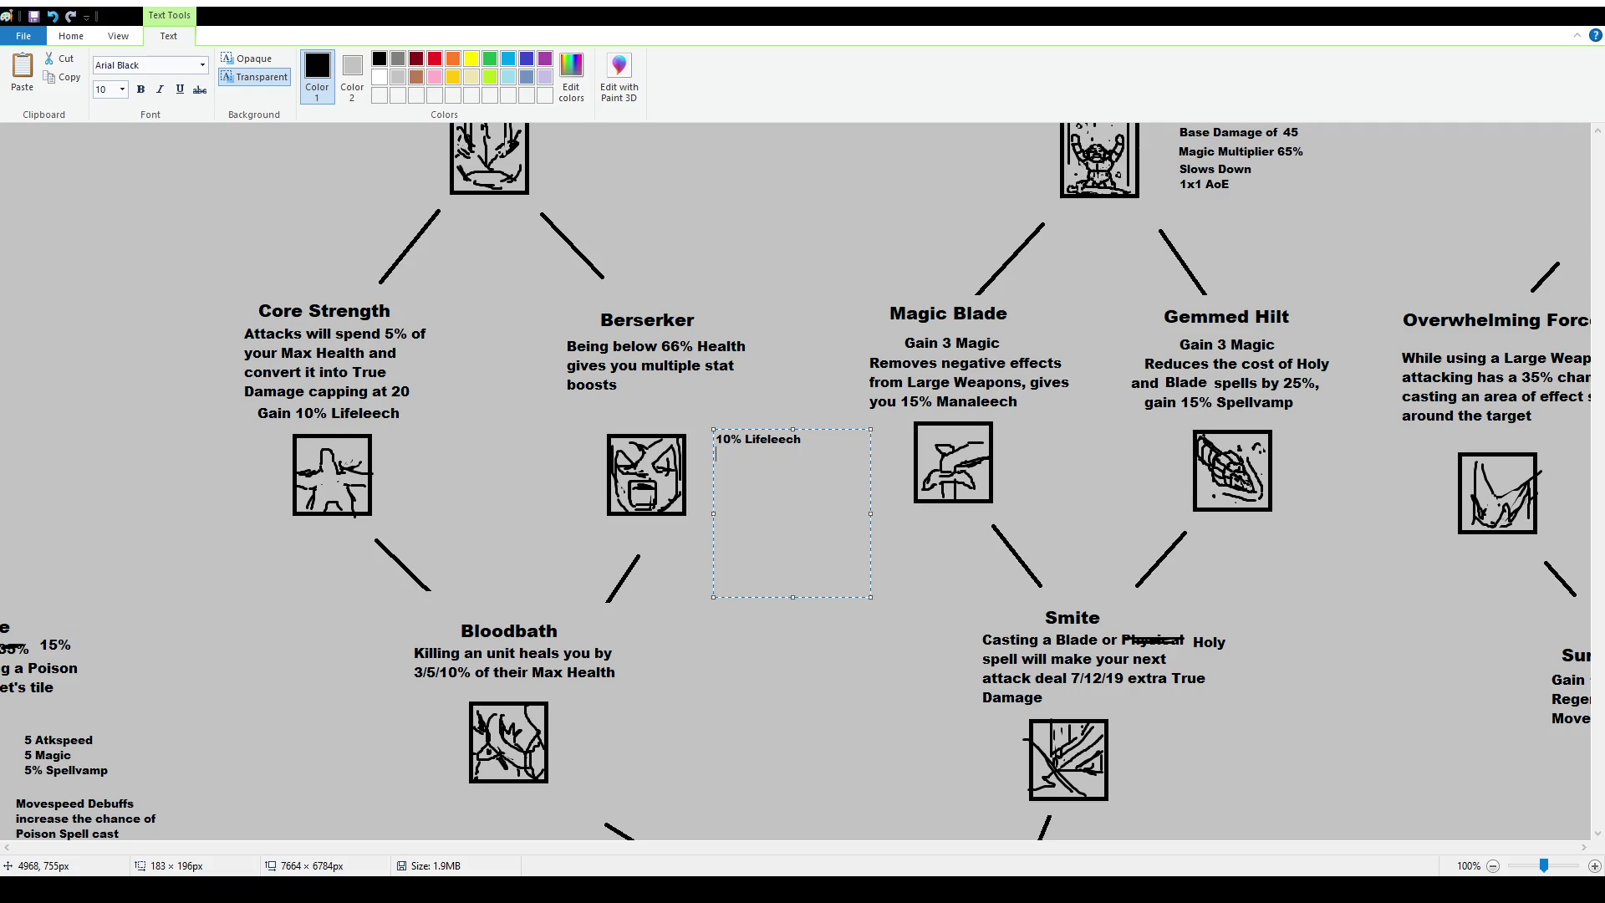
pyautogui.hotkey('ctrl', 'v')
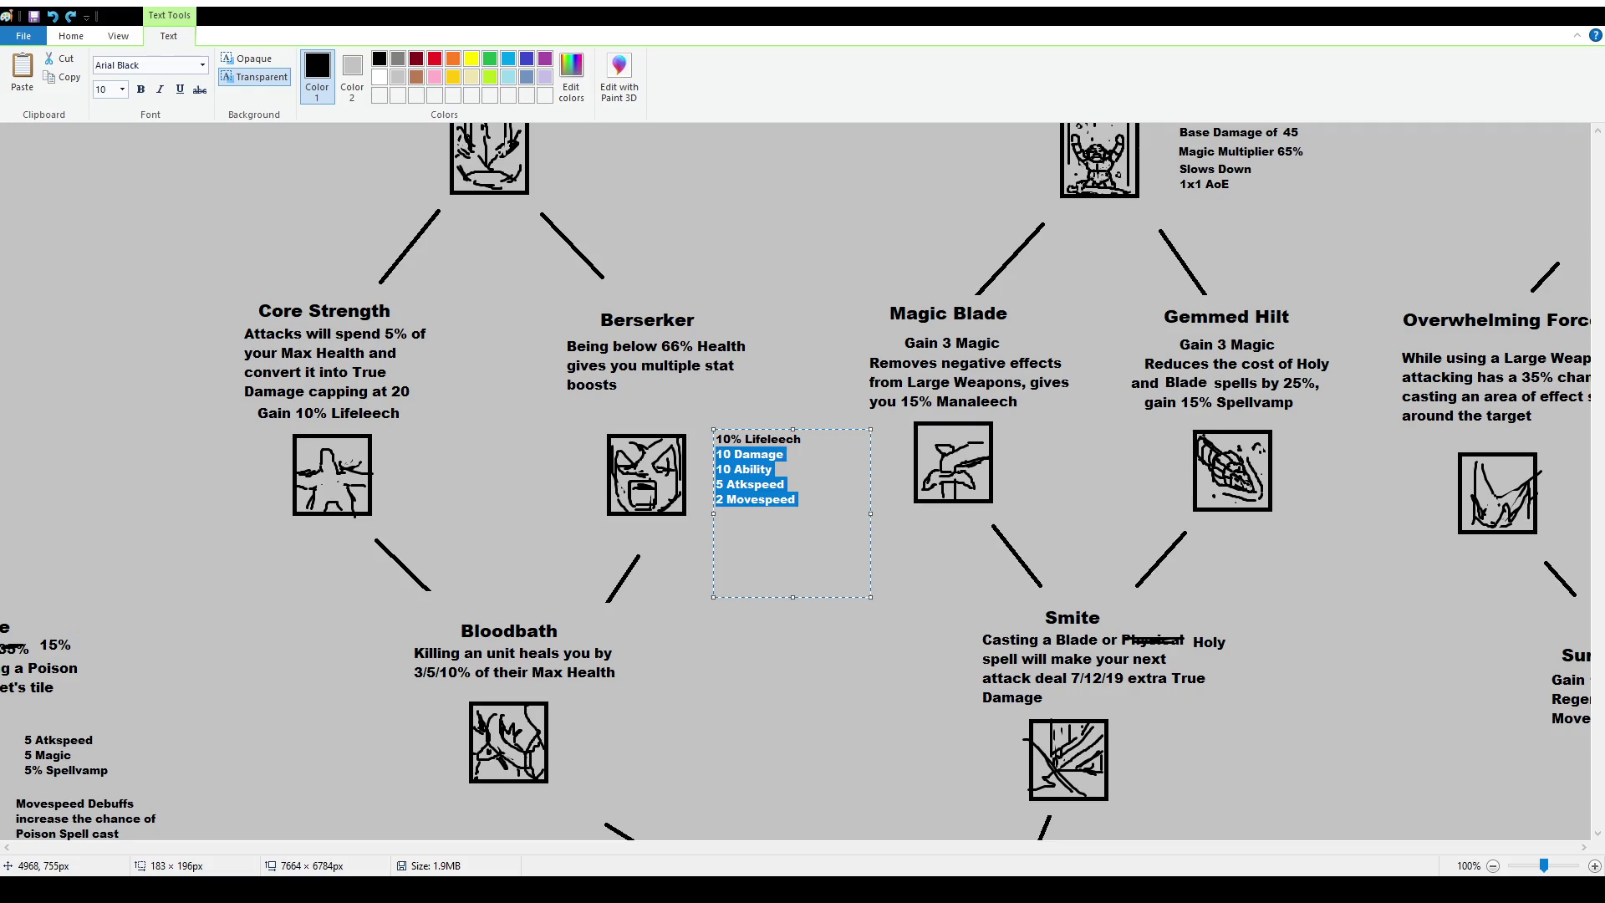
pyautogui.moveTo(787, 485); pyautogui.dragTo(572, 458)
pyautogui.moveTo(797, 500); pyautogui.dragTo(705, 457)
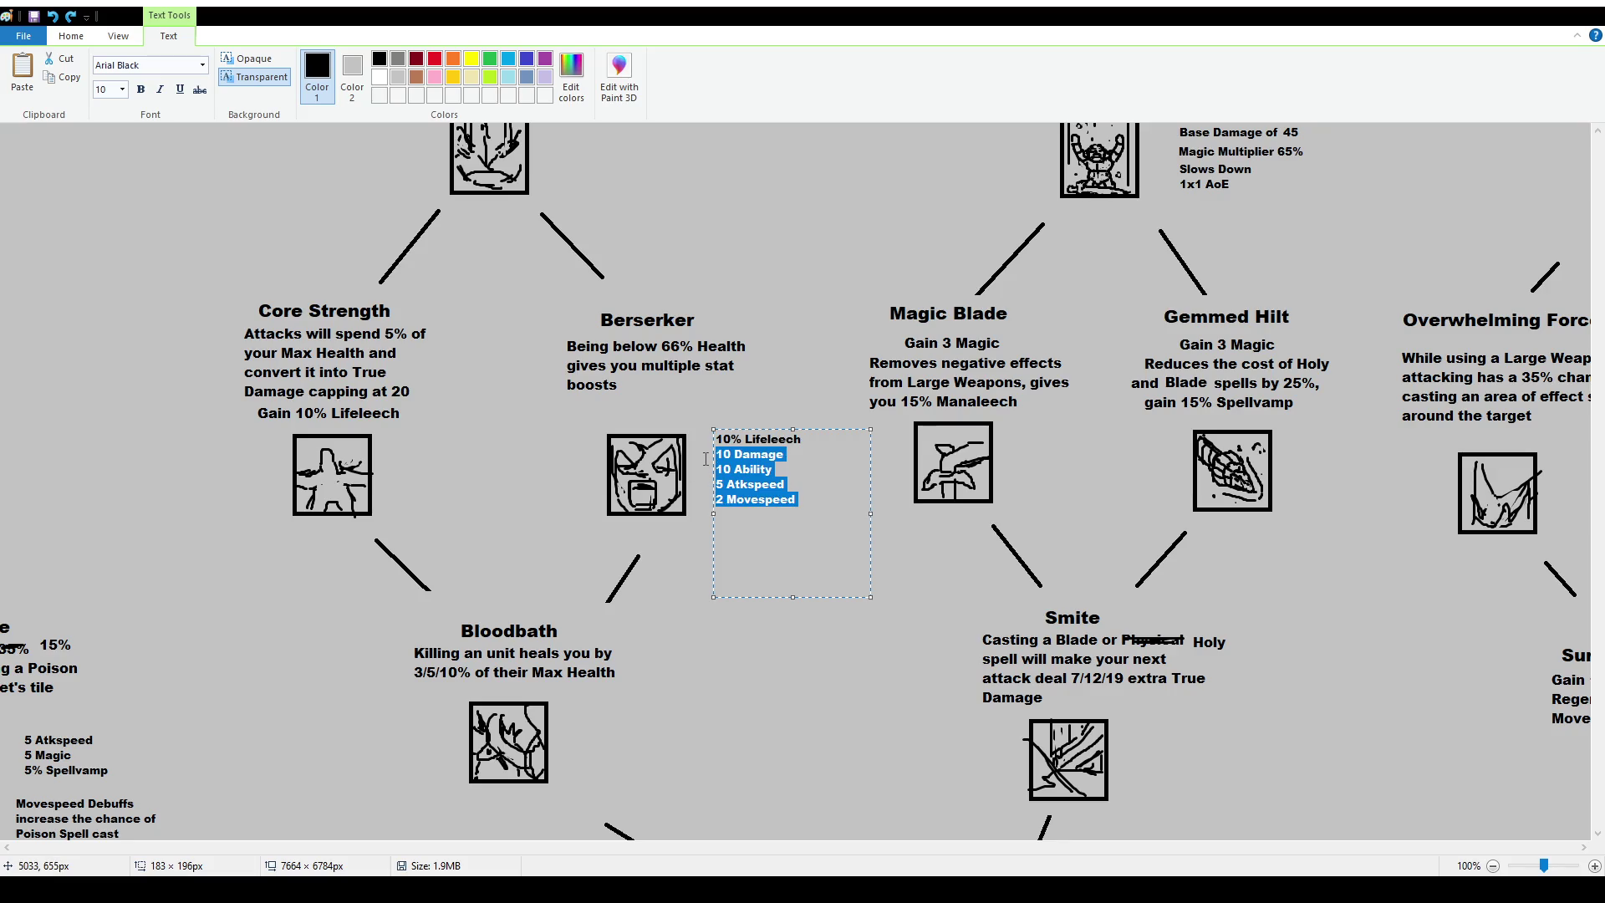